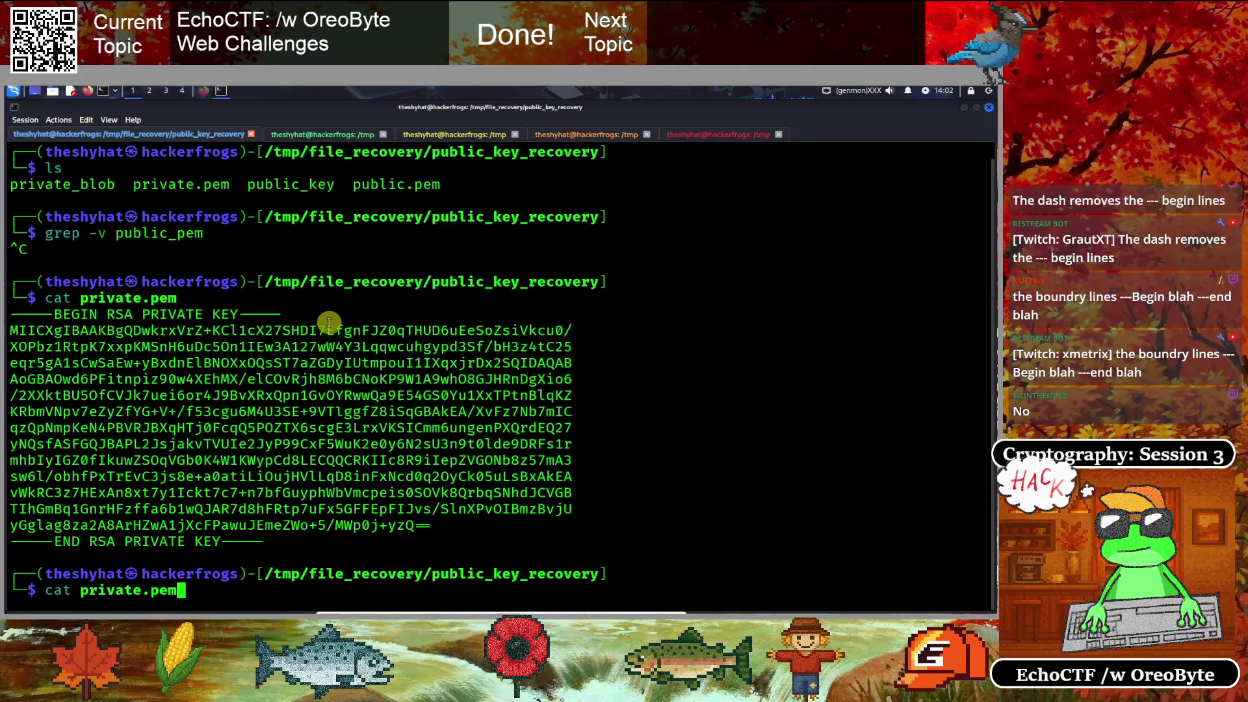
Strip the private.pem header lines and newlines and md5sum the body, giving 48c56e24c0e5bb3b651e6a69df230e36.
text(rep -v)
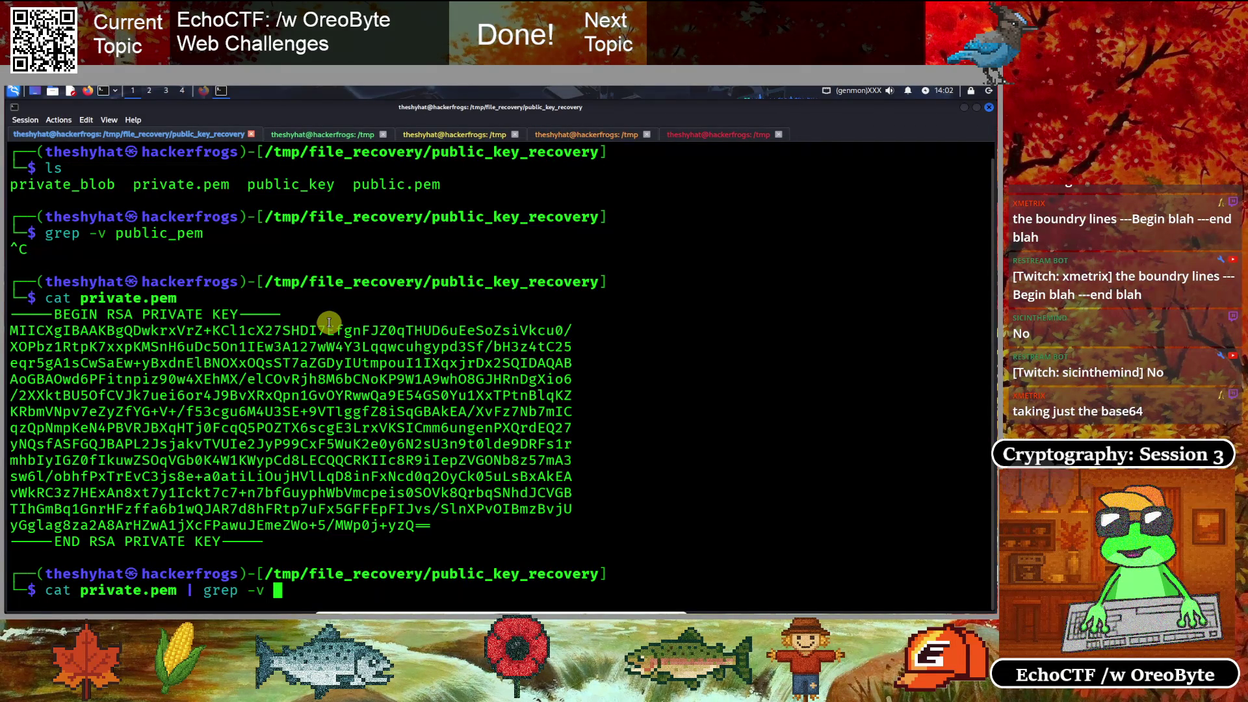
text( -e "---")
key(Return)
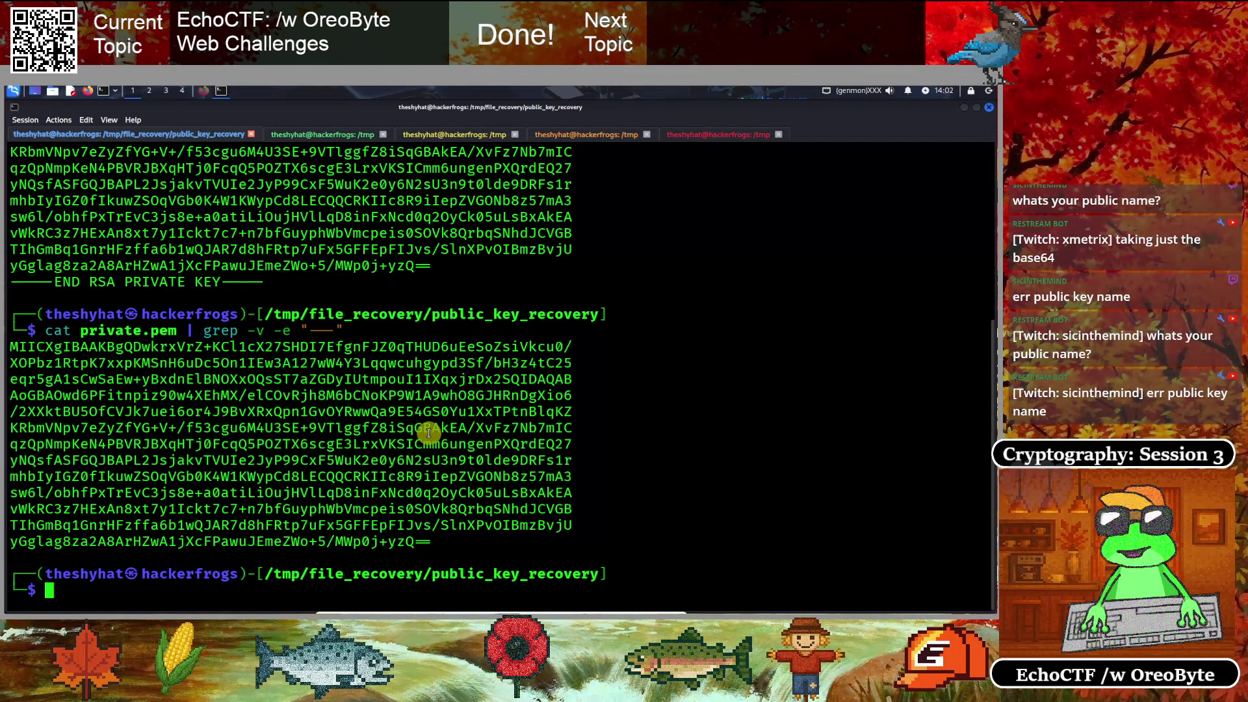
key(Up)
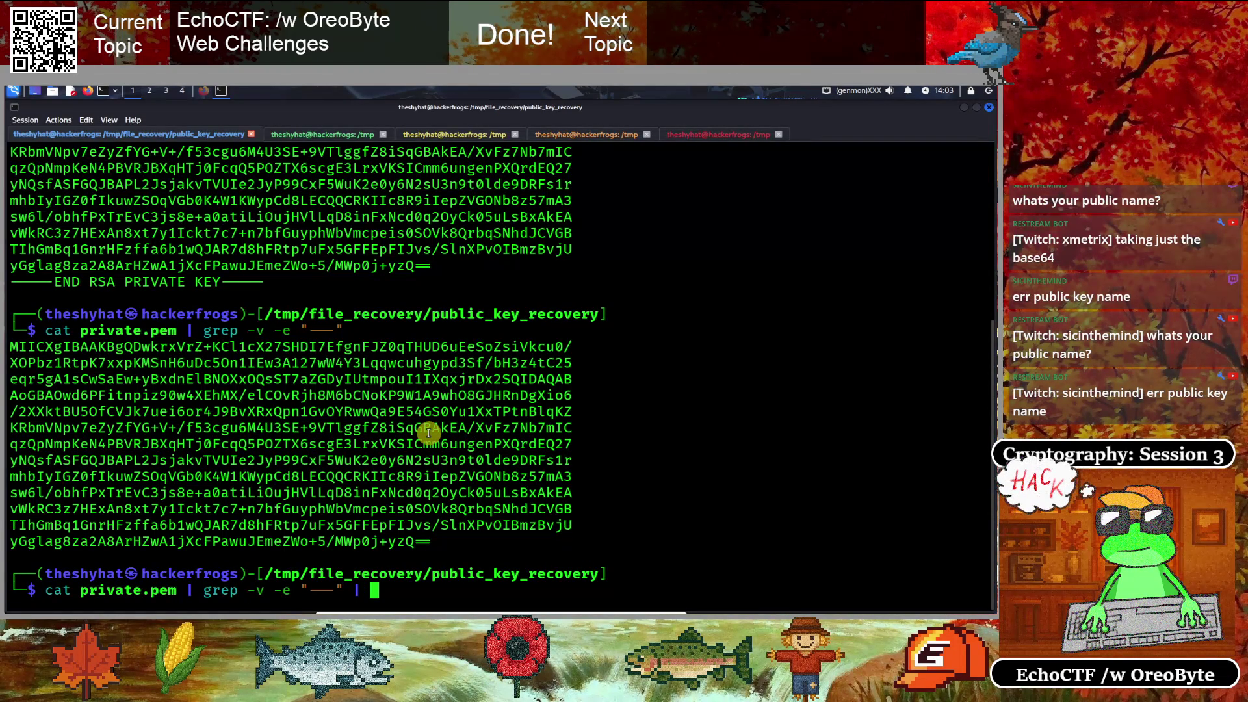
text(-d )
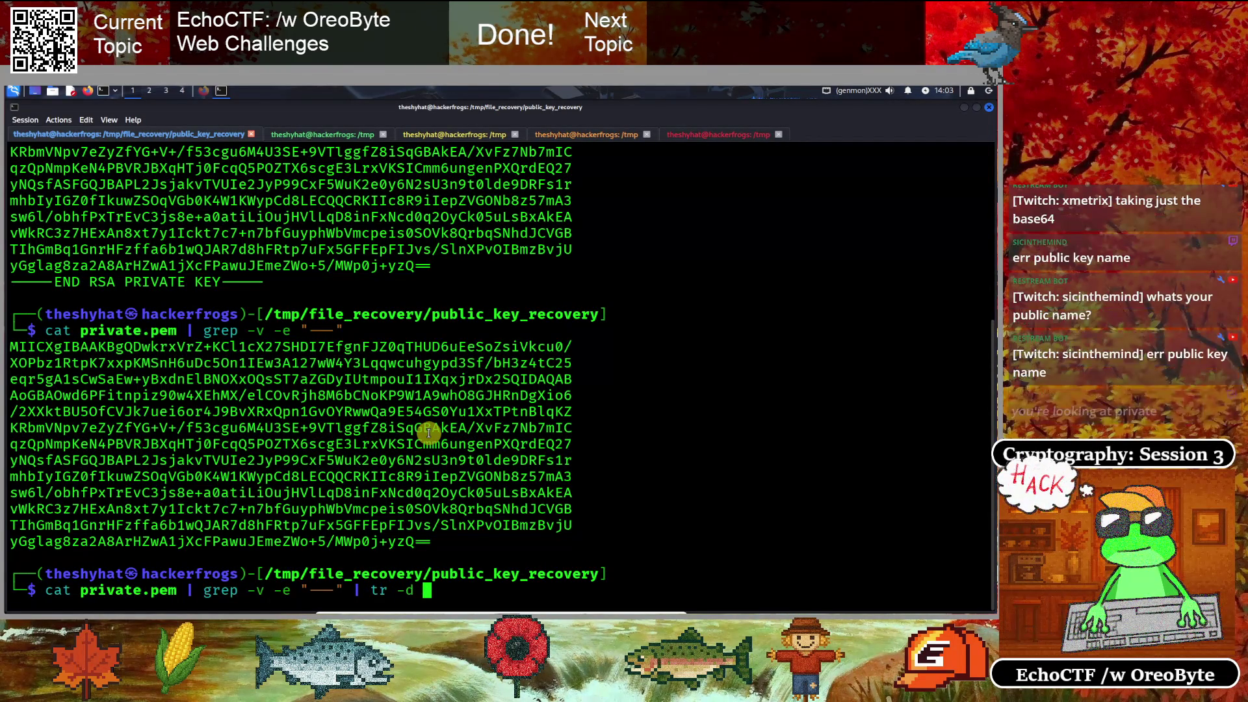
text('\n)
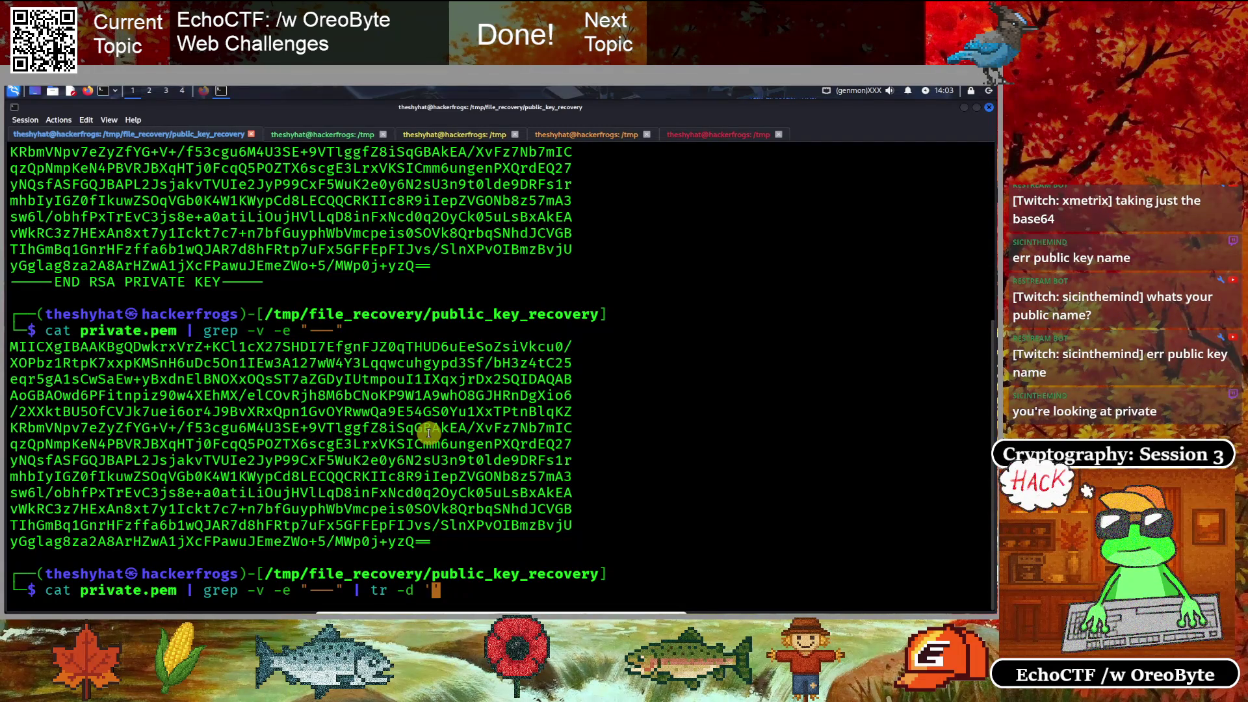
text(')
key(Return)
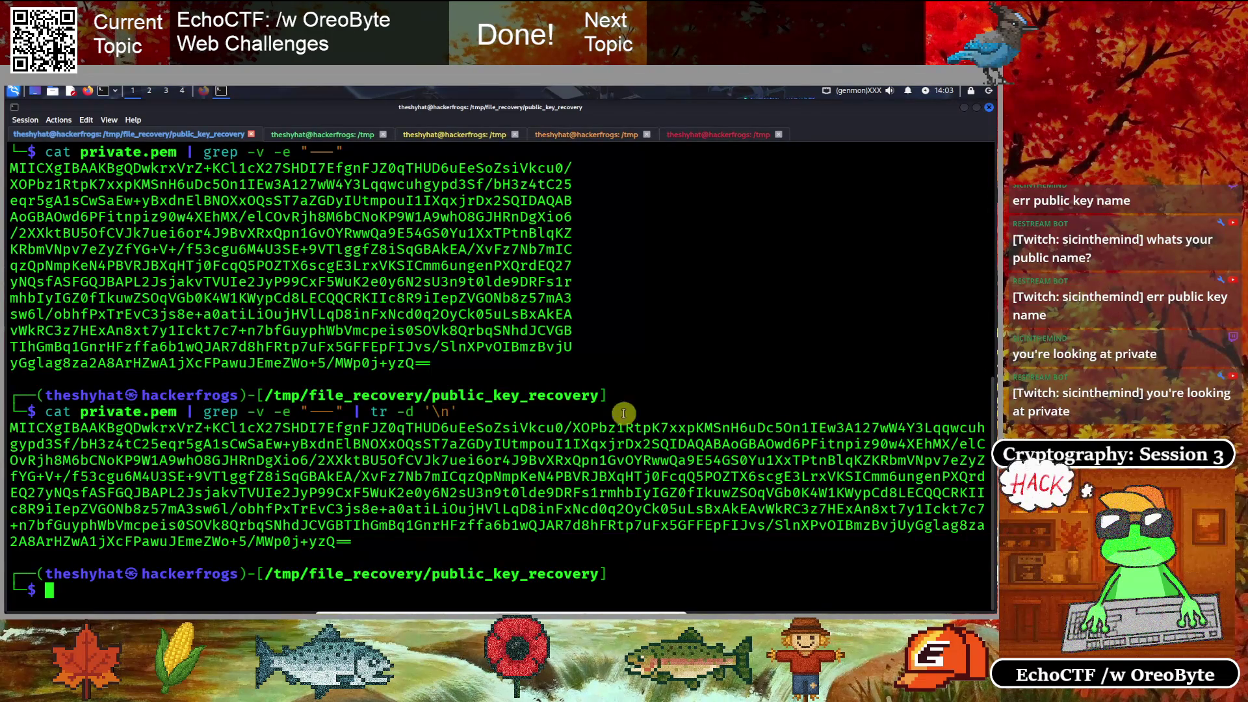
key(Up)
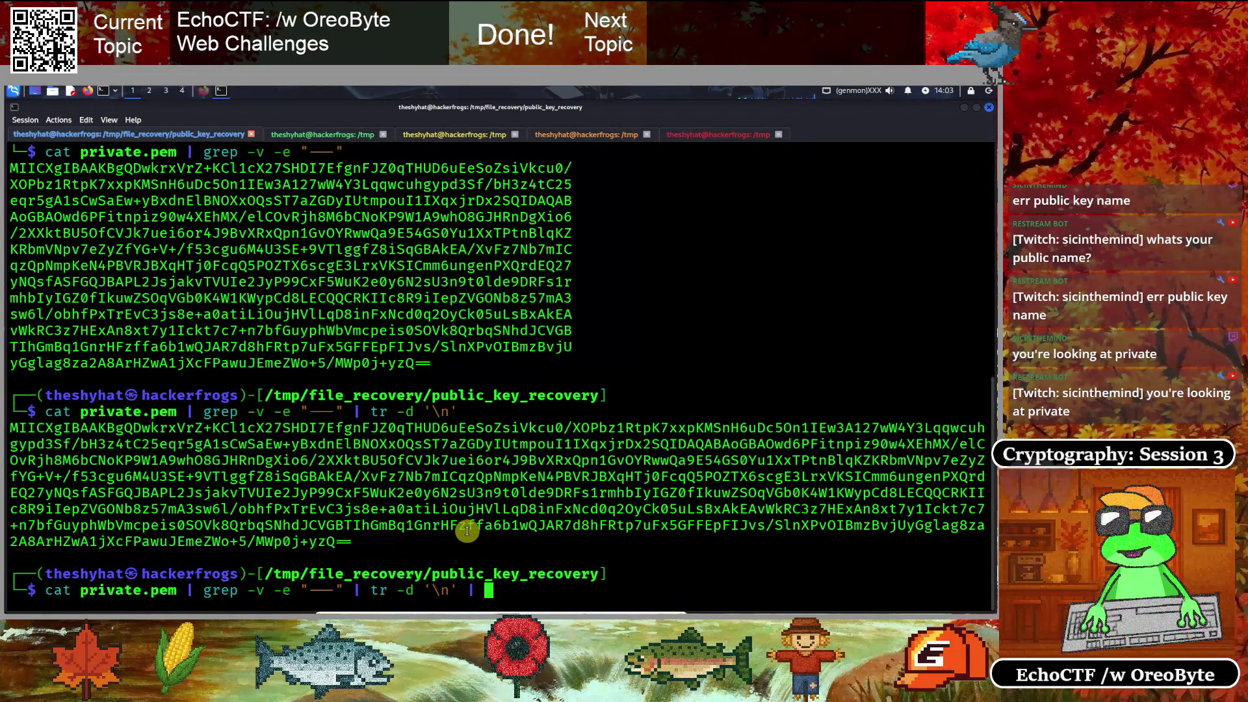
text(md5sum)
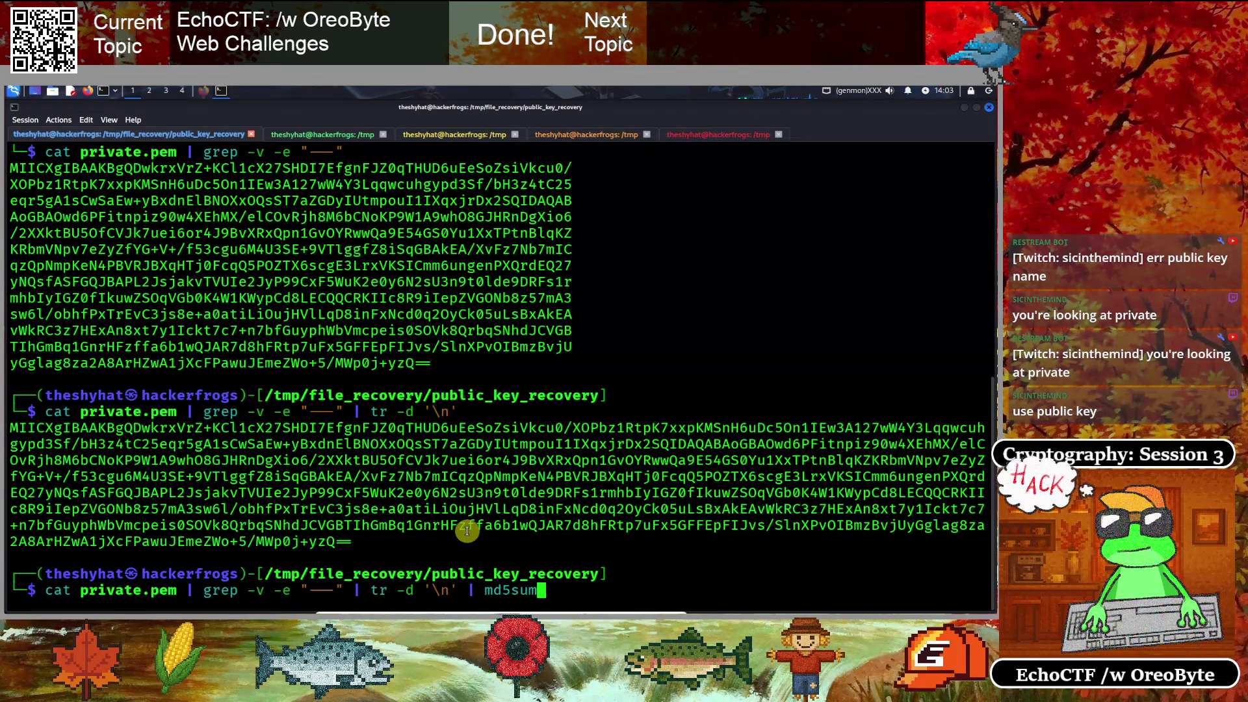
key(Return)
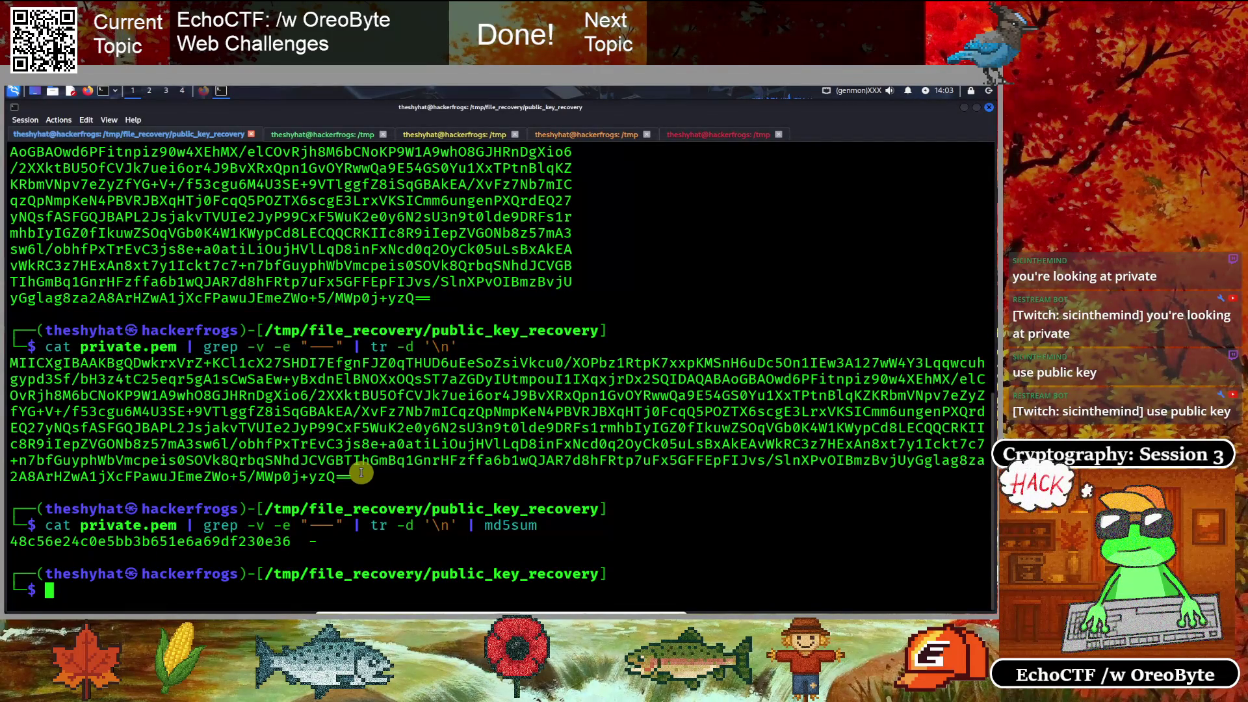
Rerun the hash pipeline on public.pem, giving MD5 42f51df8b6a2bafa824c179a38066e5d.
key(Up)
key(Home)
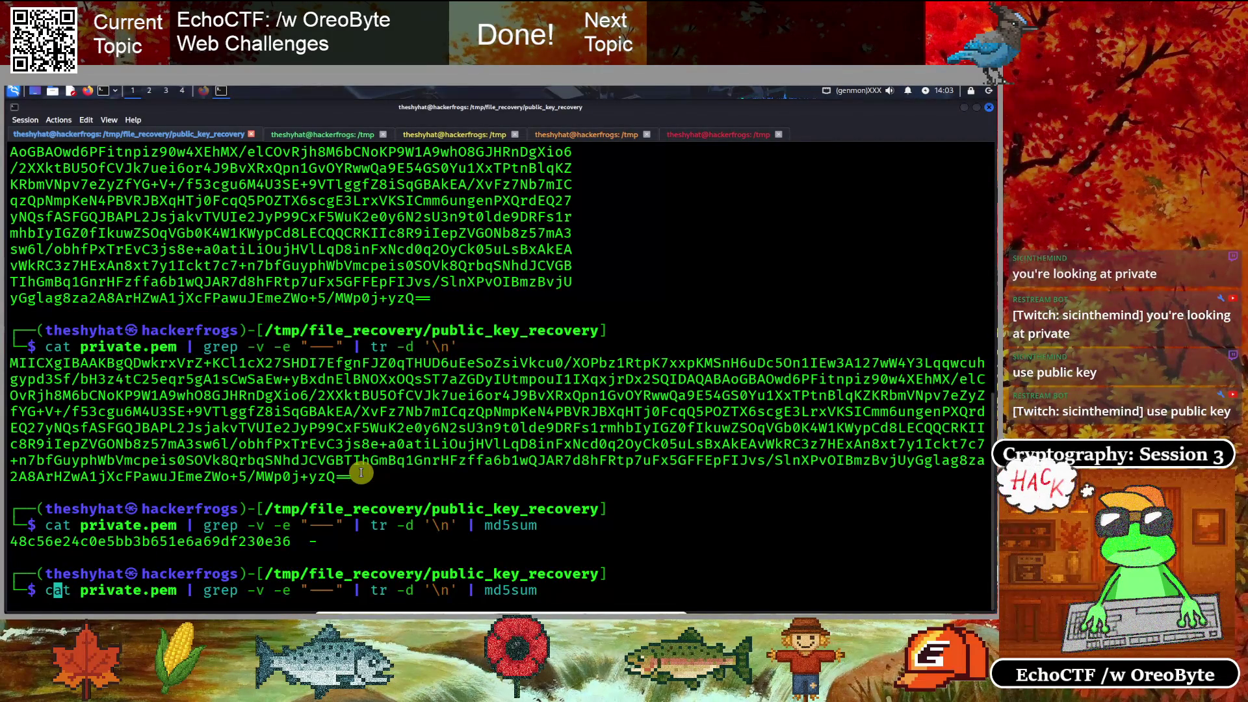
key(Right)
key(Right)
key(Right)
key(Right)
key(Delete)
key(Delete)
key(Delete)
key(Delete)
key(Delete)
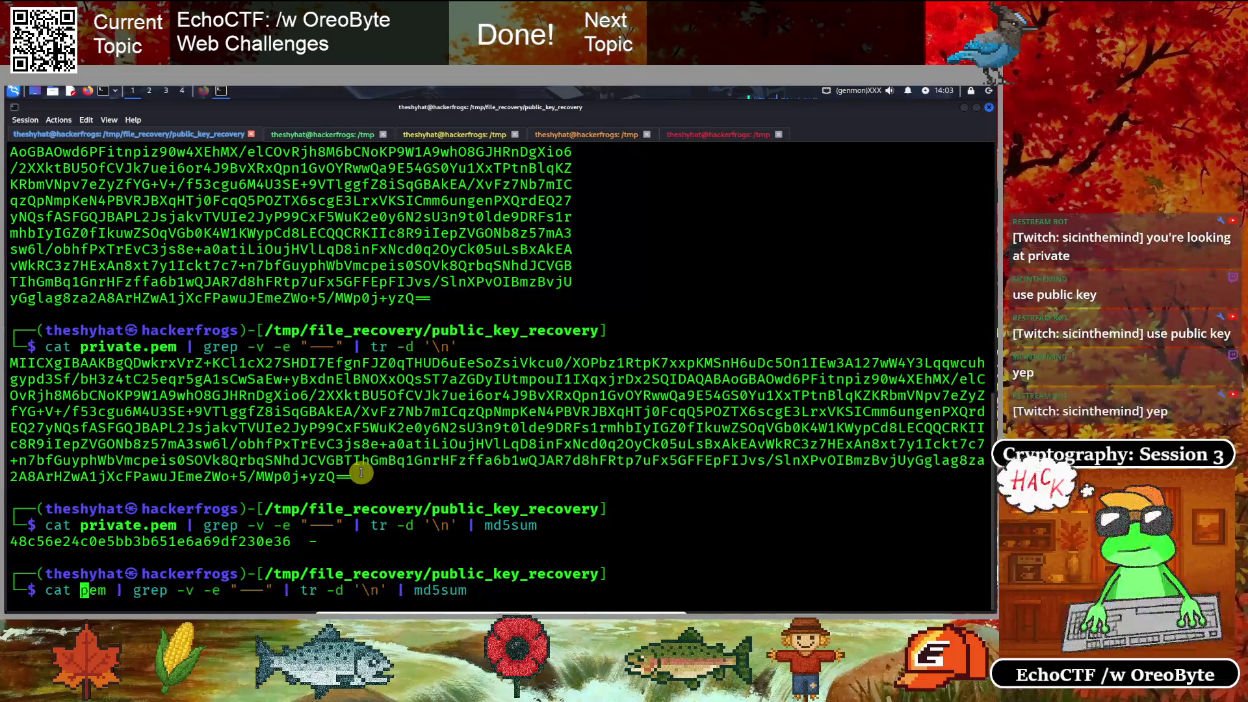
text(public.)
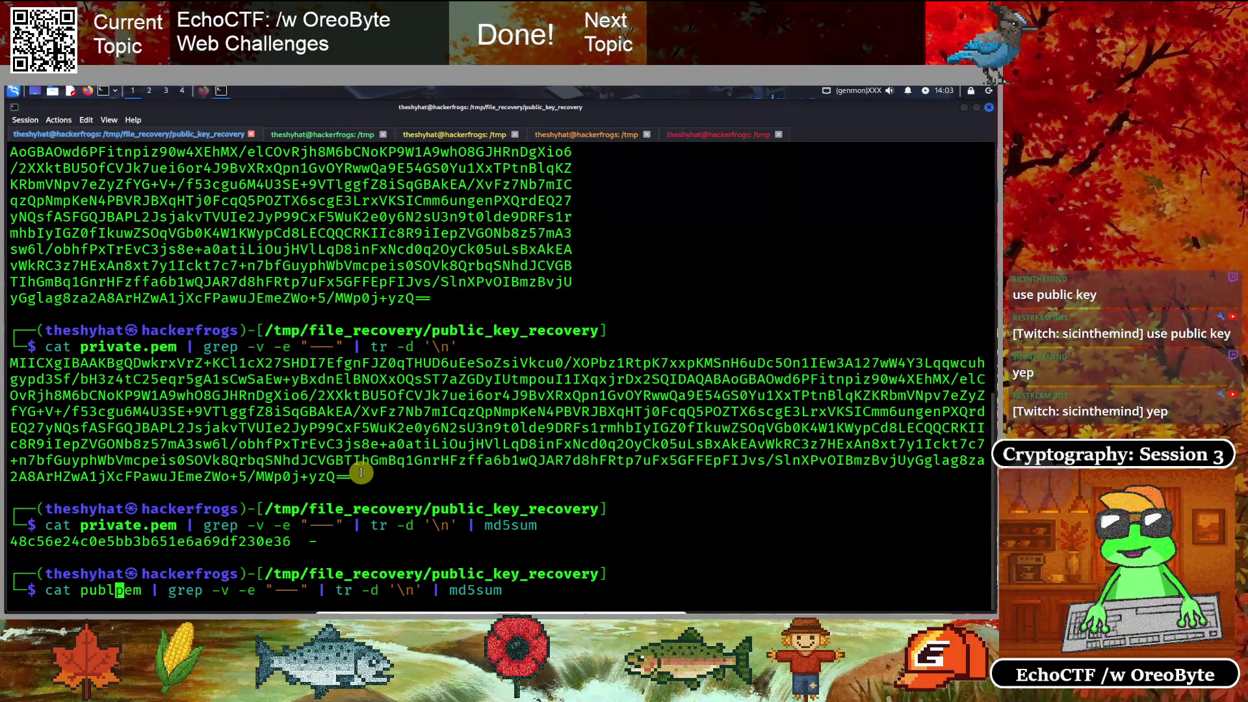
key(End)
key(Return)
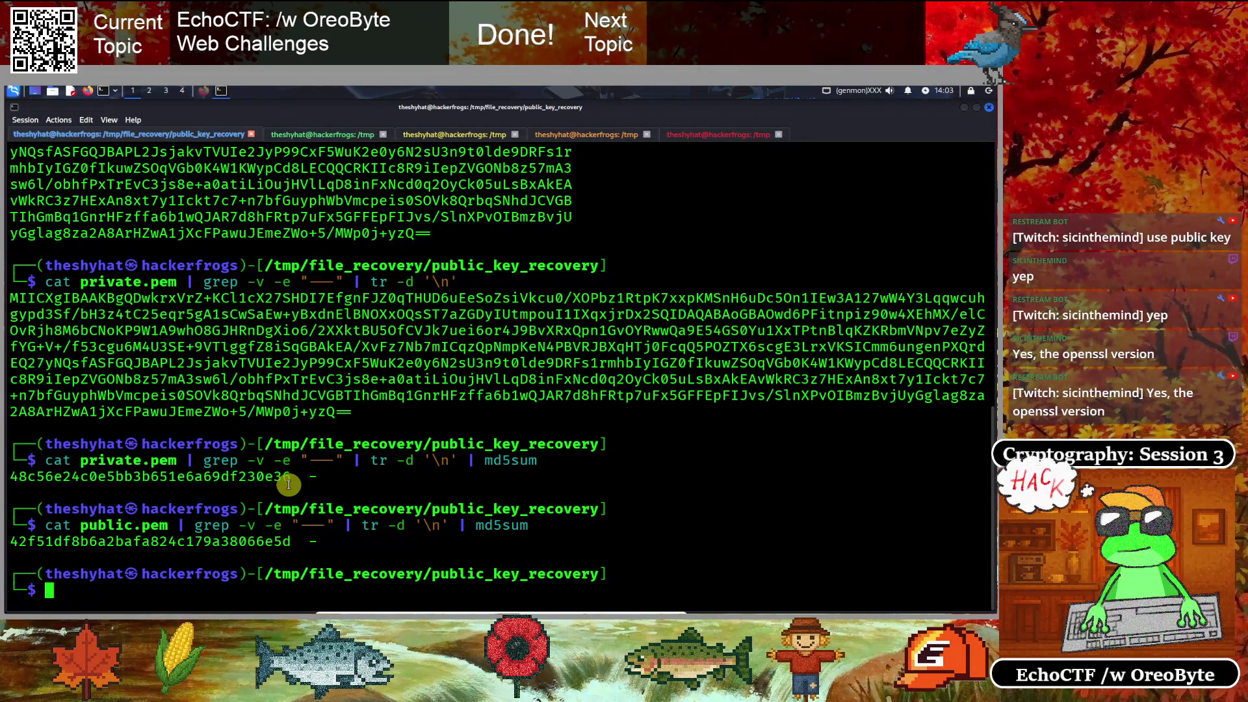
Print public.pem with cat and highlight its BEGIN, END and base64 body lines.
key(Up)
key(Right)
key(Right)
key(Right)
key(Right)
key(ctrl+k)
key(Return)
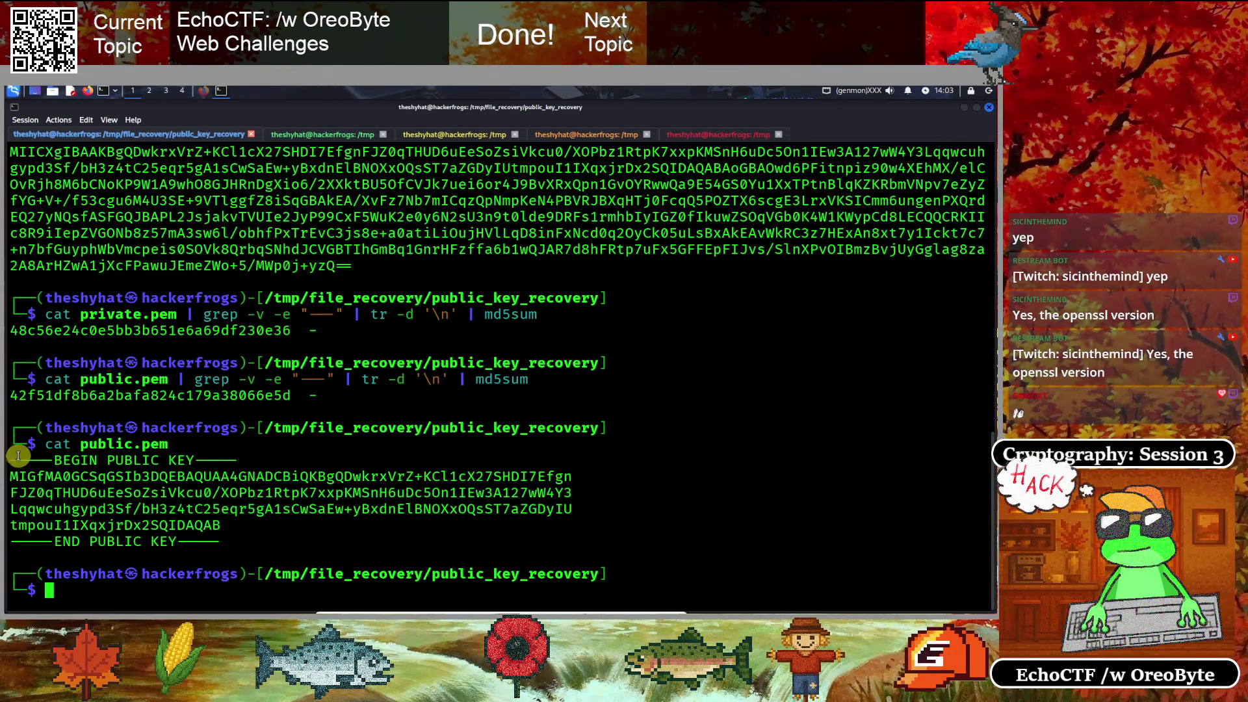
drag(11, 460, 280, 460)
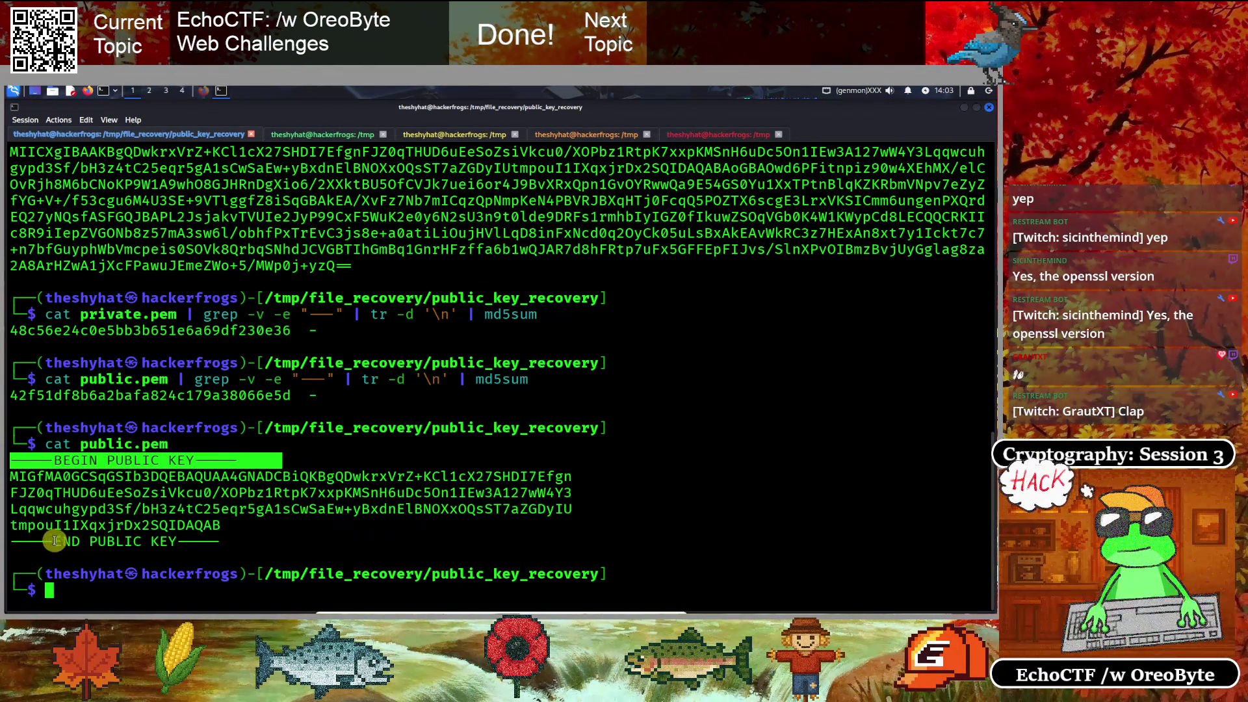
drag(10, 541, 282, 542)
click(252, 550)
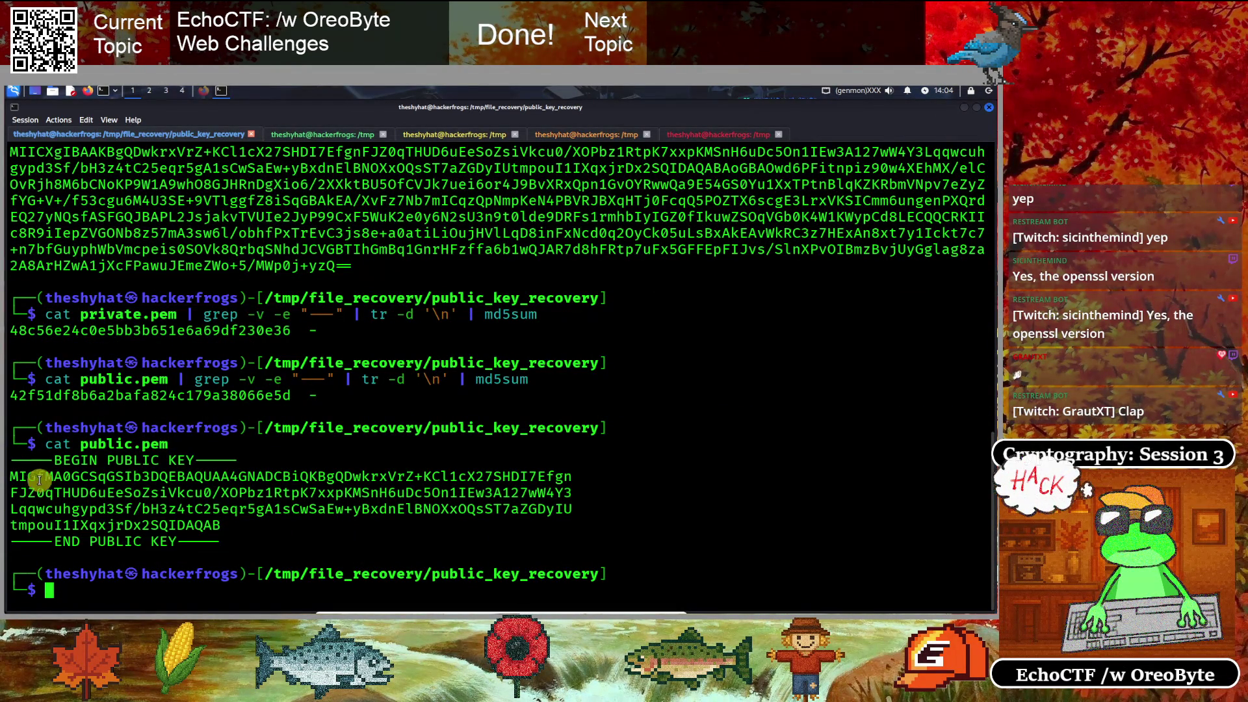
mouse_move(13, 475)
mouse_down()
mouse_move(214, 509)
mouse_move(217, 520)
mouse_up()
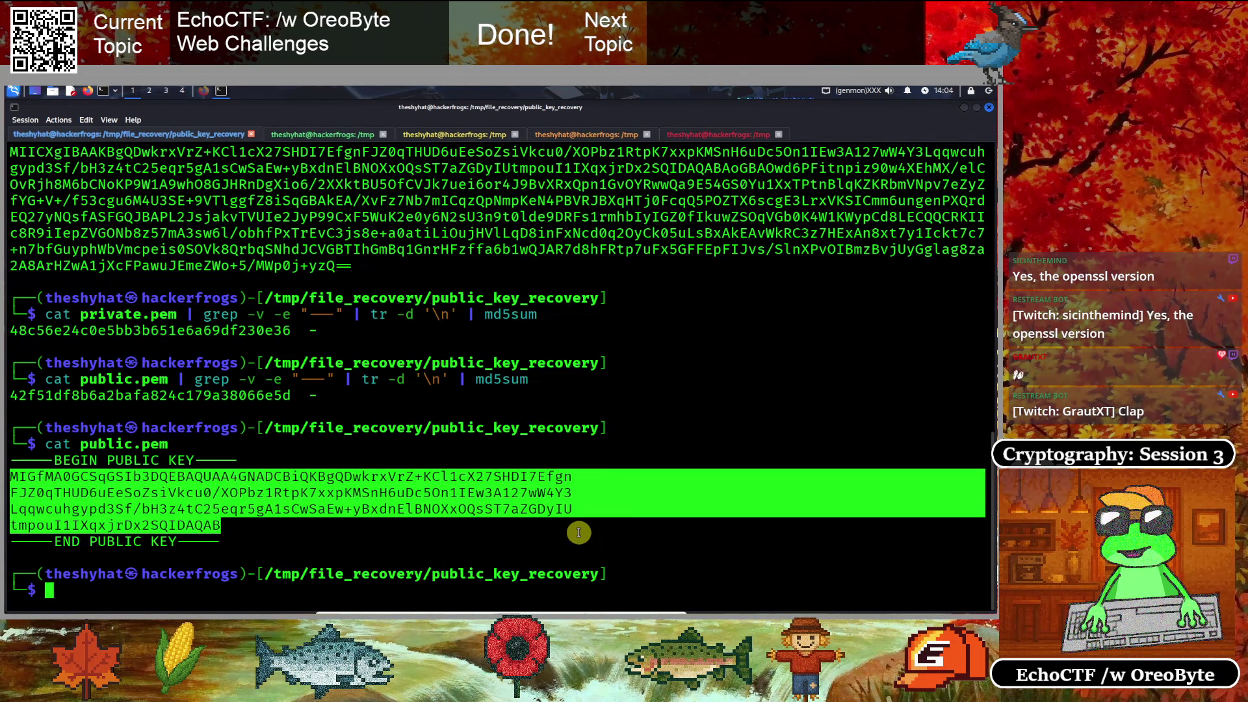
click(579, 532)
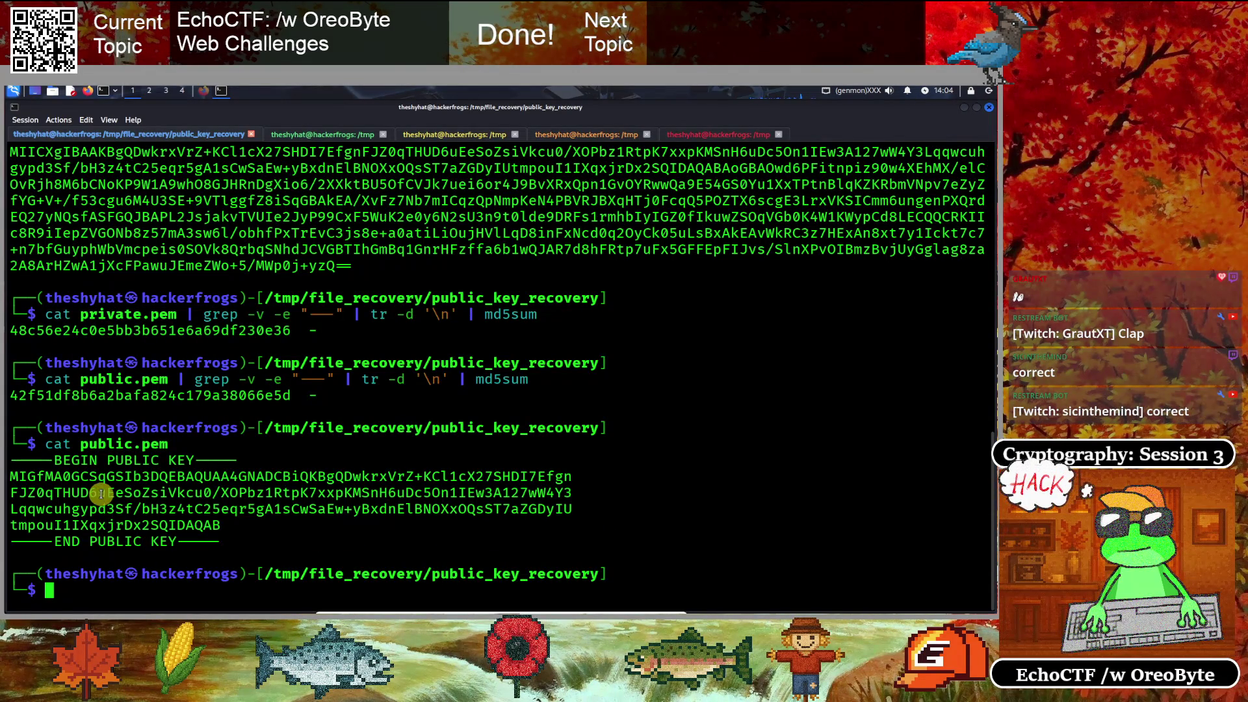
Copy the public key's MD5 hash 42f51df8b6a2bafa824c179a38066e5d from the terminal.
key(Up)
drag(289, 396, 8, 395)
right_click(28, 393)
click(47, 402)
click(282, 366)
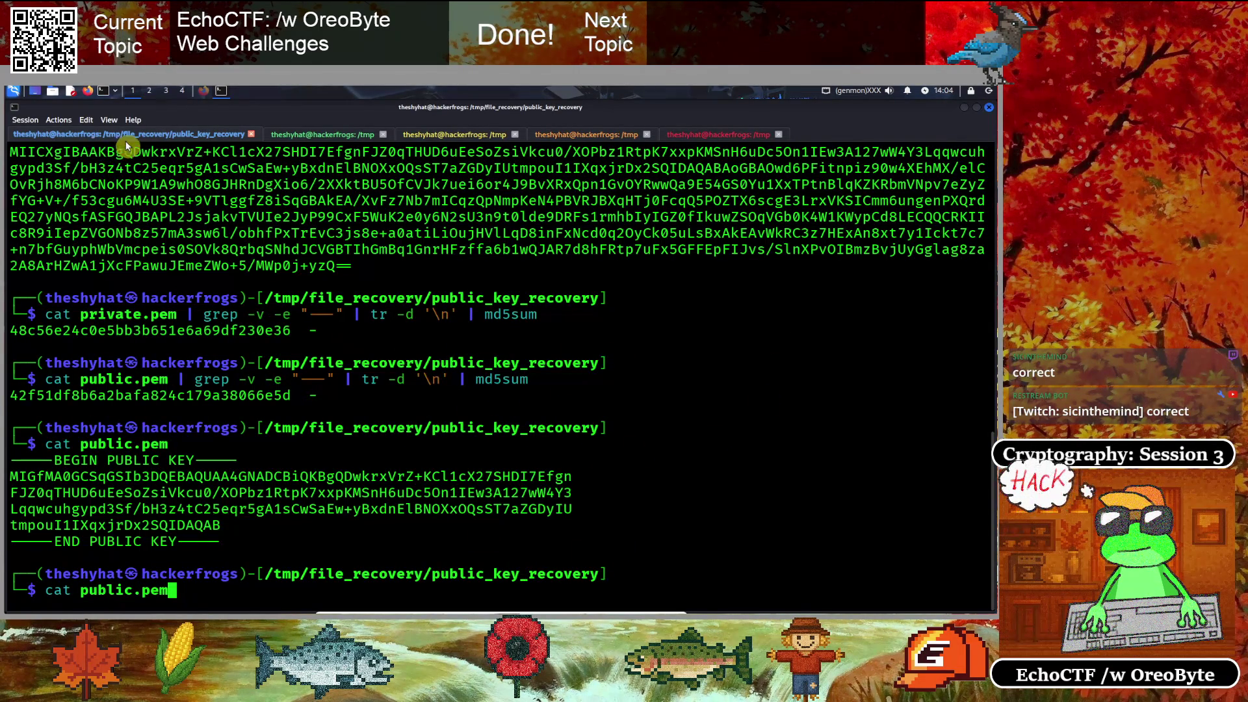
click(203, 90)
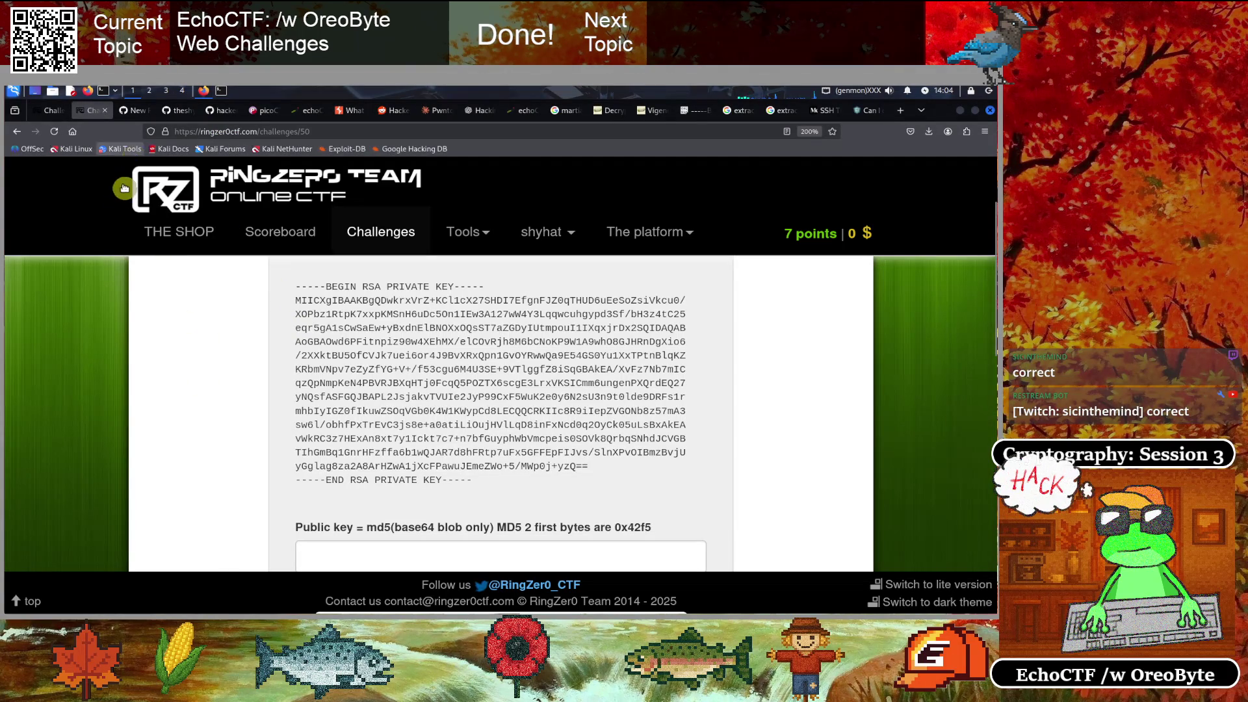
Paste the public key MD5 hash into the challenge answer field and submit it.
scroll(382, 414, down, 2)
click(362, 448)
key(ctrl+v)
click(496, 485)
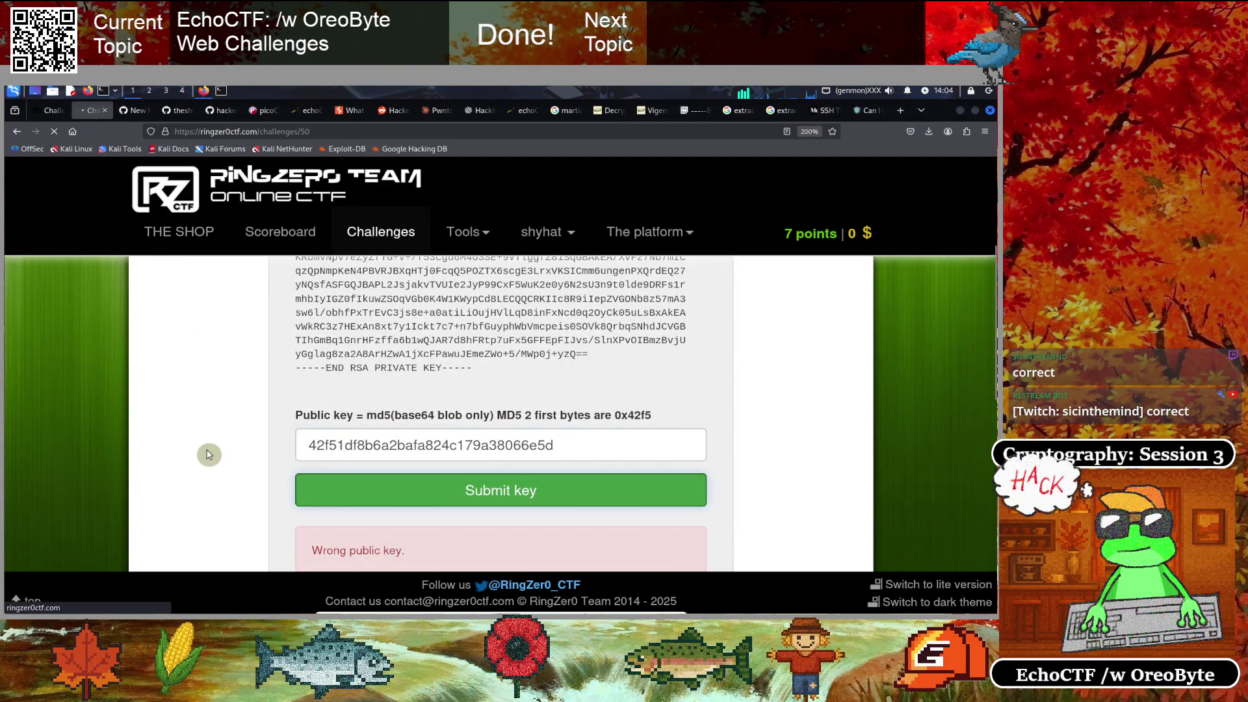
Find the flag revealed on the challenge page and select it.
scroll(253, 429, down, 5)
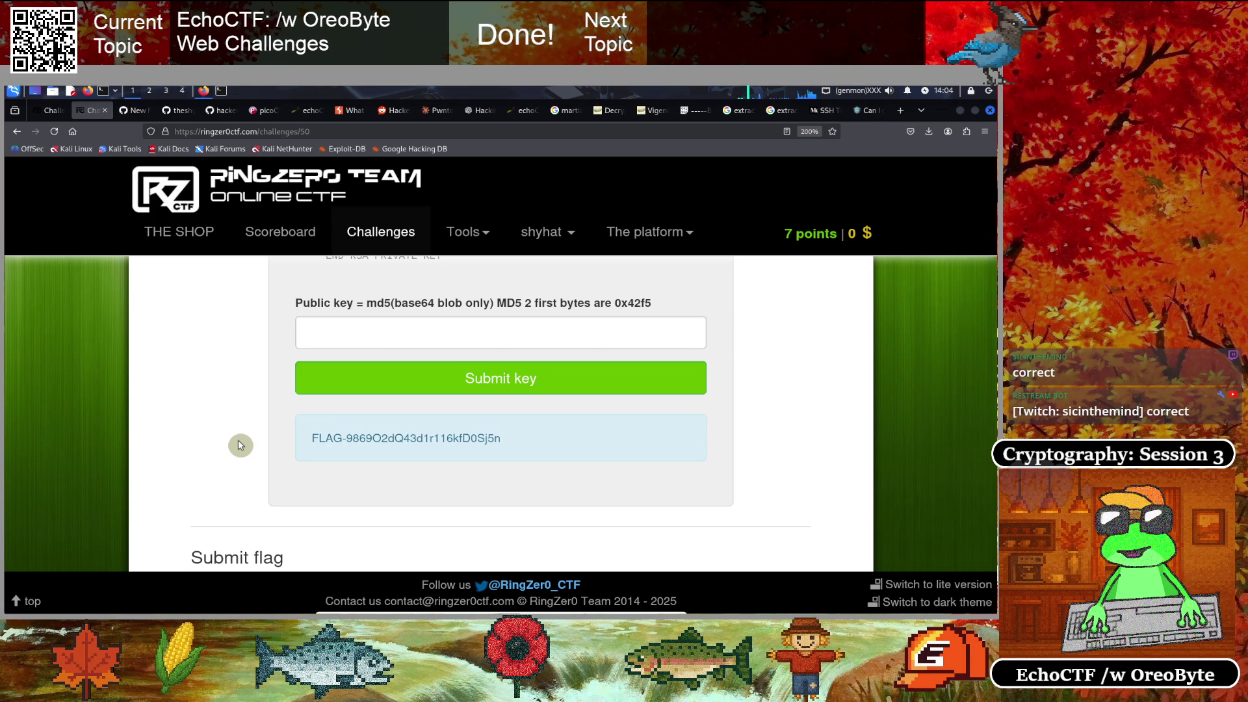
scroll(241, 446, down, 2)
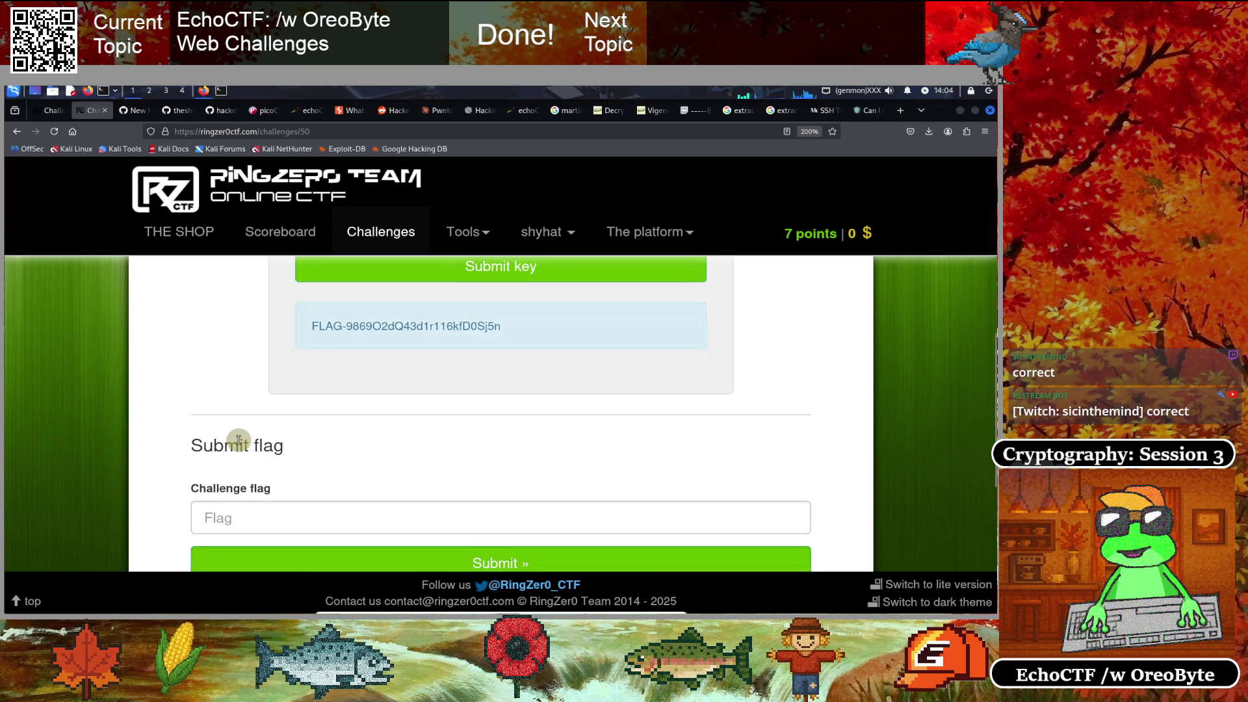
scroll(239, 440, down, 5)
scroll(241, 445, up, 2)
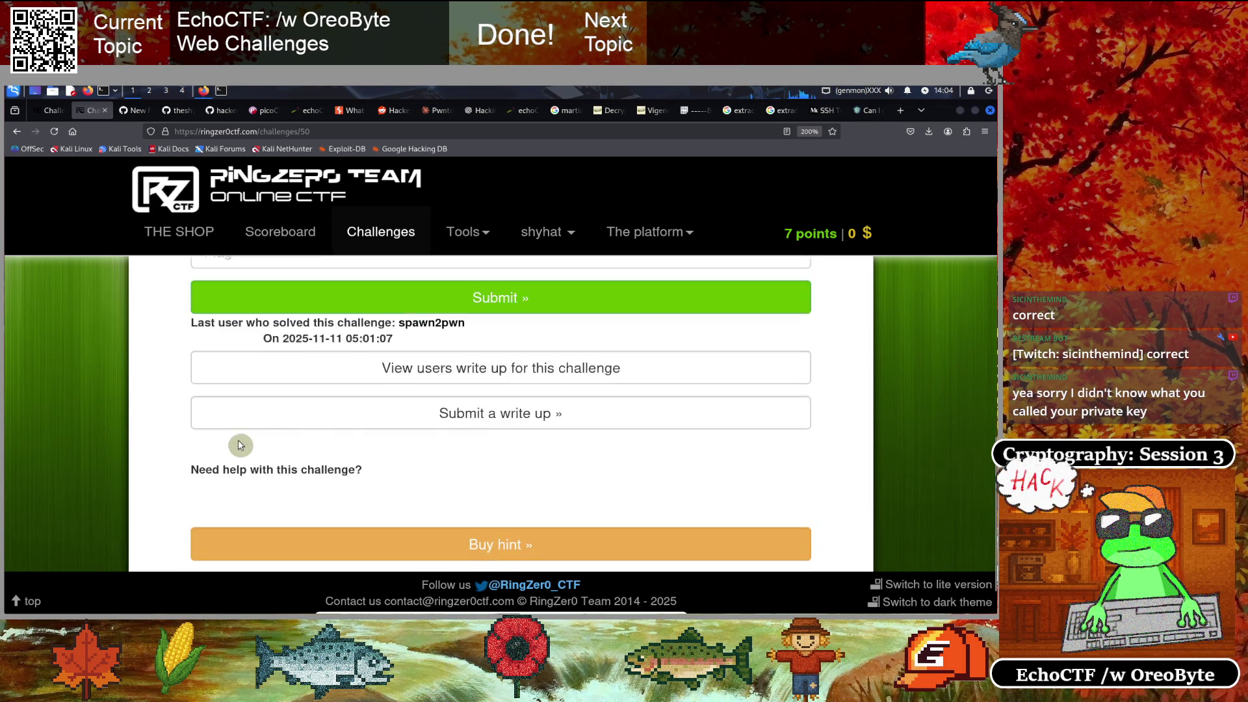
scroll(240, 445, up, 4)
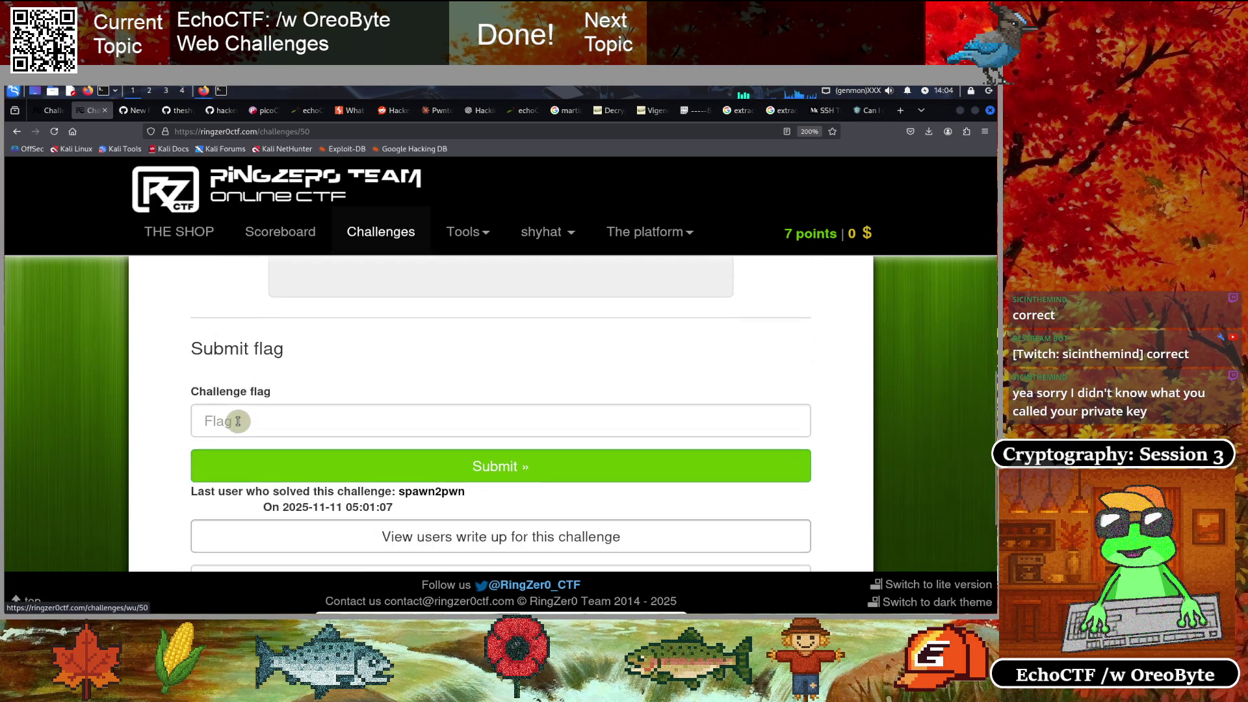
scroll(240, 426, up, 2)
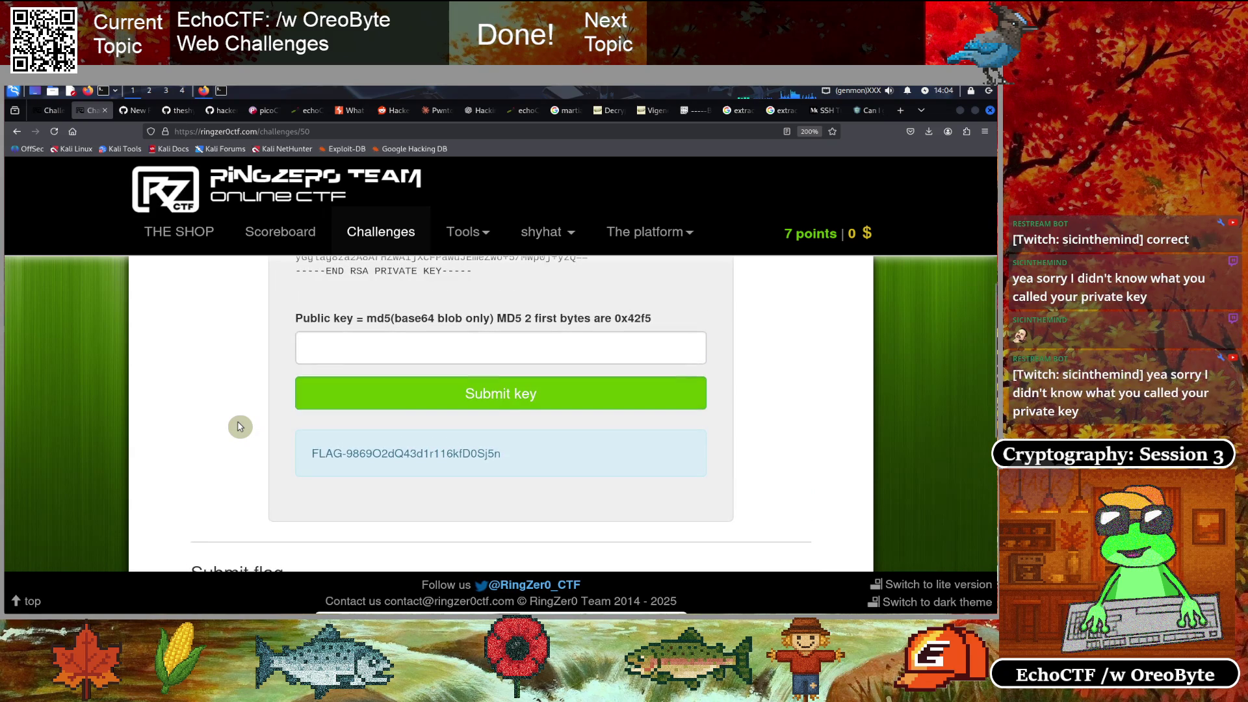
scroll(240, 427, up, 2)
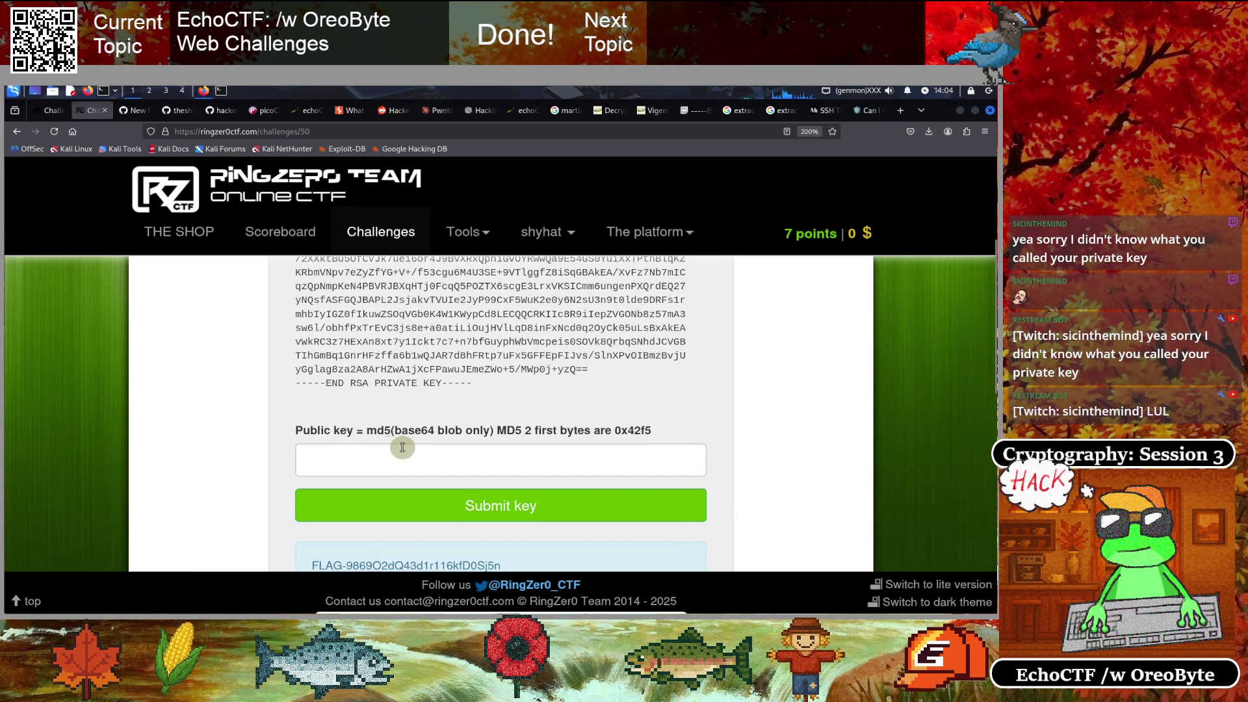
scroll(318, 493, down, 2)
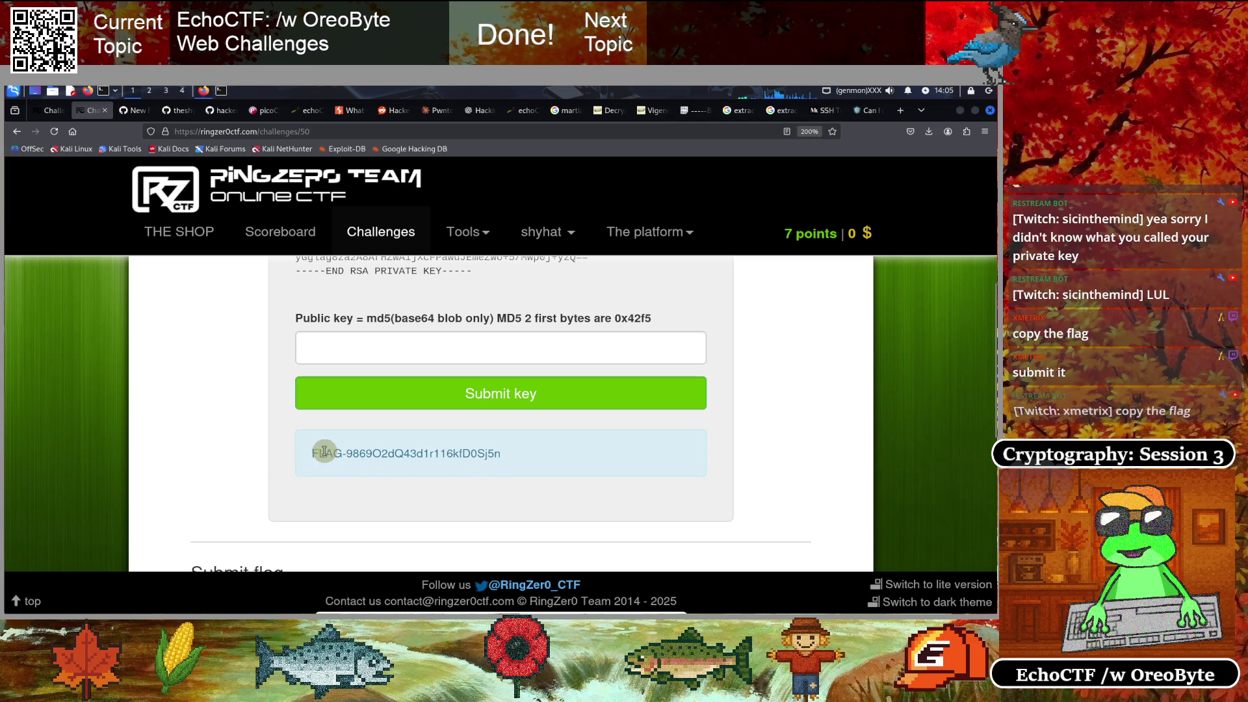
drag(318, 453, 506, 454)
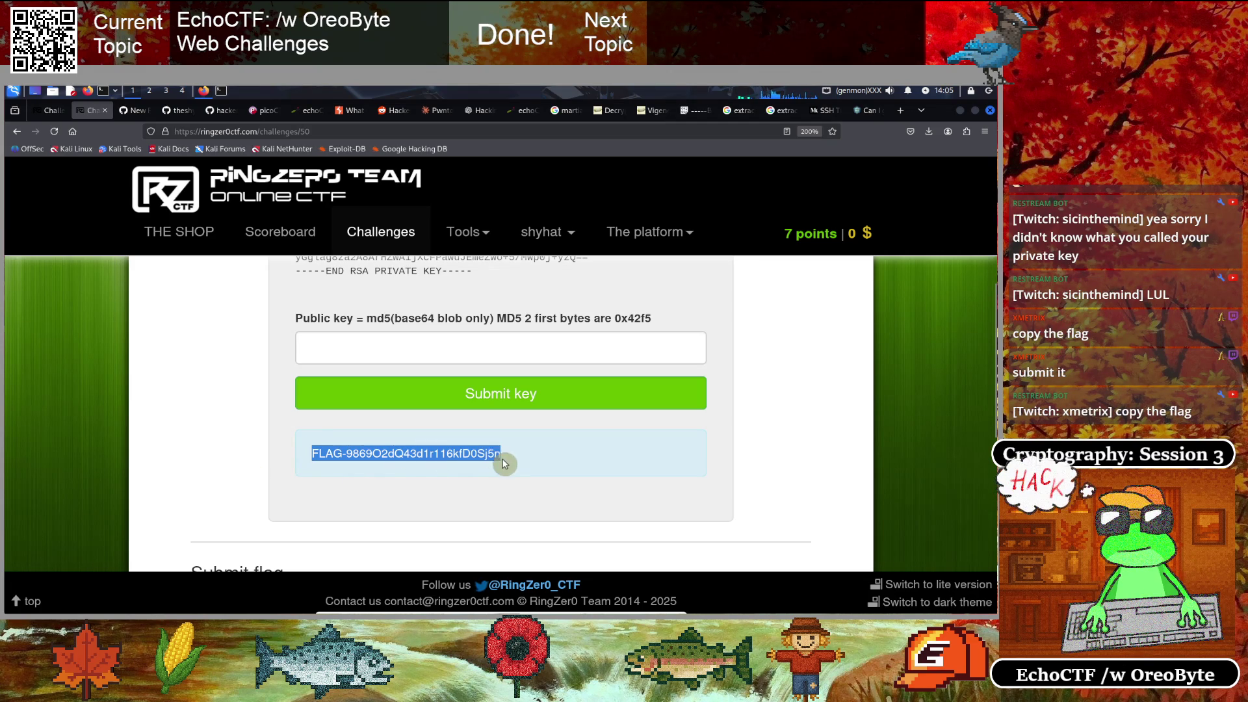
click(407, 344)
Paste the flag into the Challenge flag field and submit it.
key(ctrl+v)
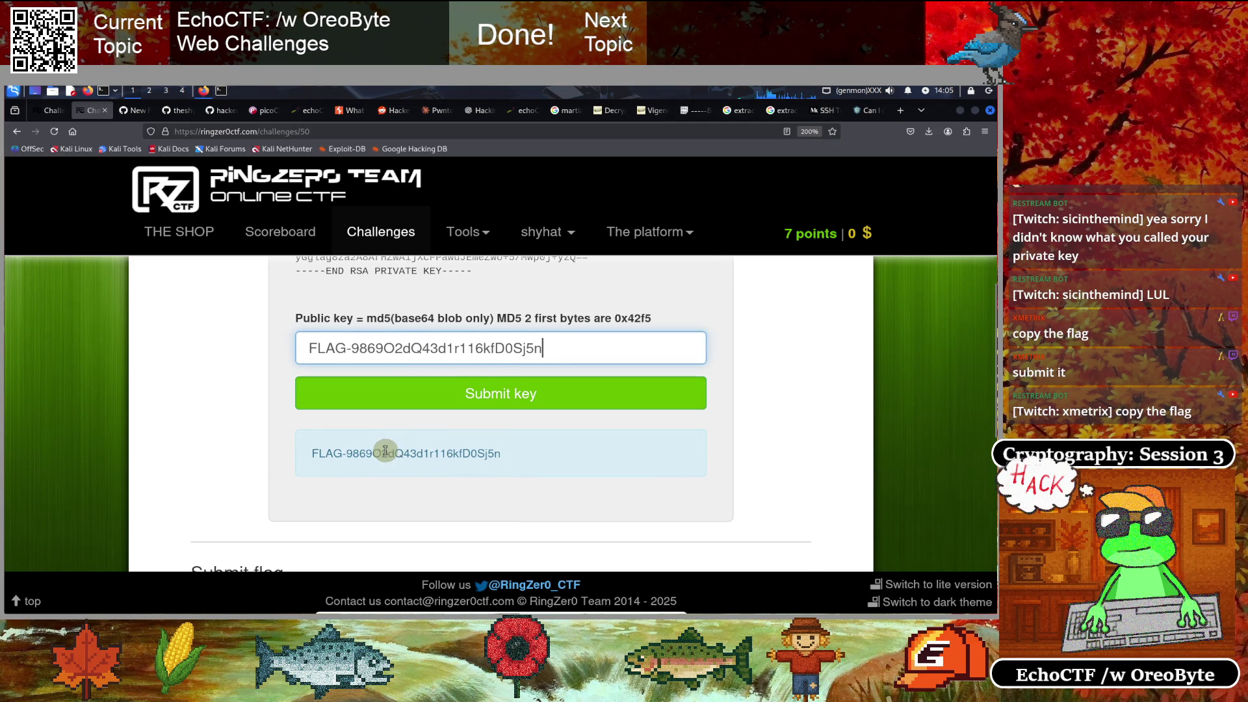
scroll(384, 445, down, 3)
click(274, 416)
key(ctrl+v)
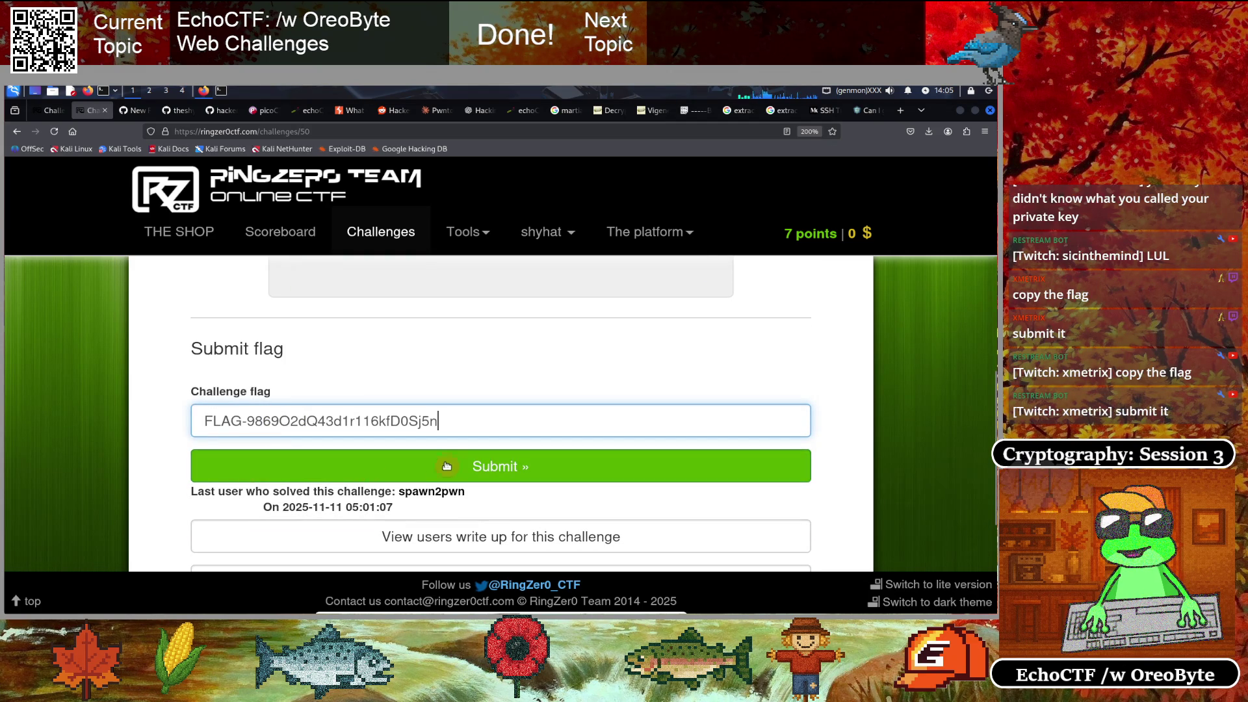
click(476, 465)
Return to the Challenges list and scroll up to its top.
scroll(198, 428, down, 10)
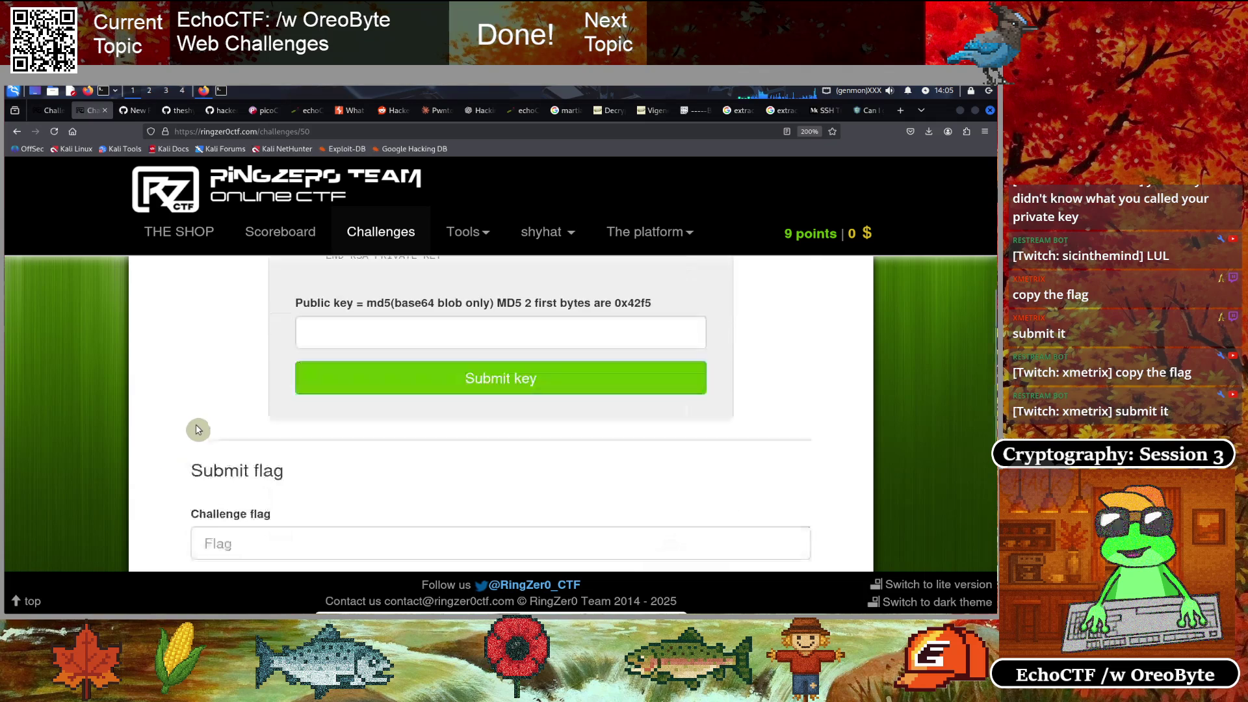
scroll(198, 429, up, 2)
scroll(198, 428, up, 2)
scroll(197, 428, down, 3)
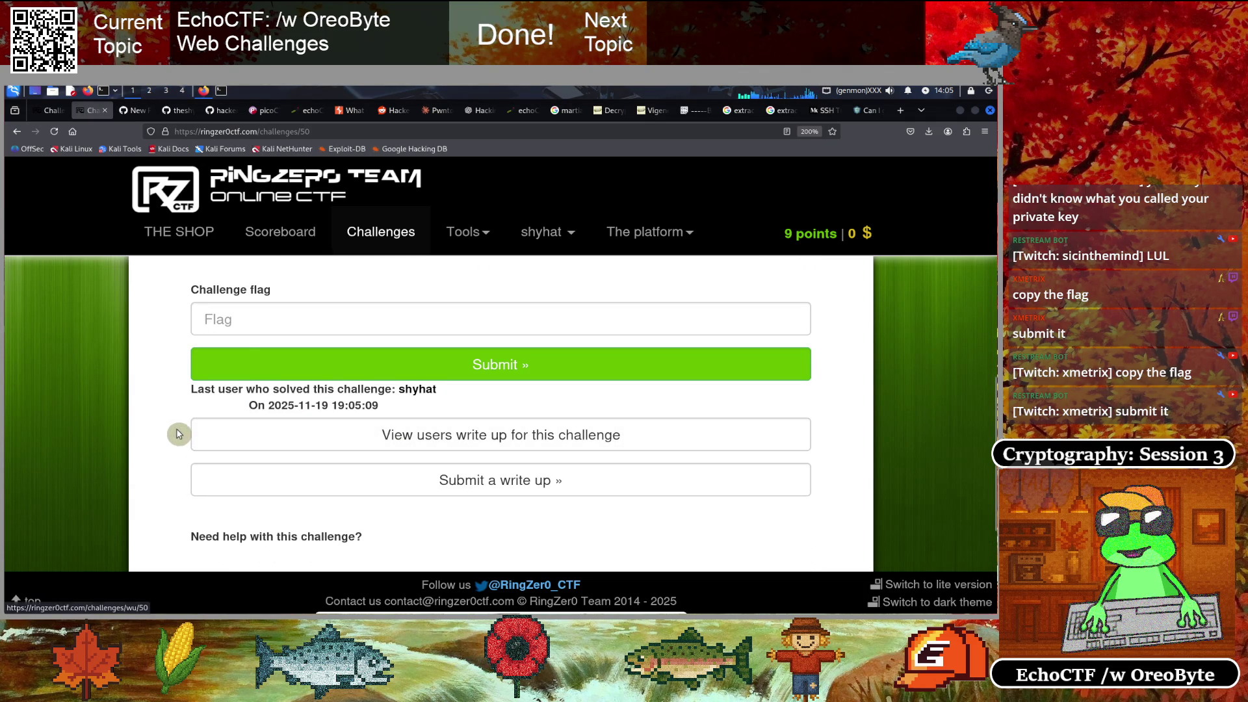
scroll(241, 348, up, 5)
scroll(244, 349, up, 2)
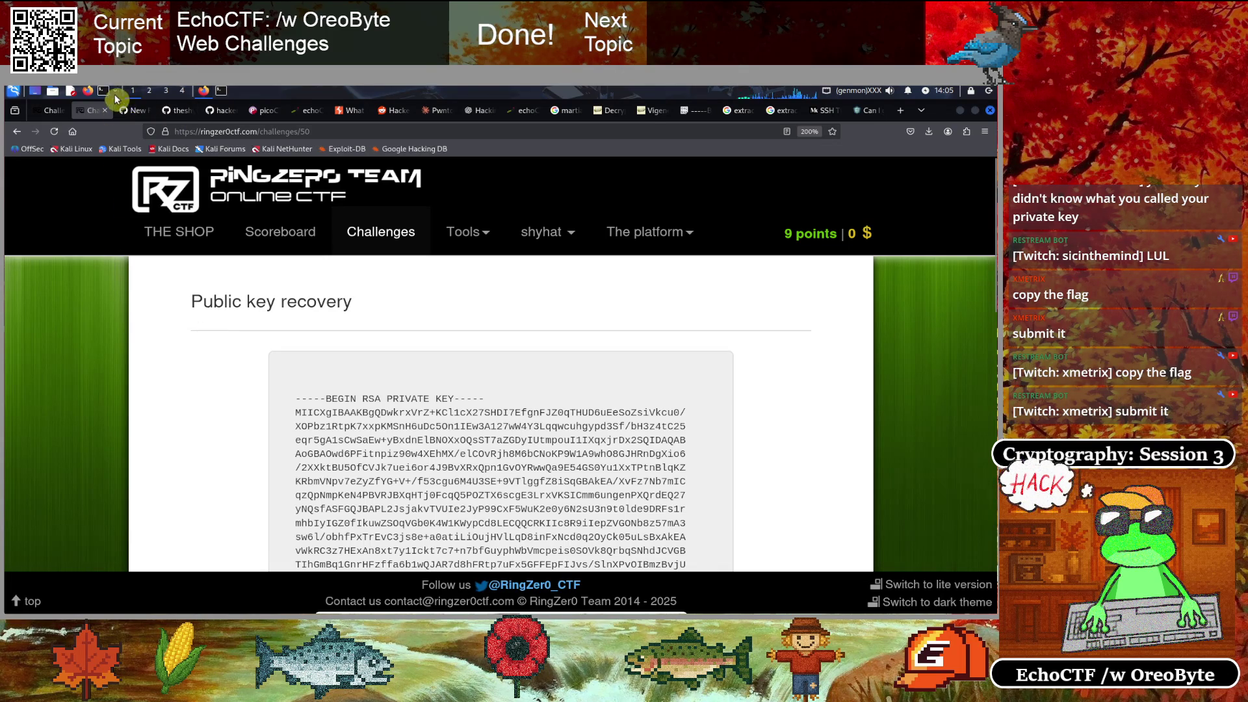
click(54, 110)
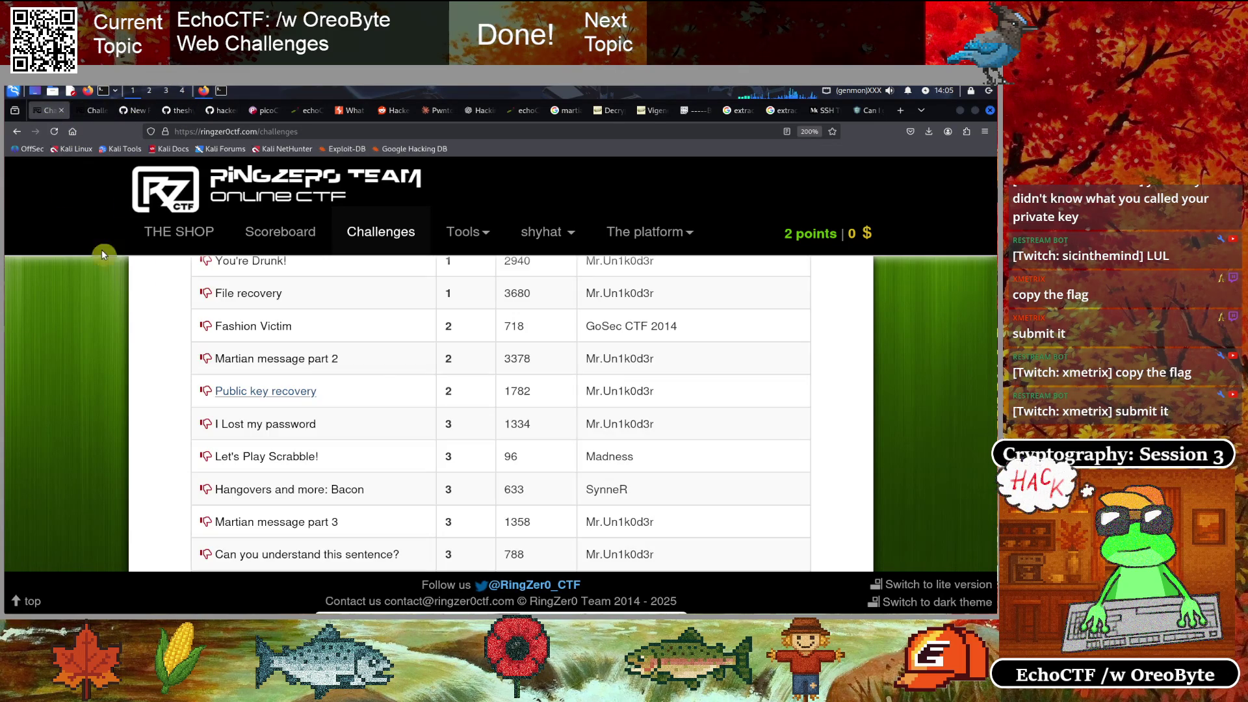
scroll(373, 383, up, 7)
scroll(374, 368, up, 5)
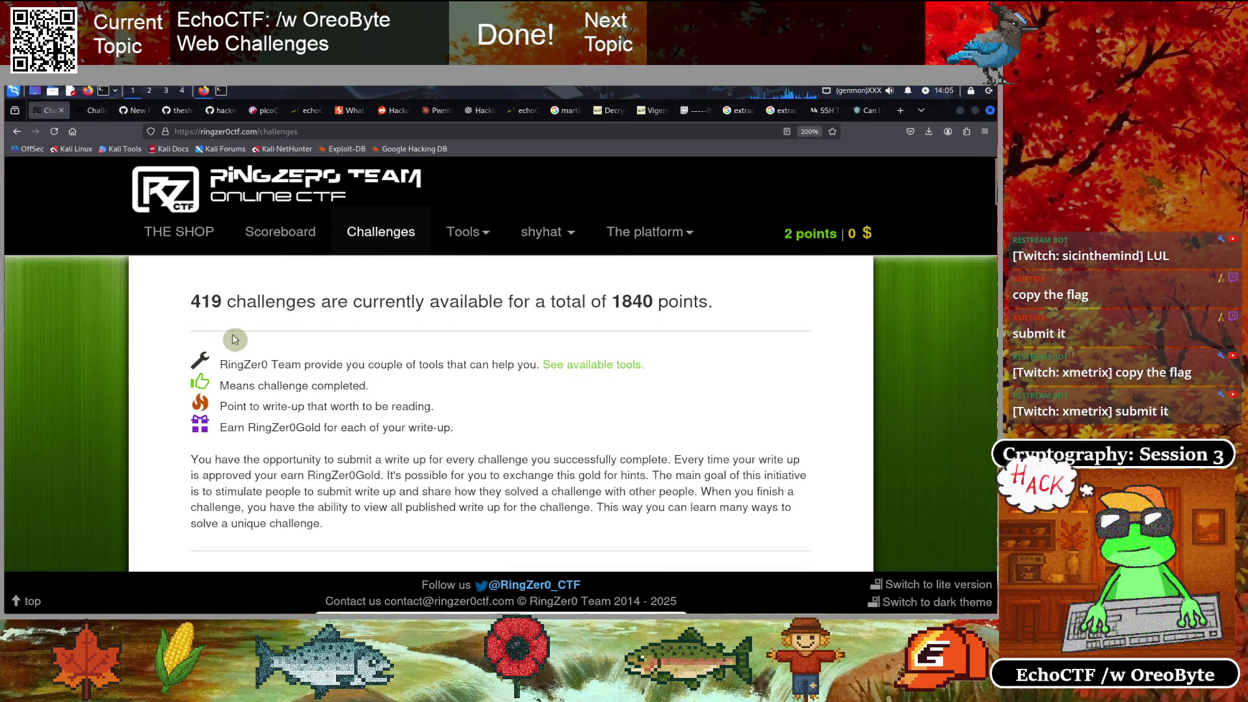
Write the concept bullet on extracting the public key and an openssl method step with an empty code block.
click(132, 112)
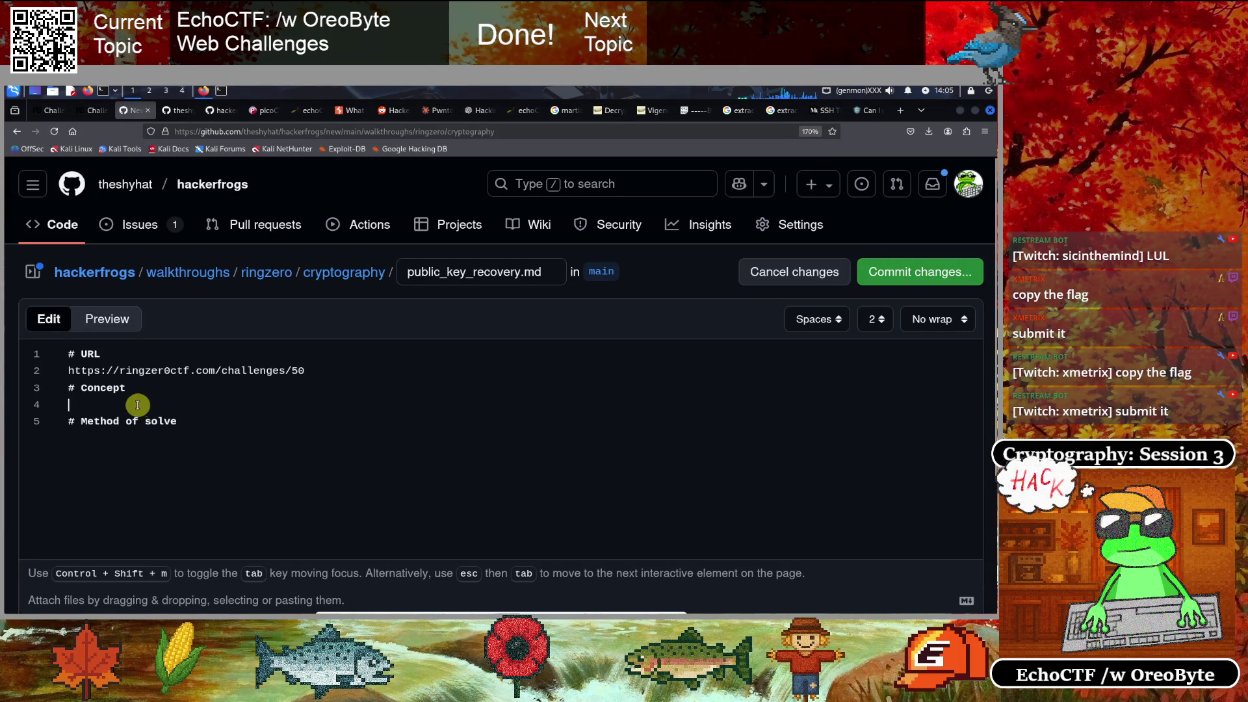
text(* )
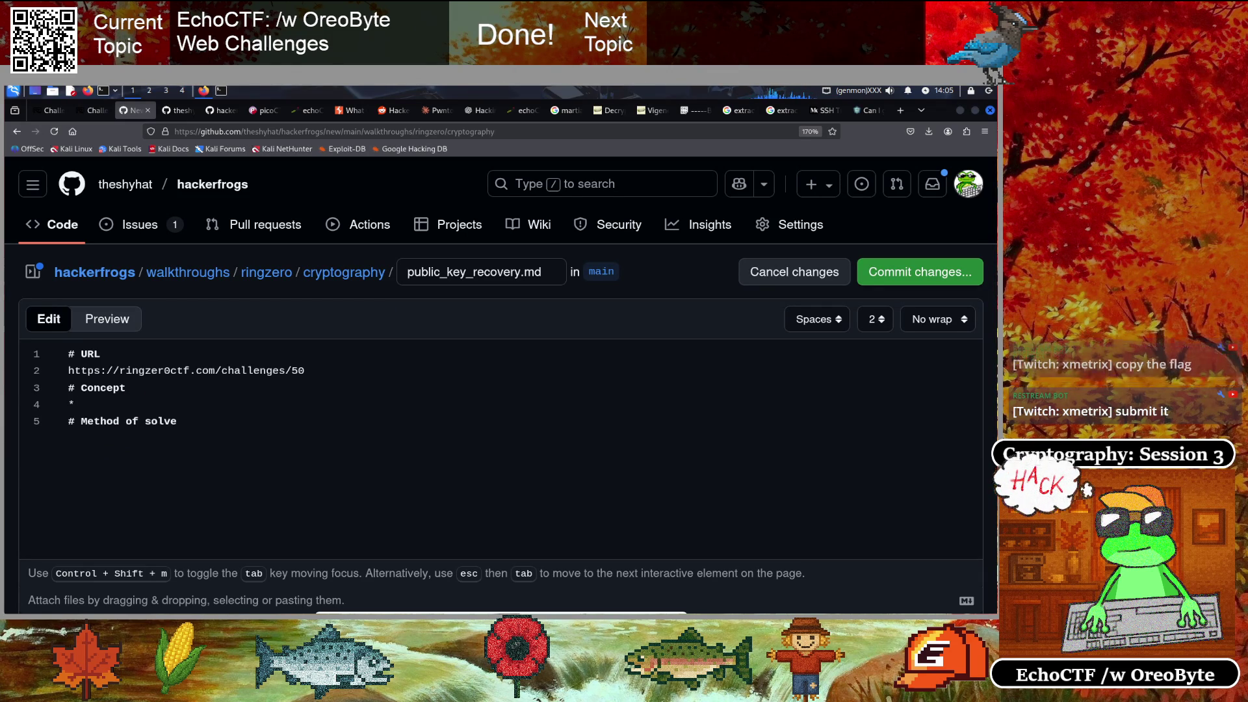
text(extracting publi)
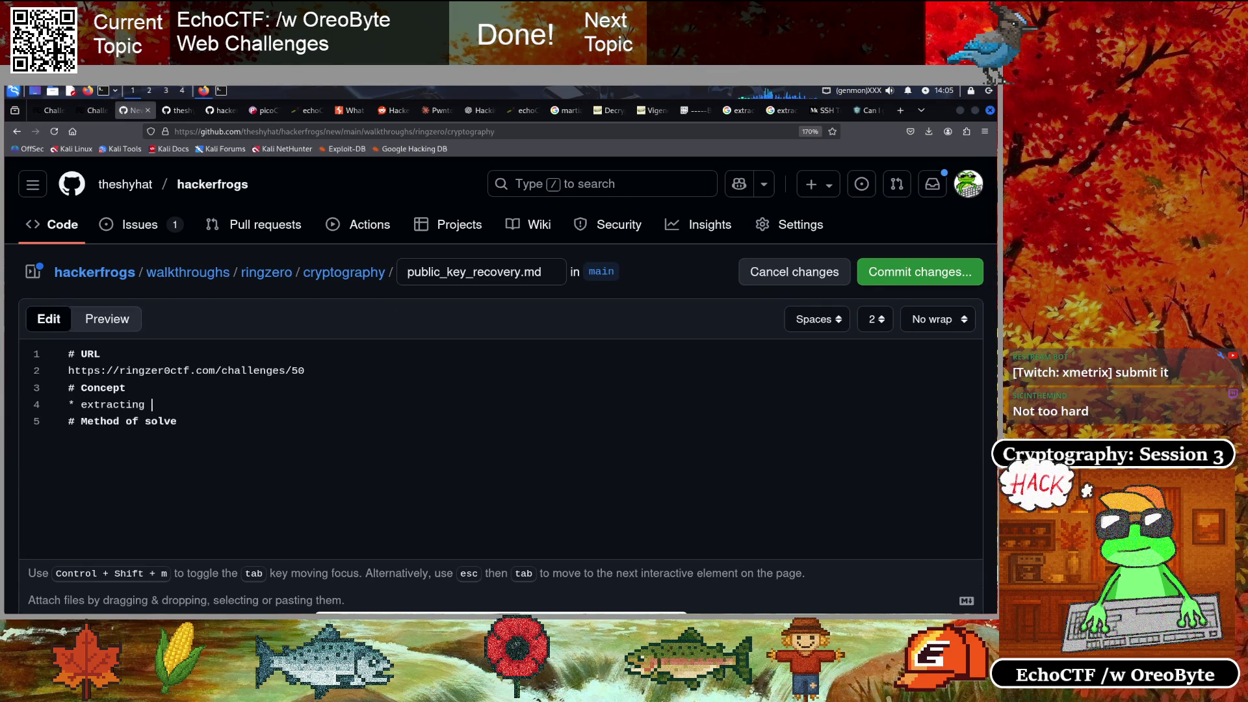
text(c key f)
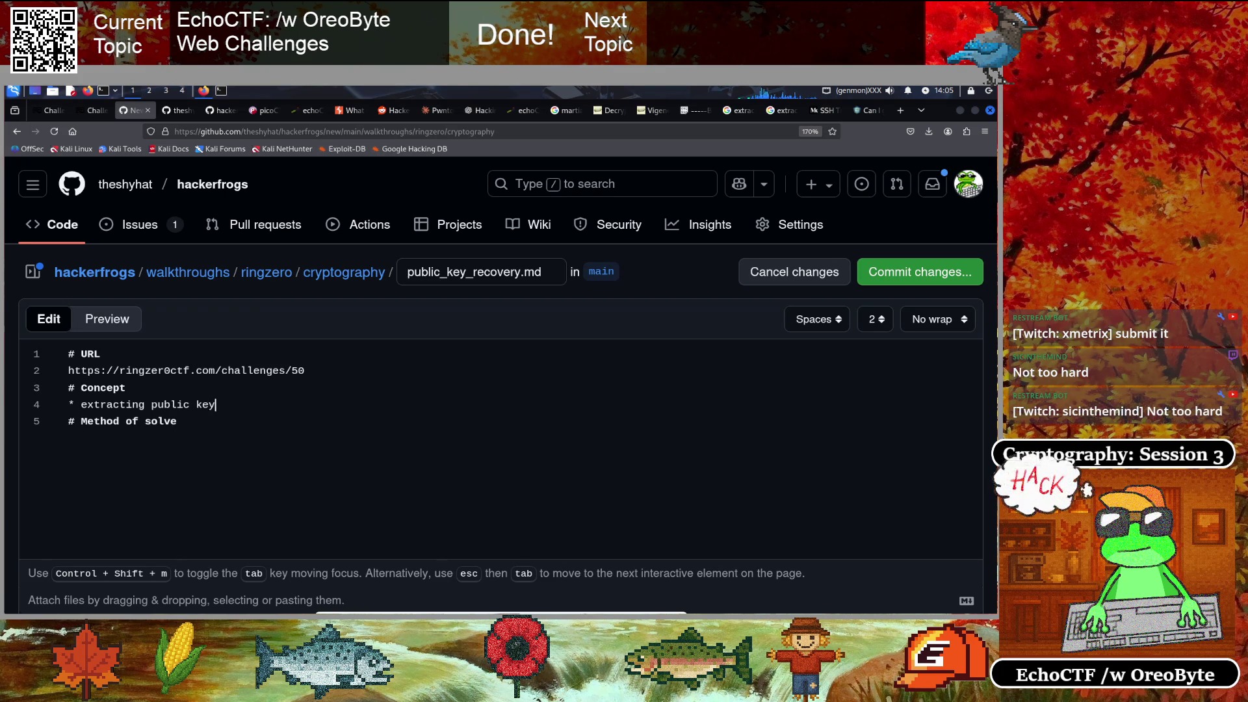
text(rom RSA private key)
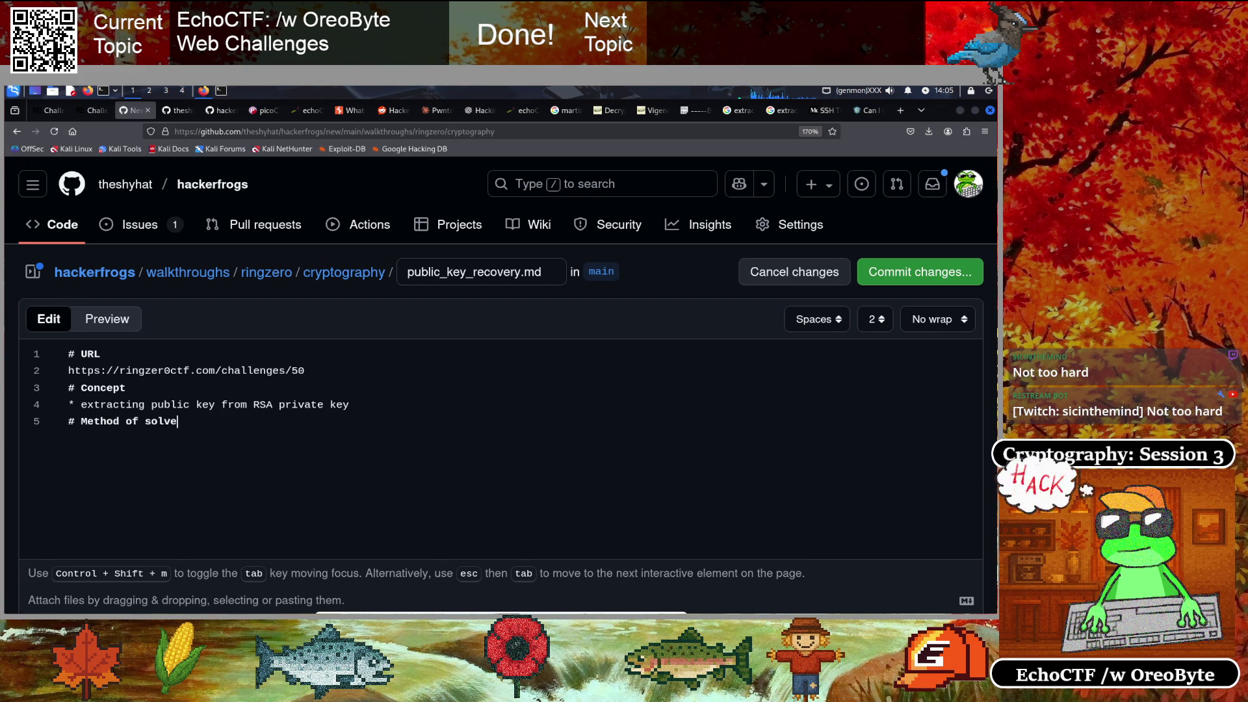
key(Return)
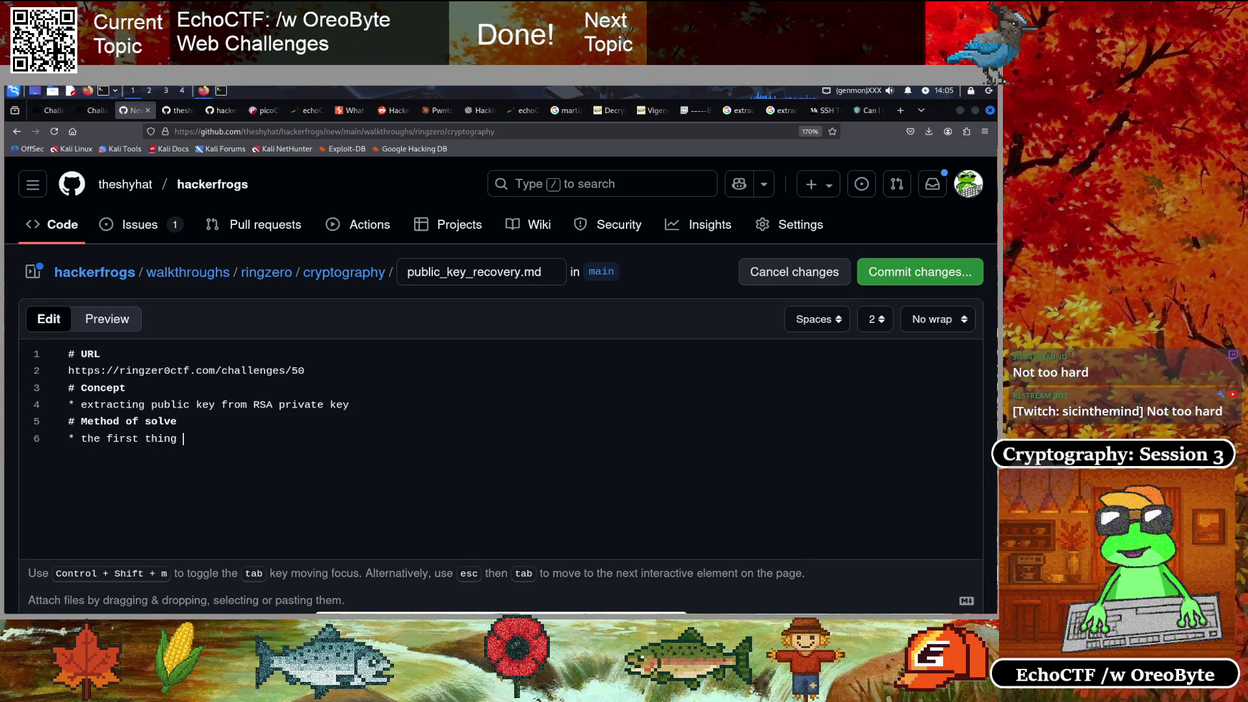
text(we do is take the contents)
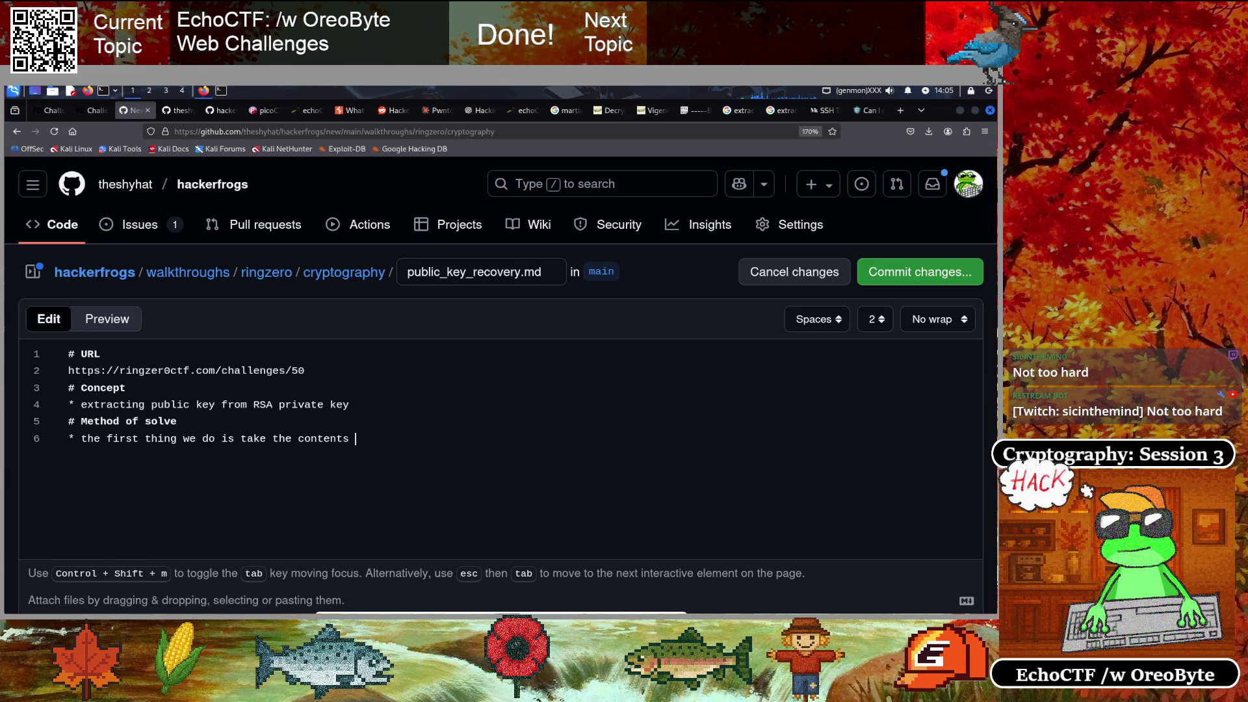
text(or the private and turn into a)
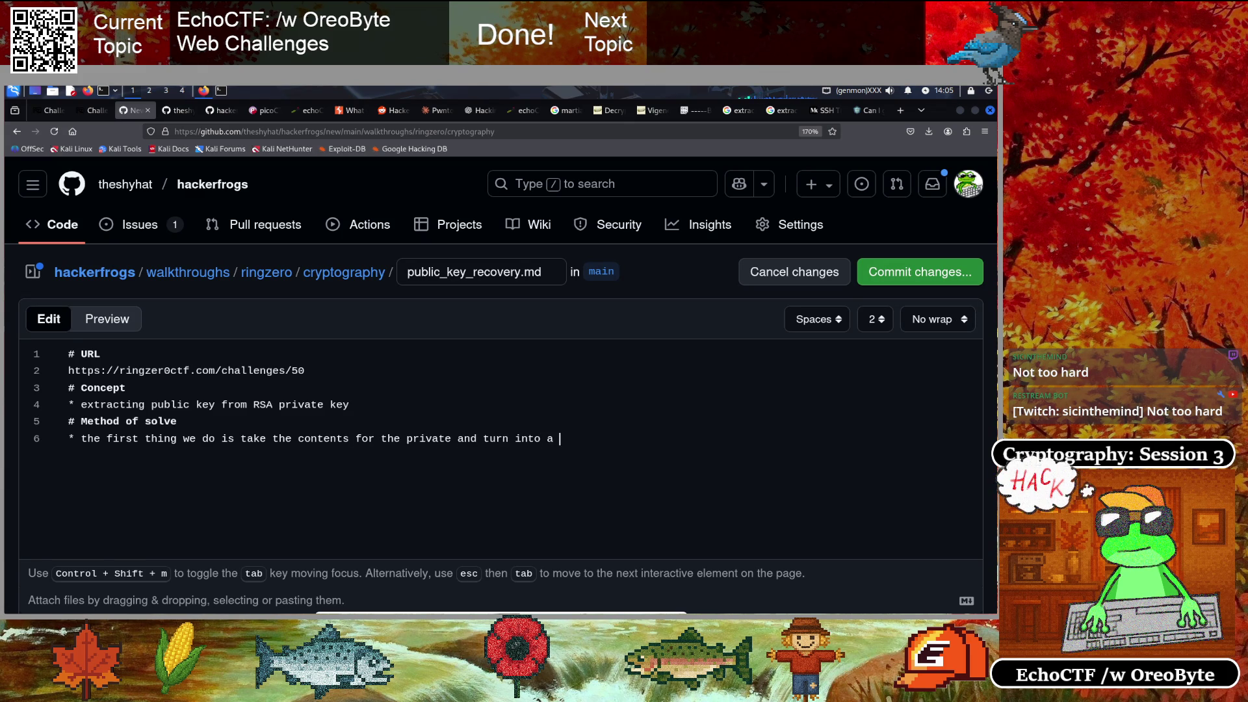
text(n we run open)
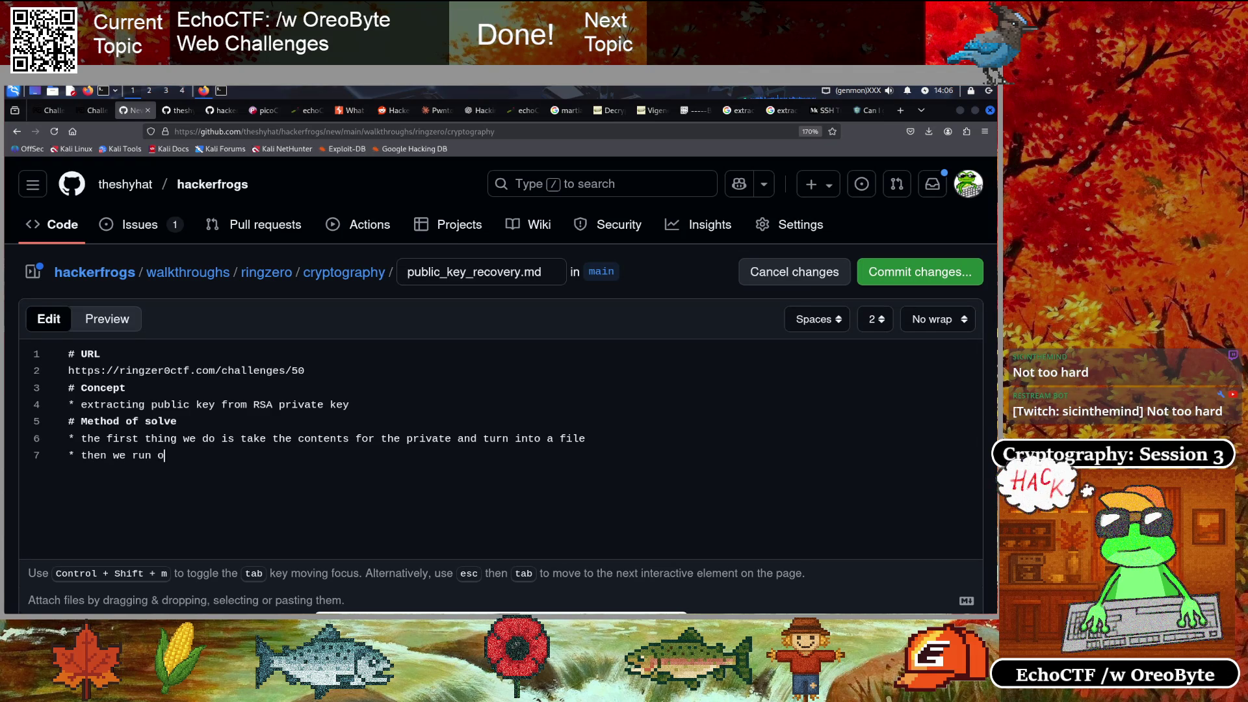
text(ssl to extract the public key)
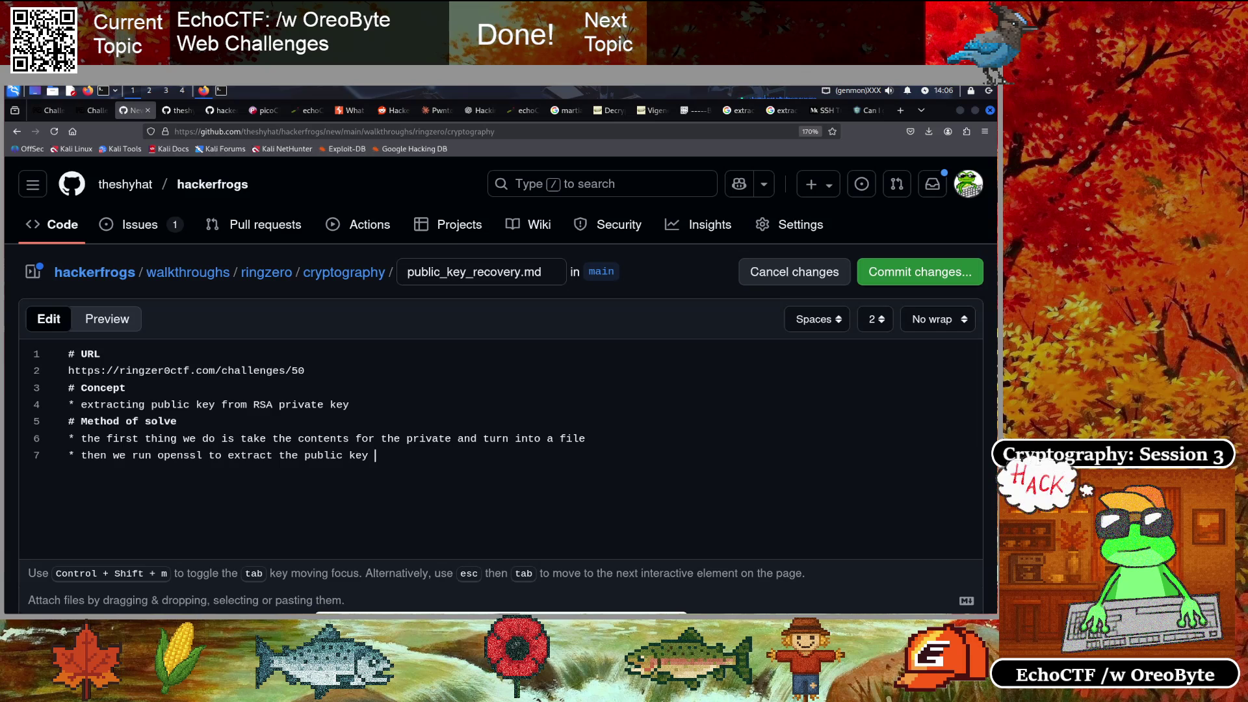
text( from the private key with this command:)
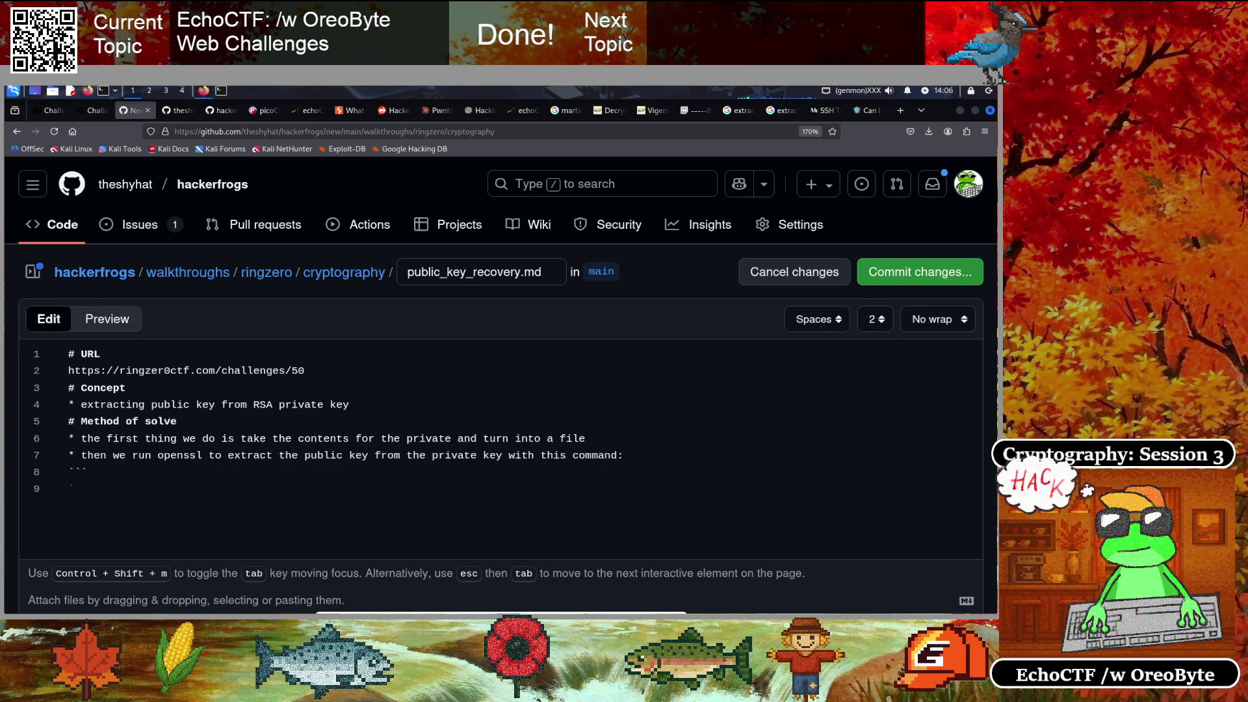
key(Return)
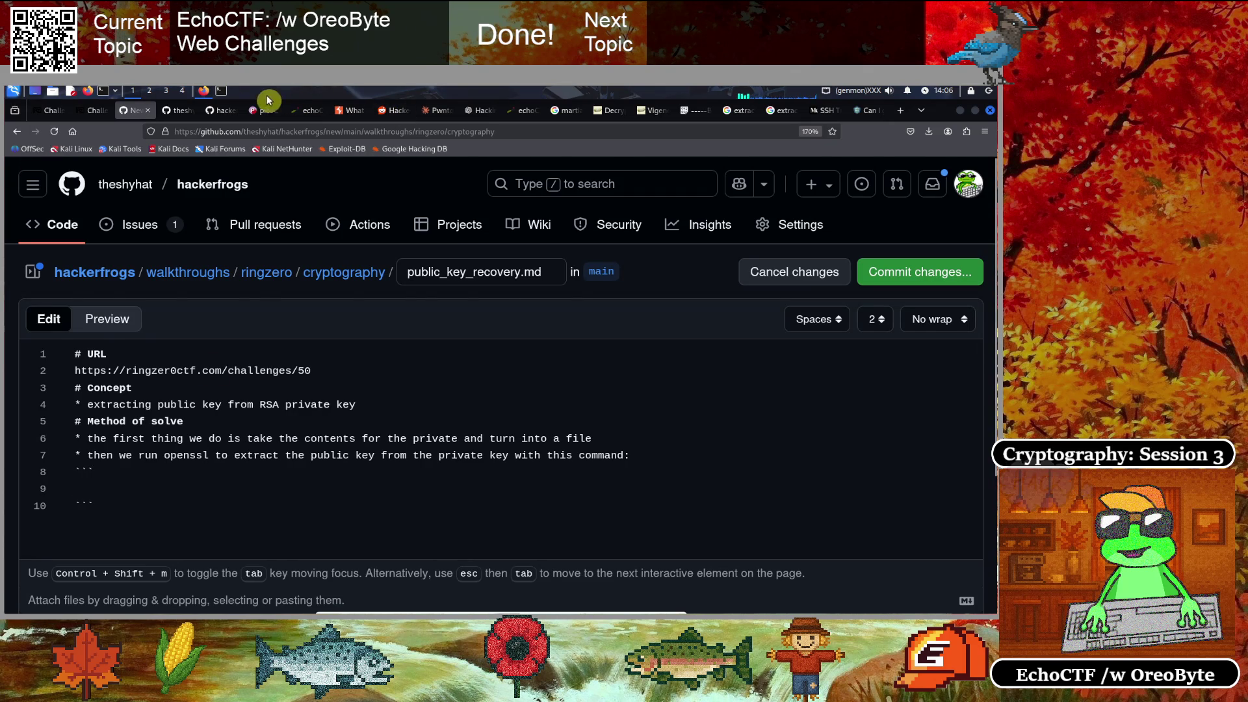
click(221, 93)
Step through shell history to recall the openssl rsa -pubout extraction command.
text(grep -v public_pem)
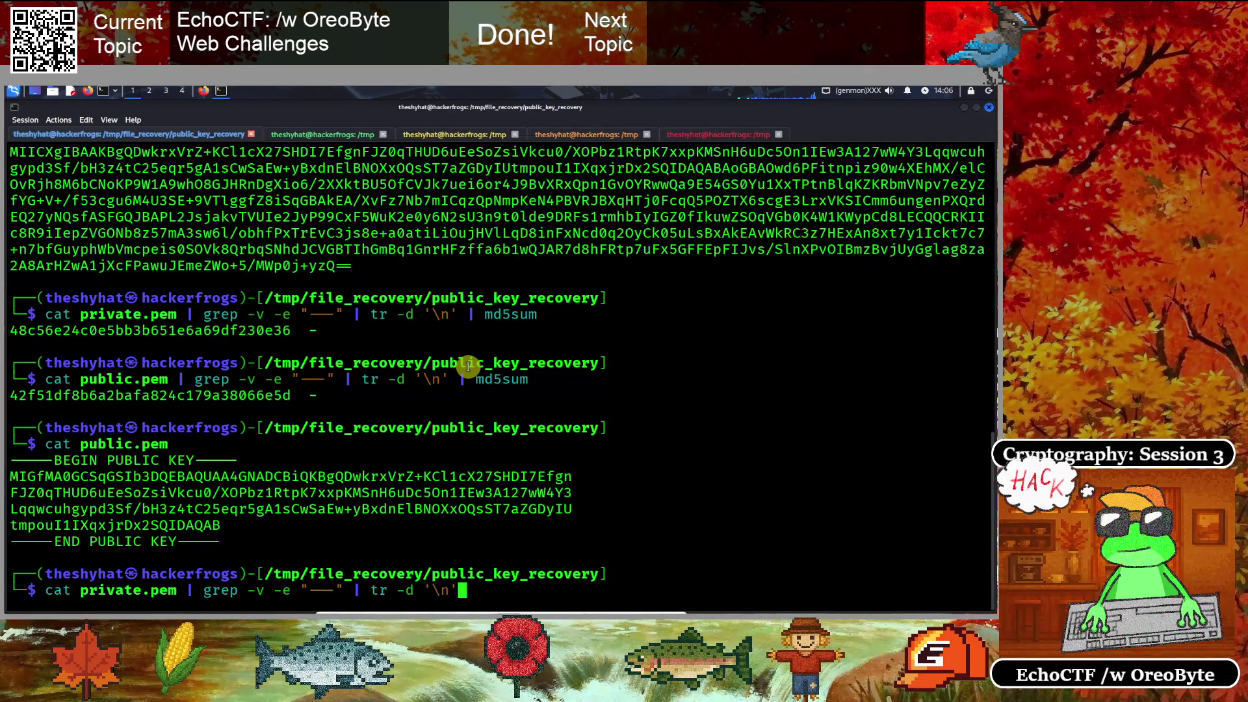
key(Up)
key(Up)
key(Up)
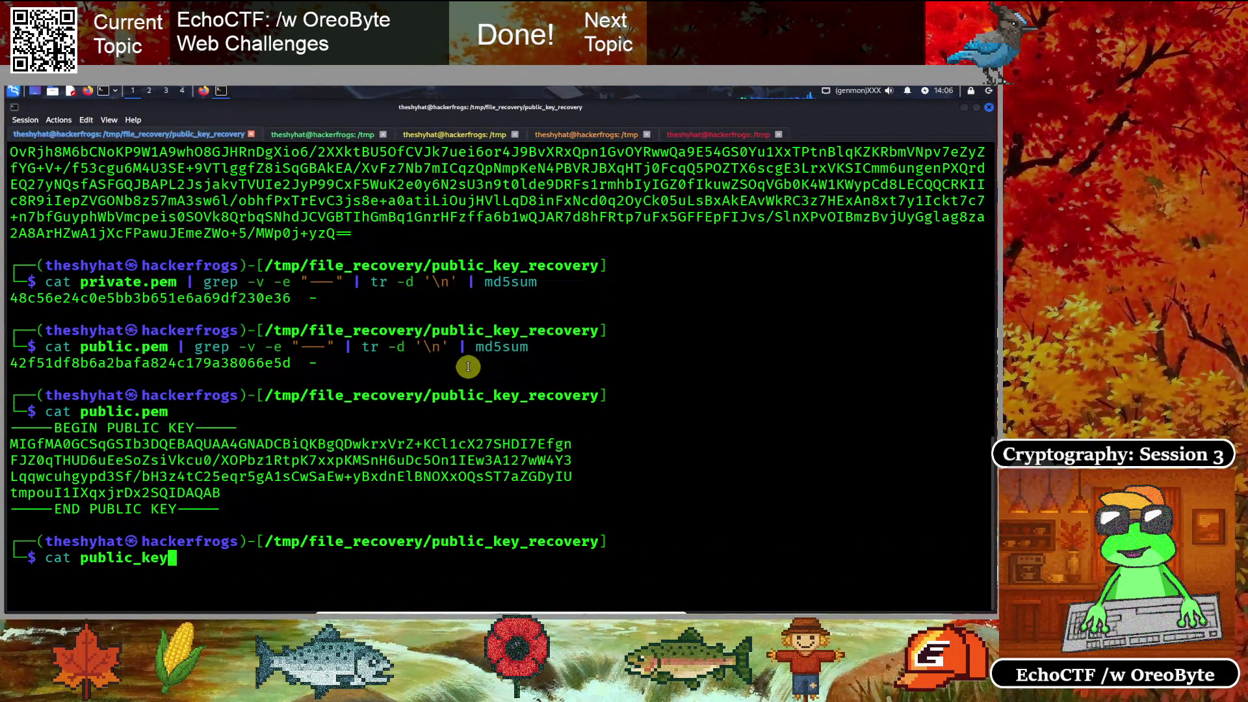
key(Up)
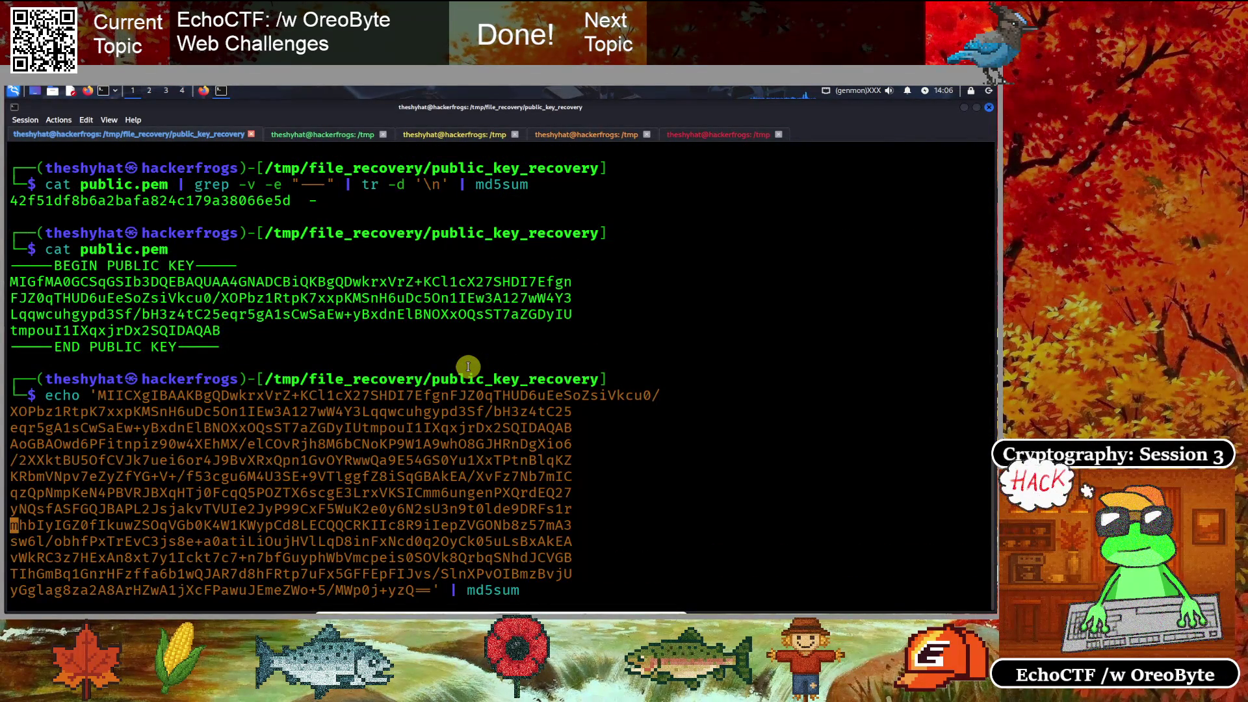
key(Up)
key(Up)
key(Up)
text(-n)
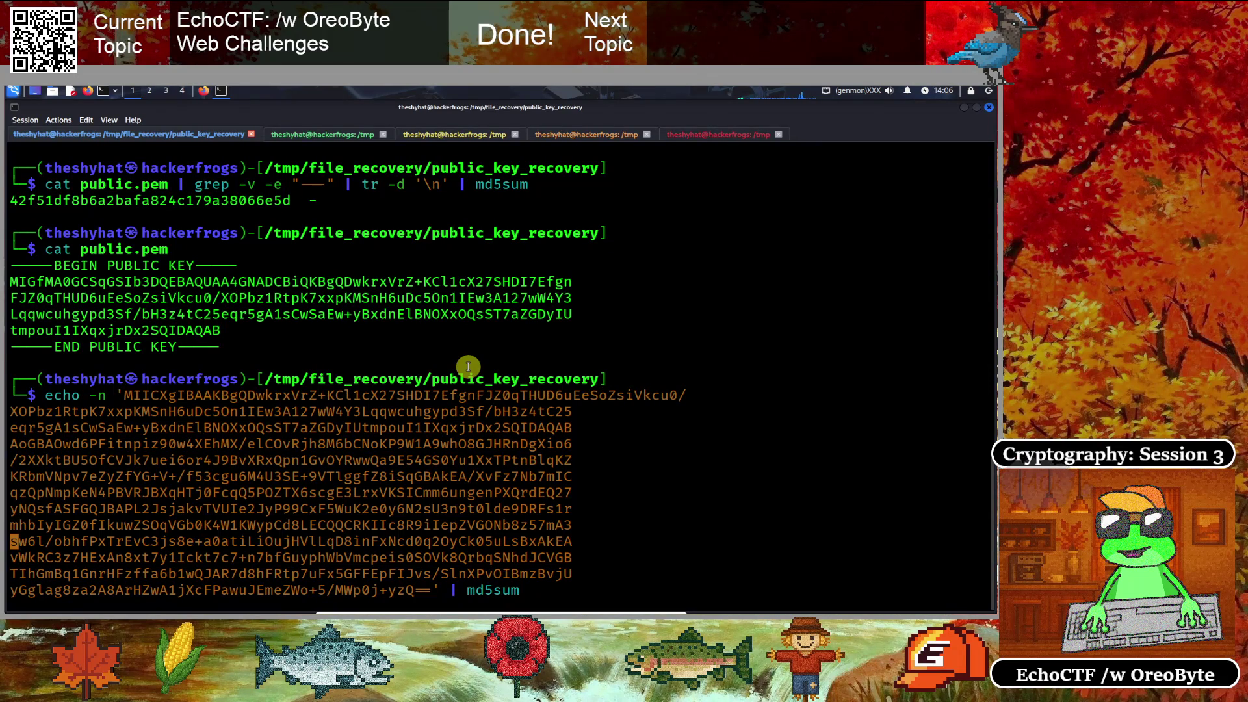
text(base64 -d |)
key(Up)
key(Up)
key(Up)
key(Up)
key(Up)
key(Down)
key(Up)
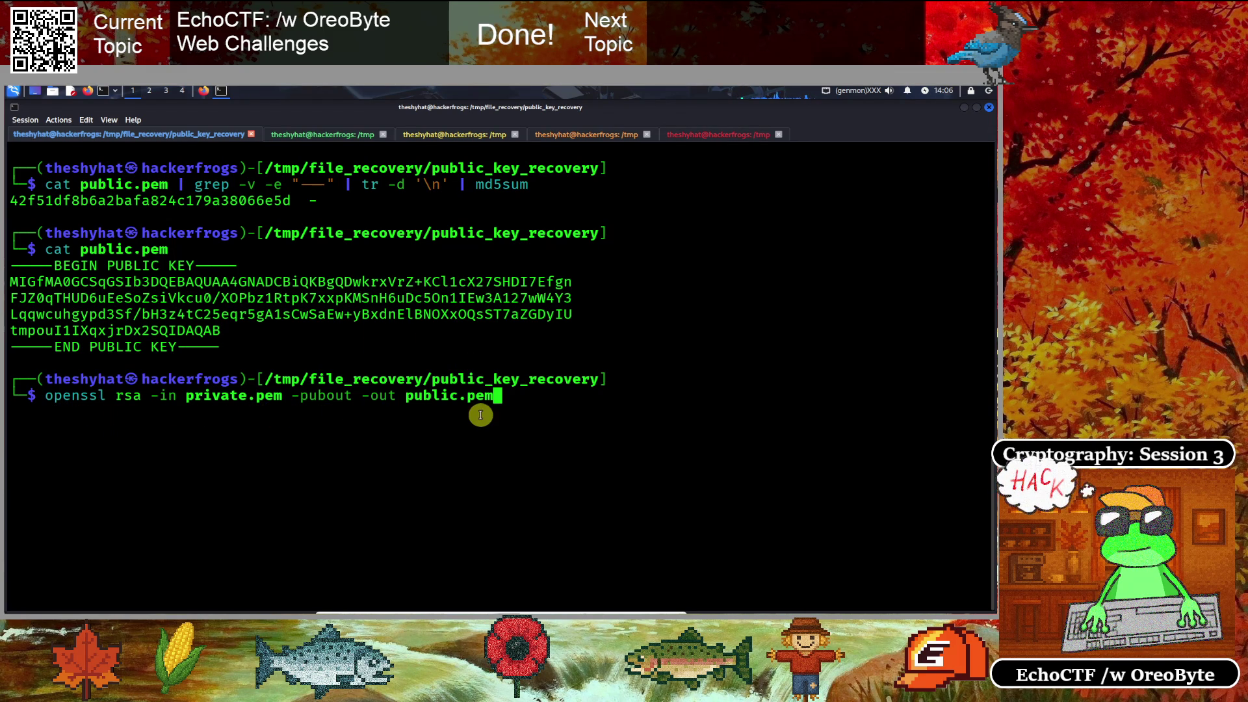
Copy 'openssl rsa -in private.pem -pubout -out public.pem' from the terminal for the walkthrough.
drag(490, 399, 44, 398)
right_click(44, 398)
click(78, 404)
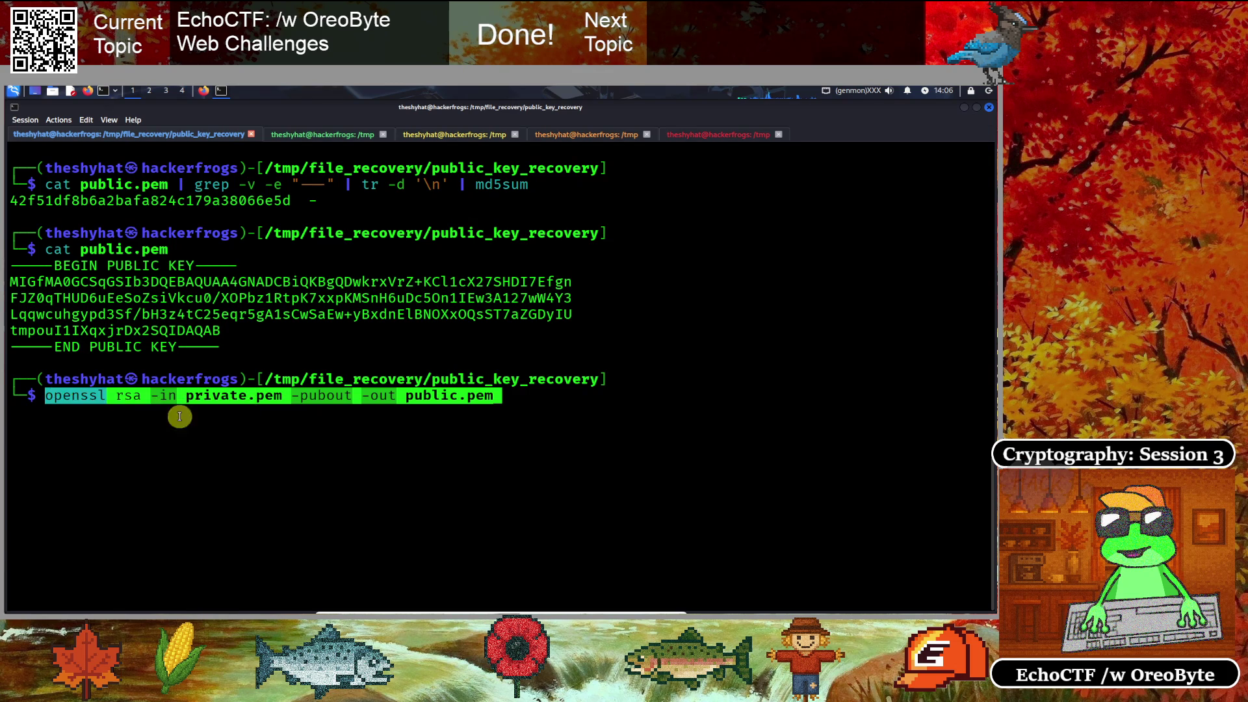
click(290, 423)
click(198, 91)
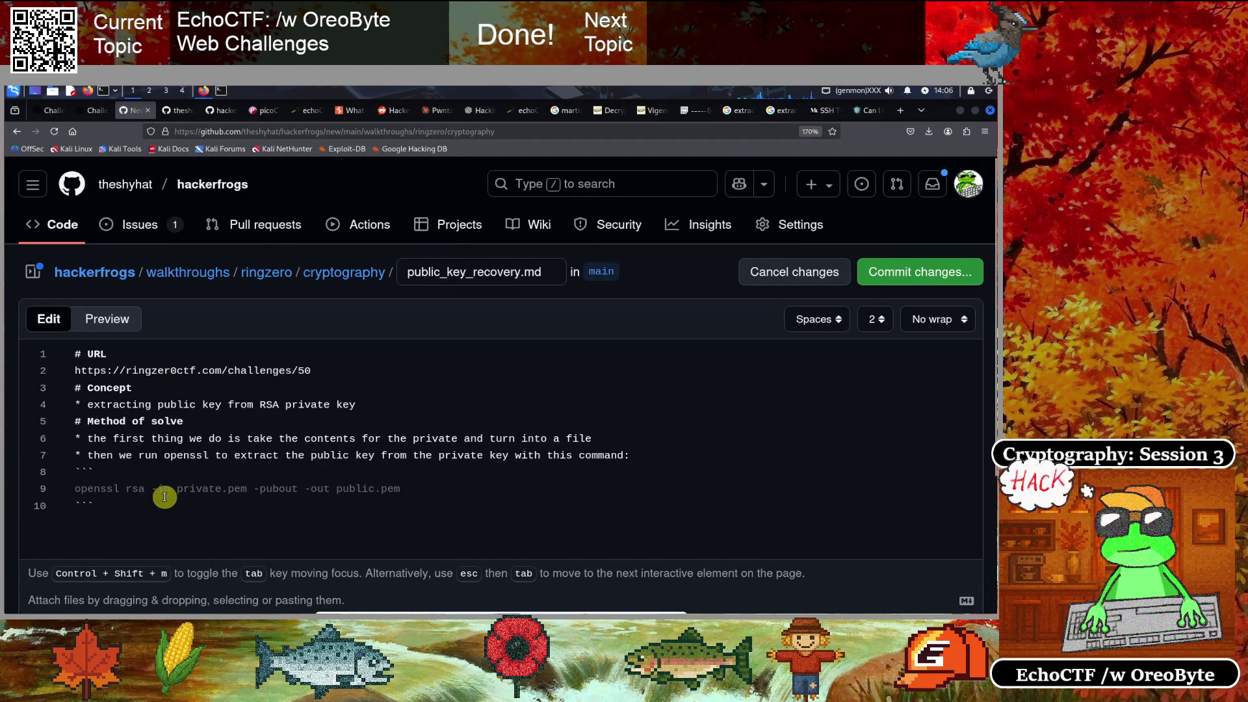
Add a step on md5summing the public key's base64 blob, followed by an empty ``` code block.
key(Return)
text(* then we have to follow the instructions from the challenge and get just the base)
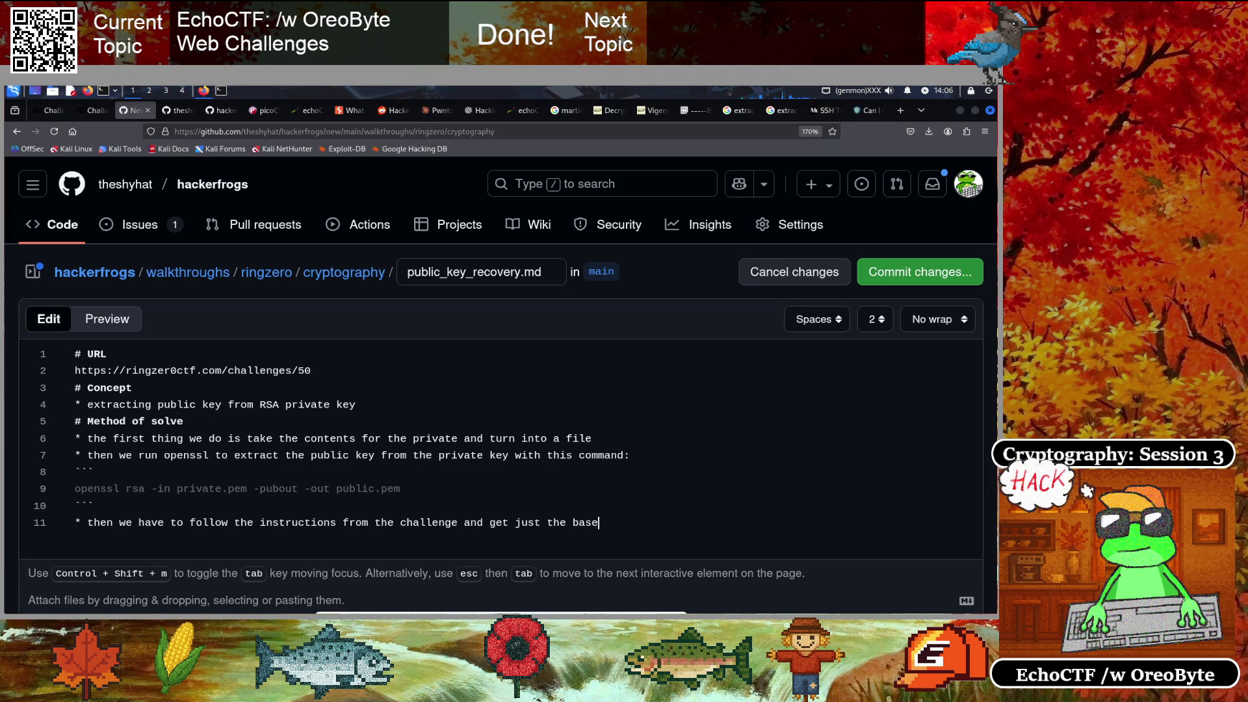
text(4 blob of the p)
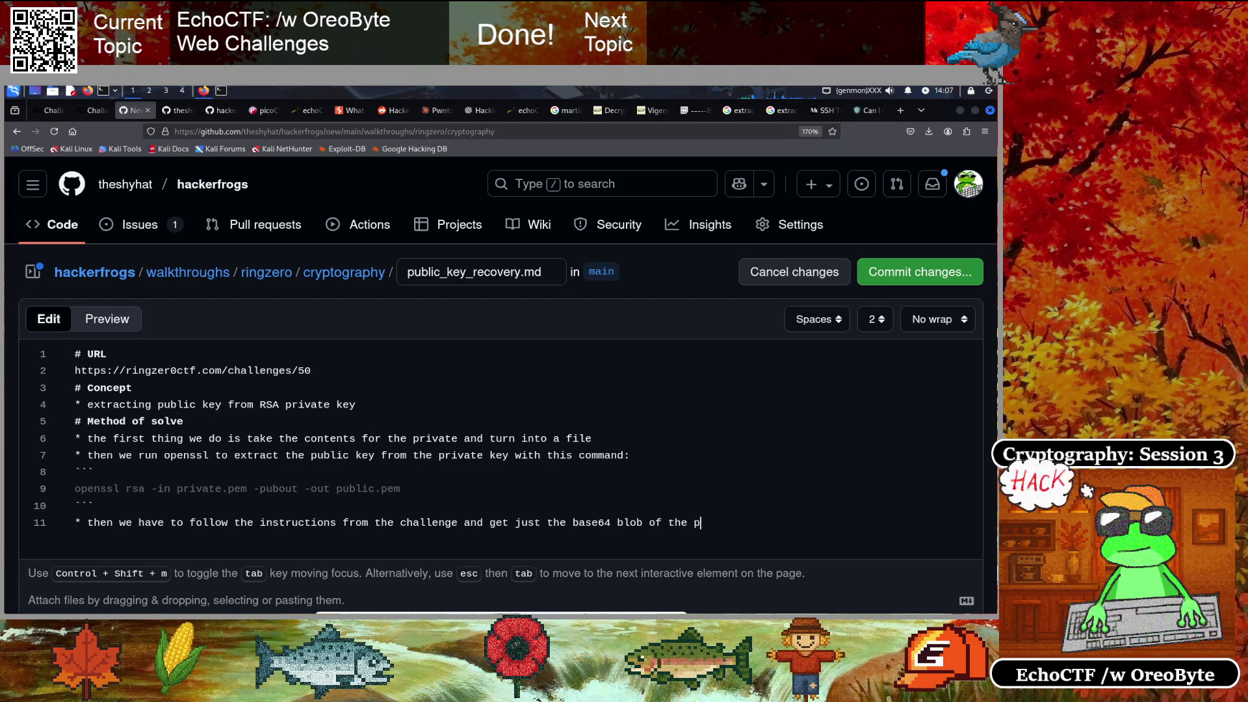
text(ublic key and md5sum it)
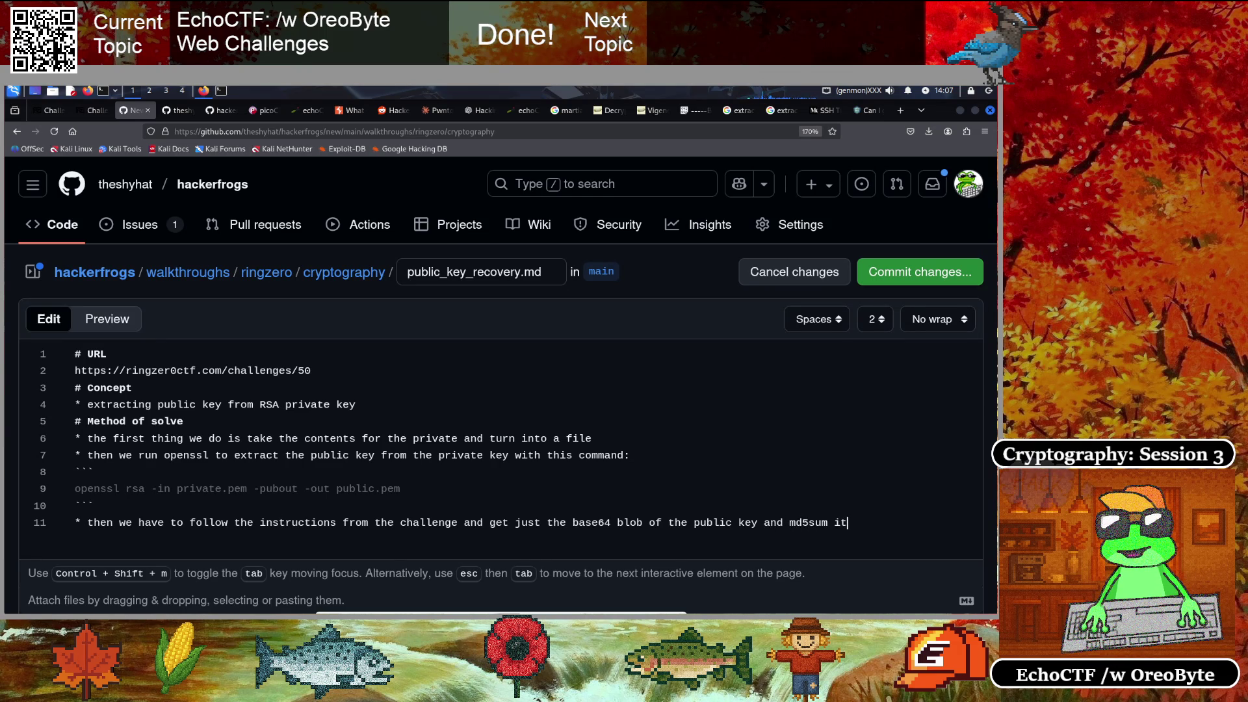
key(Return)
text(```)
key(Return)
text(``)
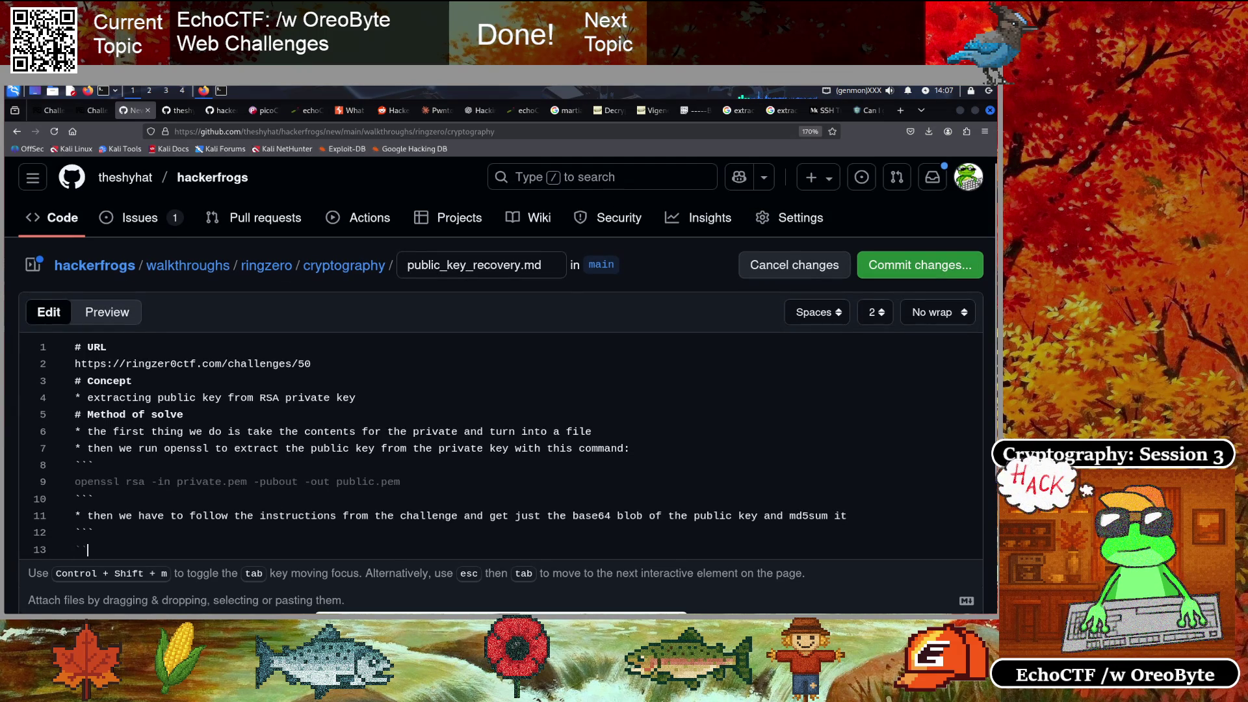
key(Return)
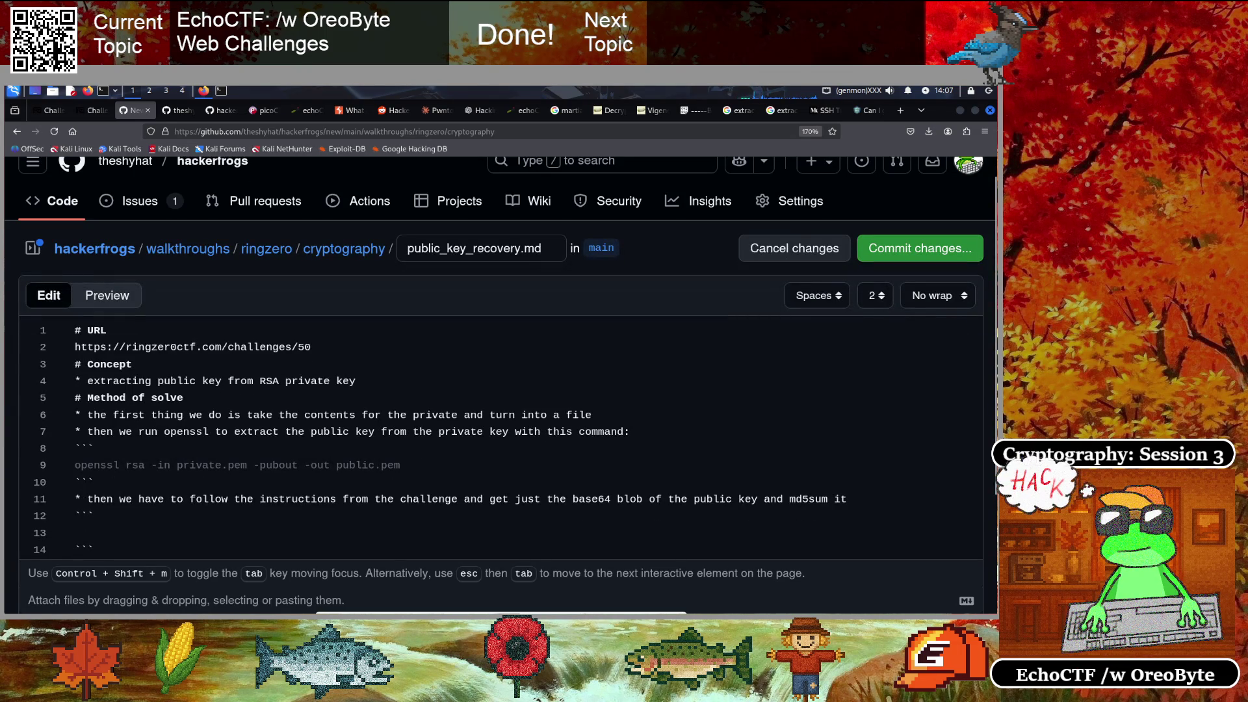
click(221, 90)
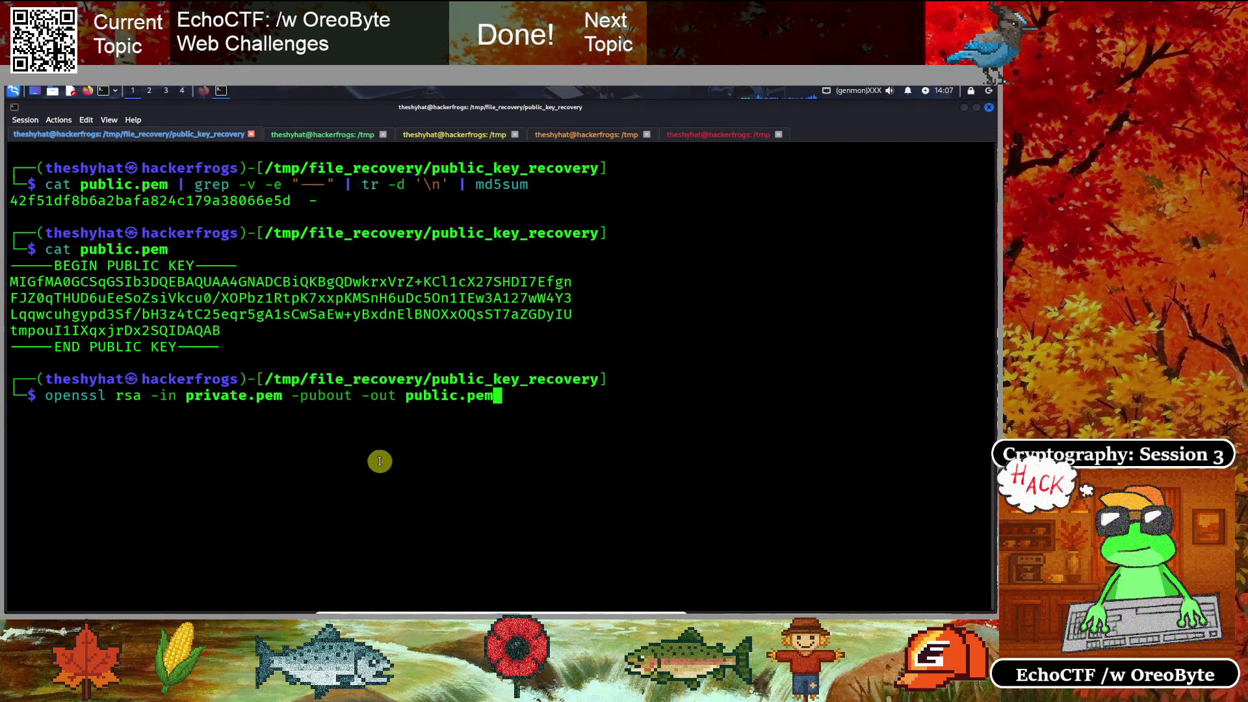
Recall and rerun the private.pem md5sum pipeline from shell history.
key(Up)
key(Up)
key(Up)
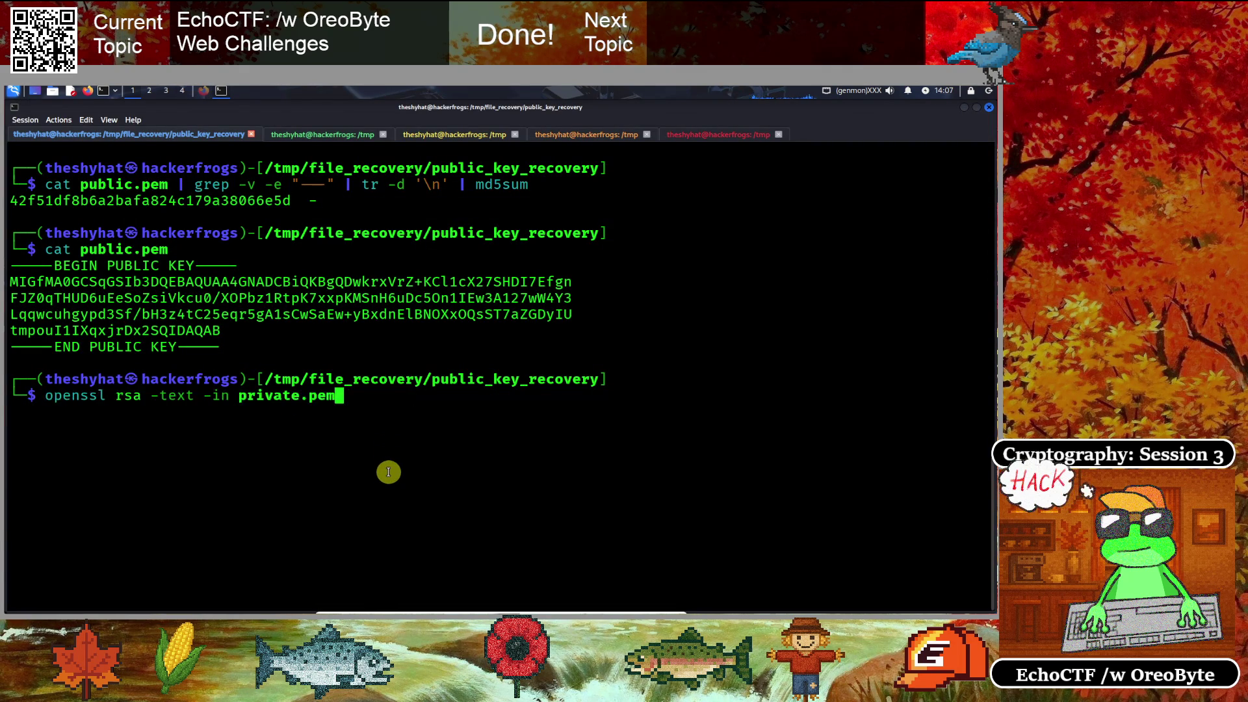
key(Up)
key(Up)
key(Up)
key(Up)
key(Up)
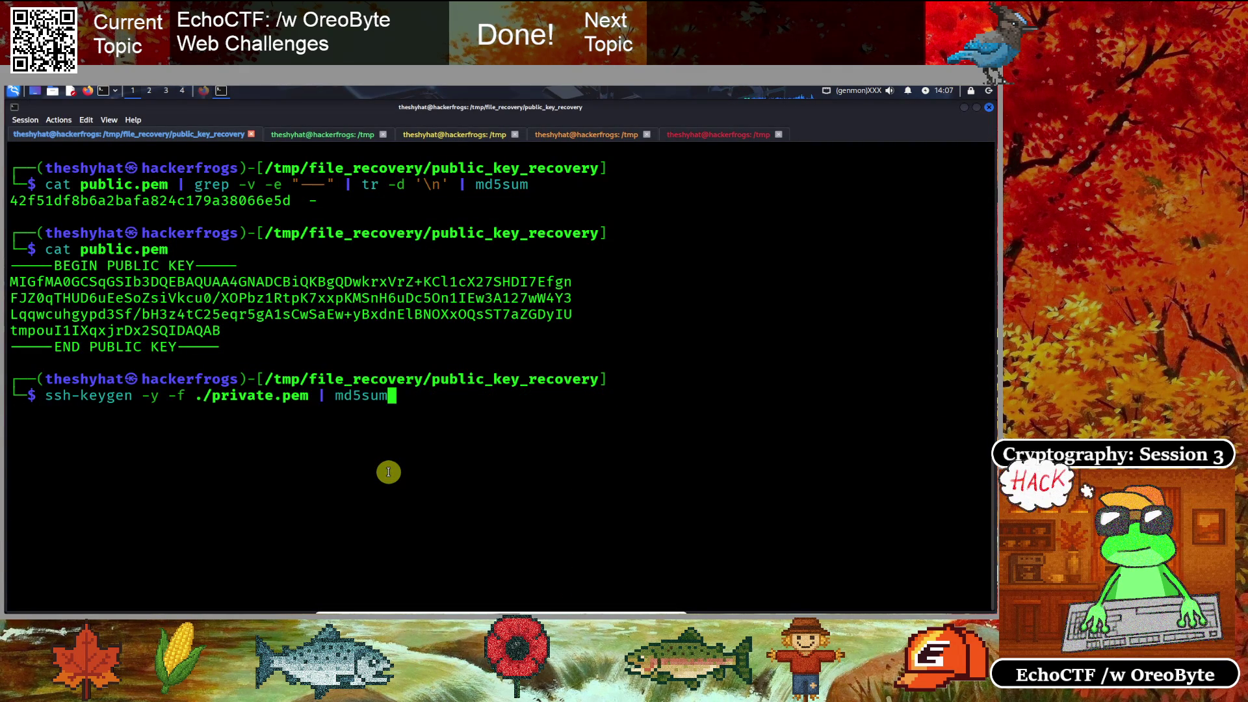
key(Up)
key(Up)
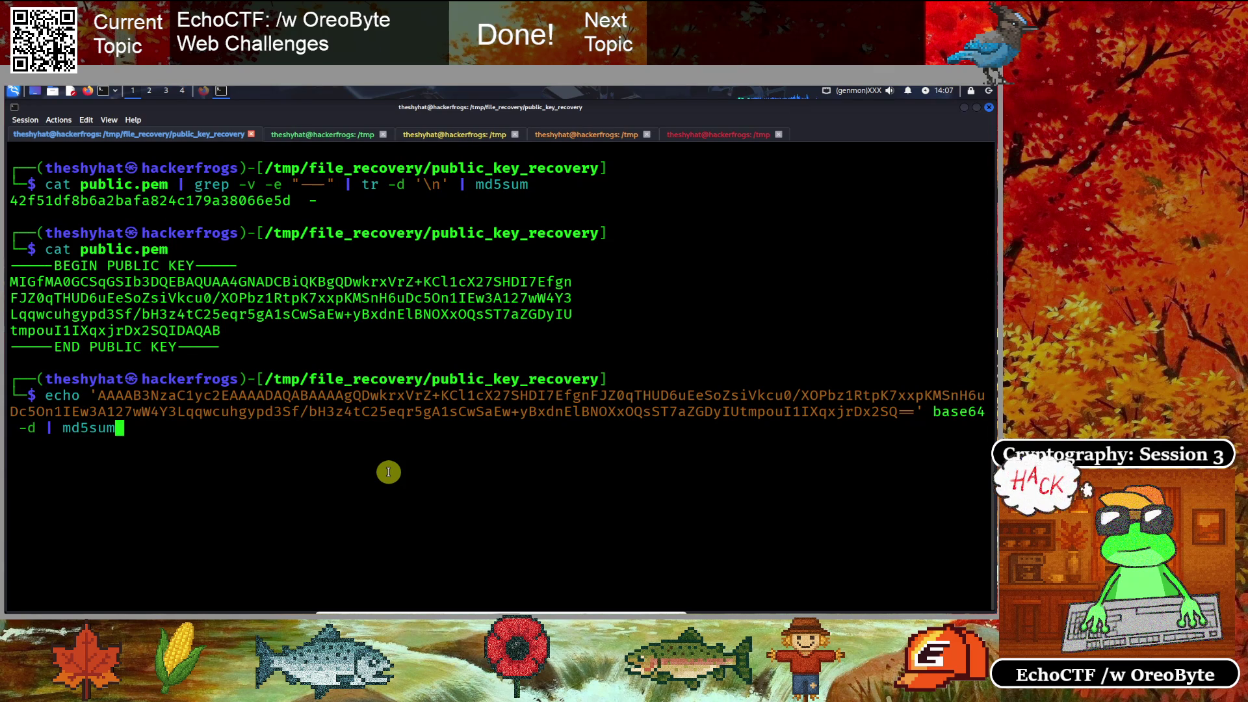
key(Up)
key(Up)
key(Up)
key(Up)
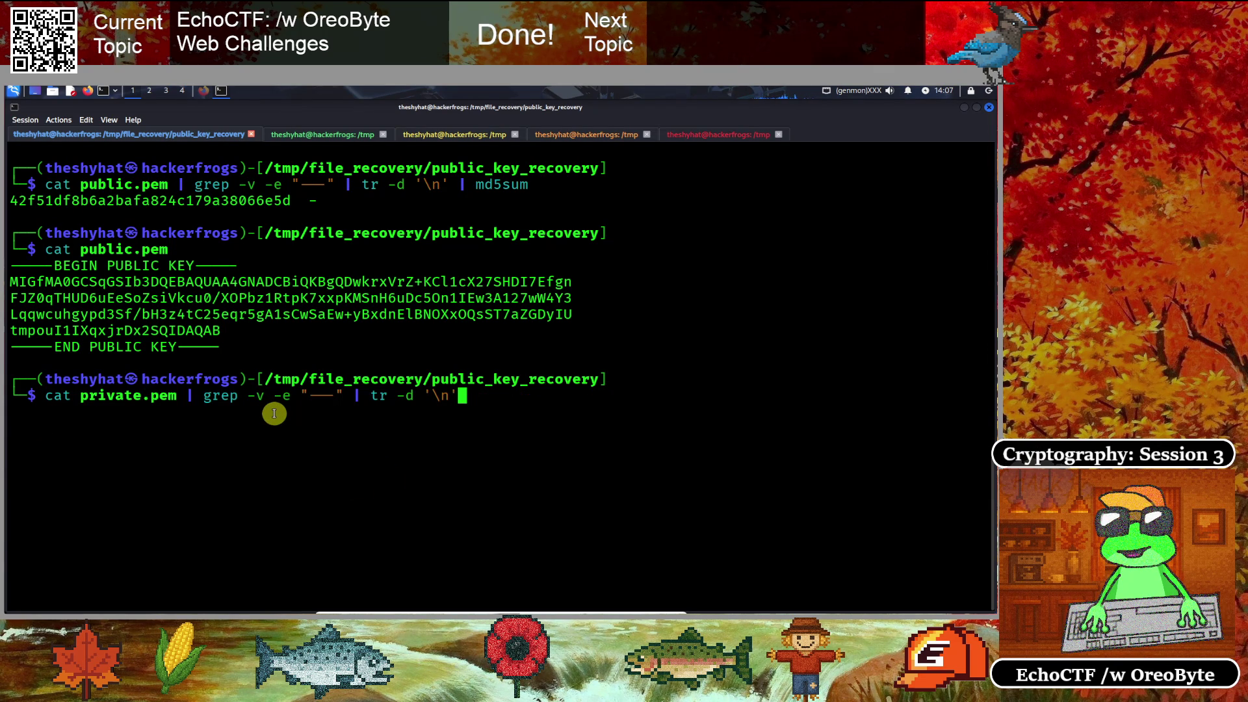
key(Right)
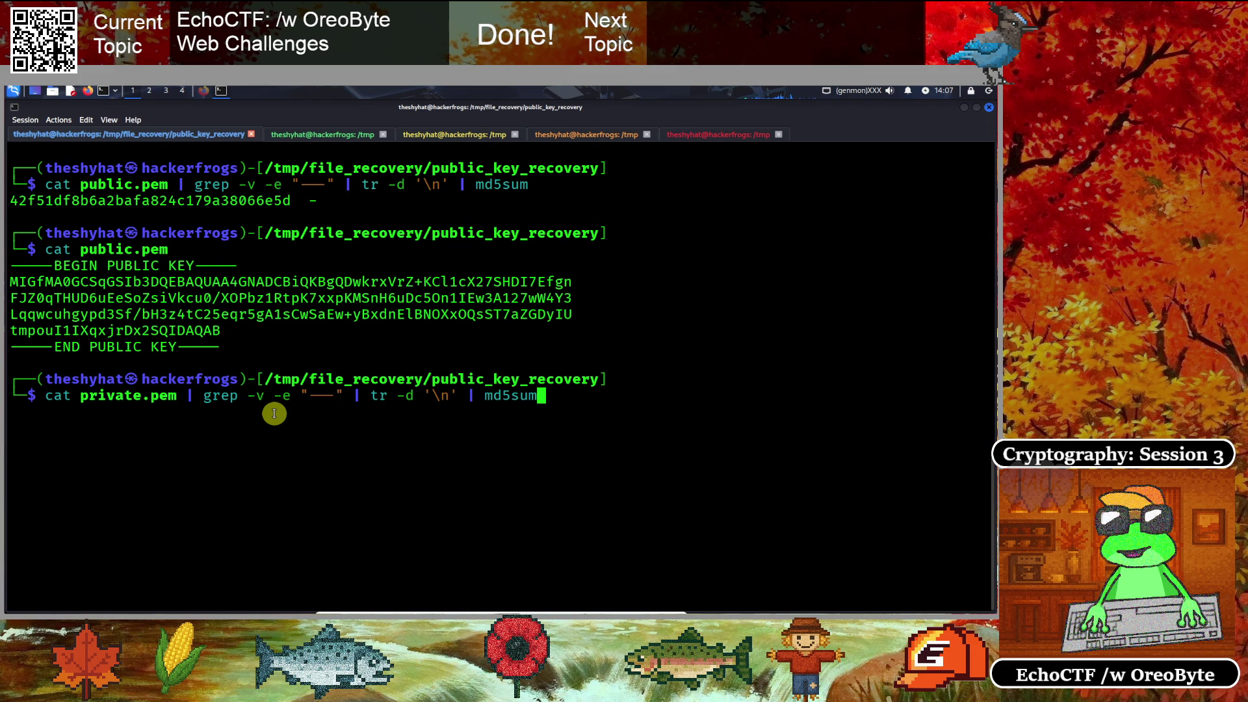
key(Return)
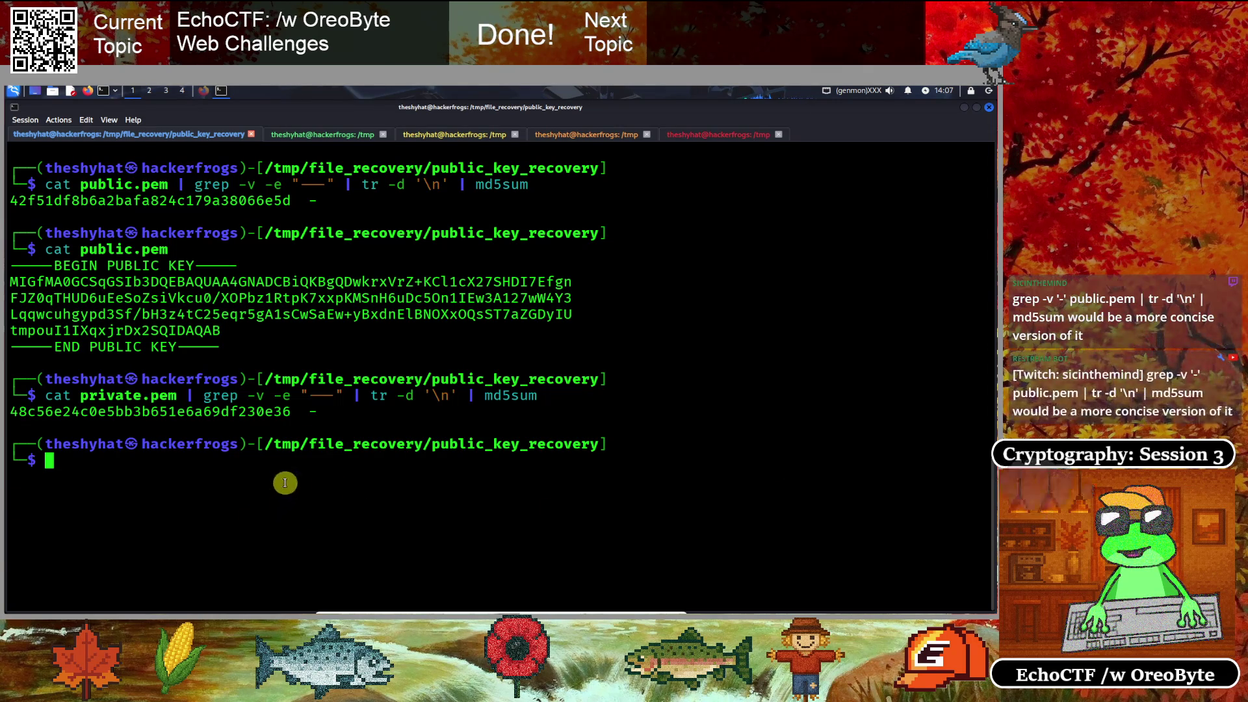
Rerun the pipeline on public.pem, producing 42f51df8b6a2bafa824c179a38066e5d.
key(Up)
key(Home)
key(Right)
key(Right)
key(Right)
key(Right)
key(Delete)
key(Delete)
key(Delete)
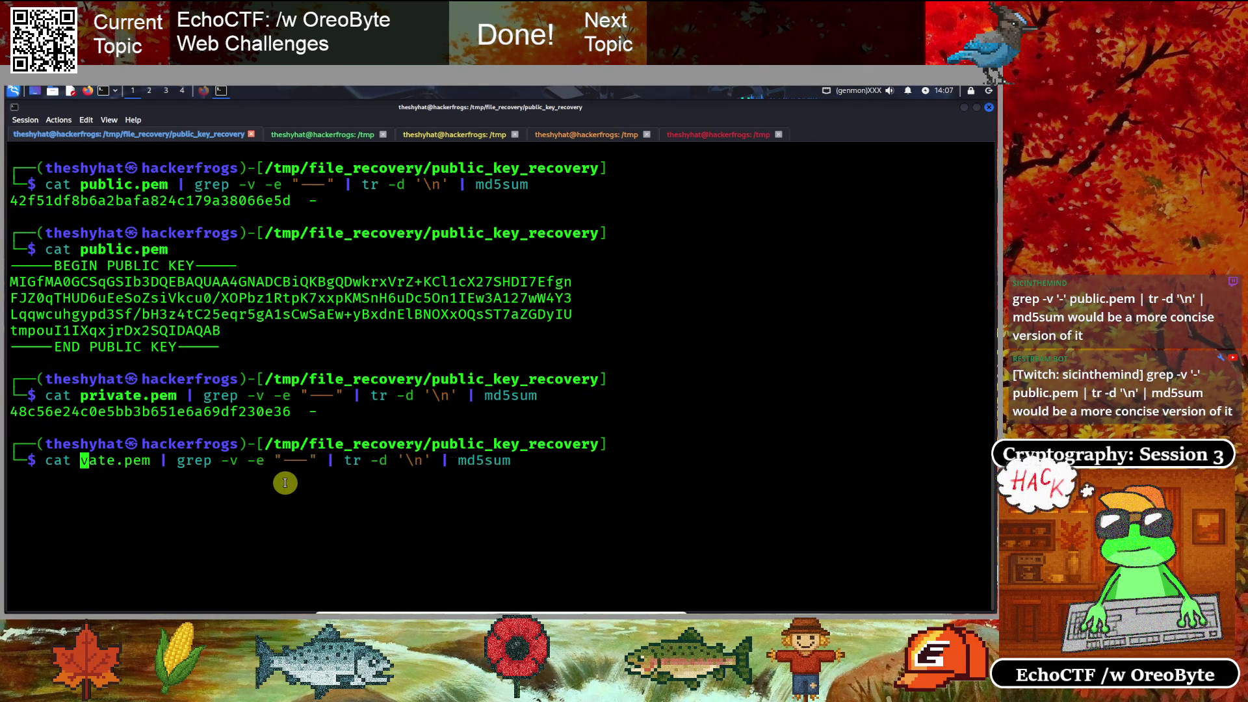
text(public)
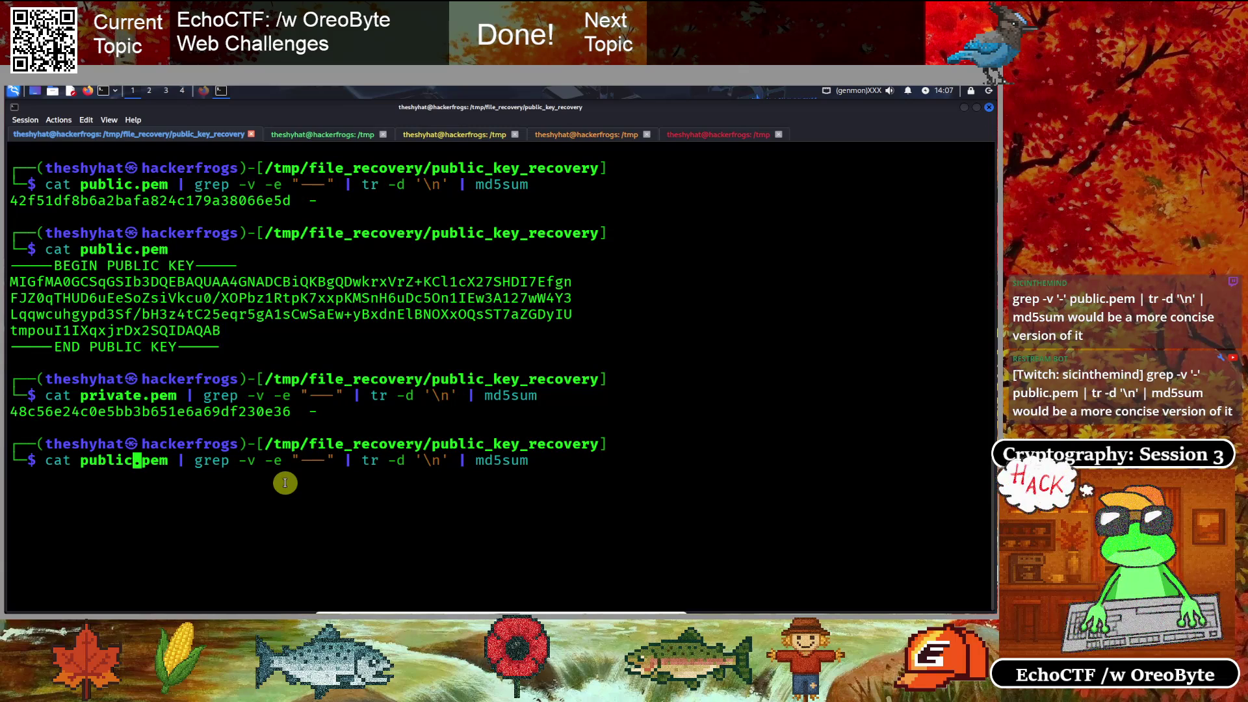
key(Return)
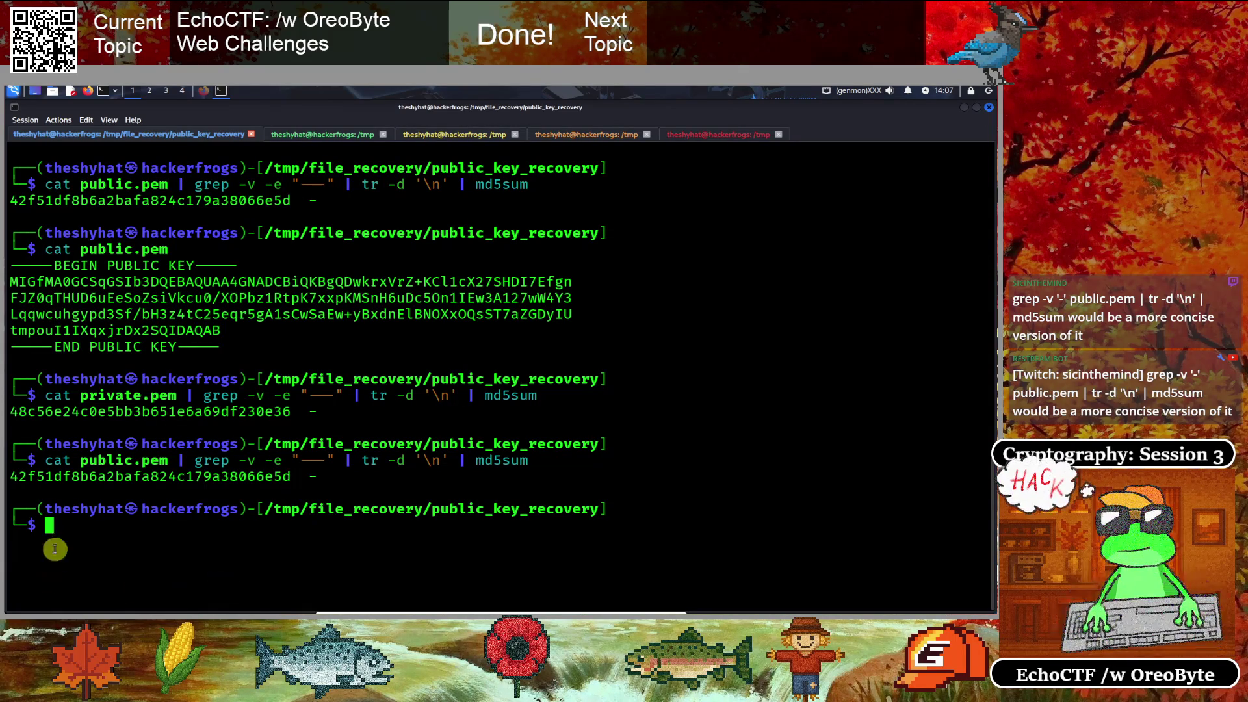
Copy the full public.pem md5sum command line from the terminal.
drag(46, 460, 62, 460)
drag(250, 470, 526, 465)
right_click(507, 462)
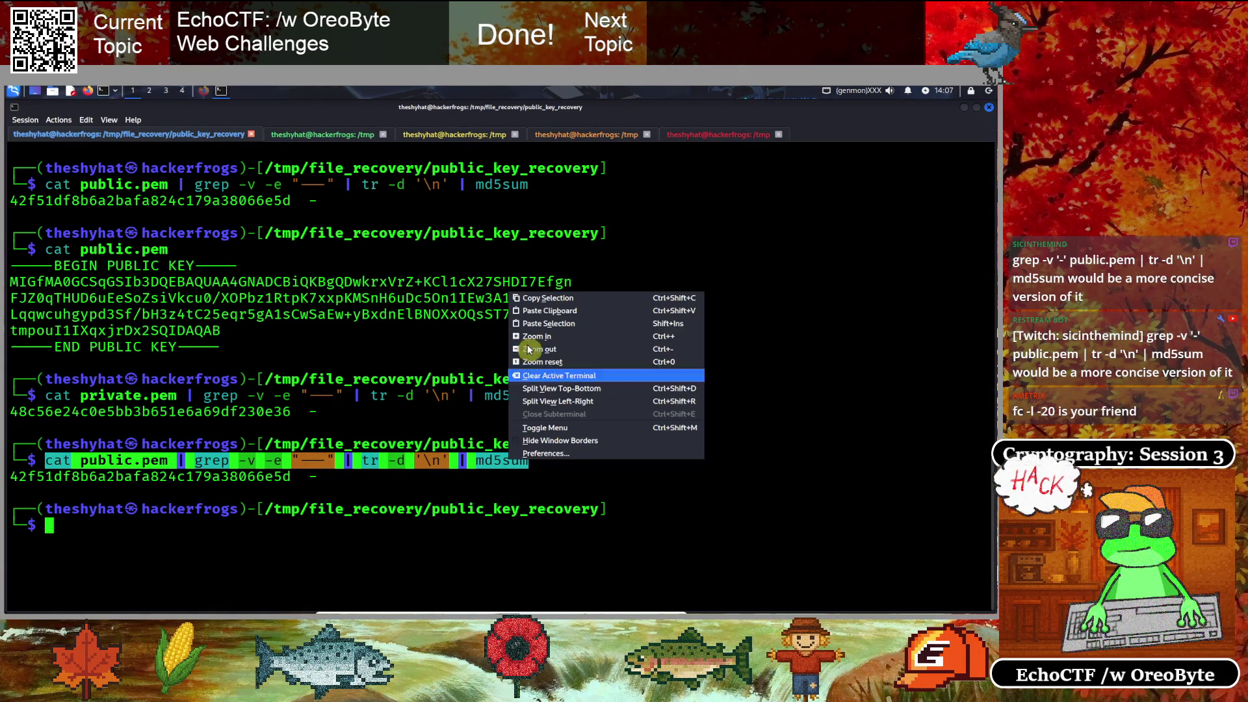
click(540, 296)
click(204, 90)
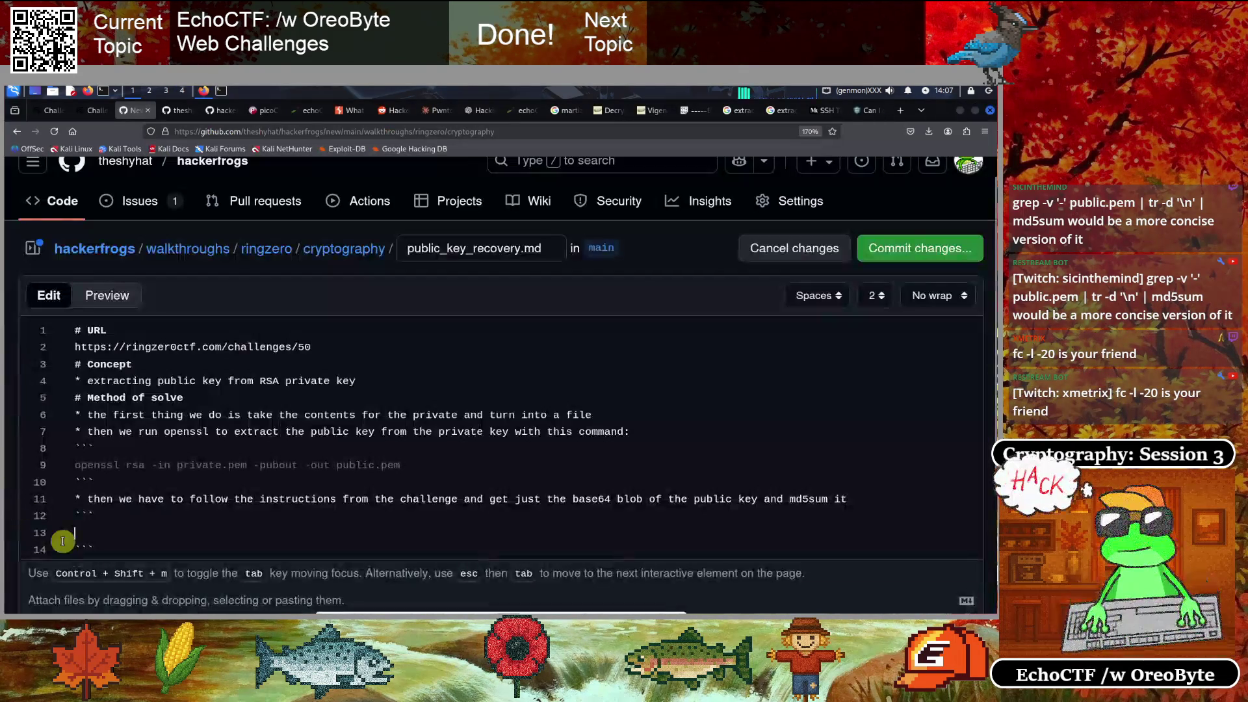
Add steps 'submit the md5 hash and we receive a flag' and 'submit the flag', then begin Commit changes.
scroll(260, 450, down, 3)
click(192, 407)
key(Return)
text(* submit the md5 hash and we receive a flag)
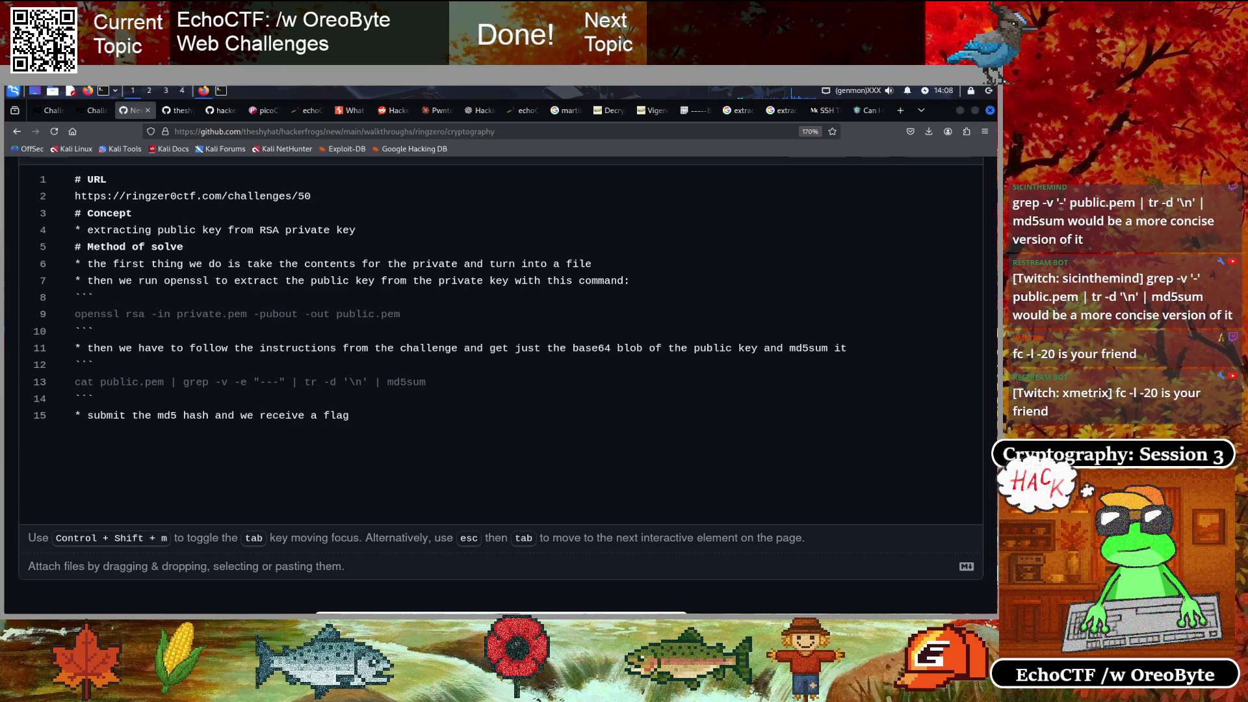
key(Return)
text(submit the flag)
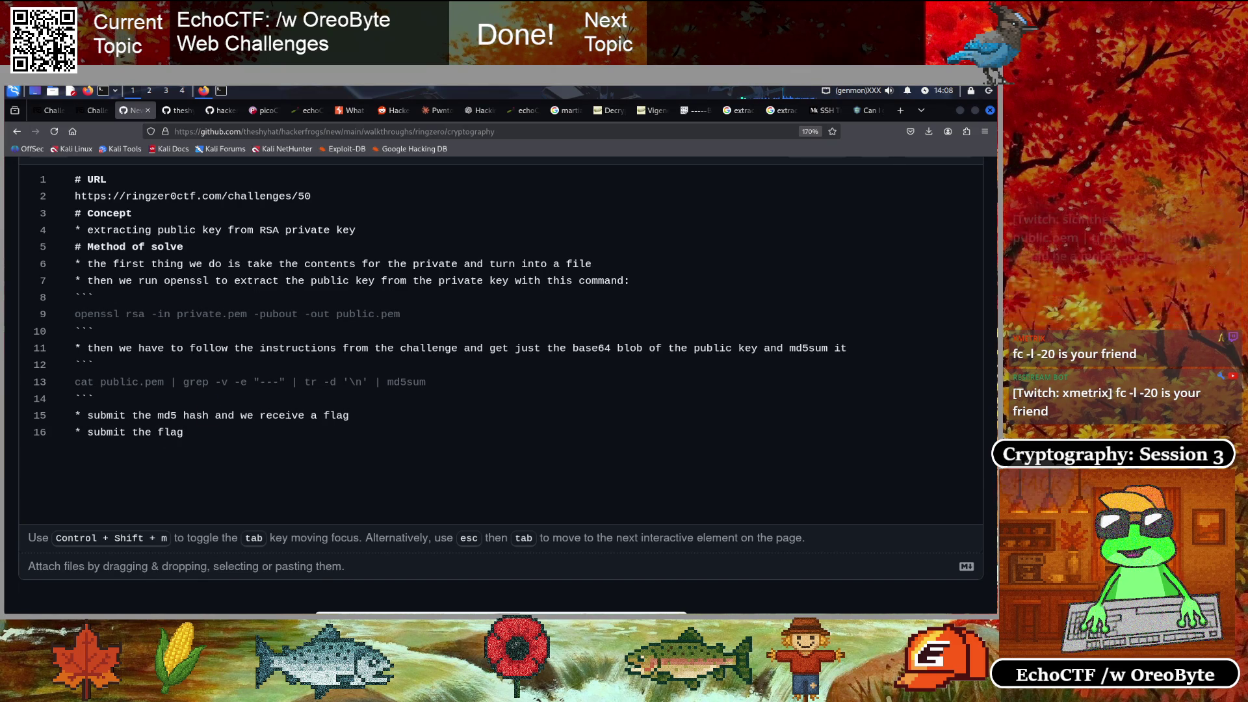
scroll(509, 351, up, 3)
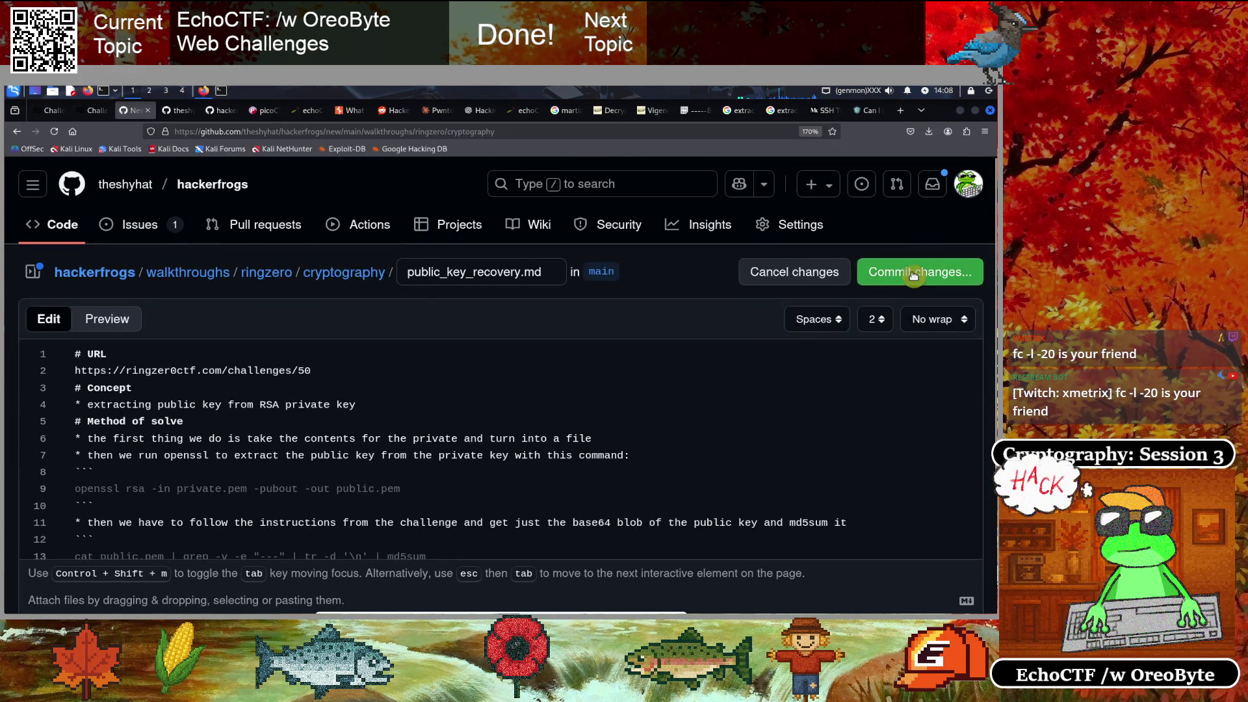
click(919, 257)
Confirm the commit of public_key_recovery.md and return to the terminal.
click(643, 556)
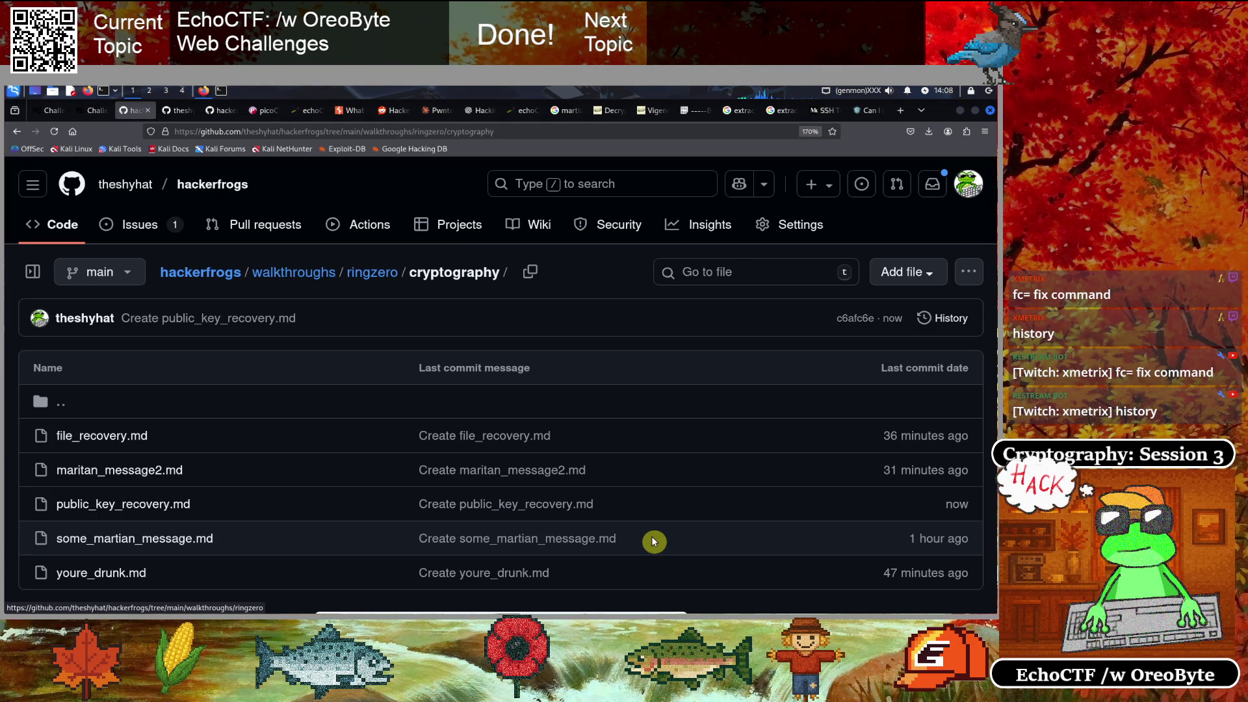
click(221, 91)
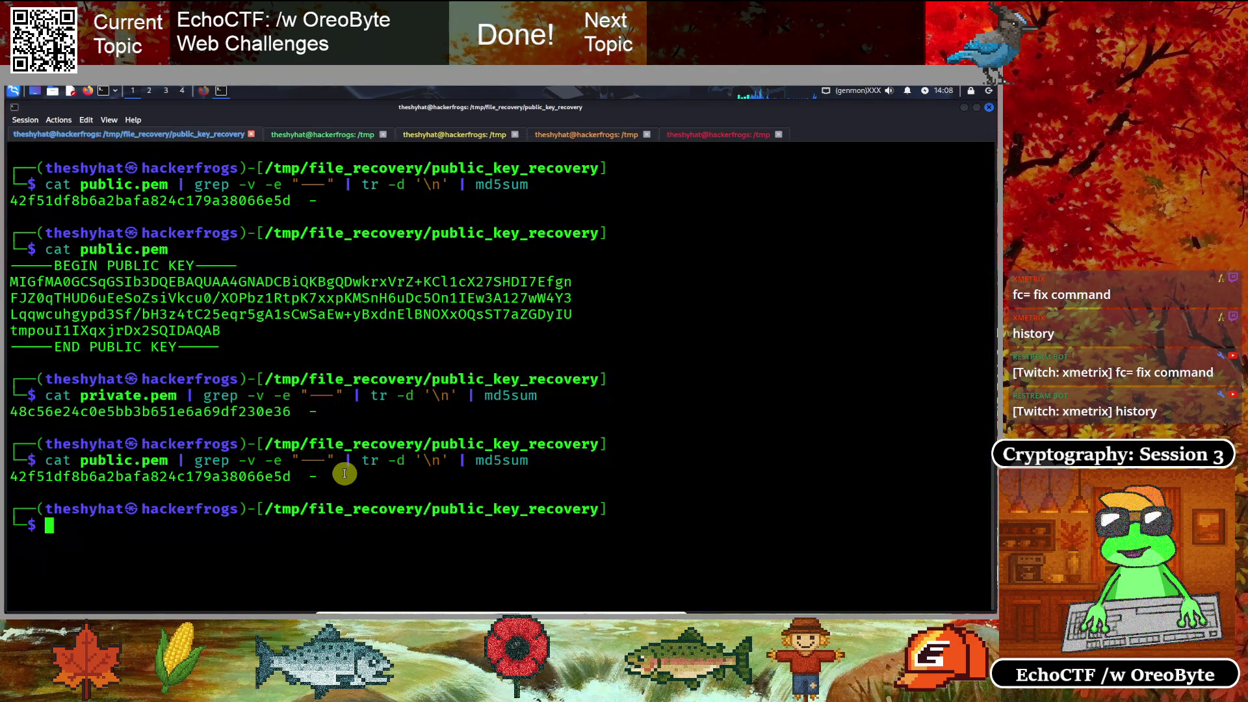
Run fc -l -20 to review the last 20 shell commands, then go back to the browser.
text(fc -l -=)
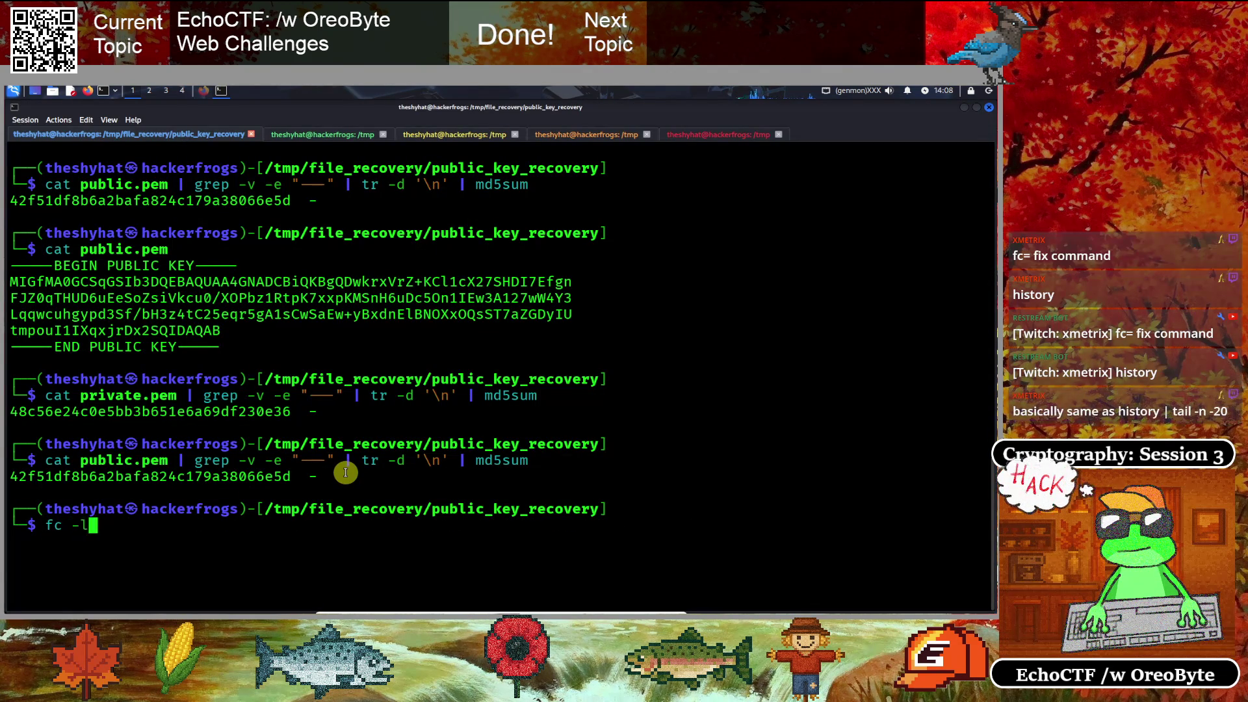
key(BackSpace)
text(20)
key(Return)
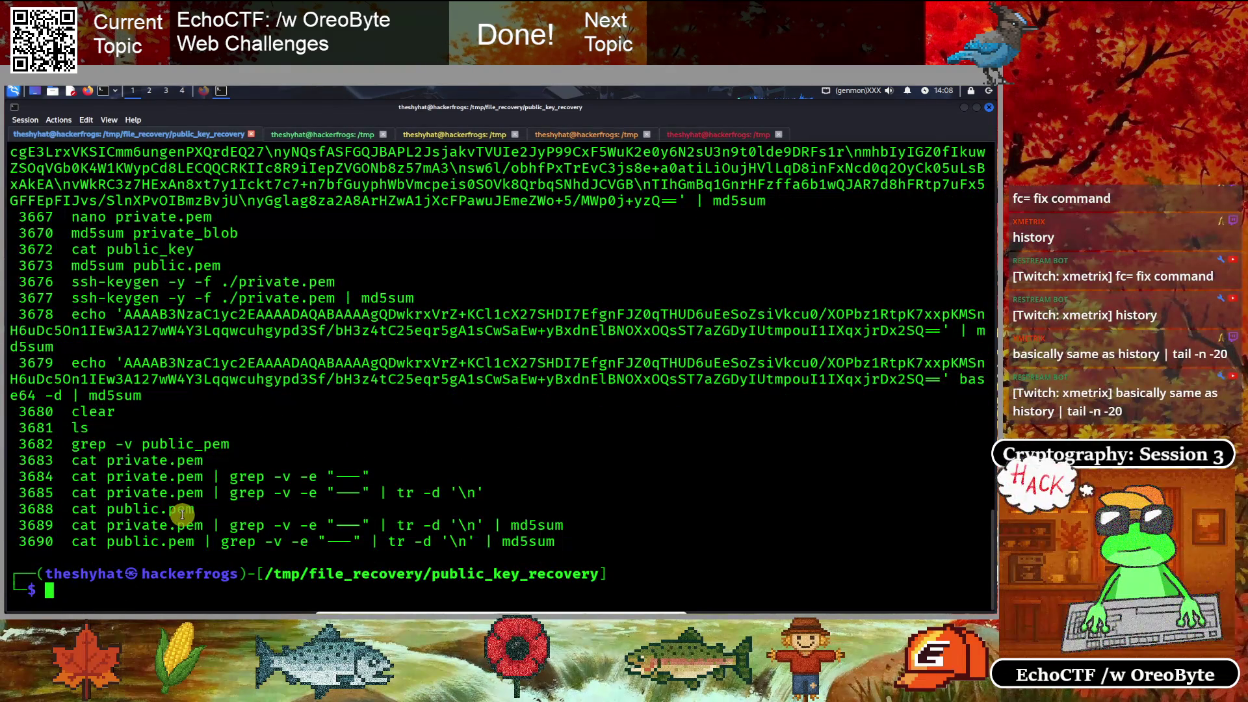
scroll(182, 514, up, 7)
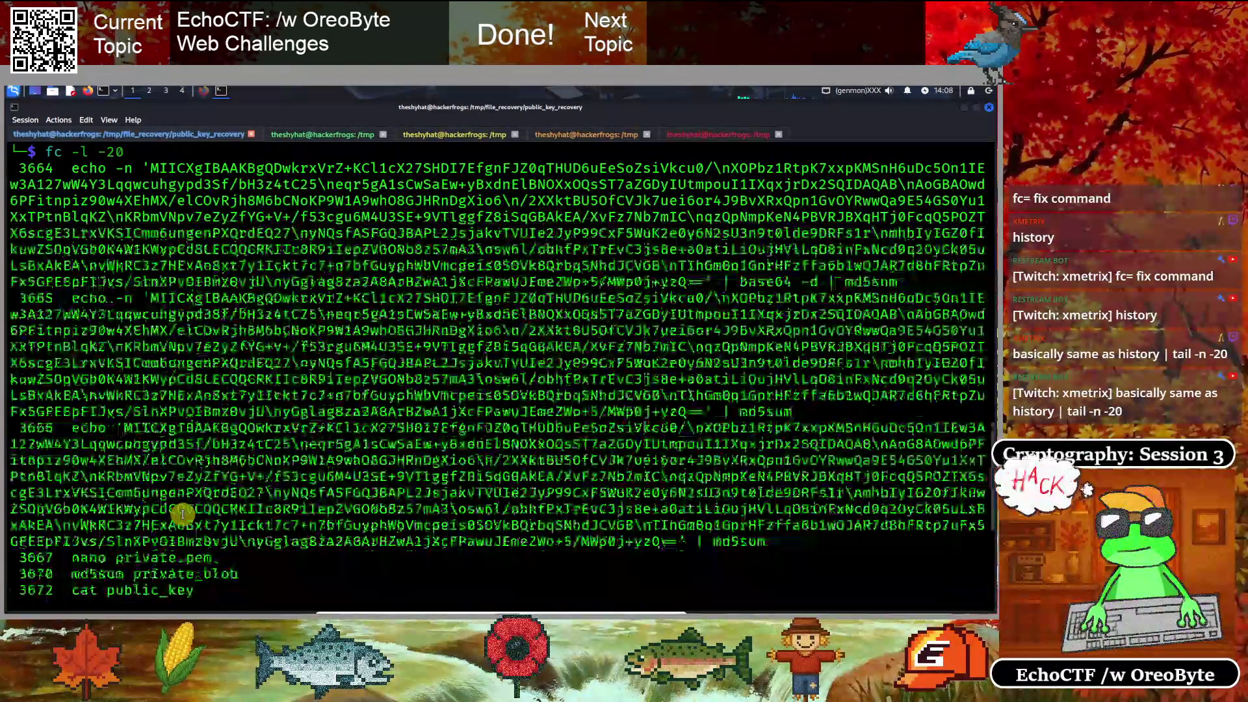
scroll(182, 514, down, 7)
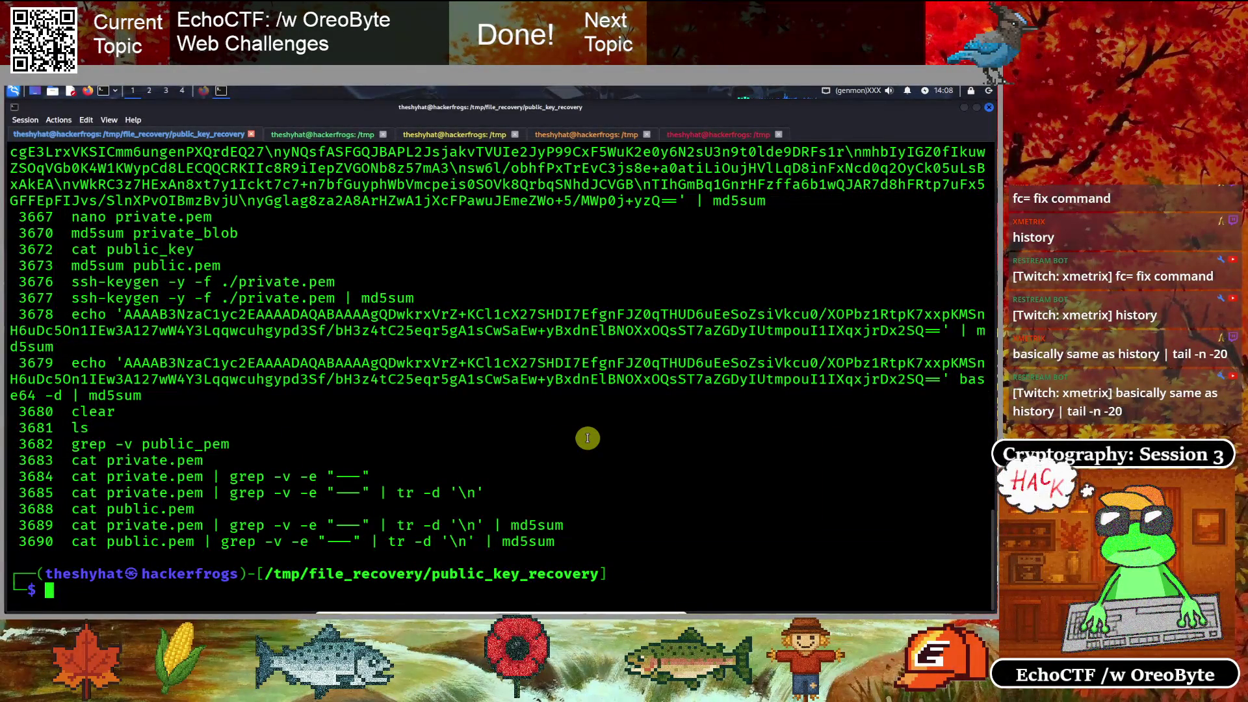
click(198, 90)
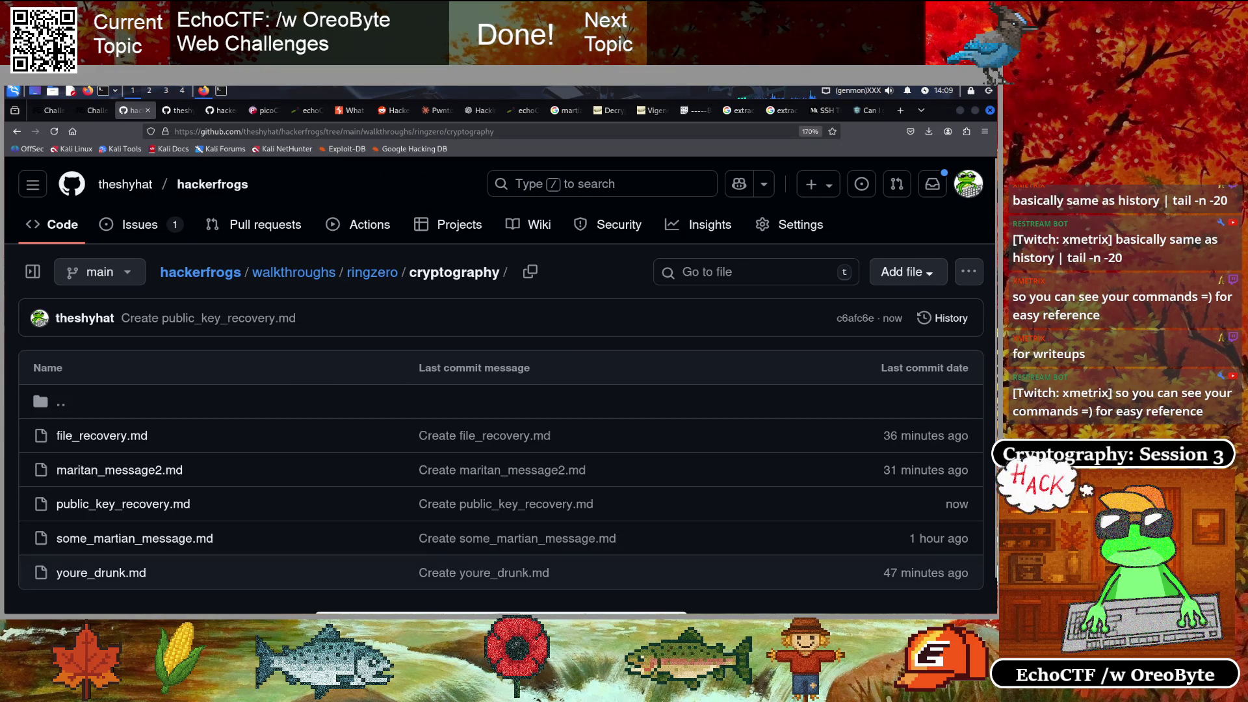
Go to the hackerfrogs repository on GitHub and open its afterschool folder.
mouse_move(501, 612)
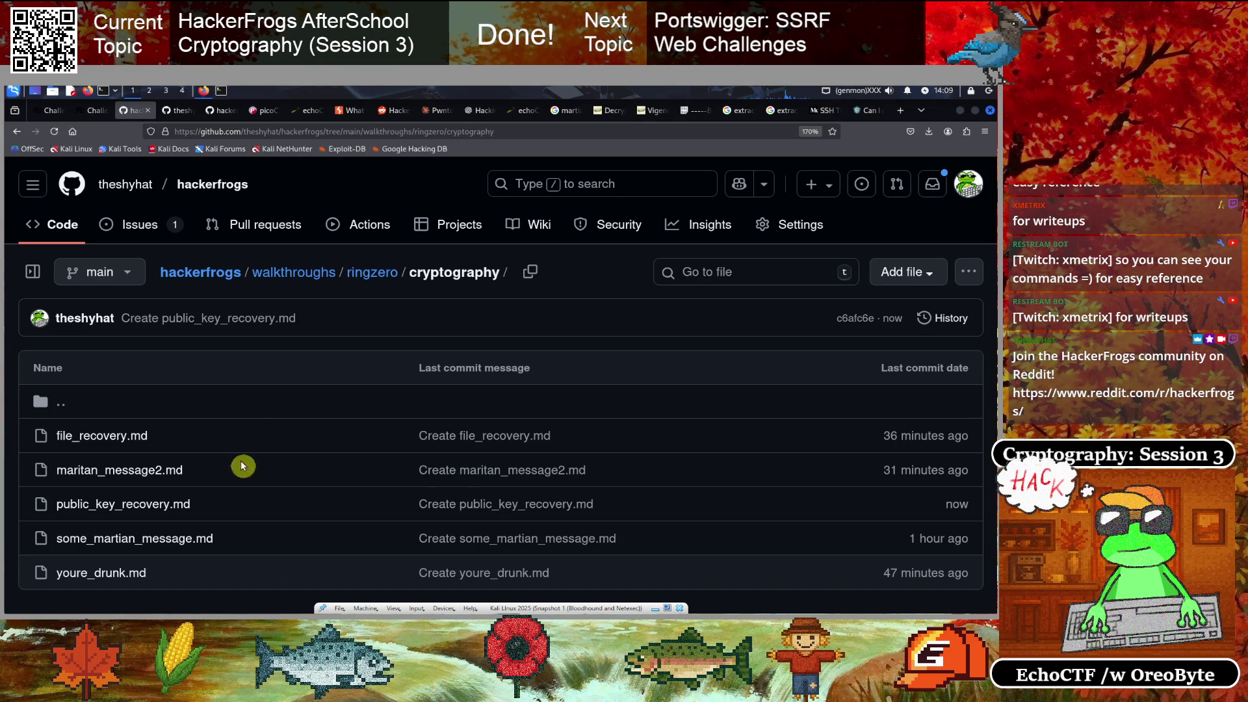
mouse_move(248, 317)
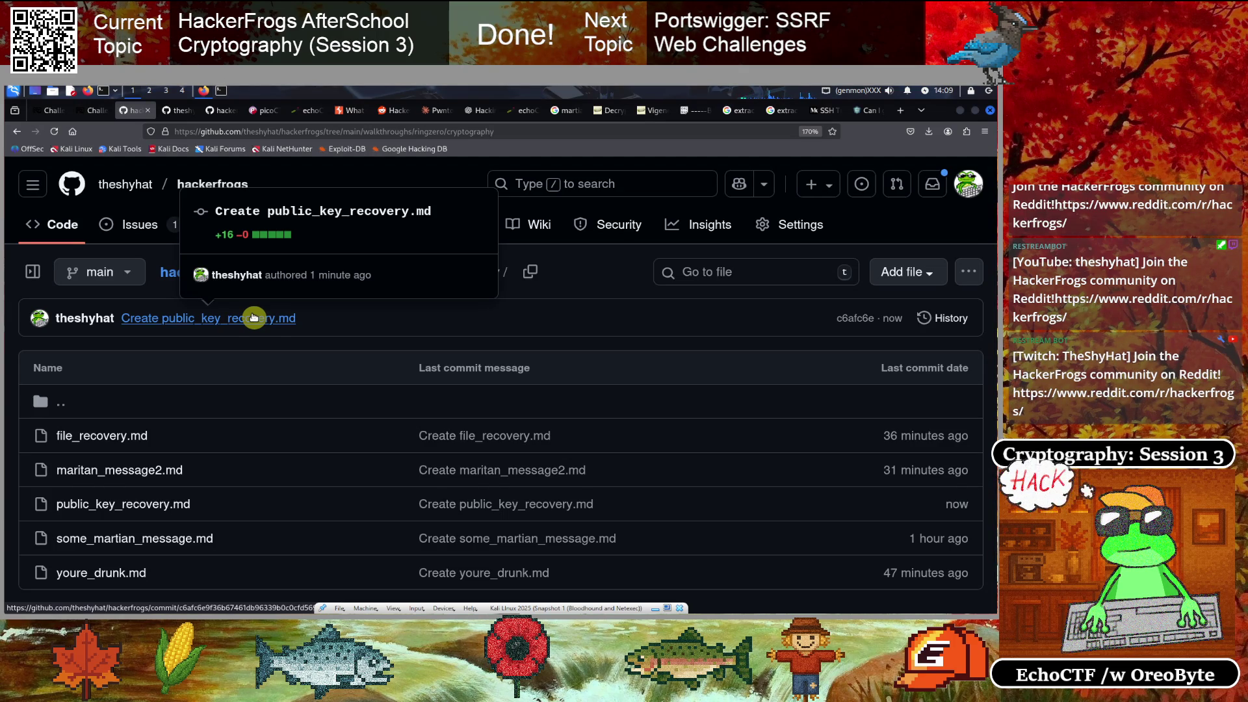
click(224, 111)
click(177, 111)
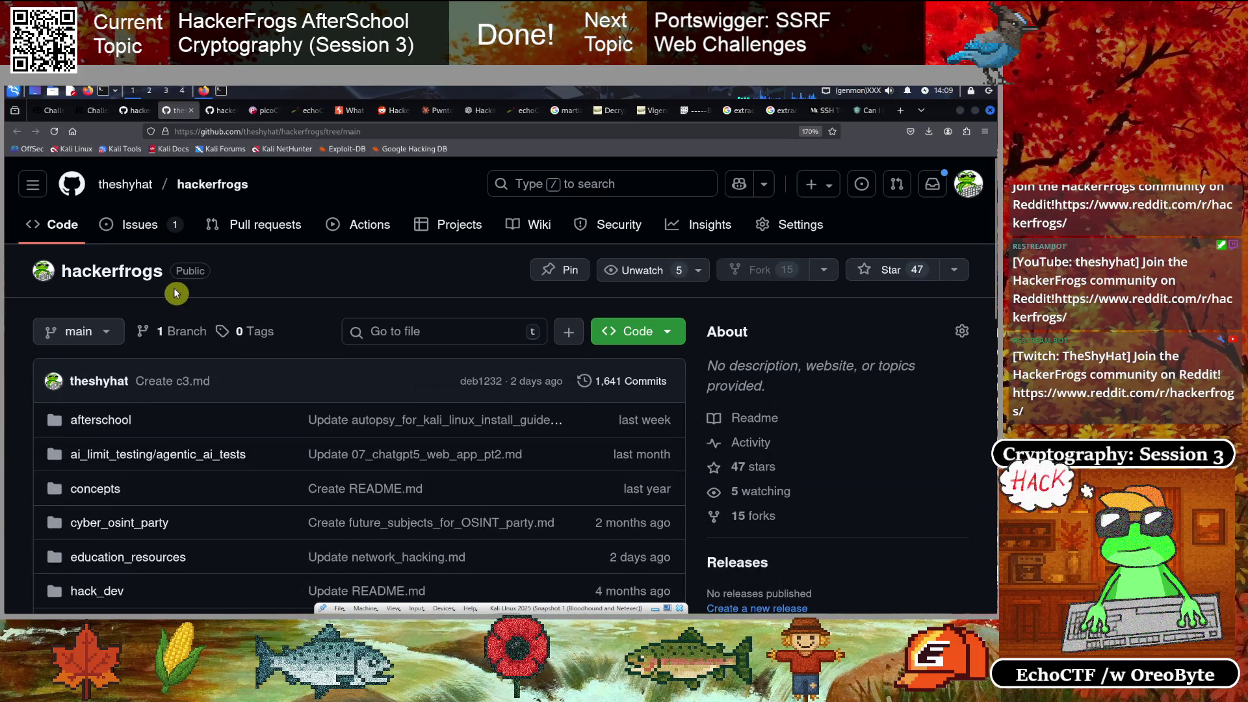
scroll(153, 440, down, 6)
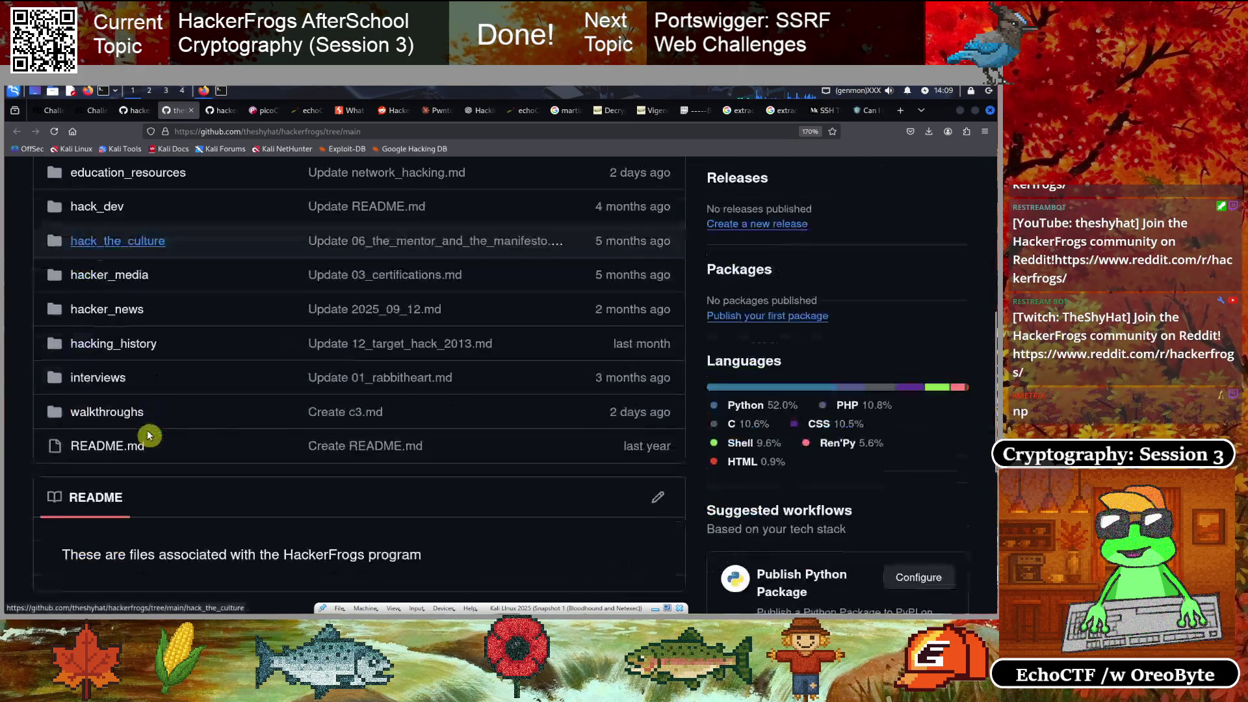
scroll(148, 429, up, 6)
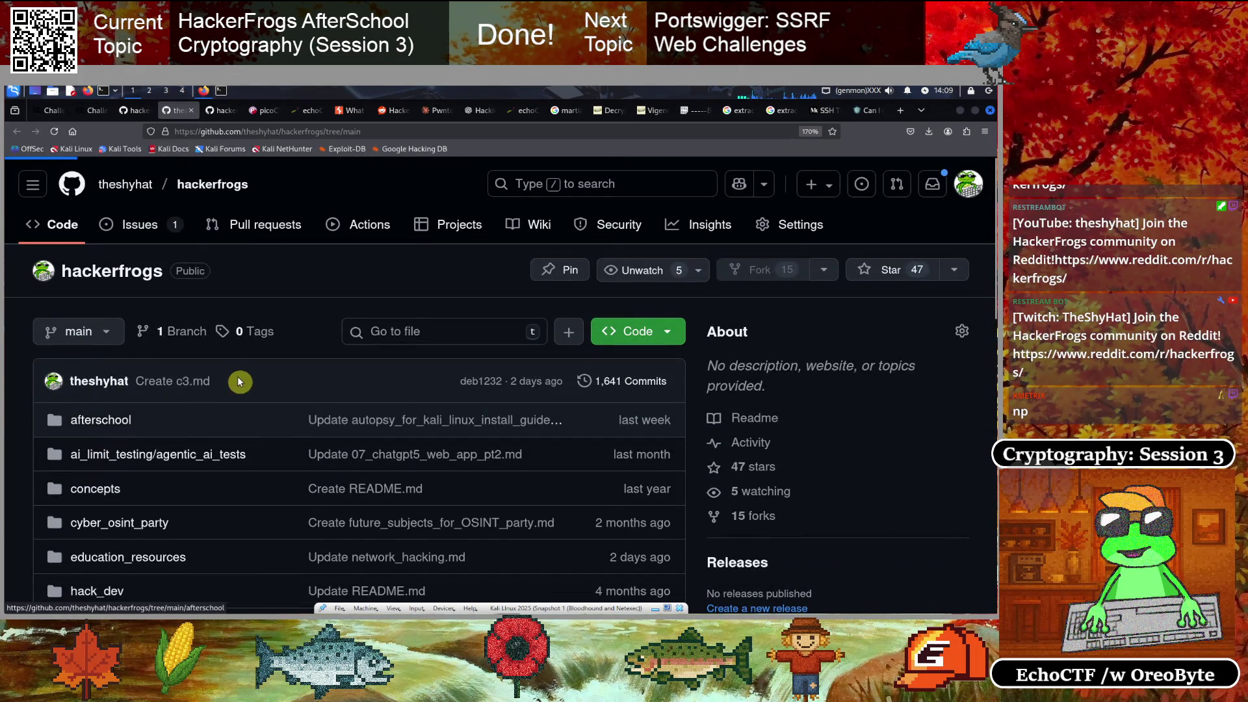
click(208, 407)
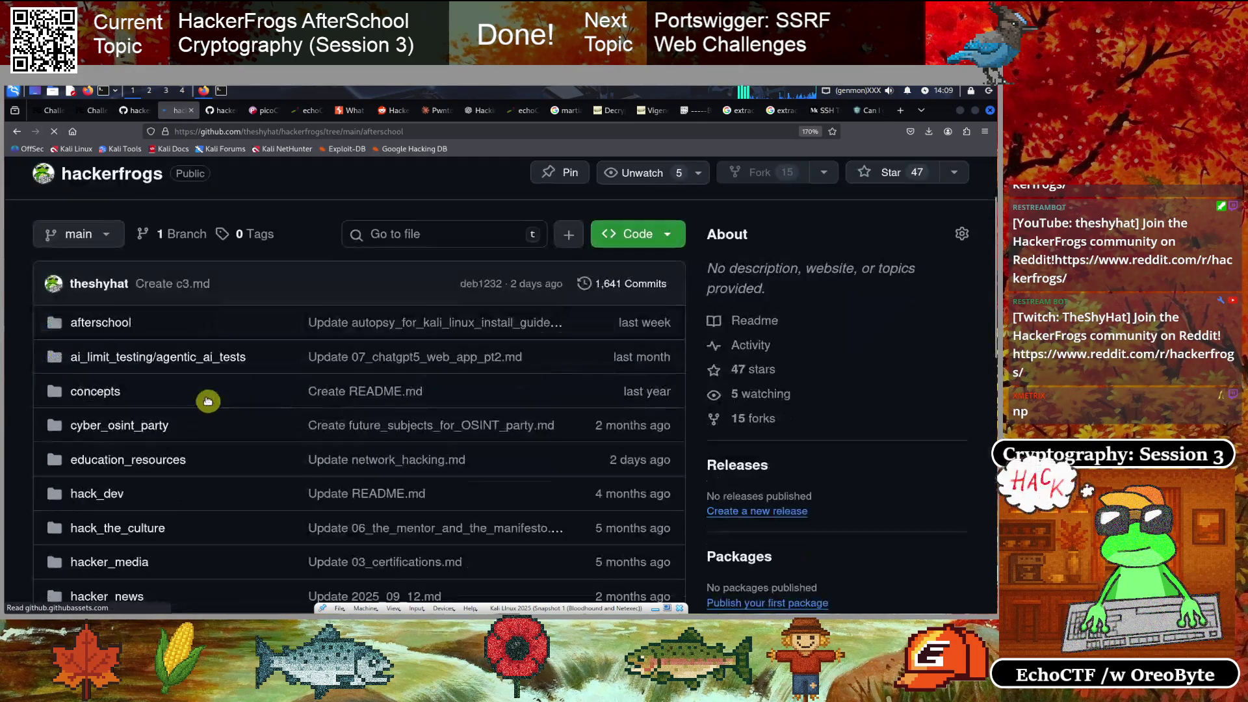
Open the 05_cryptography folder and download the as-cry-03v750.pdf slide deck.
scroll(104, 481, down, 3)
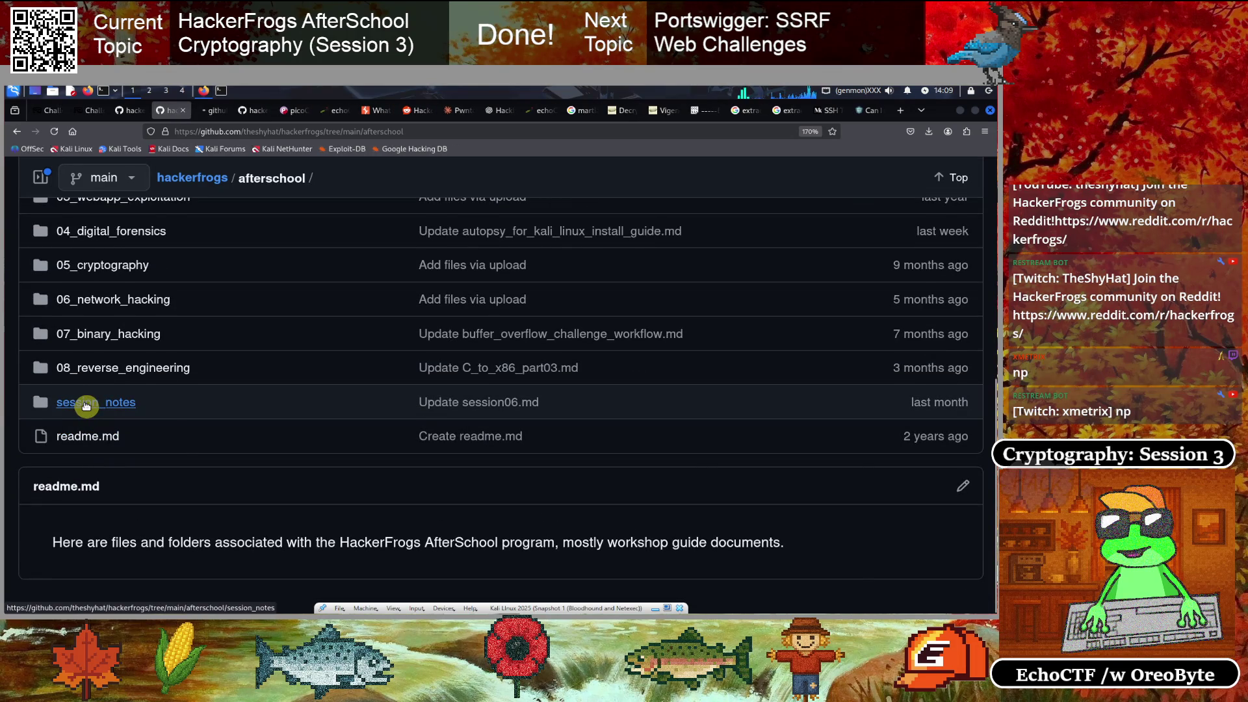
scroll(85, 400, up, 3)
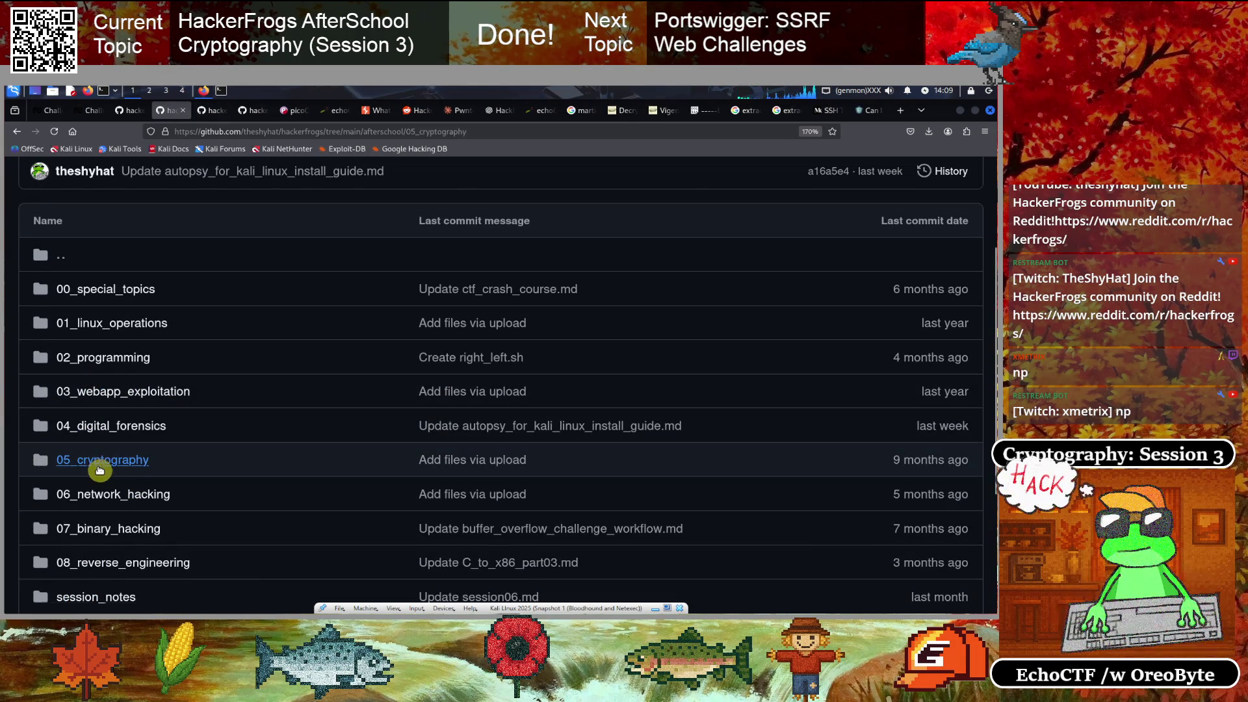
click(98, 463)
scroll(189, 451, down, 2)
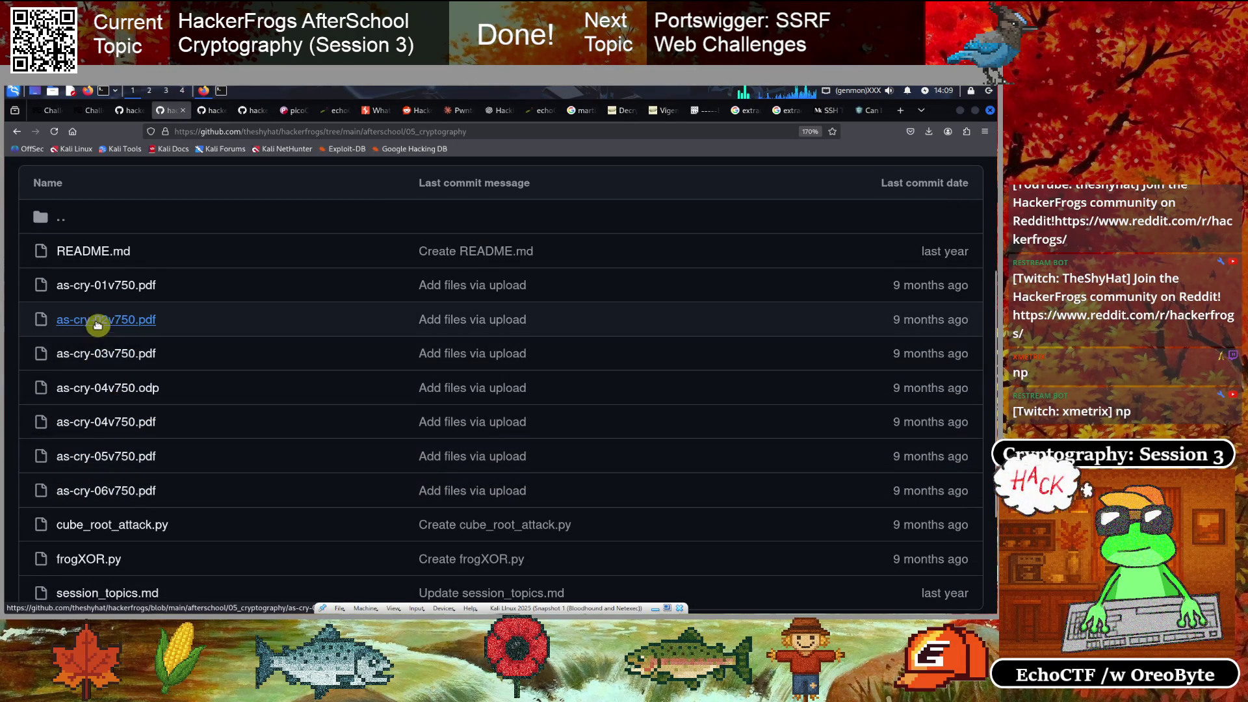
click(91, 355)
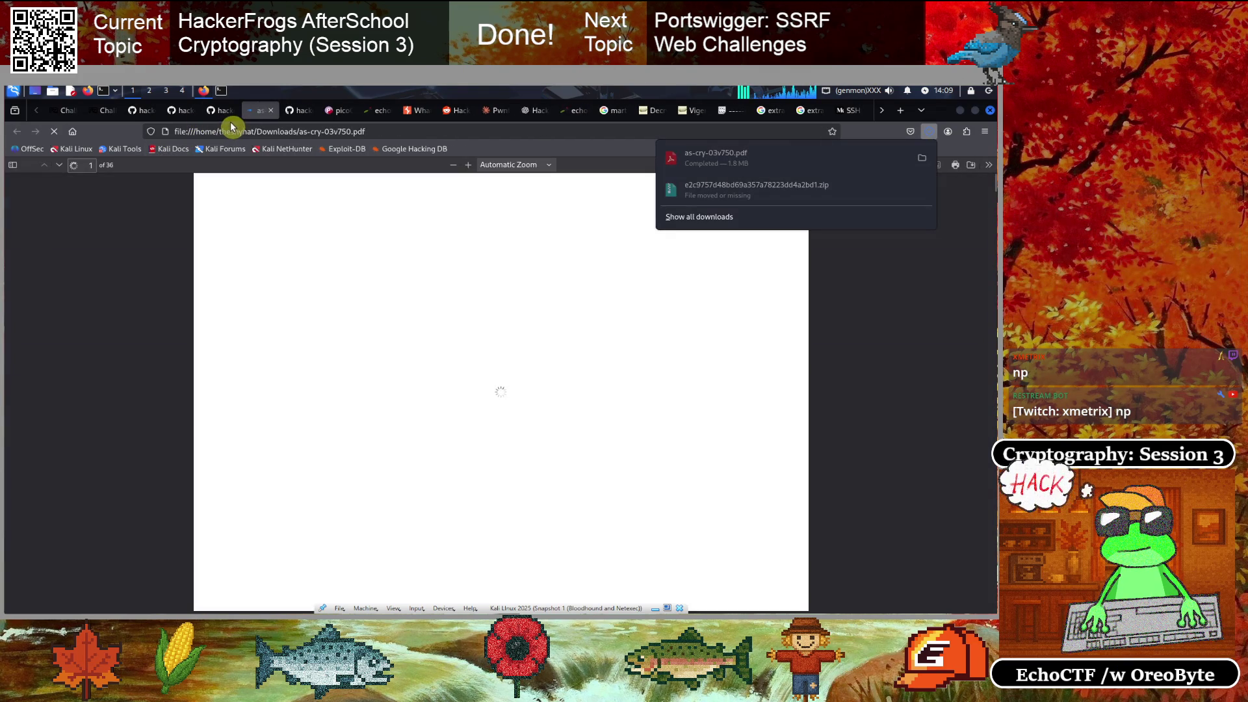
Open session_notes > batch2 > 02cryptography > session03_classical_ciphers_pt2.md.
click(219, 110)
click(219, 110)
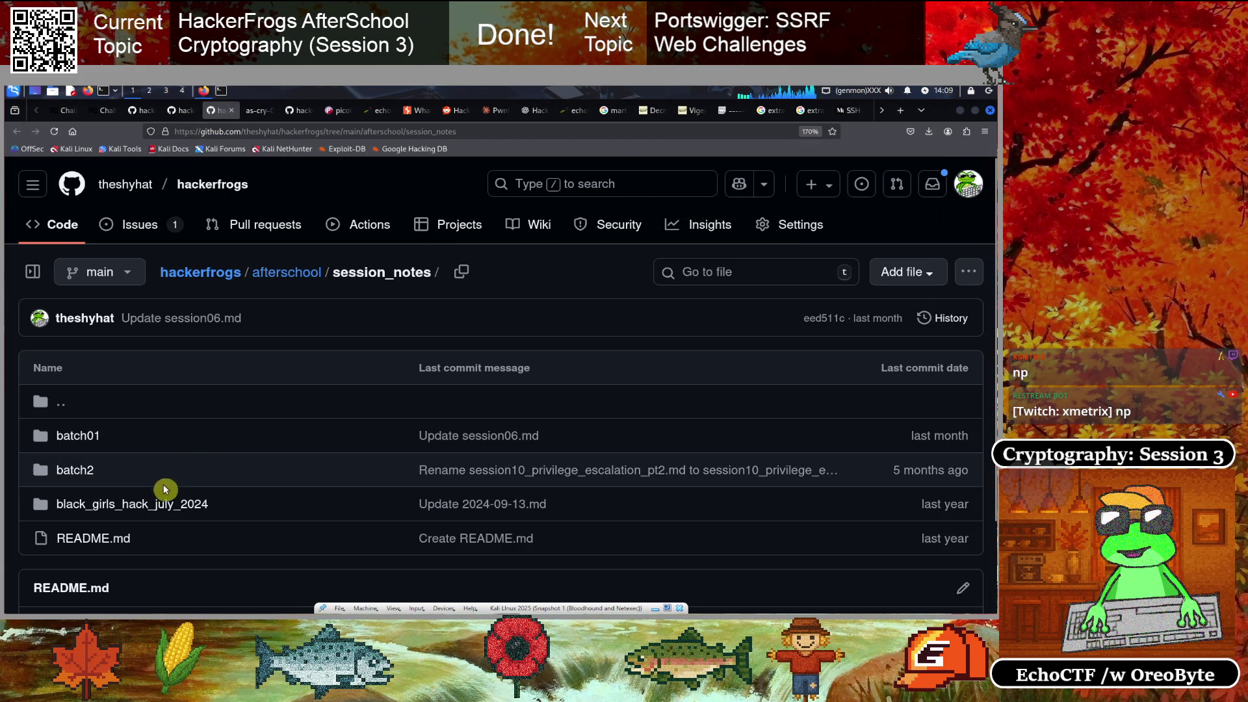
click(104, 472)
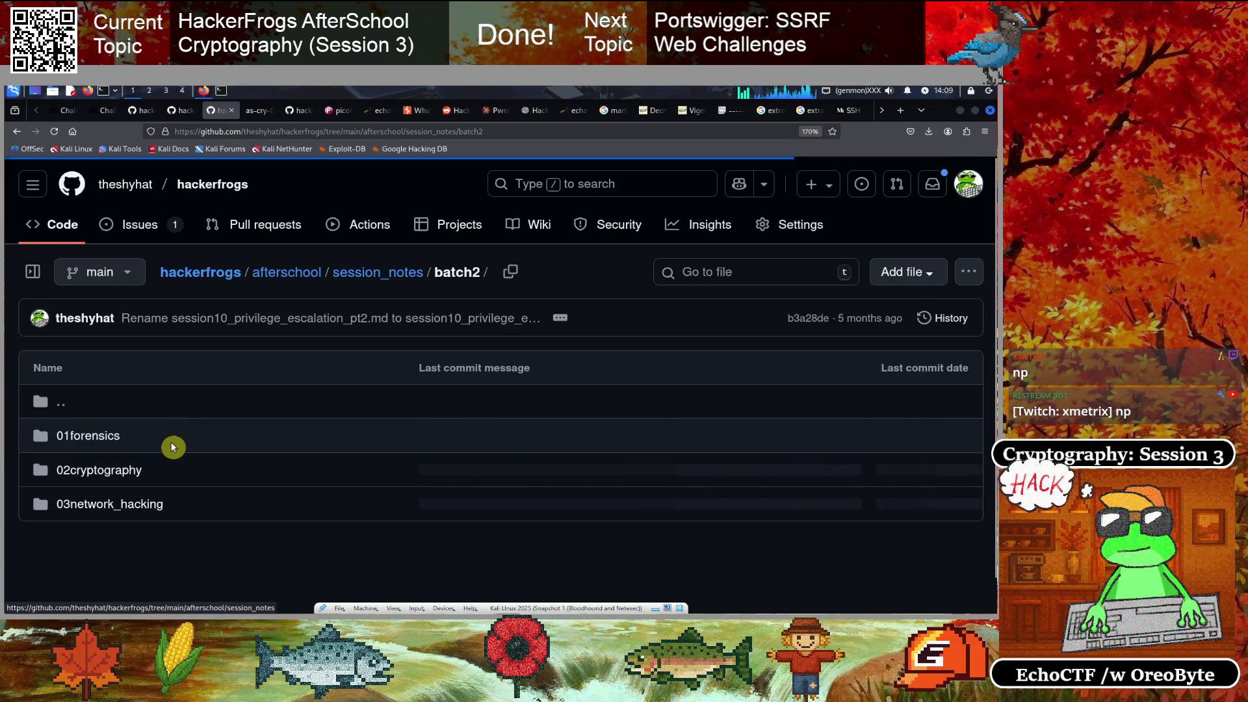
scroll(125, 479, down, 1)
click(92, 434)
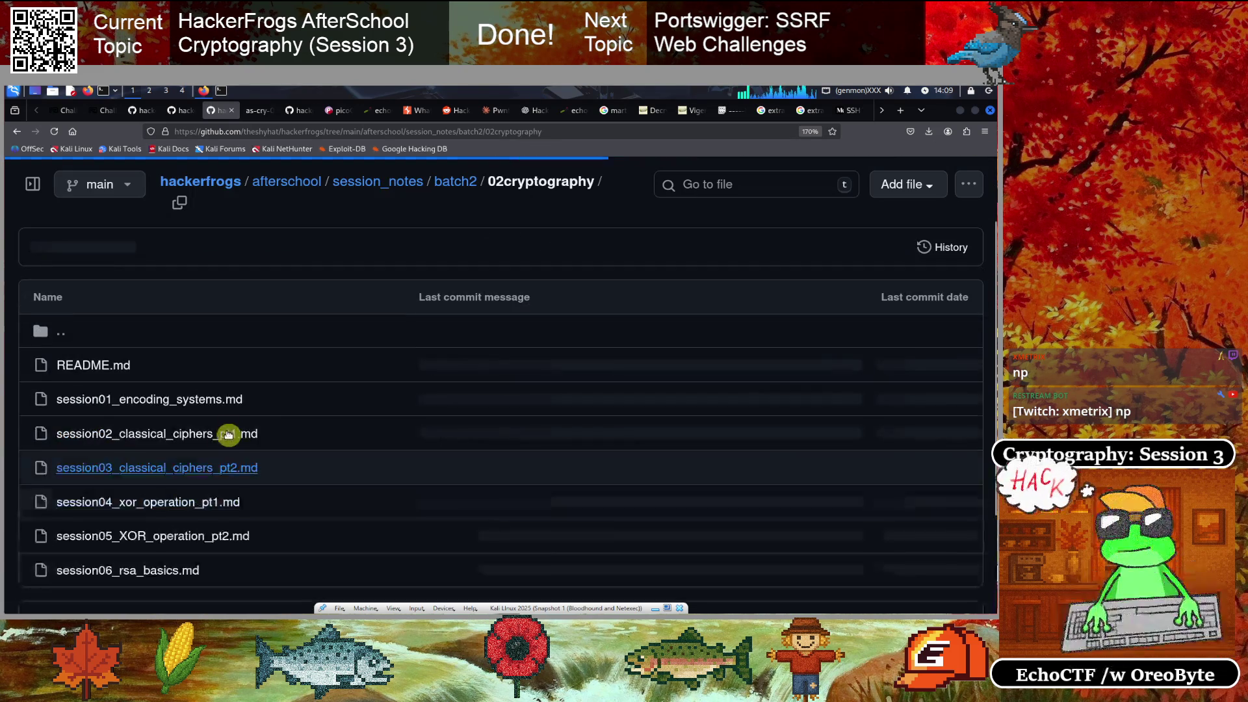
click(121, 467)
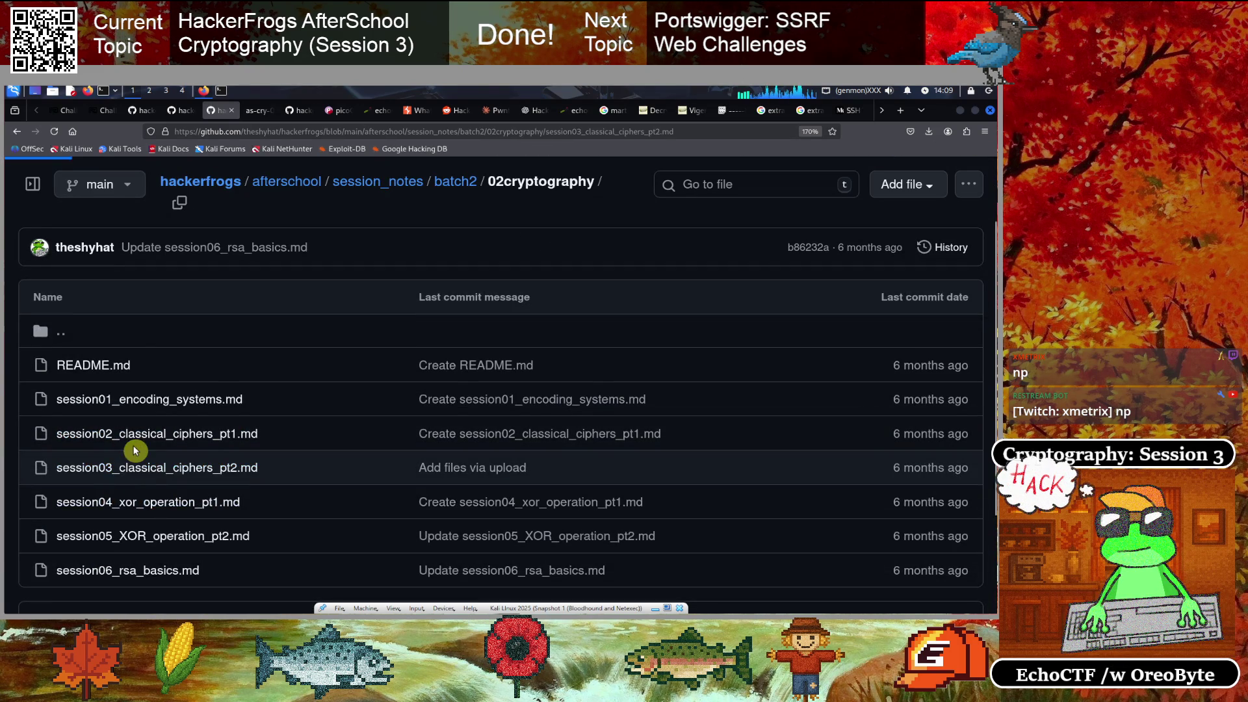
Select the notes page's full web address, then return to the as-cry-03v750.pdf slides.
click(328, 131)
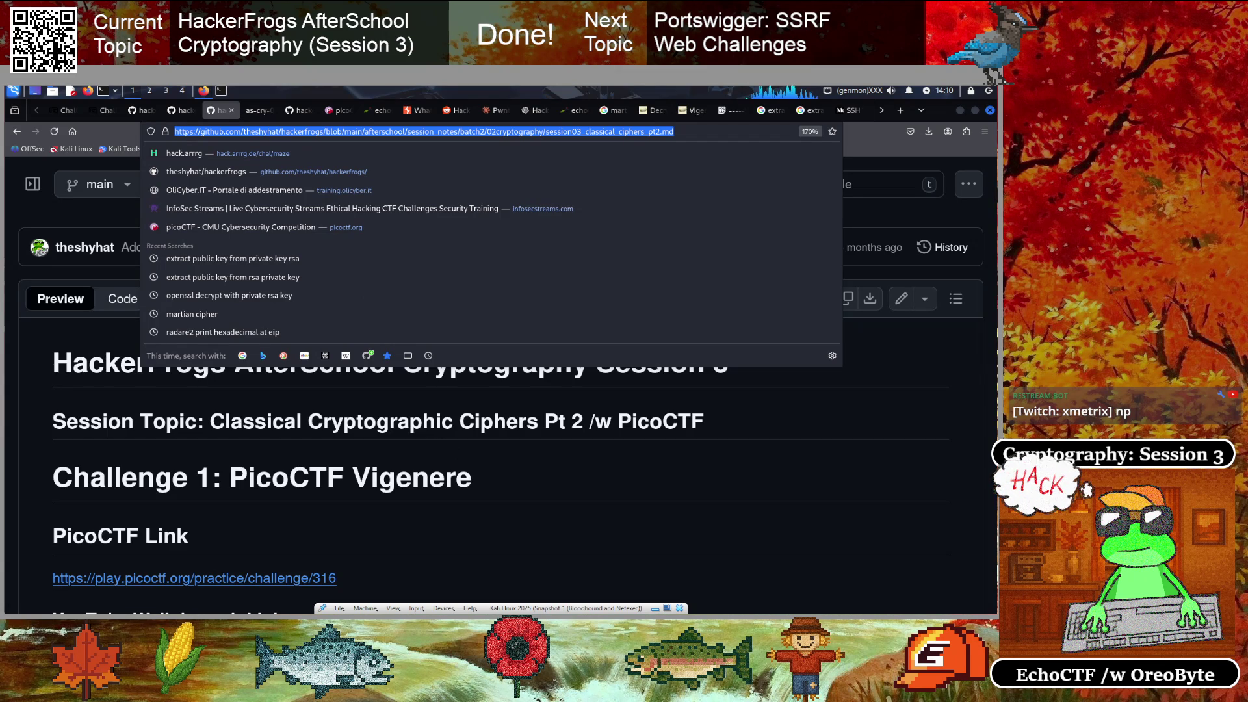
click(16, 419)
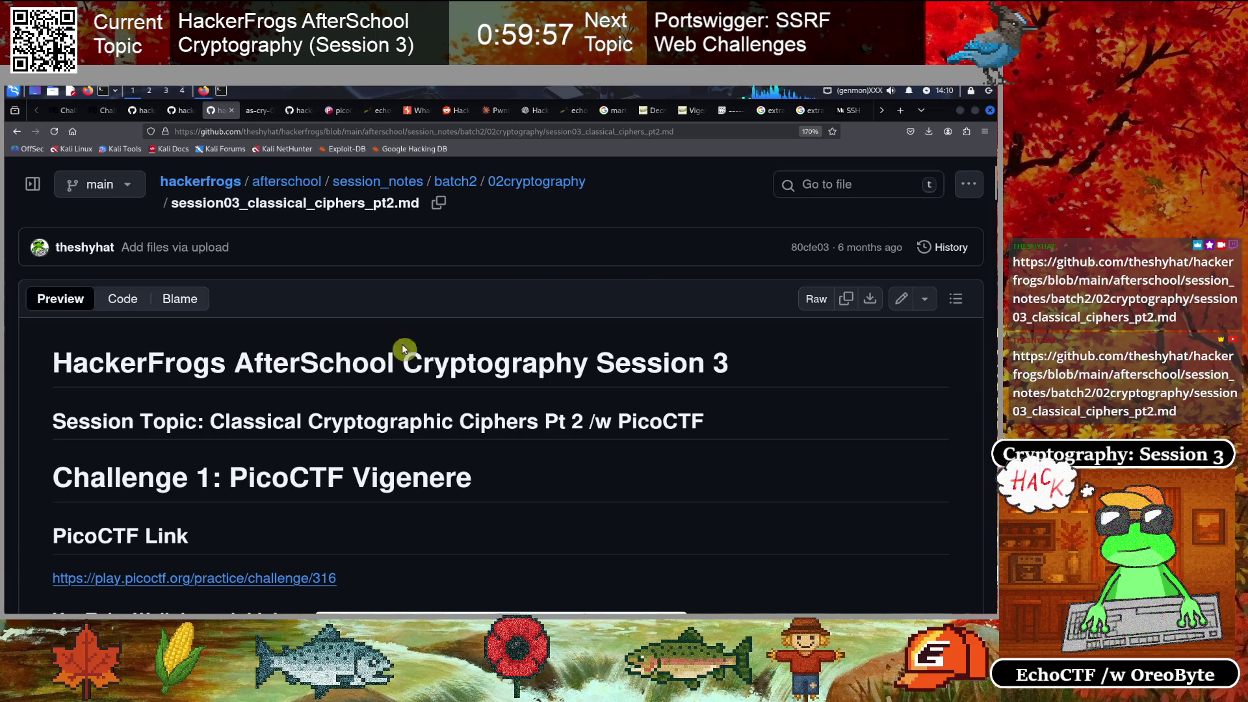
click(251, 114)
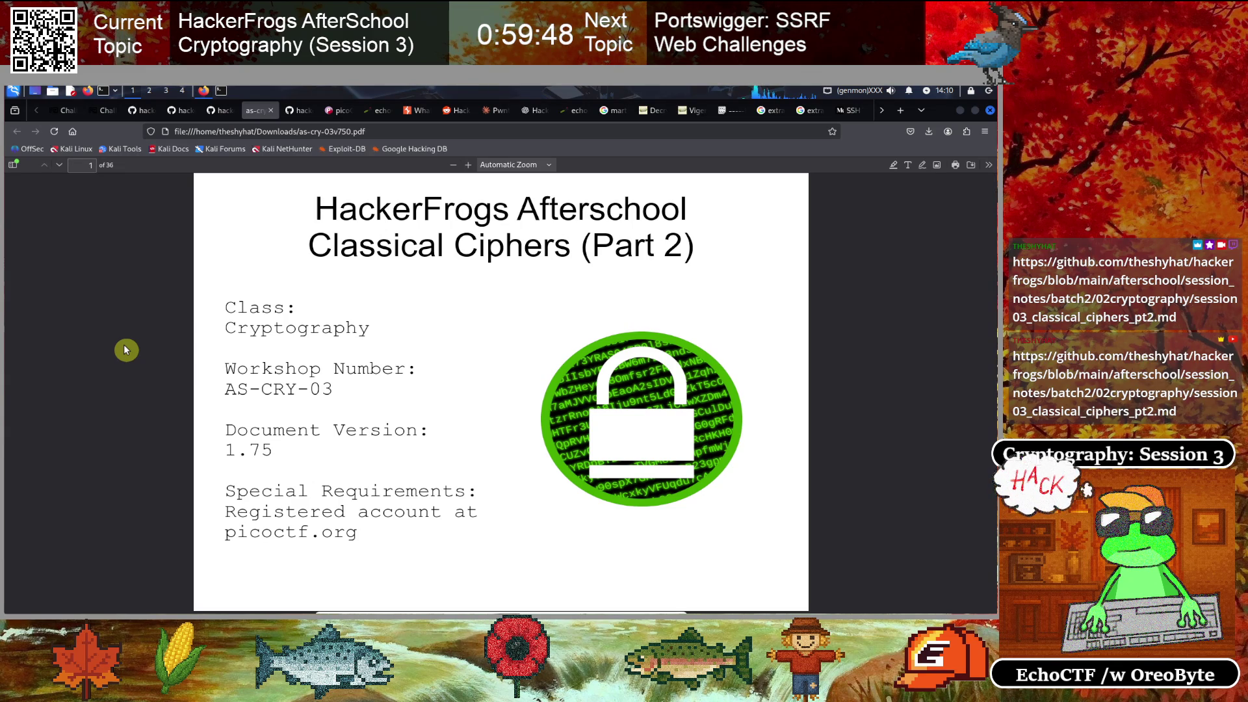
Advance past the welcome and Cryptography Terms slides to slide 4, ROT13 Cipher.
key(Right)
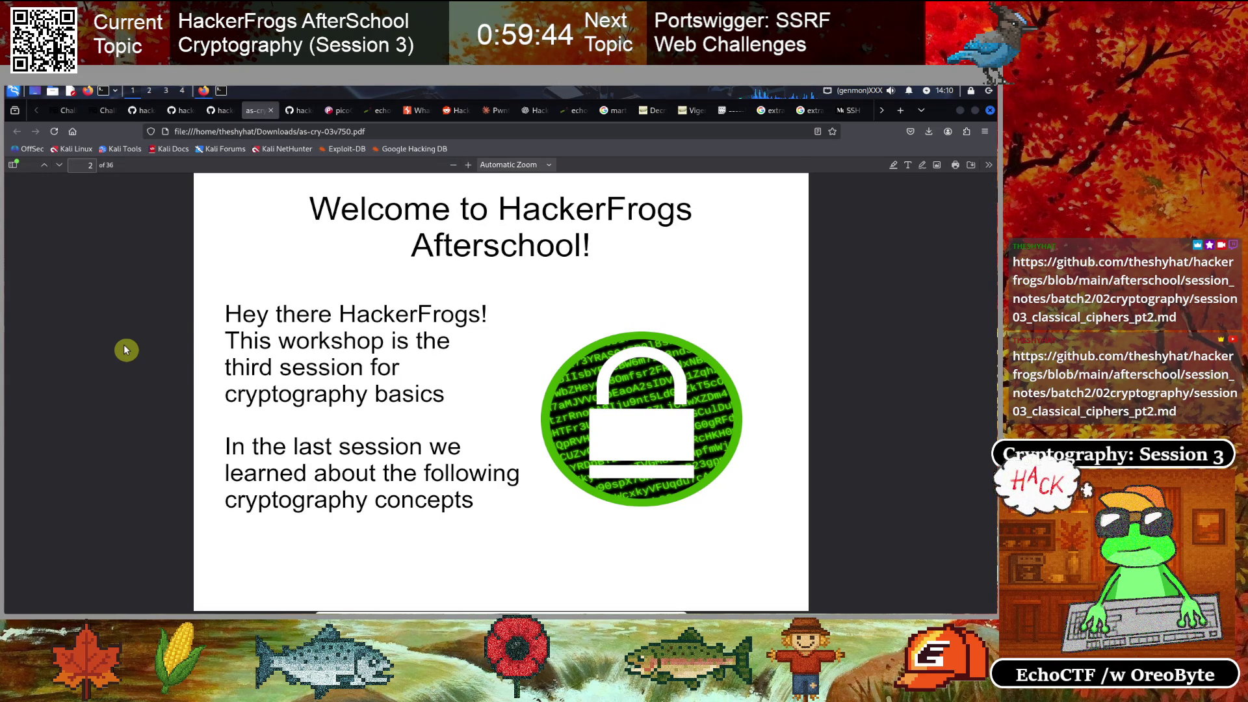
key(Right)
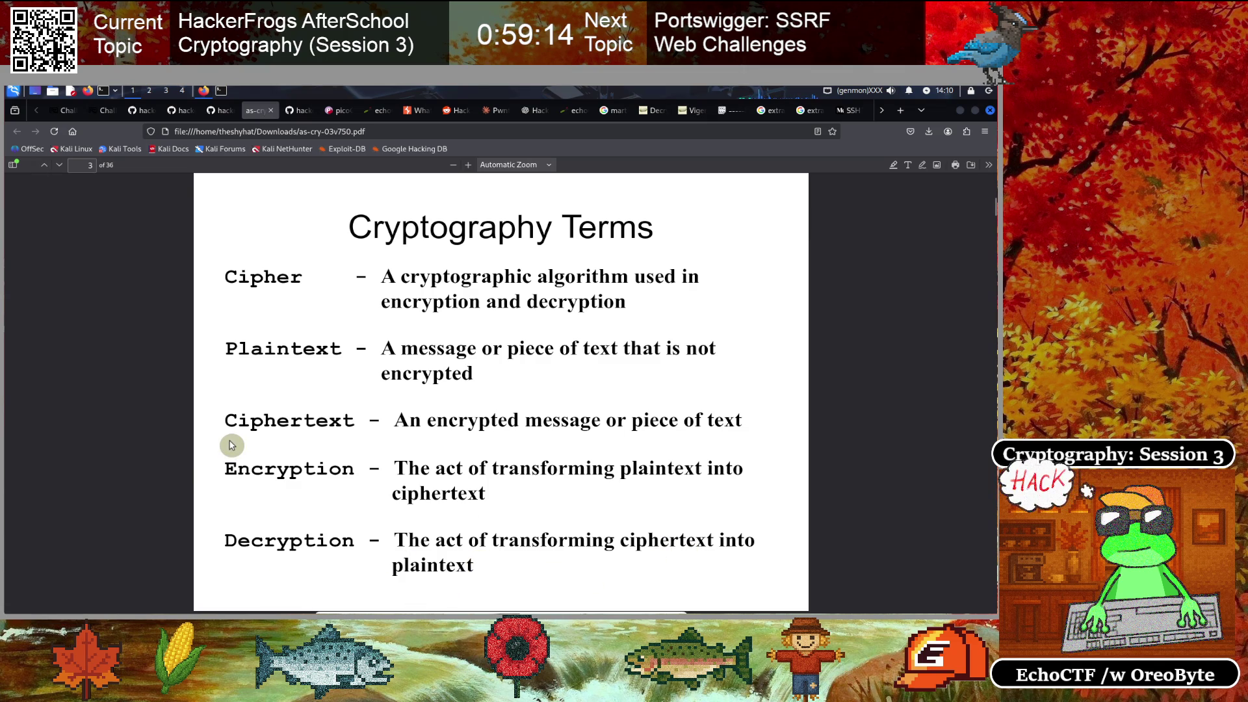
key(Right)
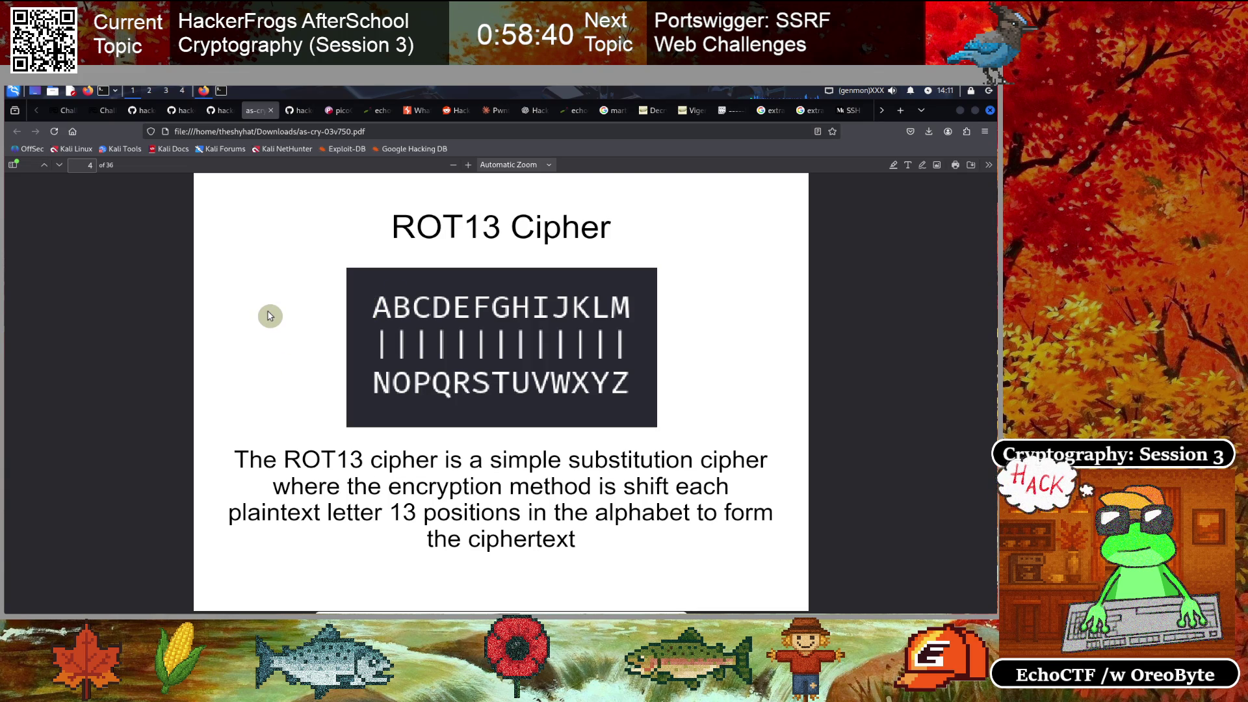
Go to The Caesar Cipher slide, briefly back to ROT13, then on to slide 6.
key(Right)
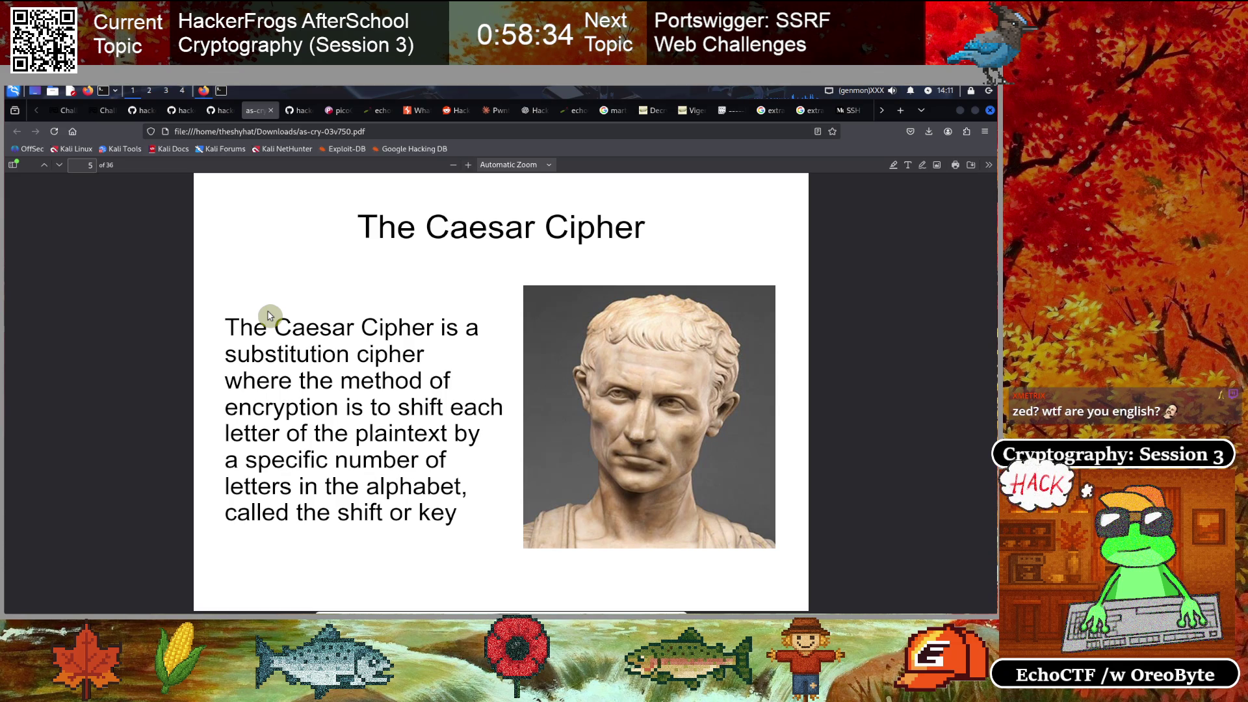
key(Left)
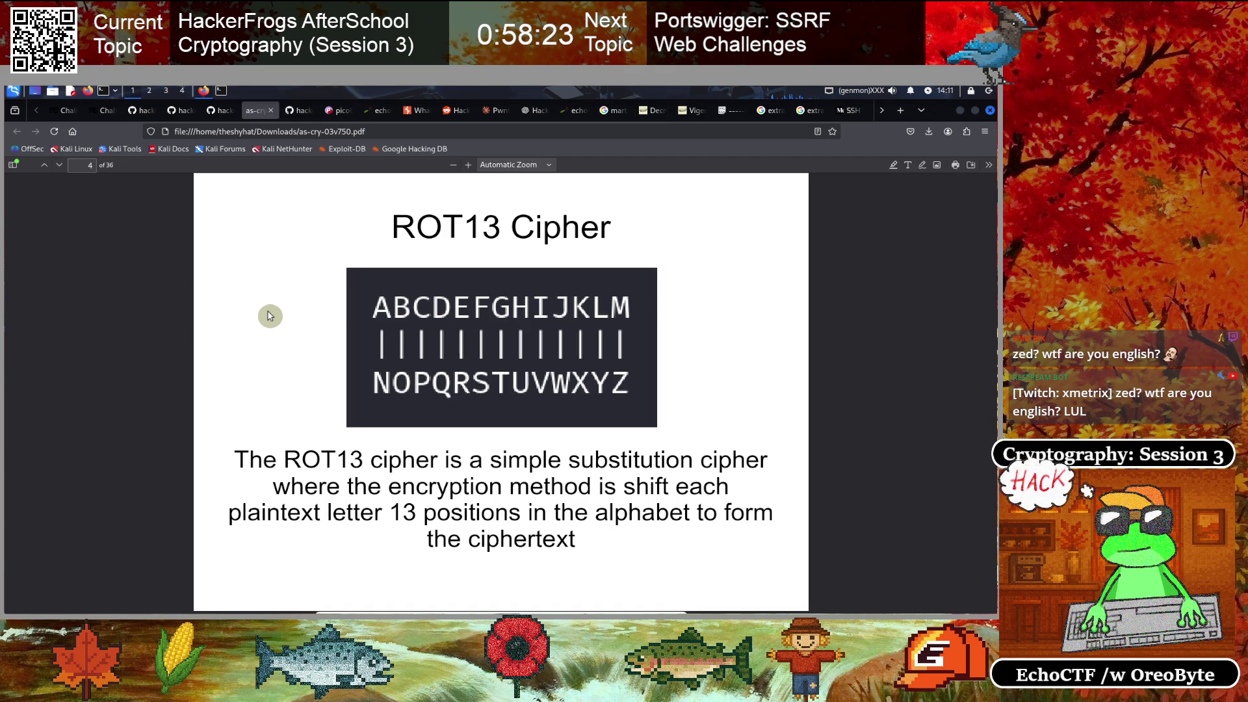
key(Right)
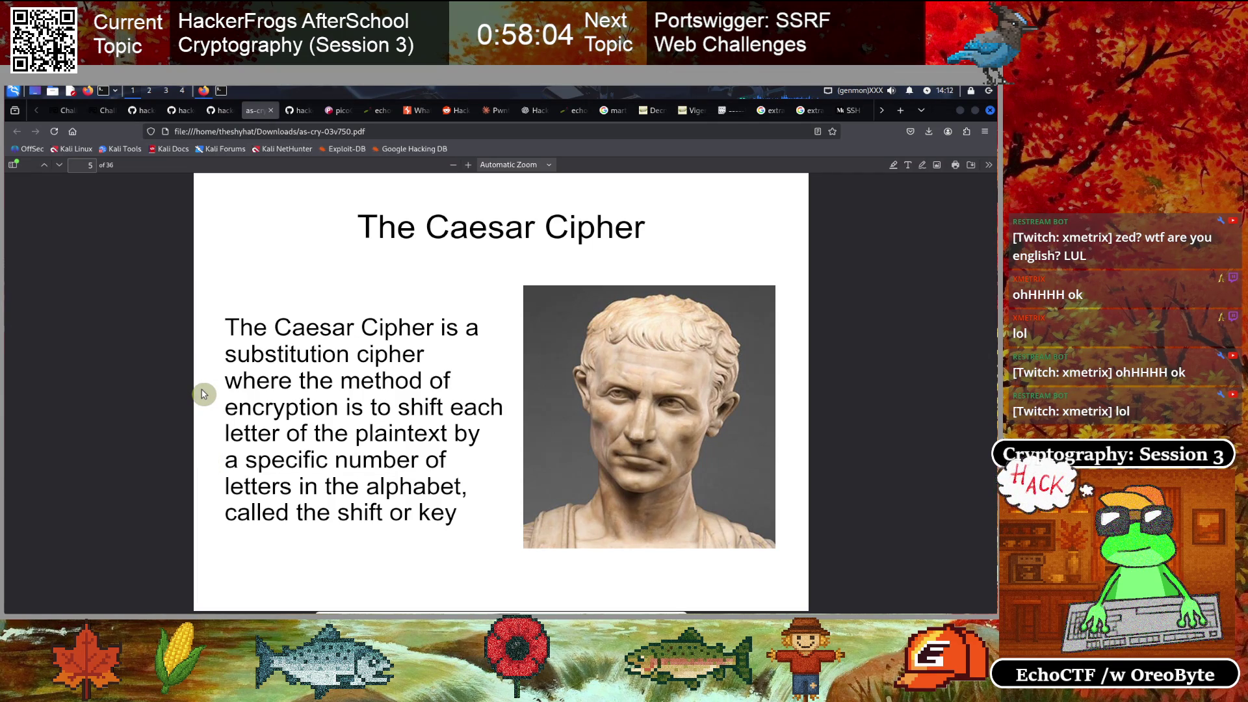
key(Right)
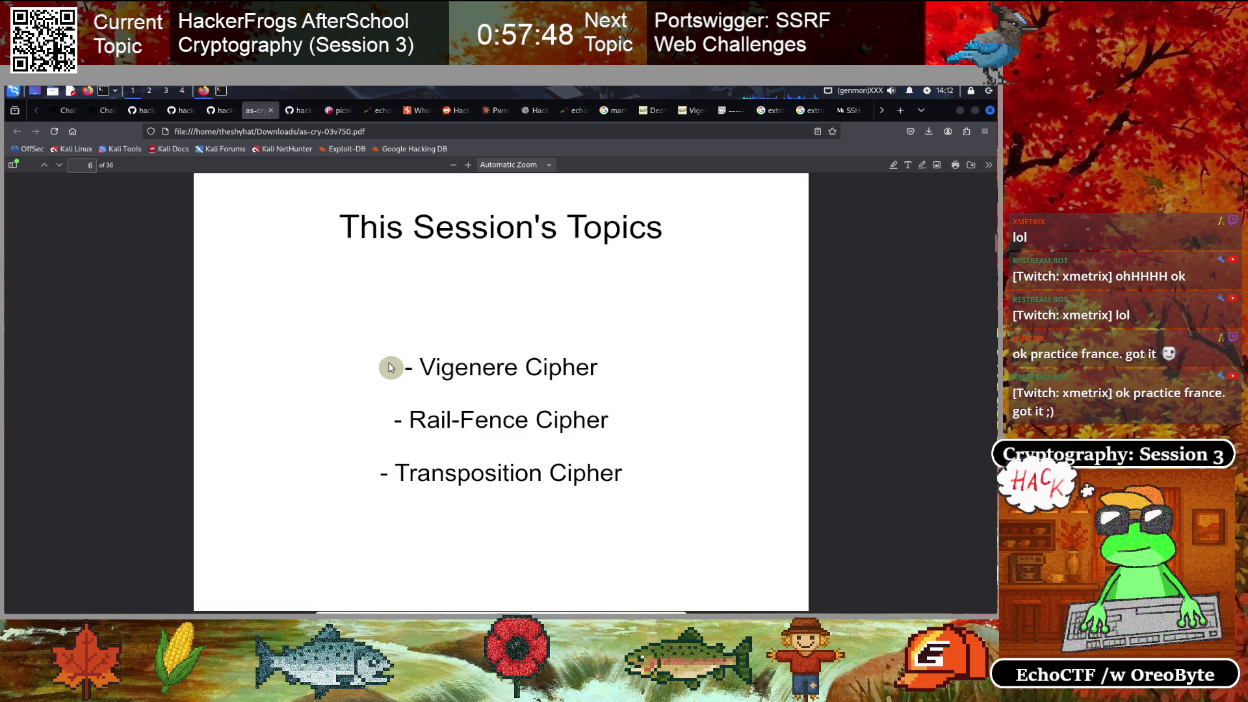
Highlight the '- Vigenere Cipher' topic line, clear it, and advance to slide 7.
drag(592, 365, 379, 372)
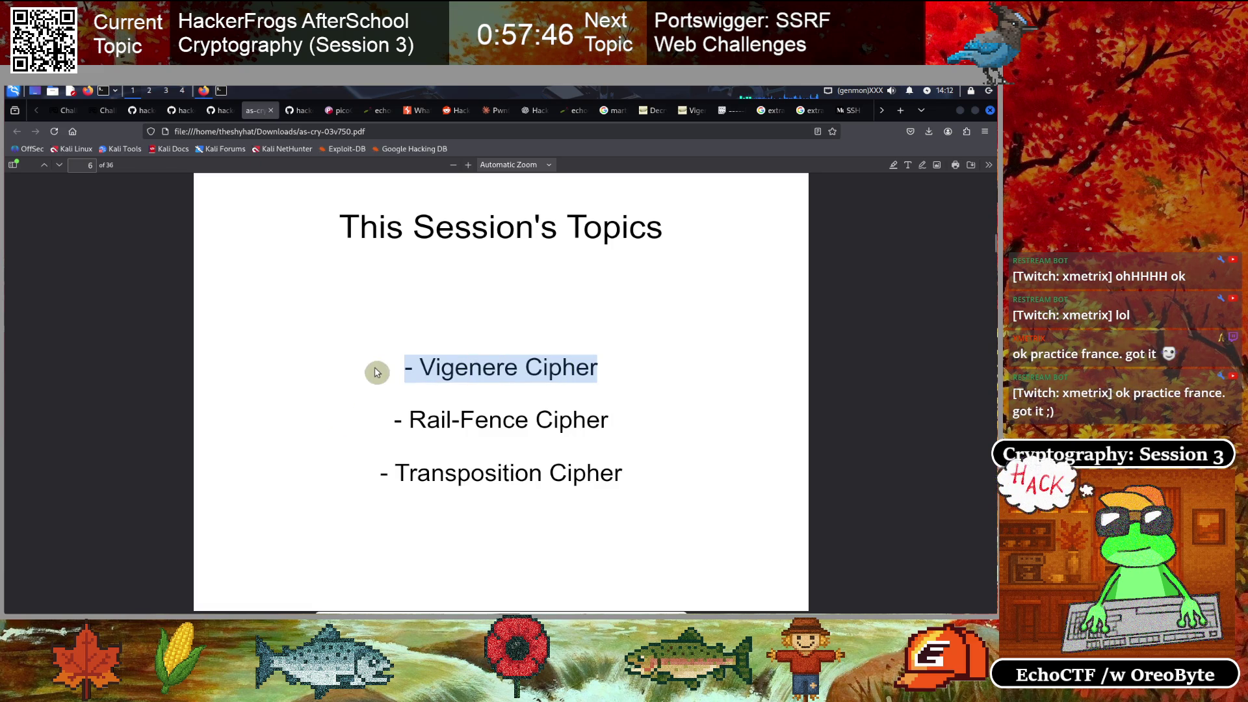
click(306, 371)
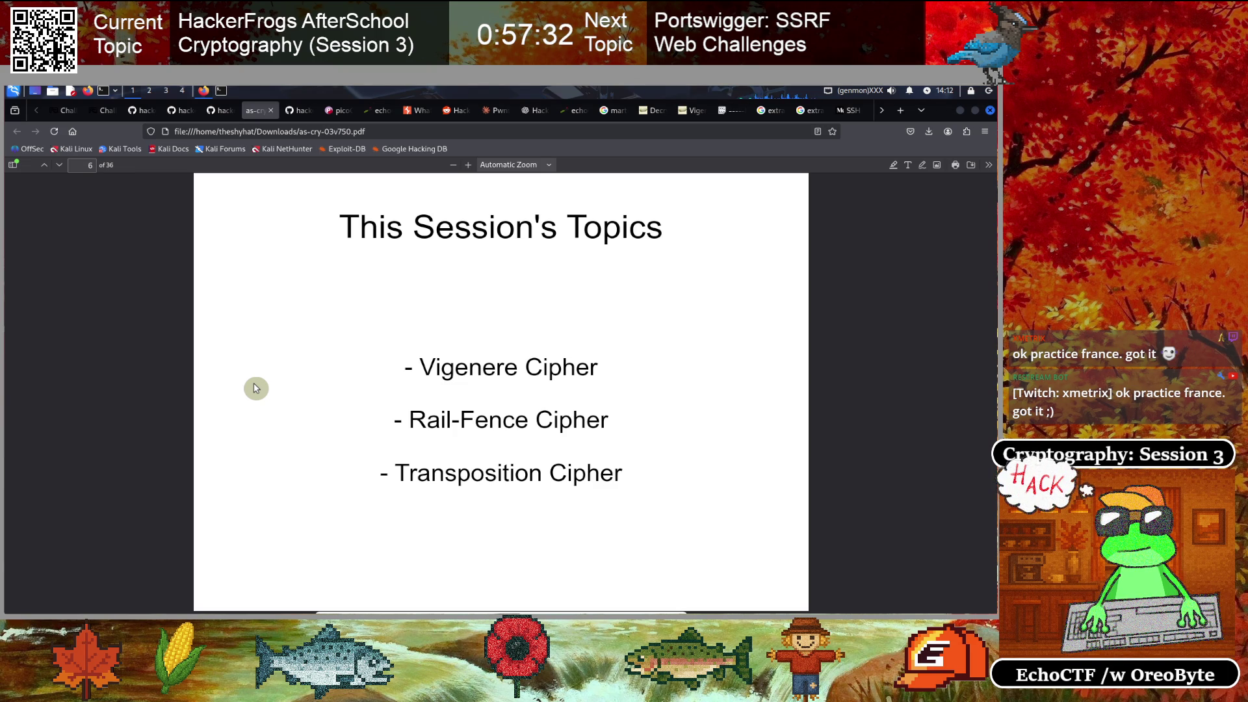
key(Right)
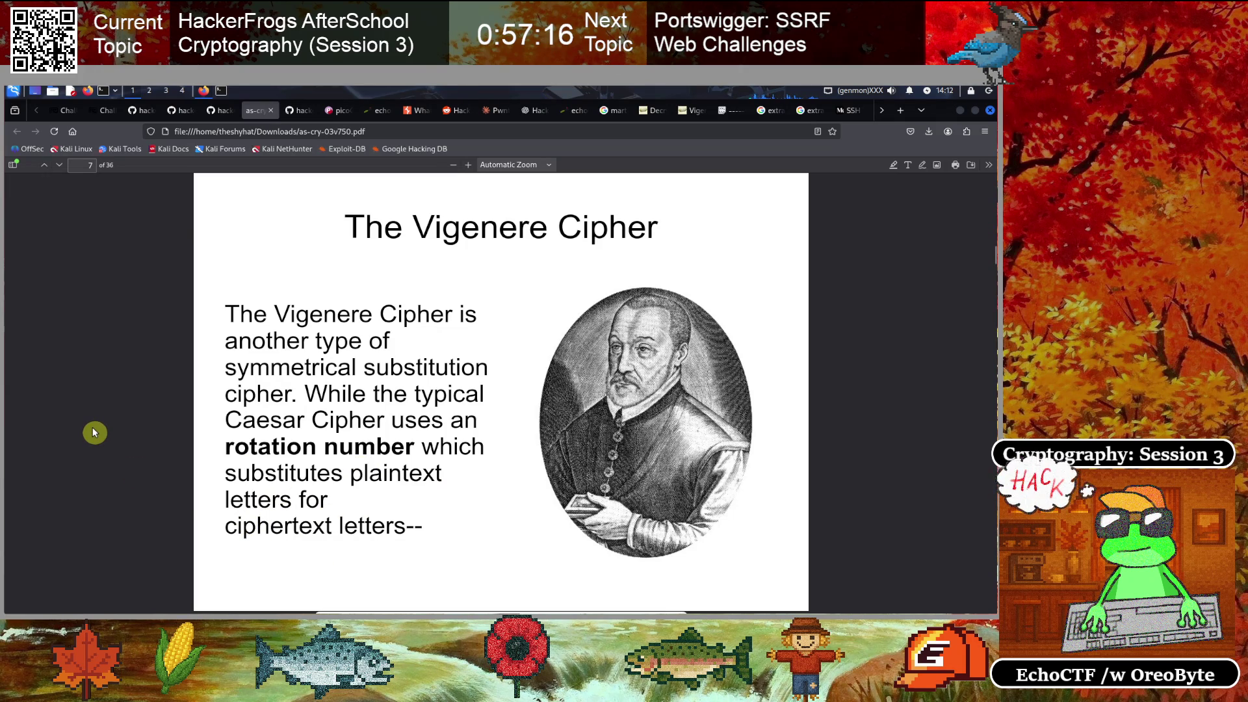
Page through the Vigenere key and key-mapping slides to the CROCODILE/ANIMAL example on slide 12.
key(Right)
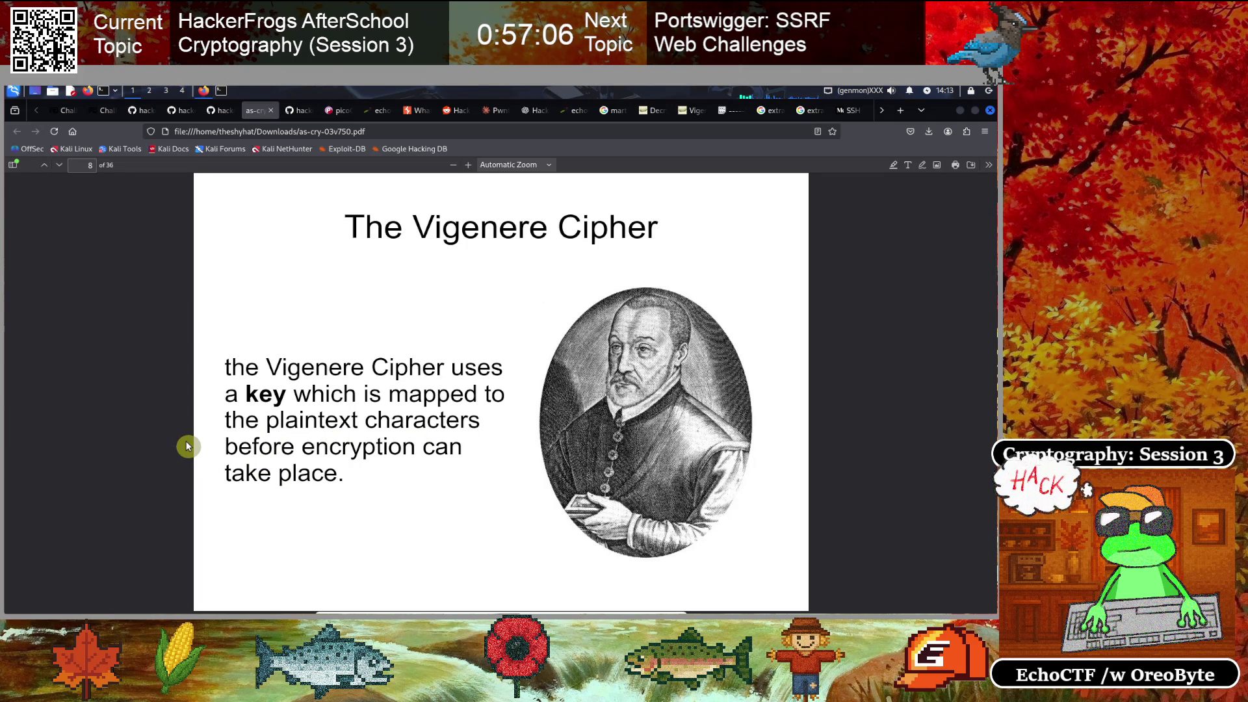
key(Right)
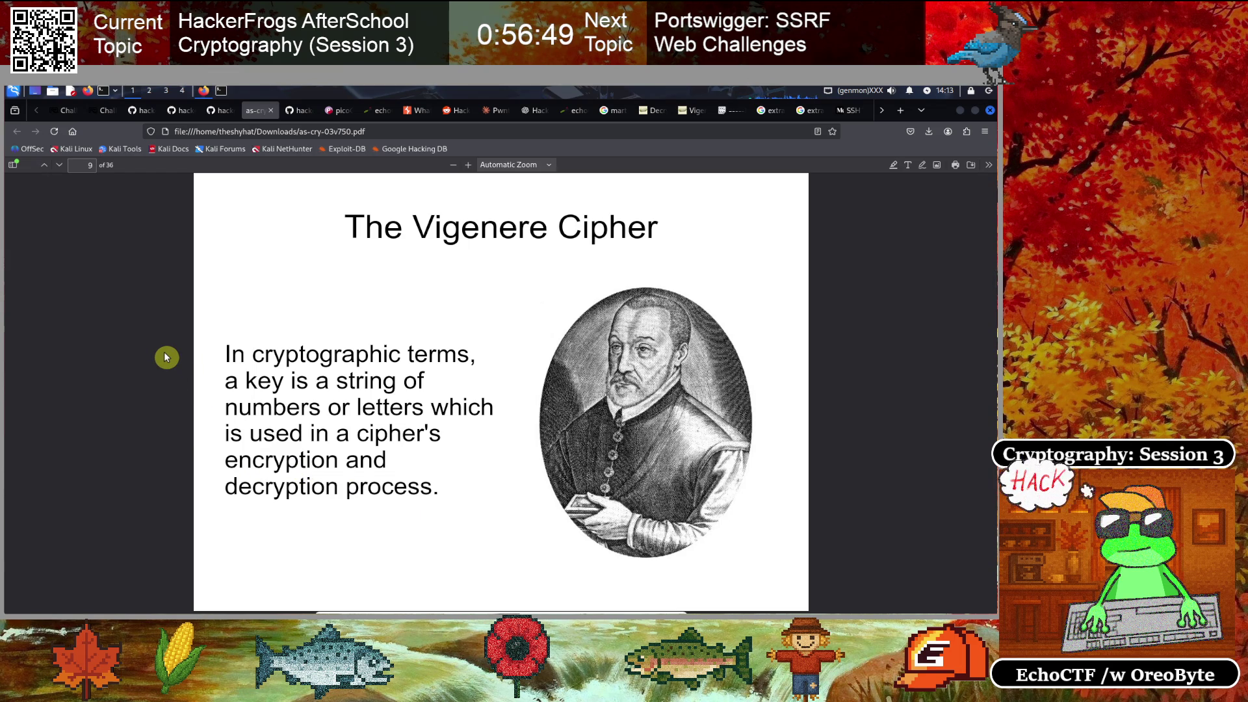
scroll(166, 357, down, 1)
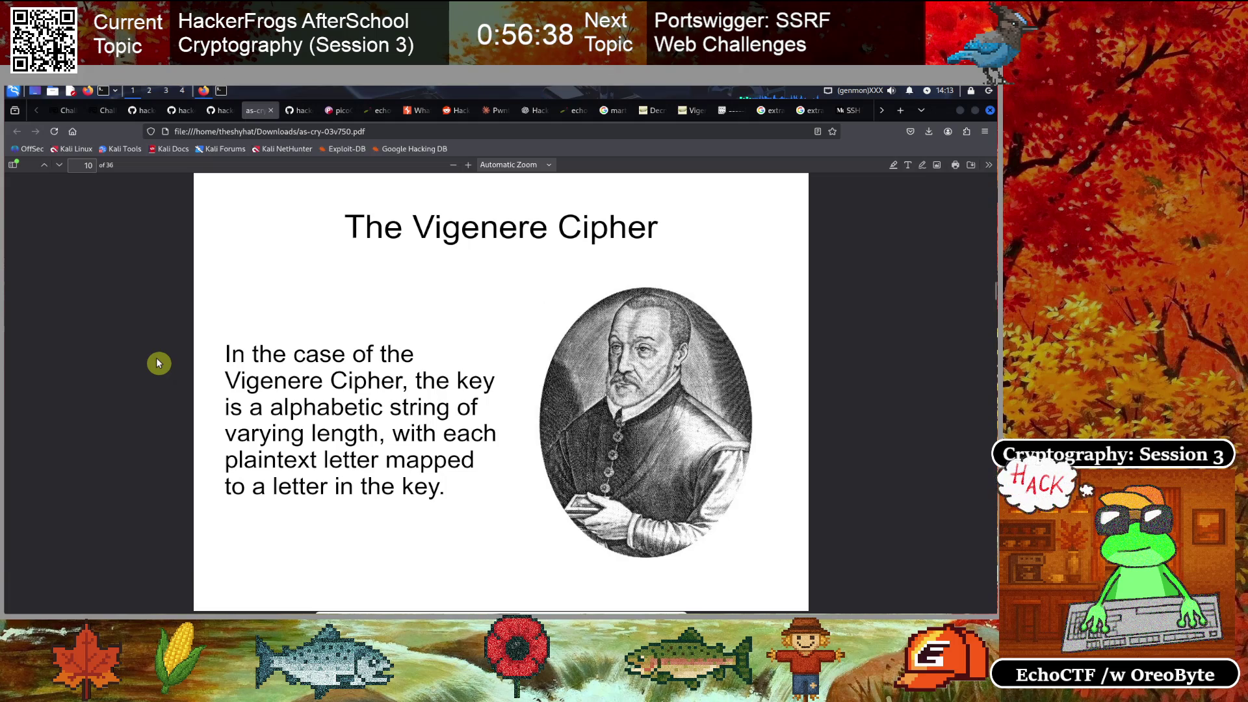
key(Right)
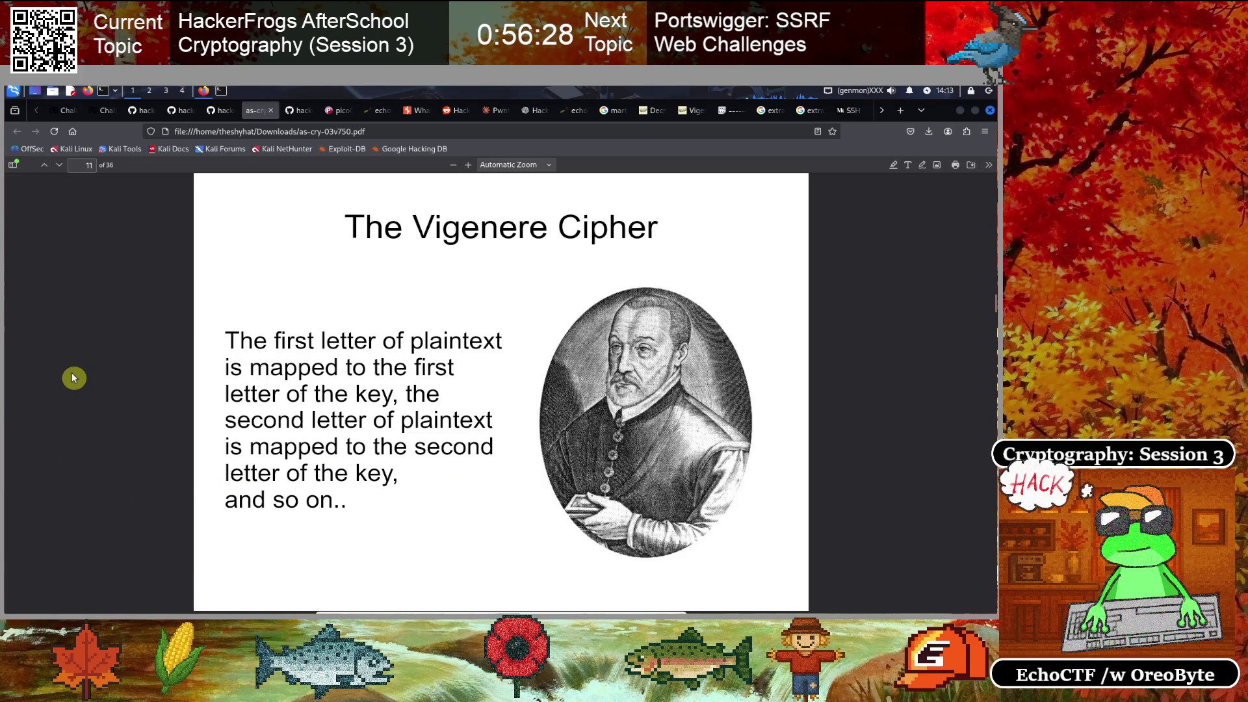
key(Right)
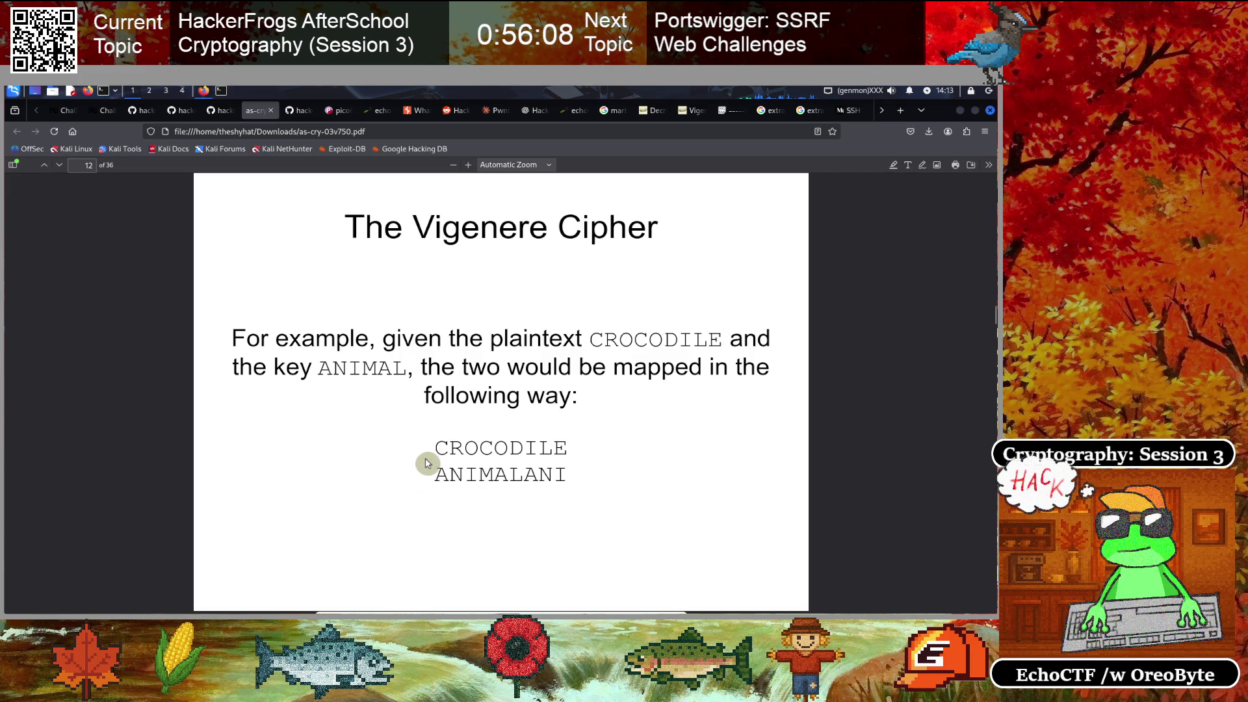
Highlight CROCODILE, the key ANIMAL and the repeated ANI in turn, then advance a slide.
drag(457, 447, 558, 447)
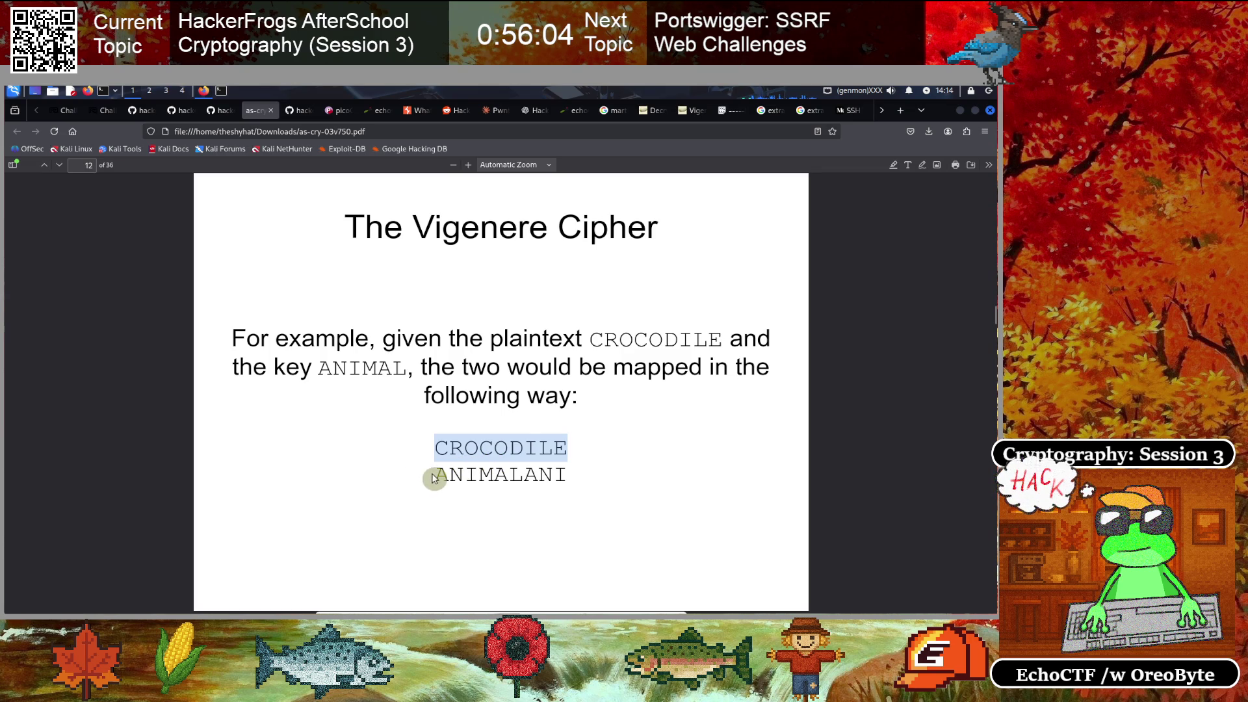
click(451, 498)
drag(433, 474, 494, 474)
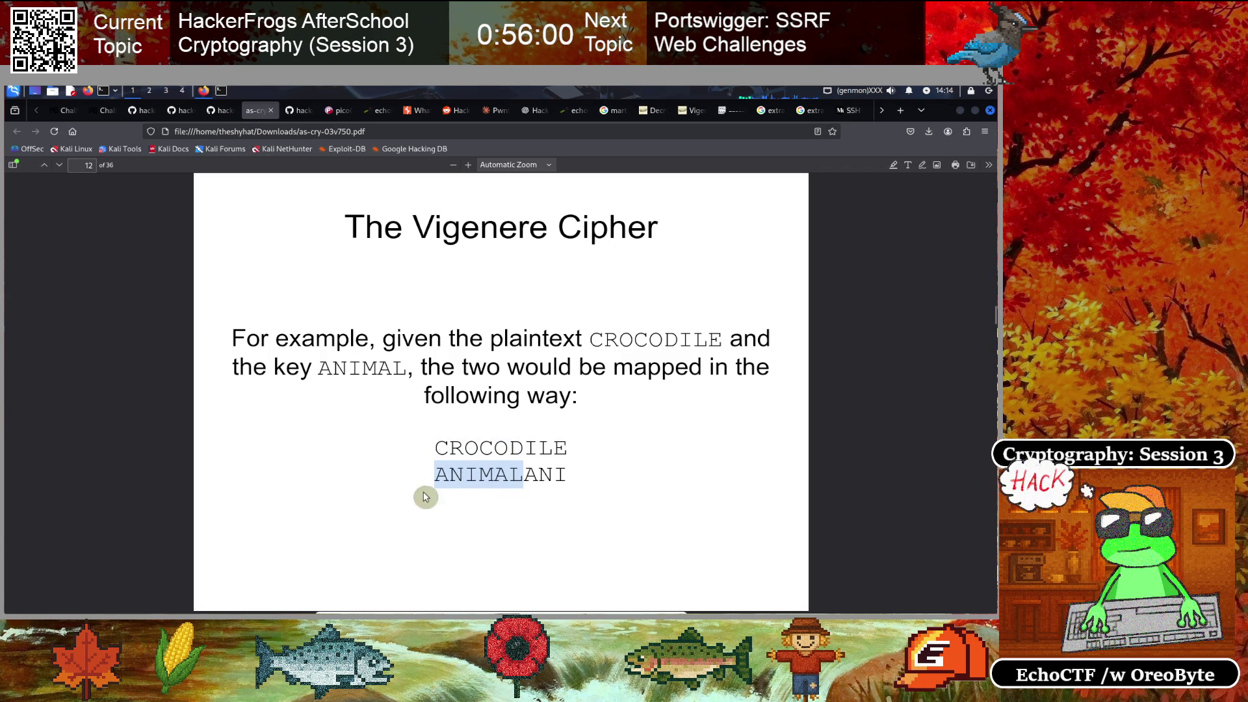
click(505, 499)
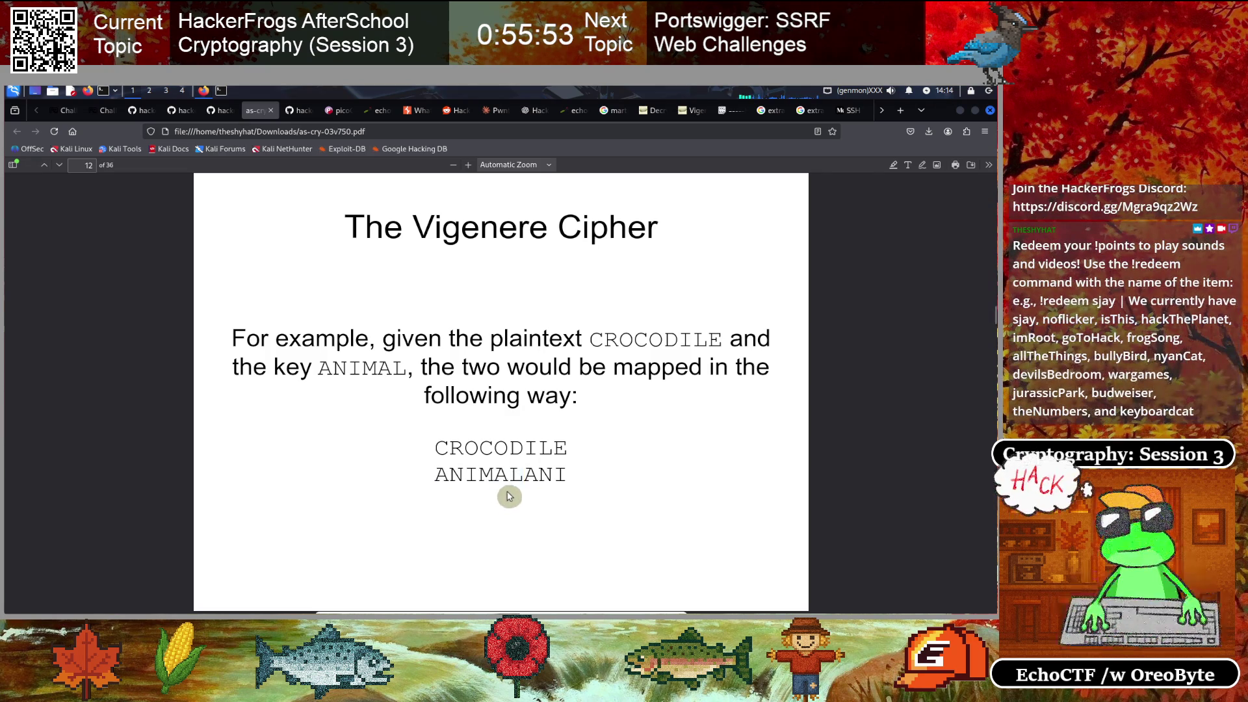
drag(523, 472, 563, 473)
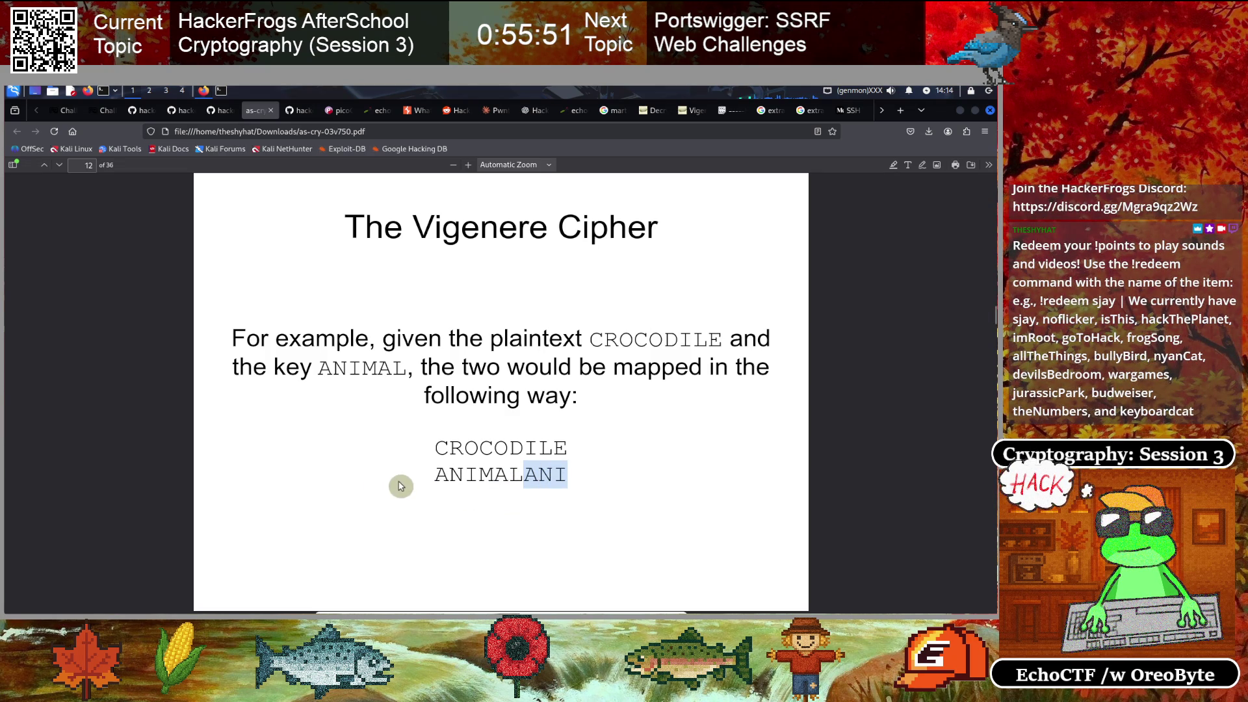
click(444, 473)
mouse_move(444, 472)
mouse_down()
mouse_move(514, 474)
mouse_move(515, 496)
mouse_move(525, 473)
mouse_move(555, 474)
mouse_up()
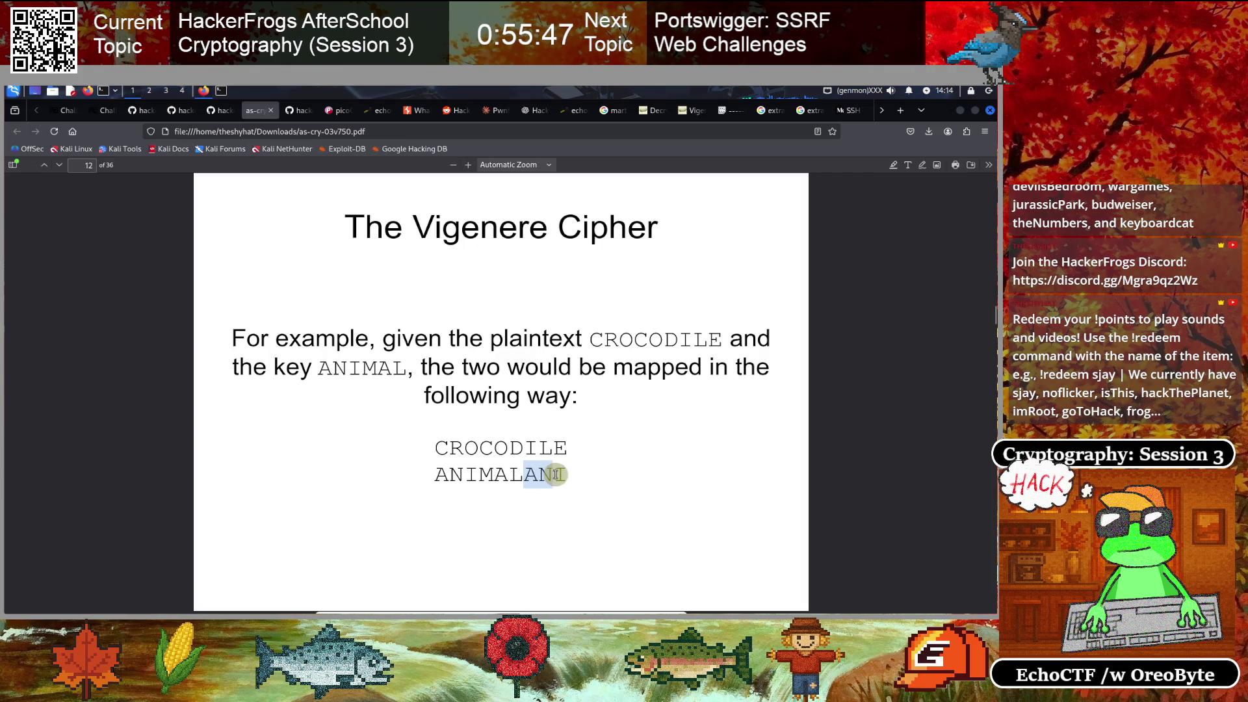
click(344, 473)
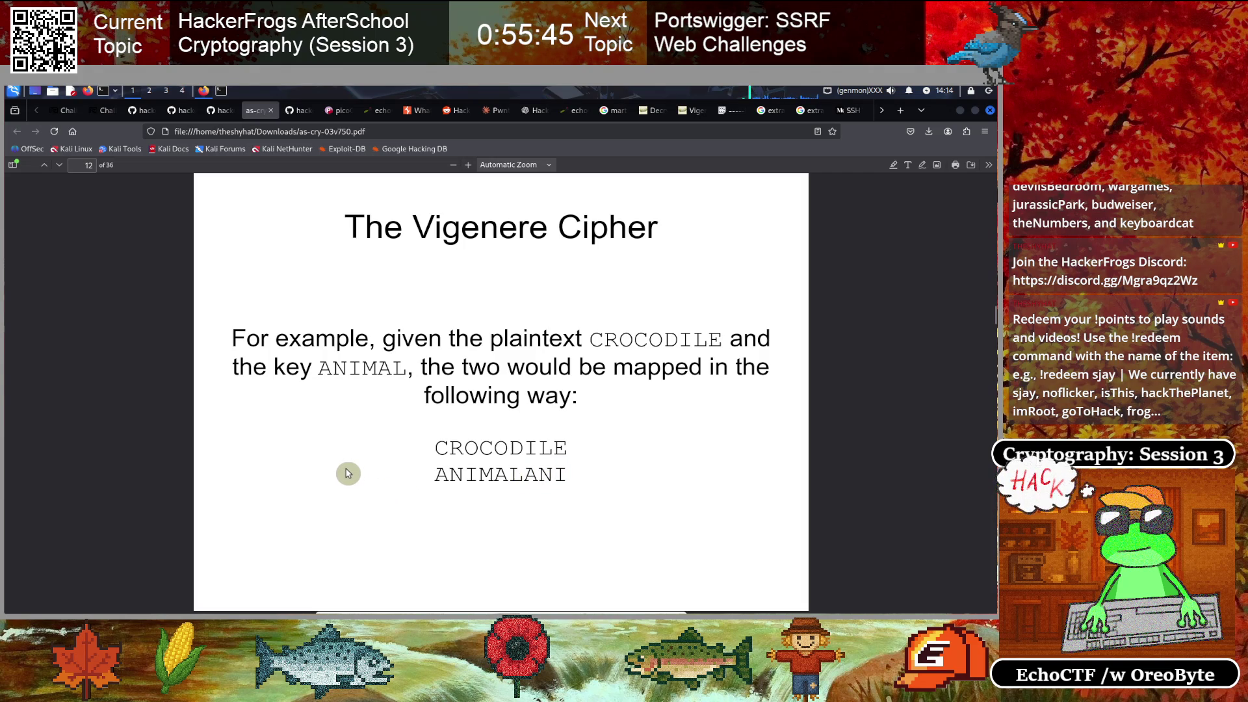
key(Right)
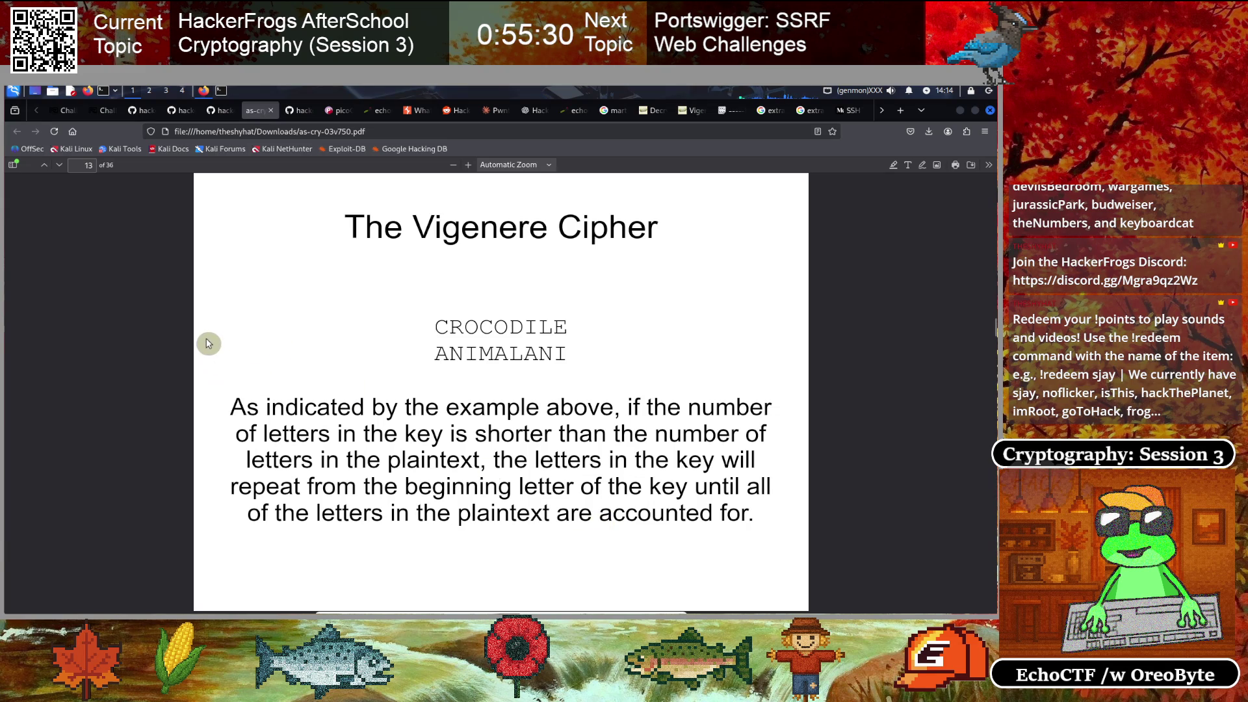
Advance past the full 26 x 26 table and lookup instructions to slide 17.
key(Right)
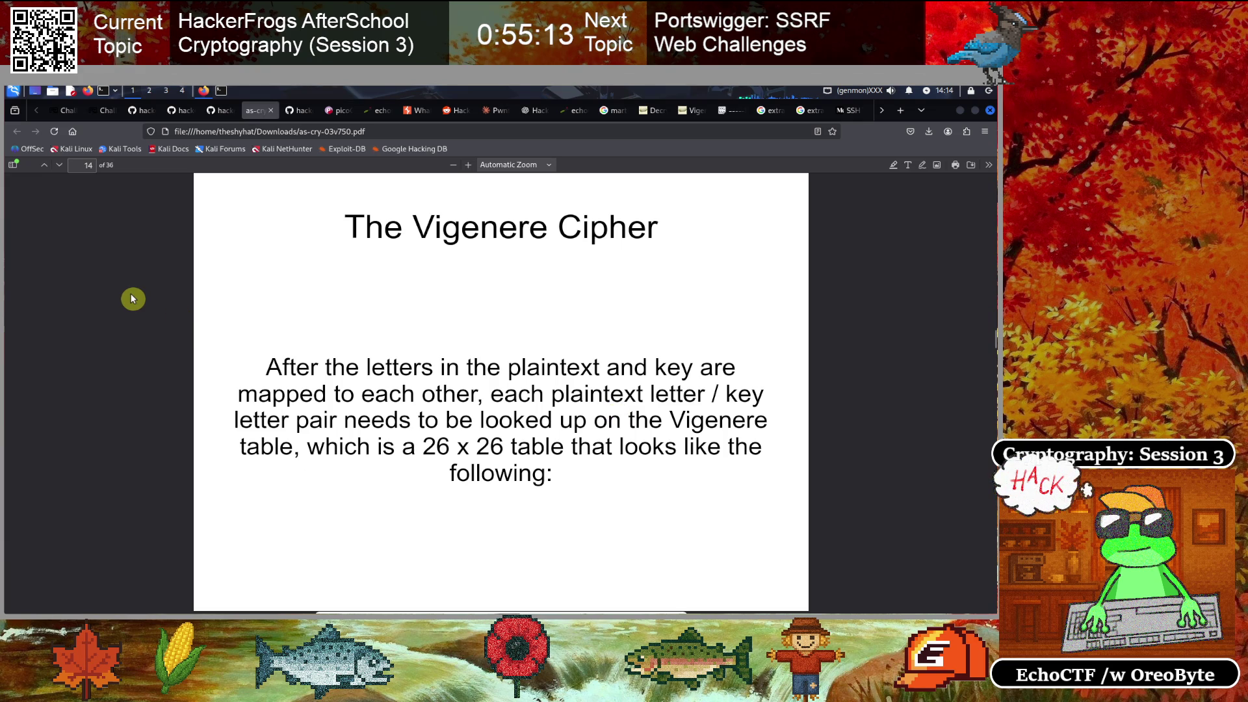
key(Right)
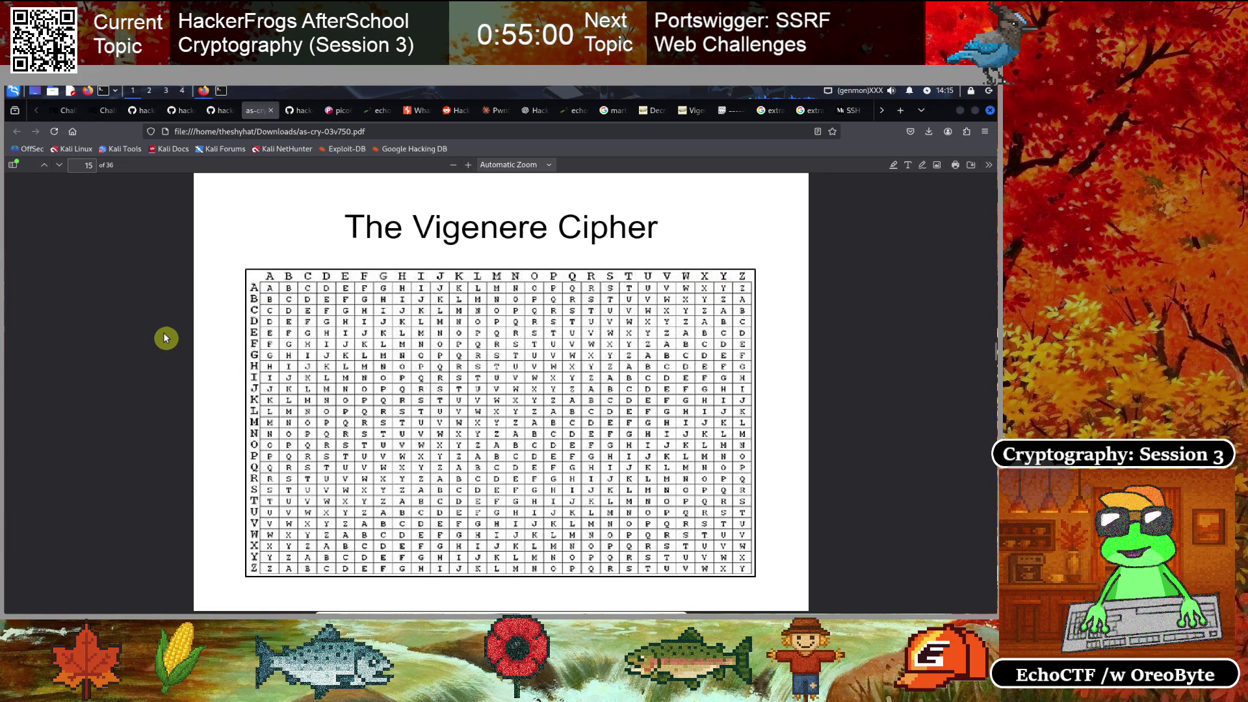
key(Right)
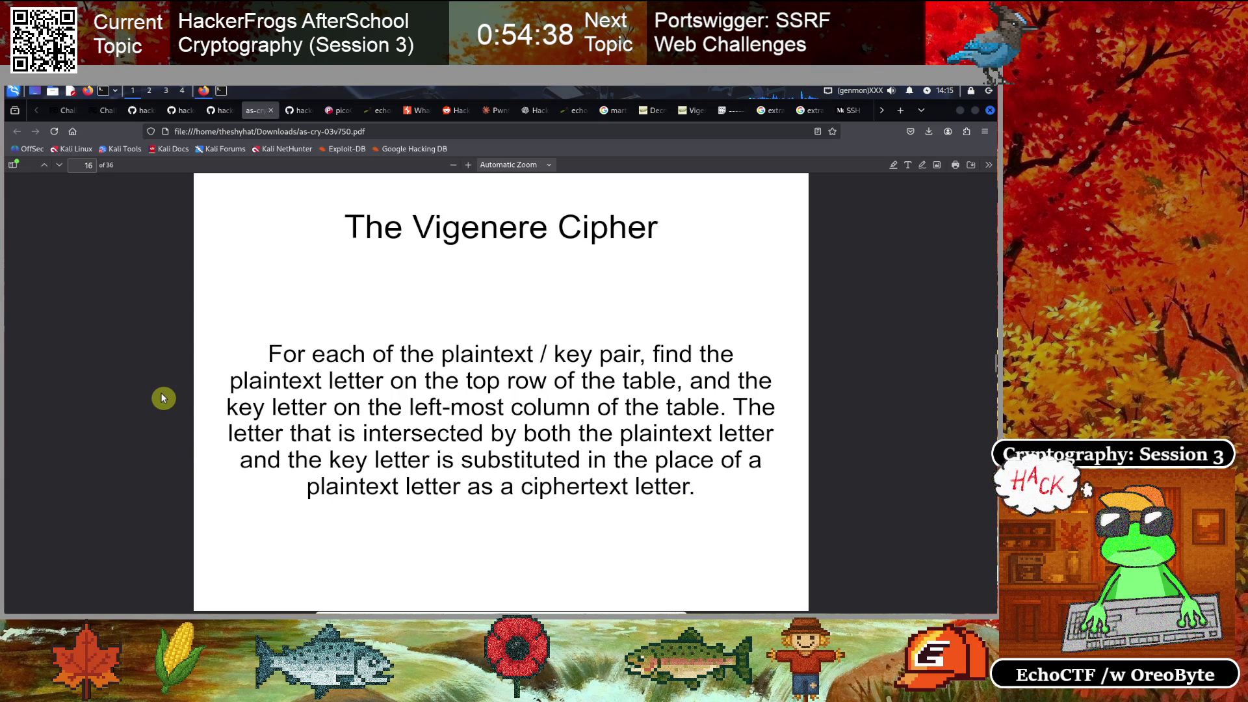
key(Right)
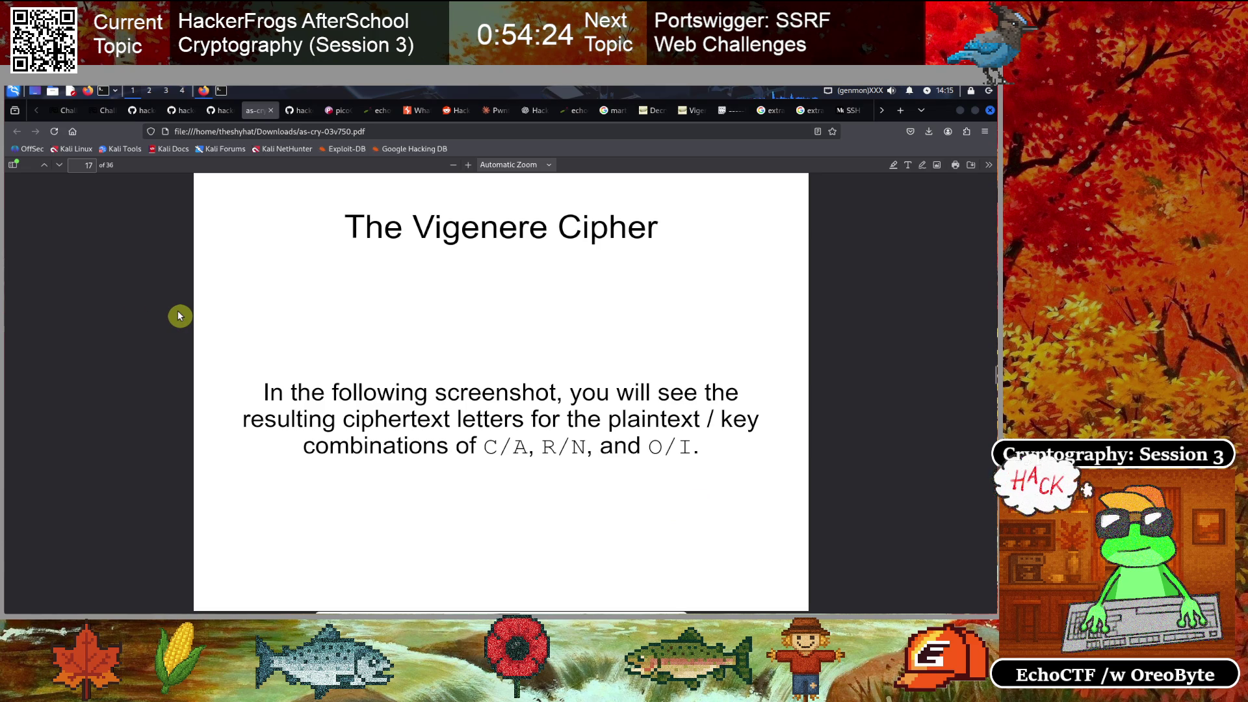
Show the table with the C/A, R/N, O/I lookups marked, then the CEWOOOIYM result slide.
key(Right)
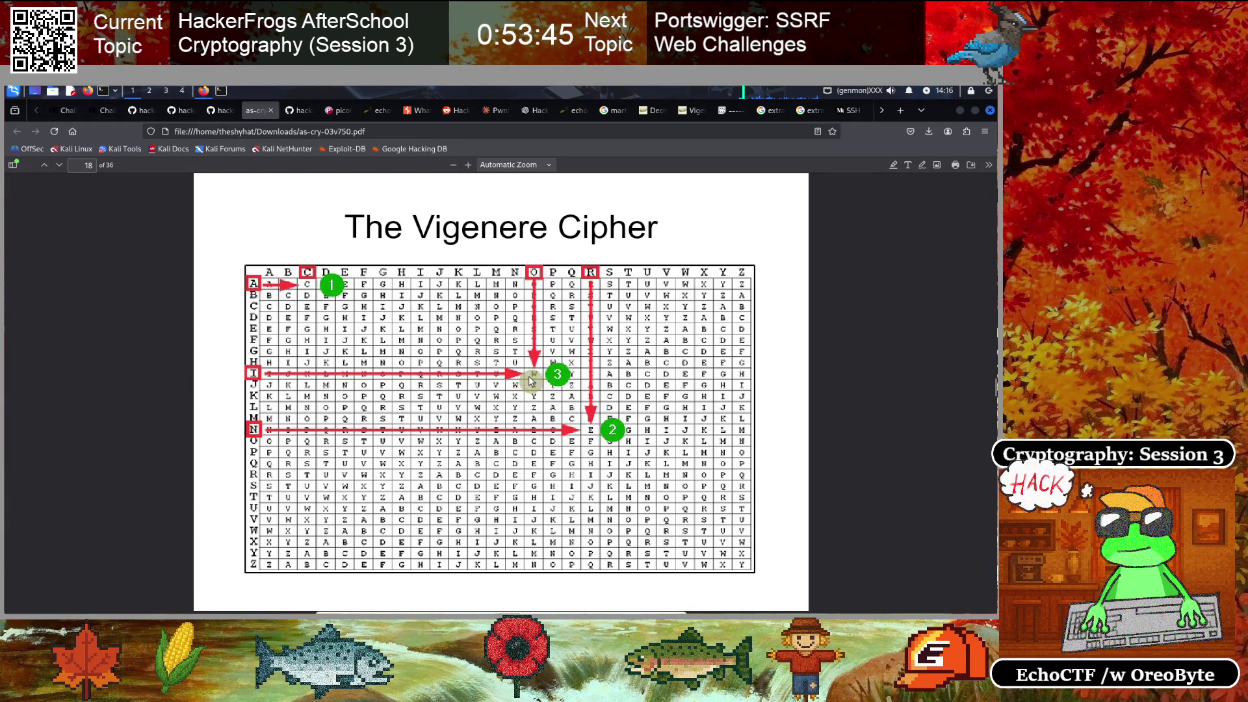
key(Right)
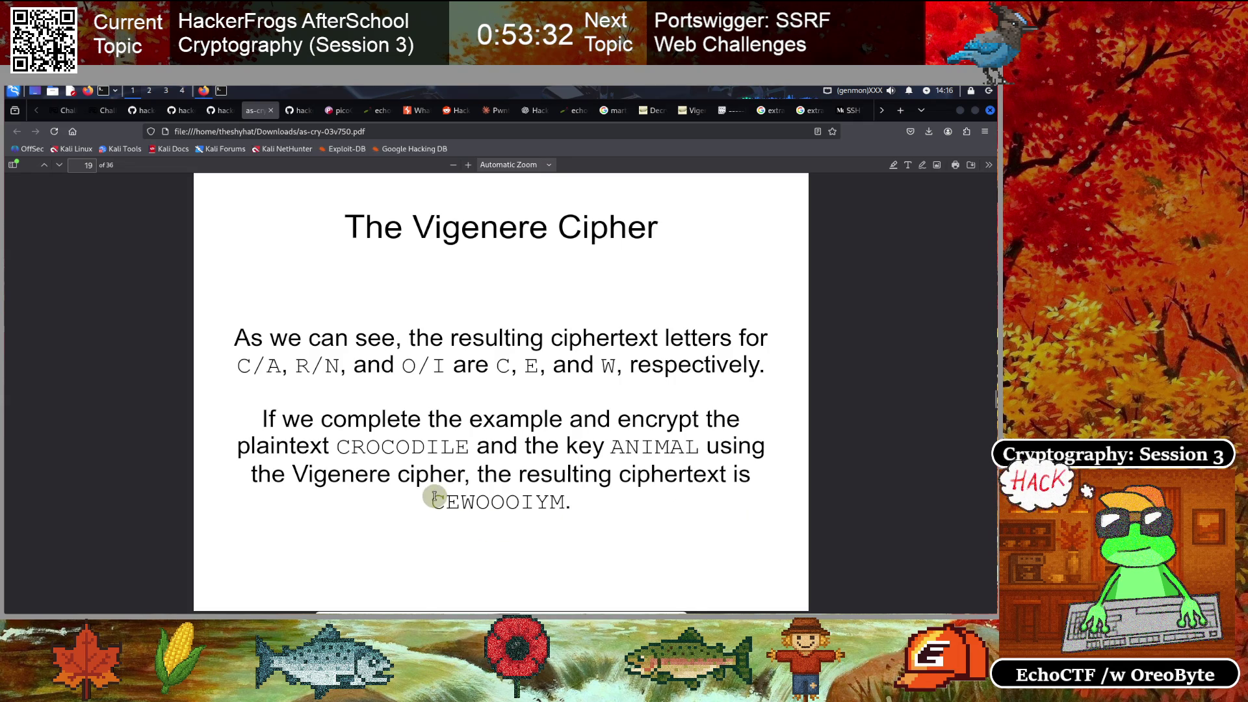
Select the ciphertext CEWOOOIYM on slide 19 to copy it, then clear the selection.
drag(434, 503, 560, 499)
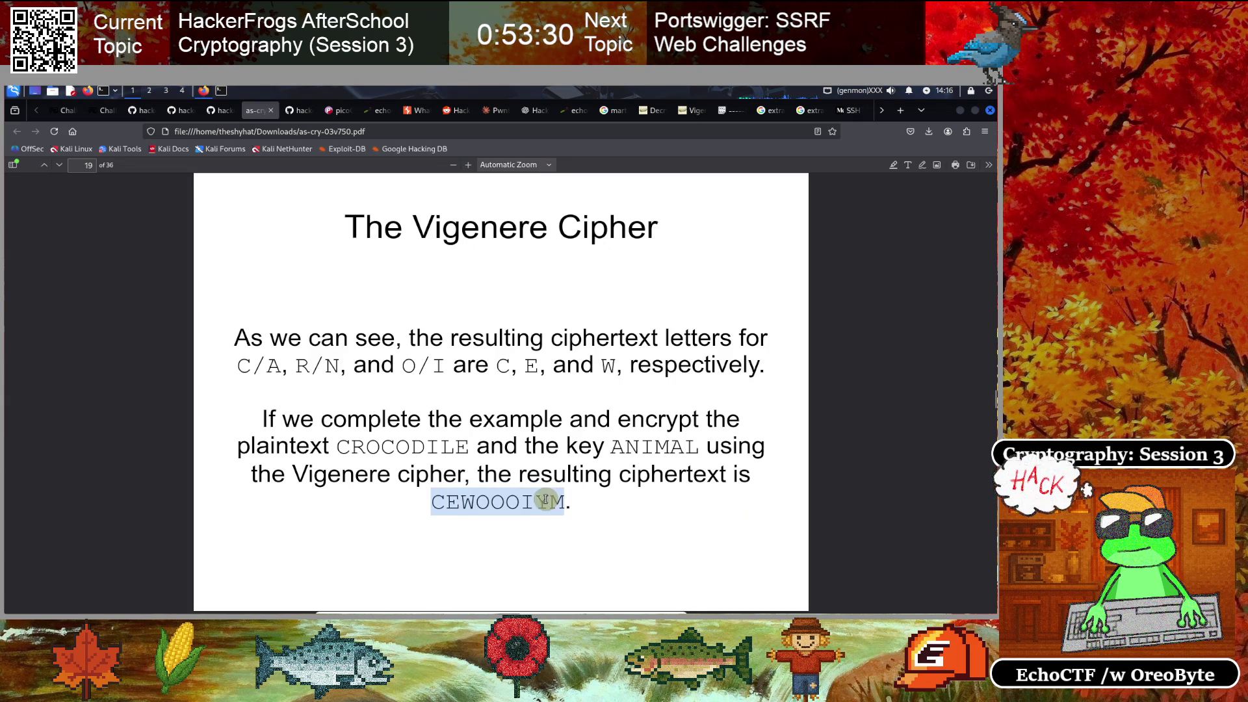
click(506, 392)
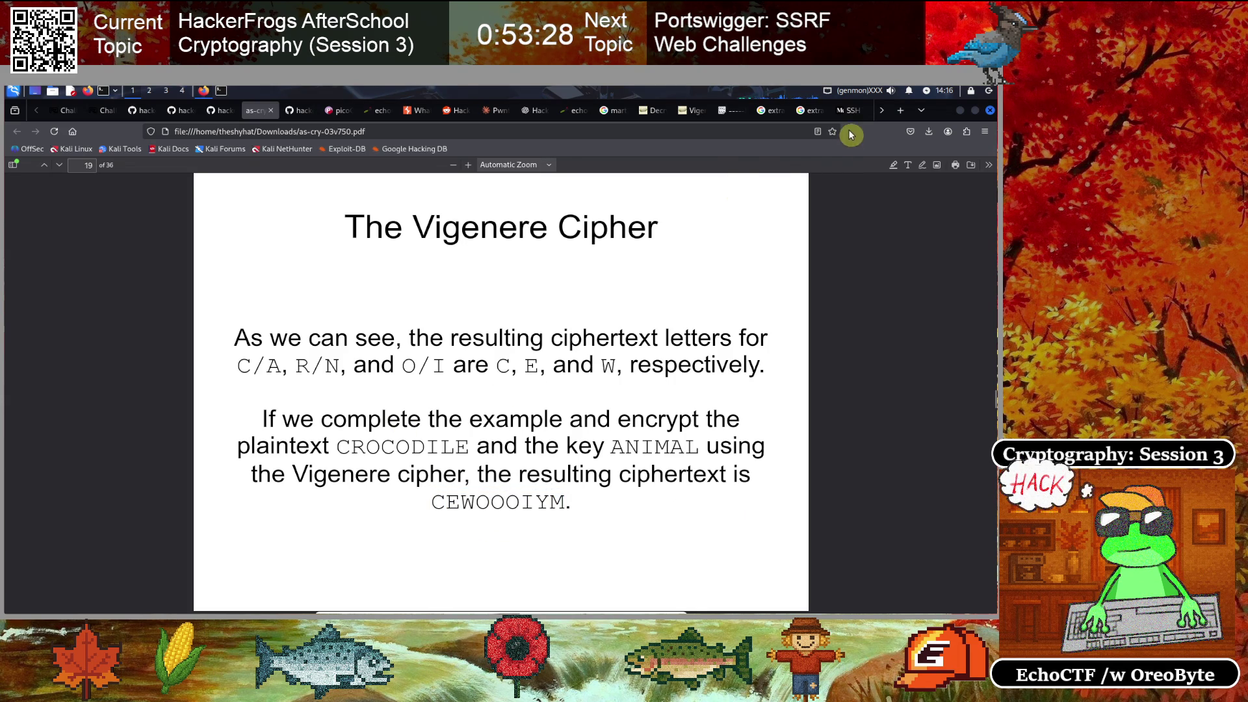
In the dCode Vigenere decoder, clear the old ciphertext so CEWOOOIYM can be decrypted.
click(692, 115)
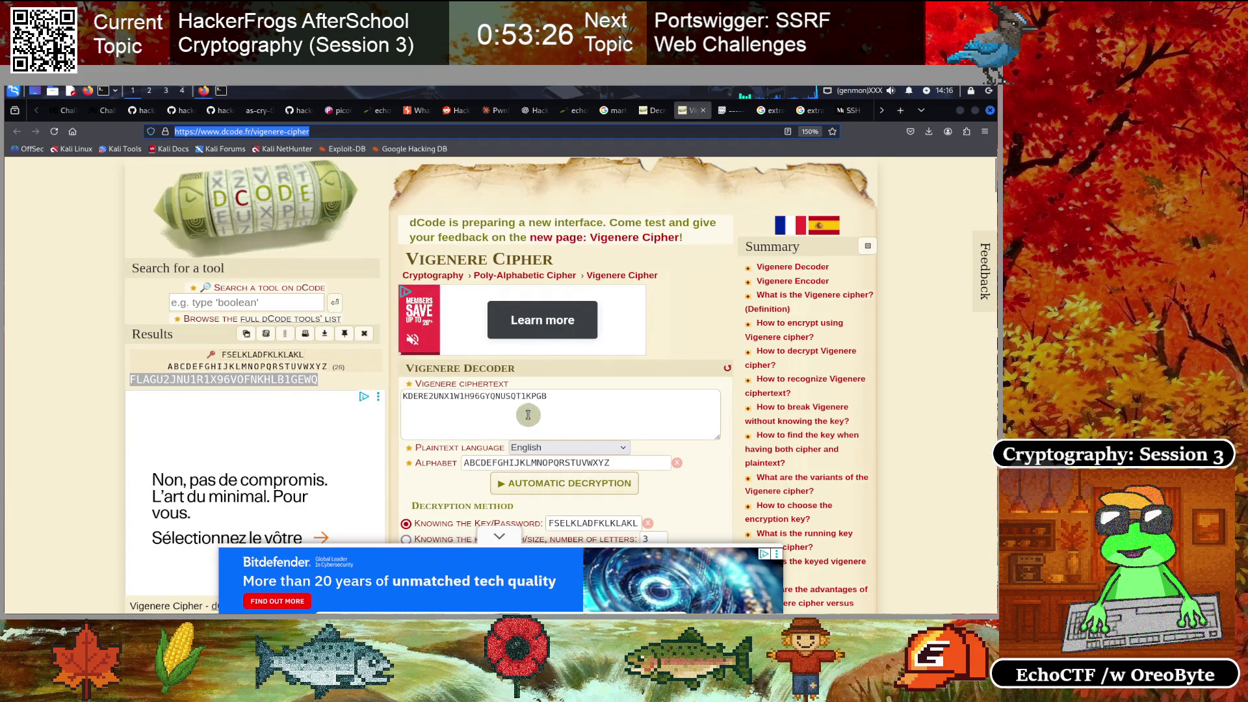
double_click(554, 401)
key(BackSpace)
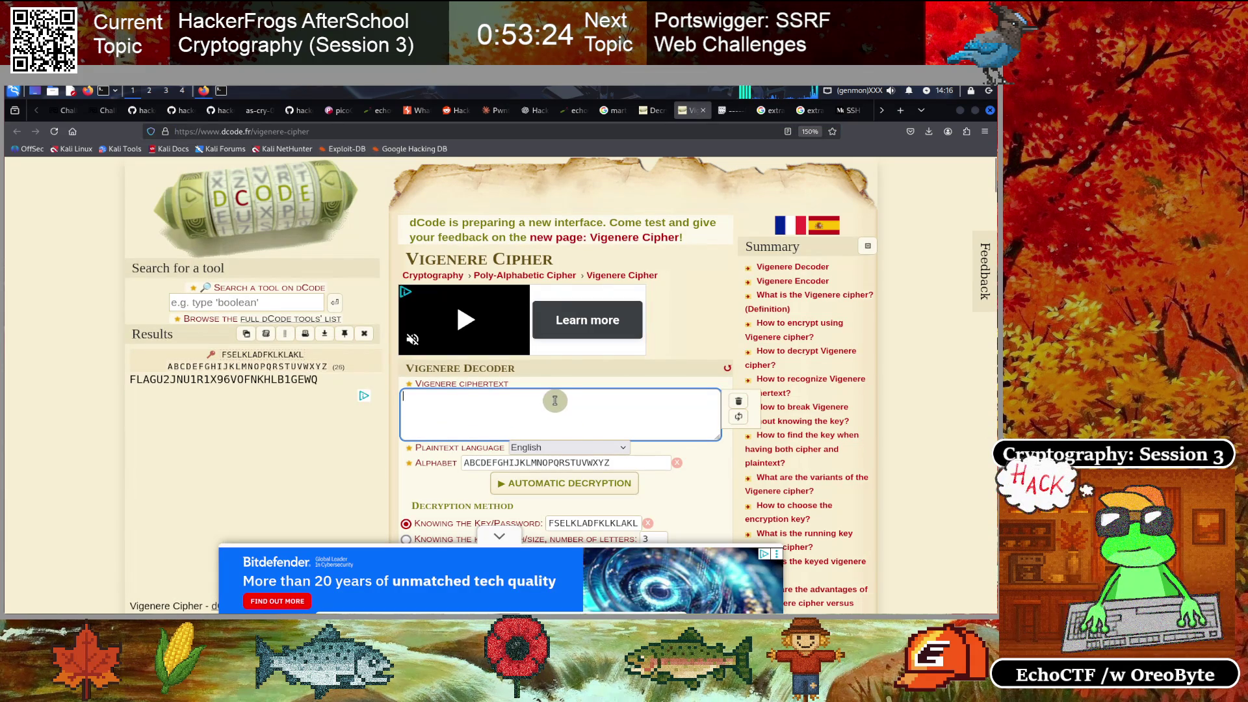
text(CROC)
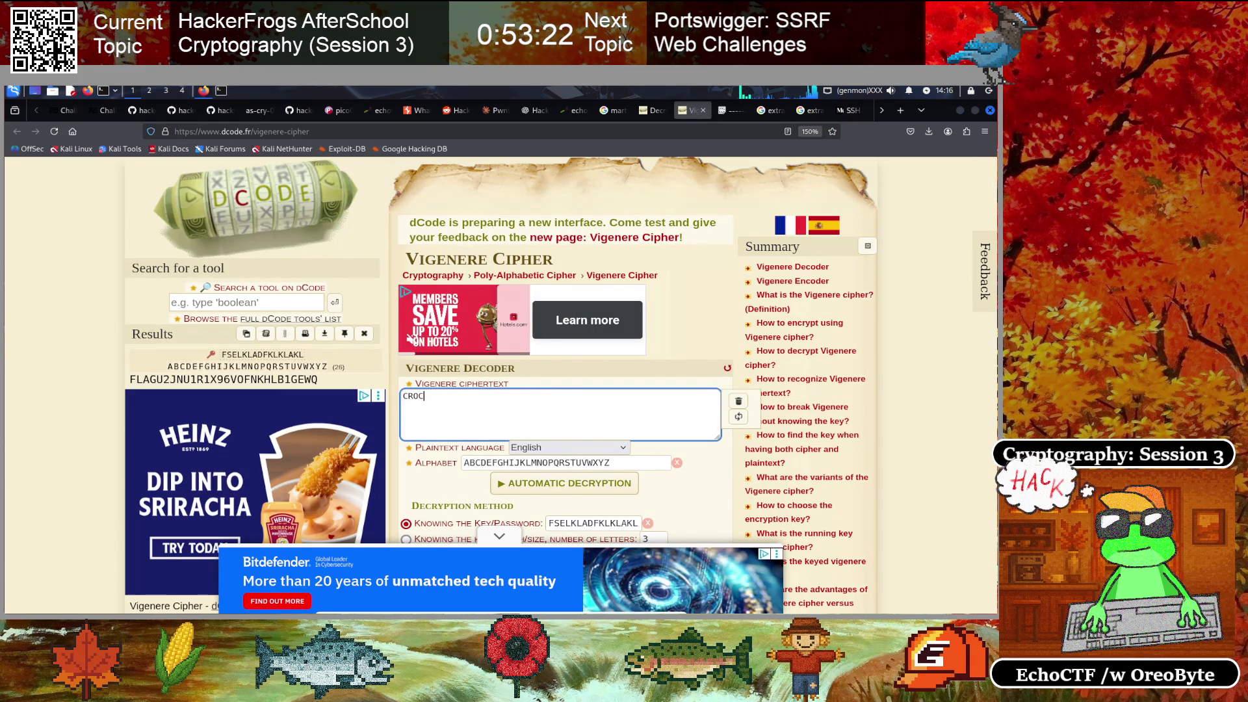
key(BackSpace)
key(BackSpace)
key(BackSpace)
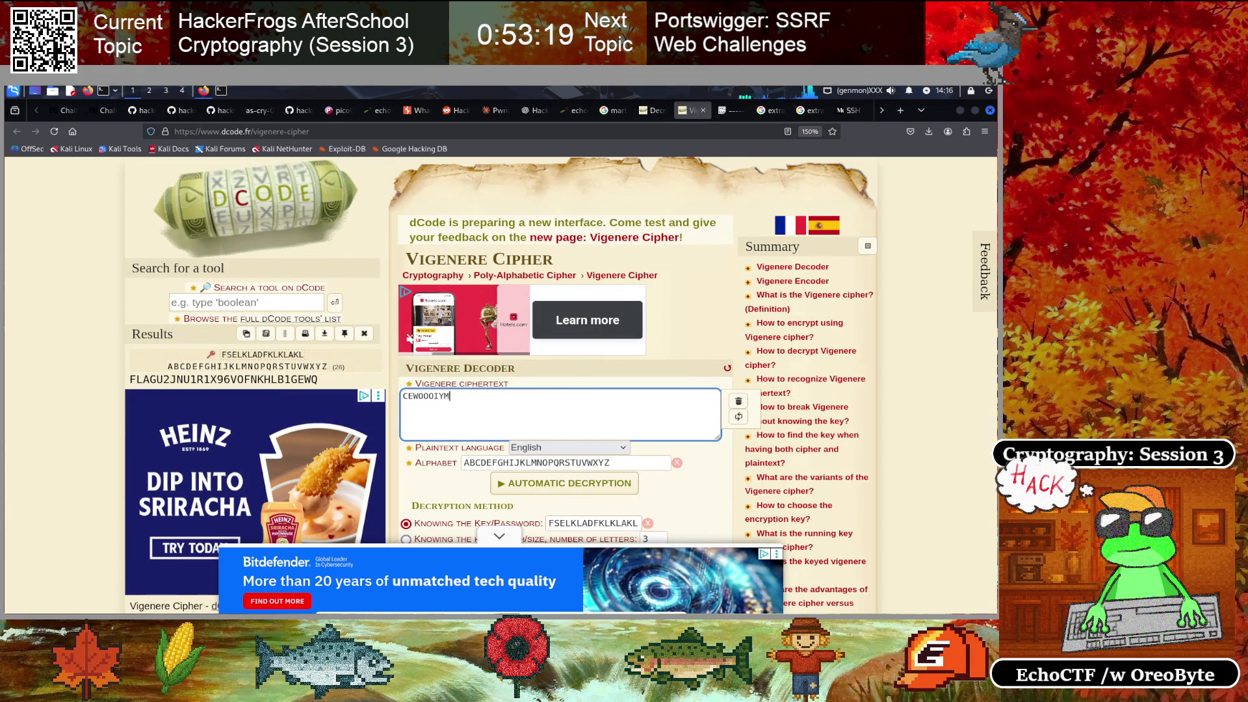
scroll(514, 414, down, 2)
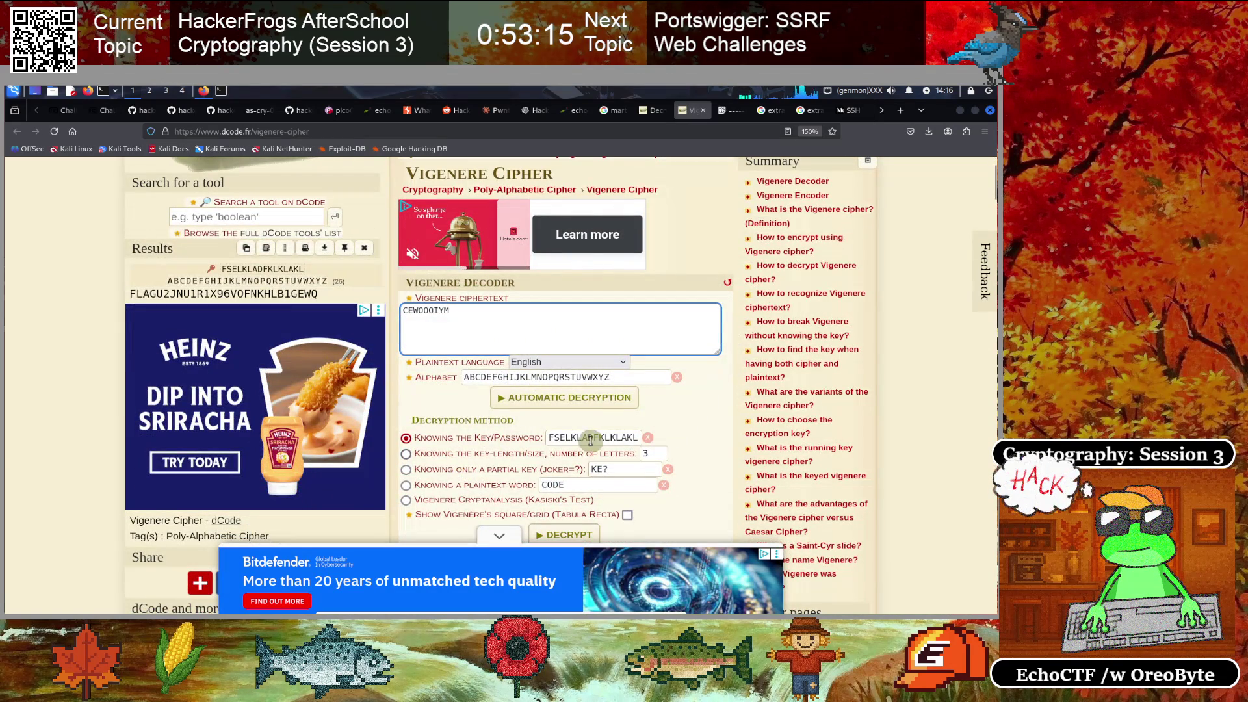
Replace the decryption key with ANIMAL and run the decryption.
double_click(590, 439)
key(BackSpace)
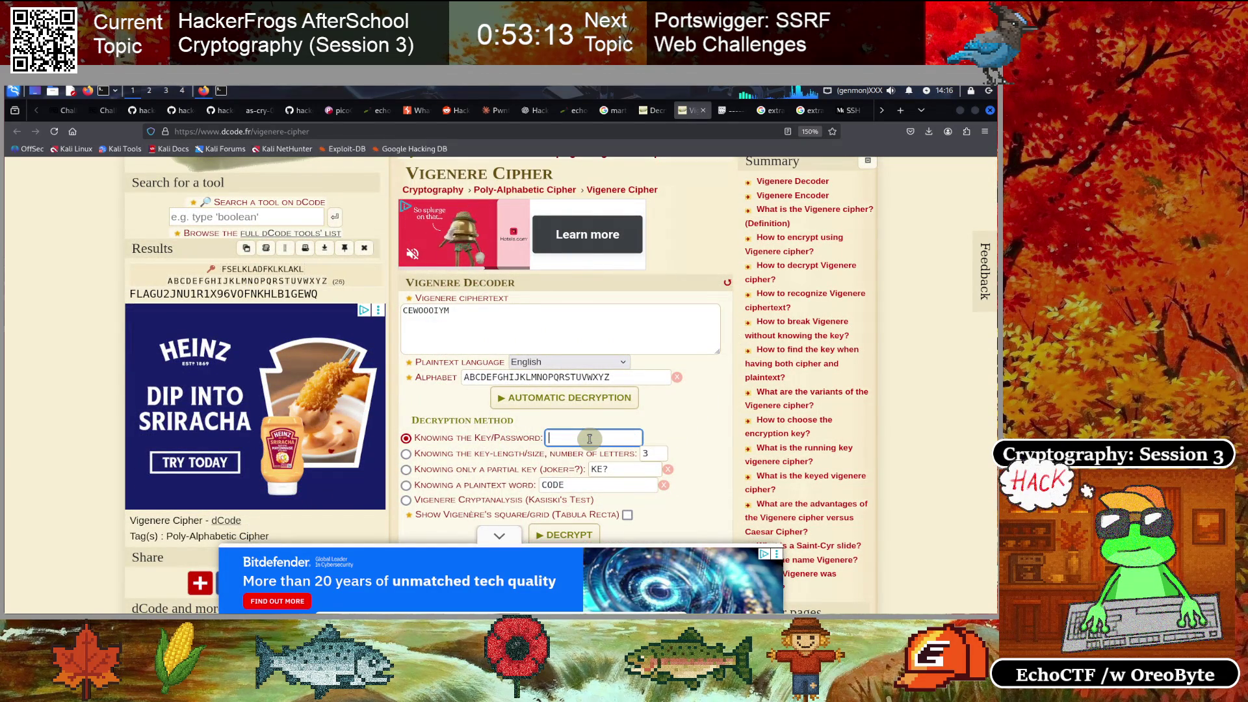
text(ANIMAL)
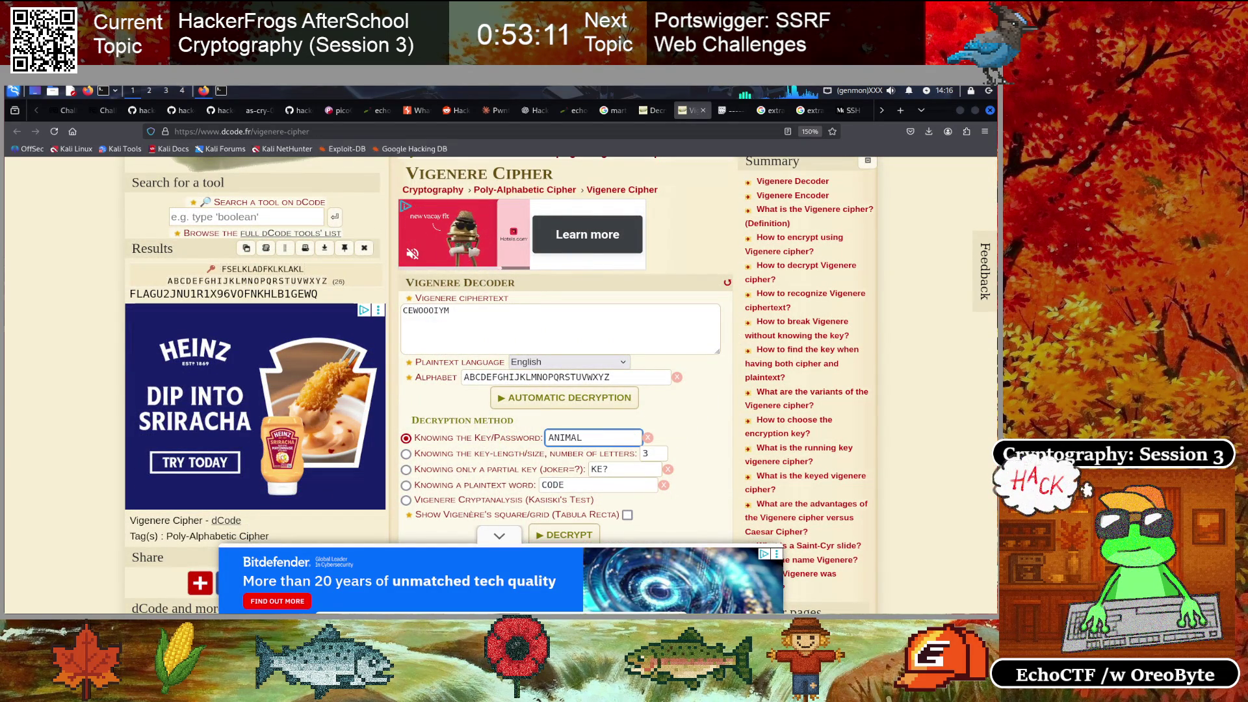
scroll(514, 416, down, 2)
click(569, 457)
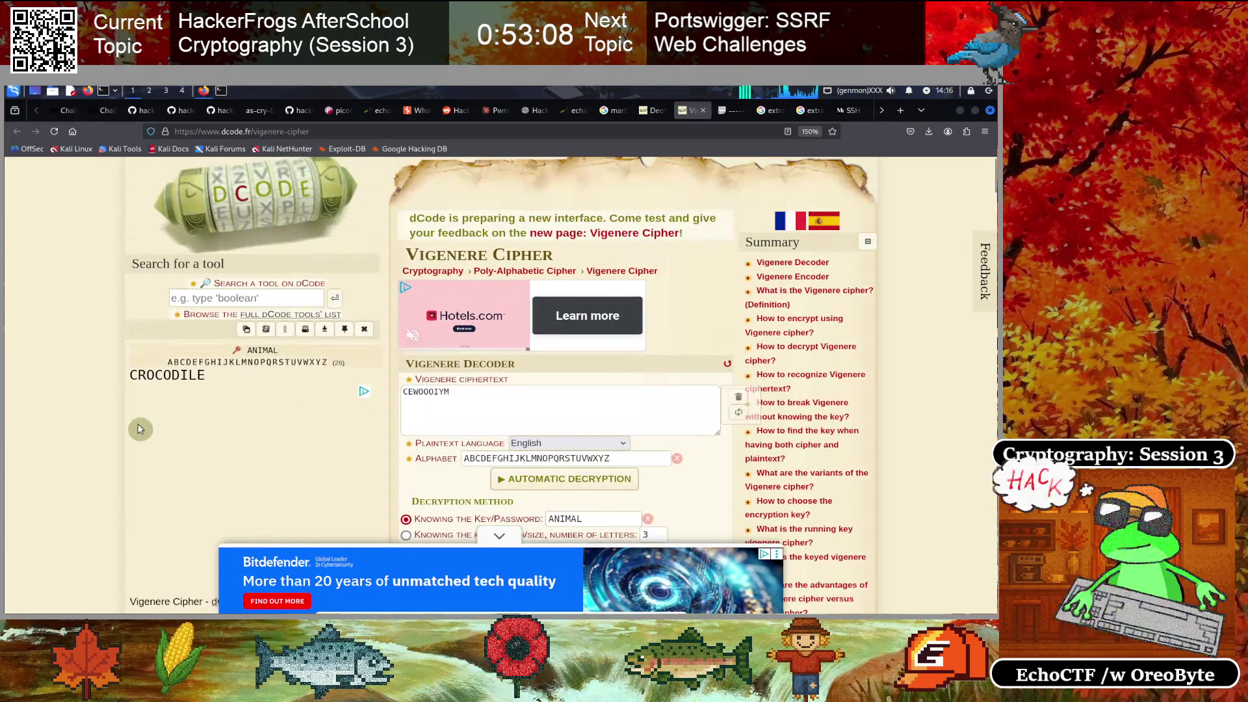
Highlight the recovered word CROCODILE and go back to the Vigenere slide deck.
mouse_move(208, 376)
mouse_down()
mouse_move(126, 378)
mouse_move(105, 403)
mouse_up()
mouse_move(416, 410)
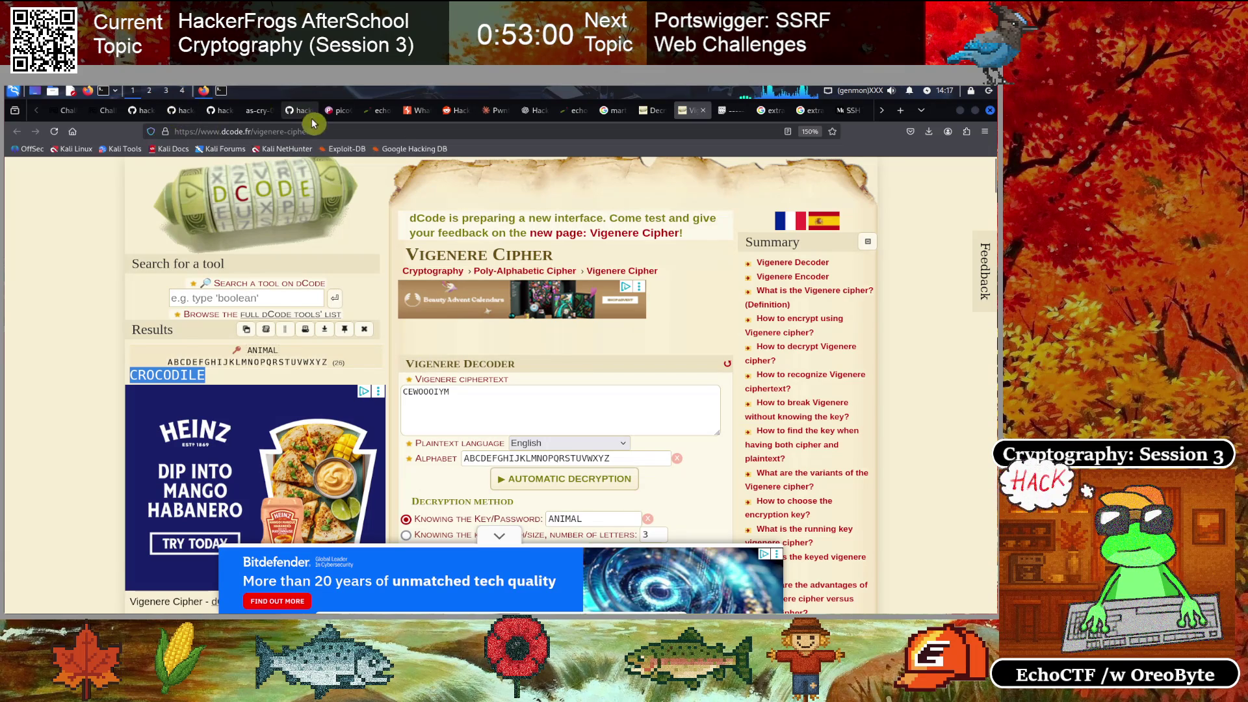
click(256, 110)
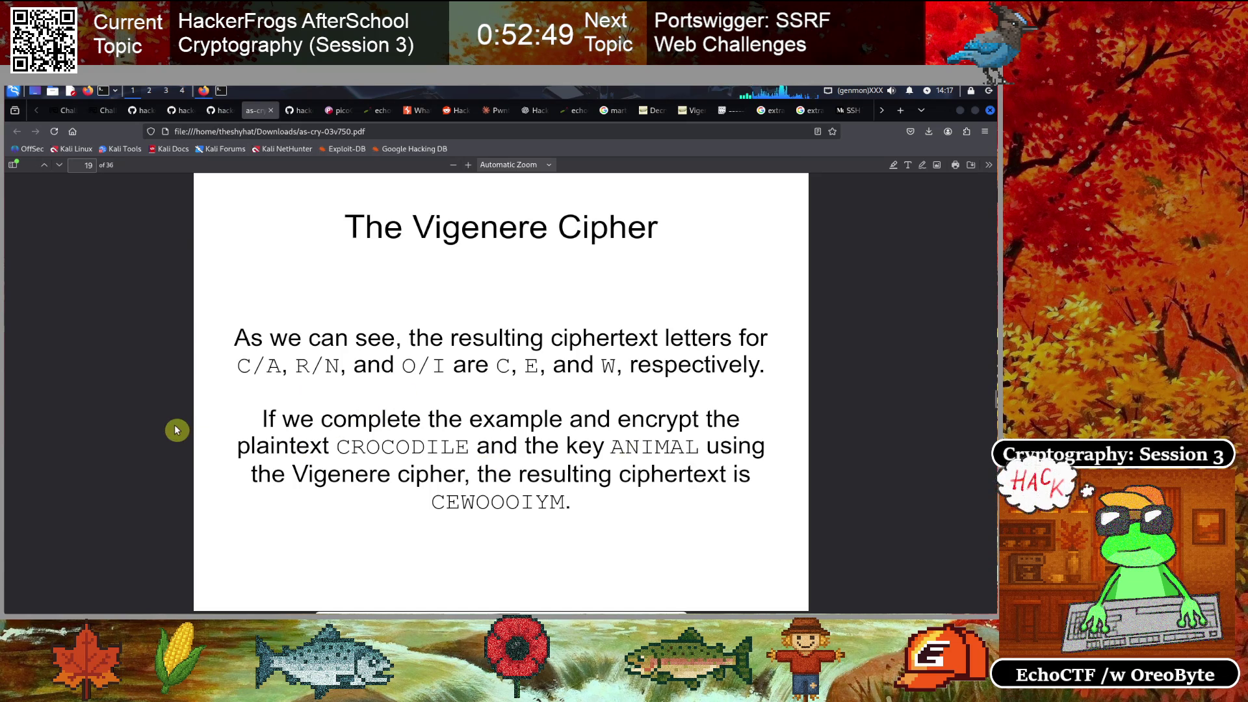
Advance through the manual decryption slides to the table tracing A/C, N/E, I/W to C, R, O.
key(Right)
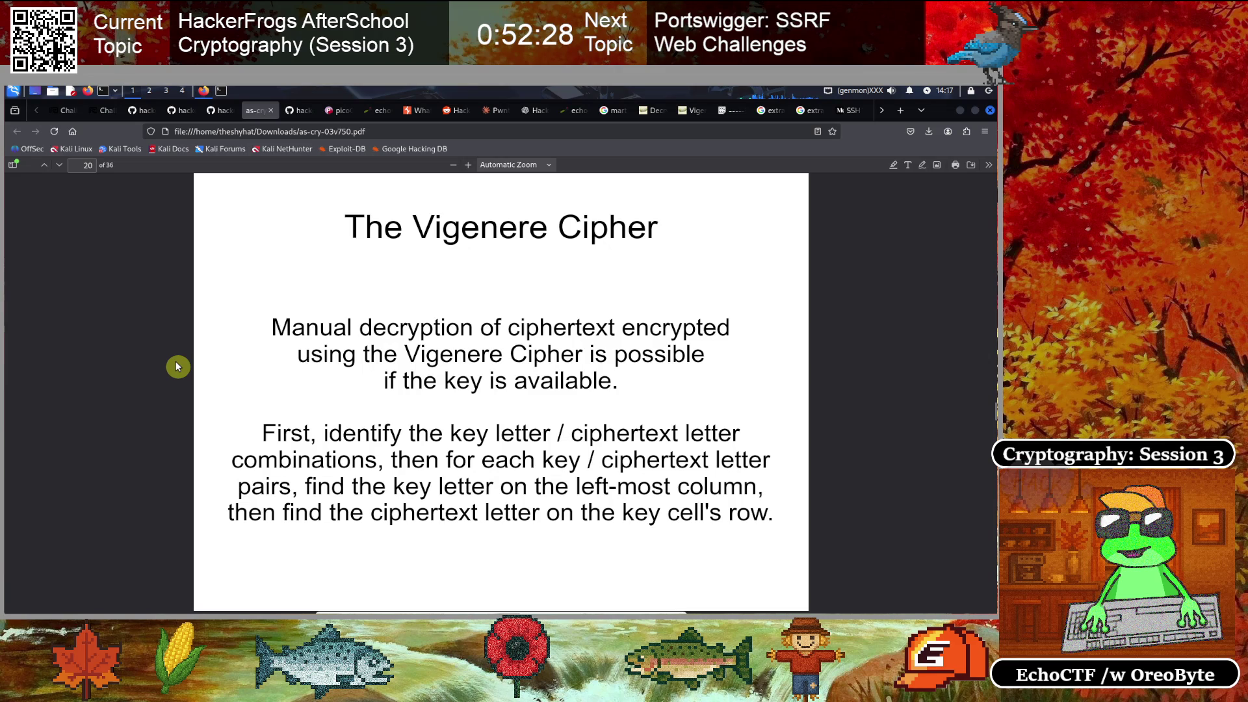
key(Right)
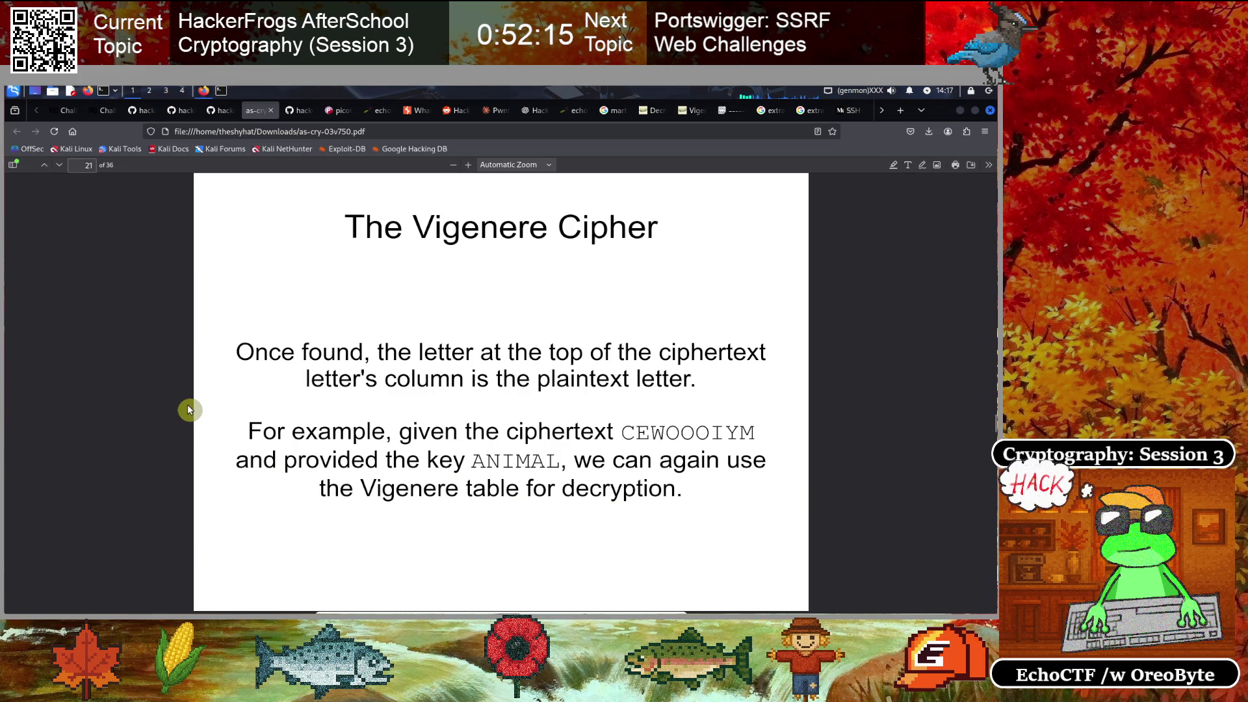
key(Right)
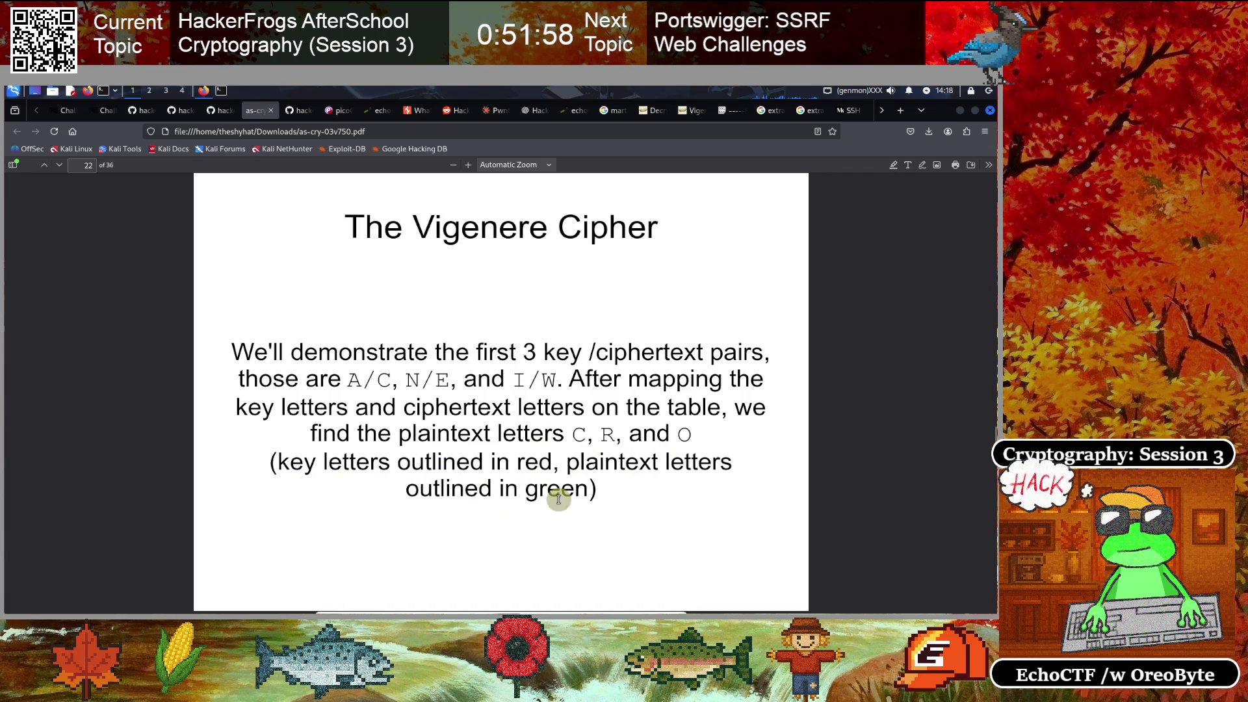
key(Right)
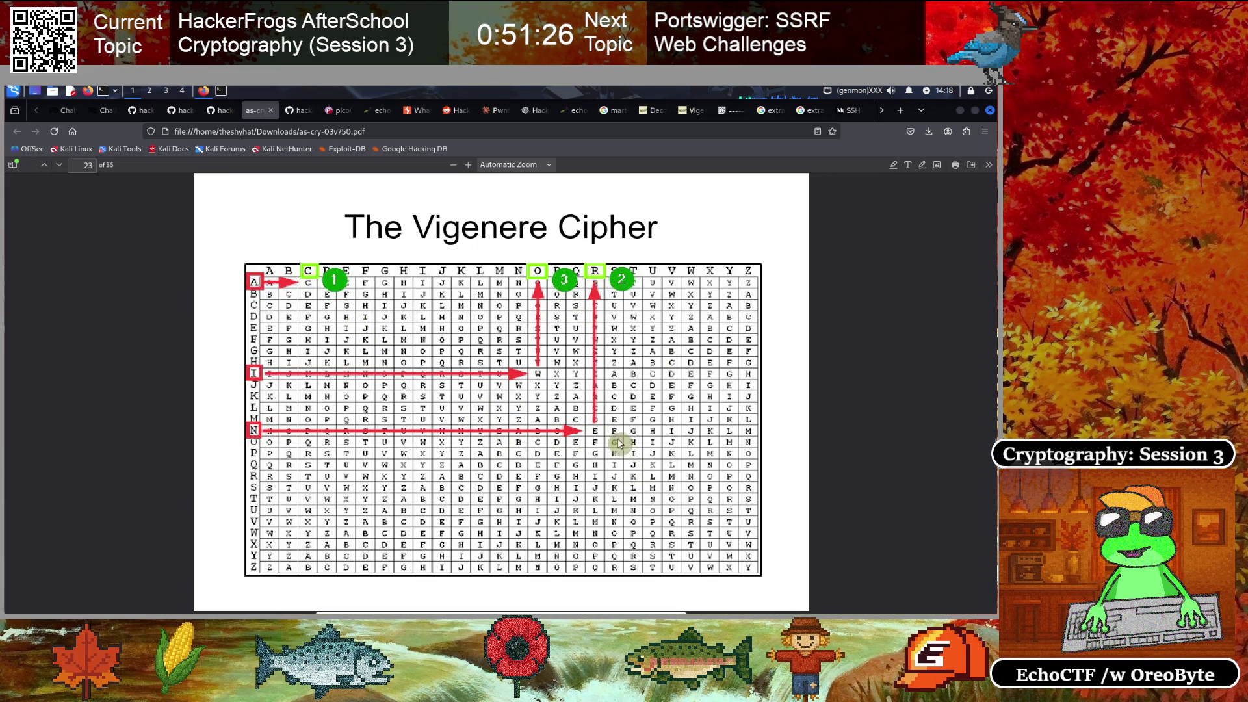
click(597, 439)
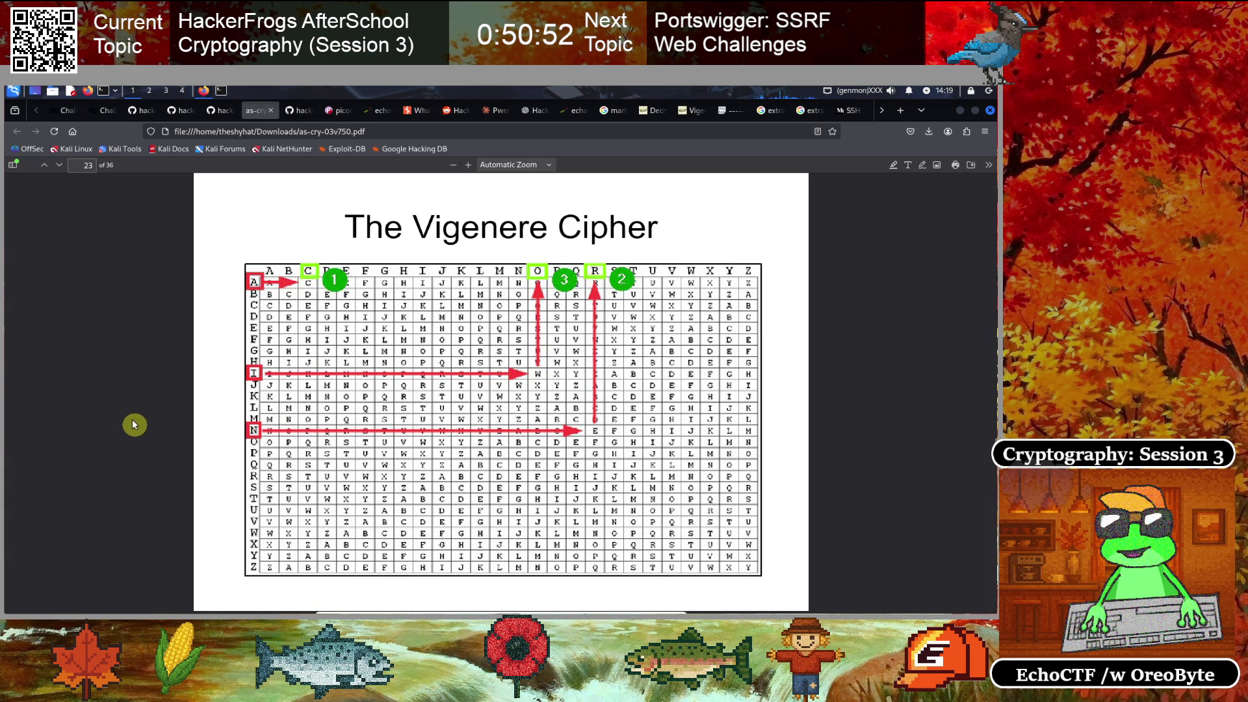
Advance to the PicoCTF - Vigenere slide, then bring up the picoCTF practice page.
key(Right)
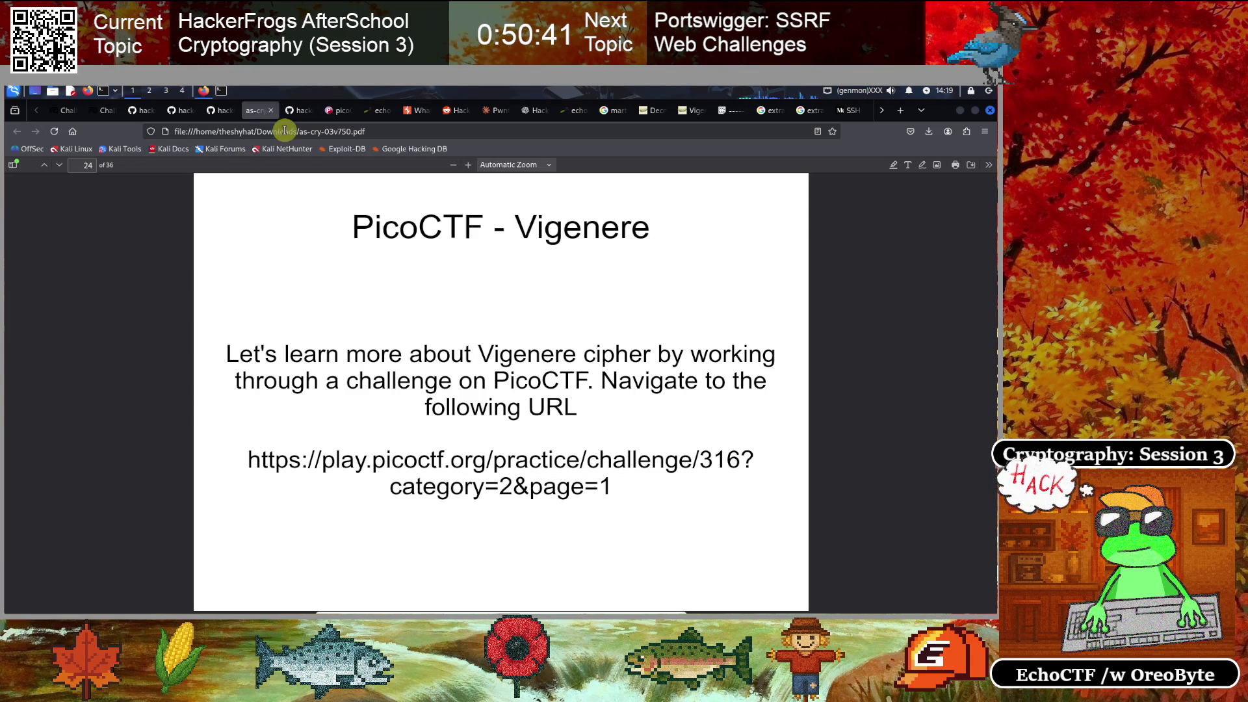
click(324, 116)
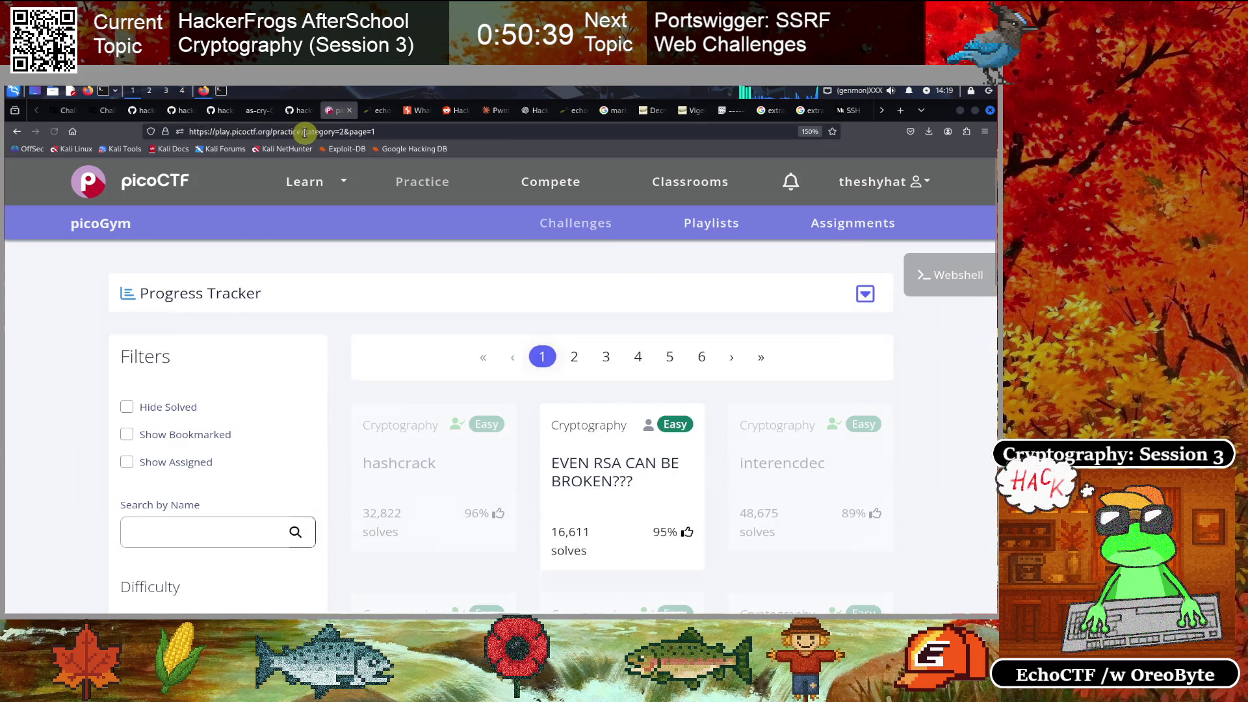
Look over the picoGym cryptography list, then bring up the Session 3 GitHub notes.
click(304, 133)
key(Home)
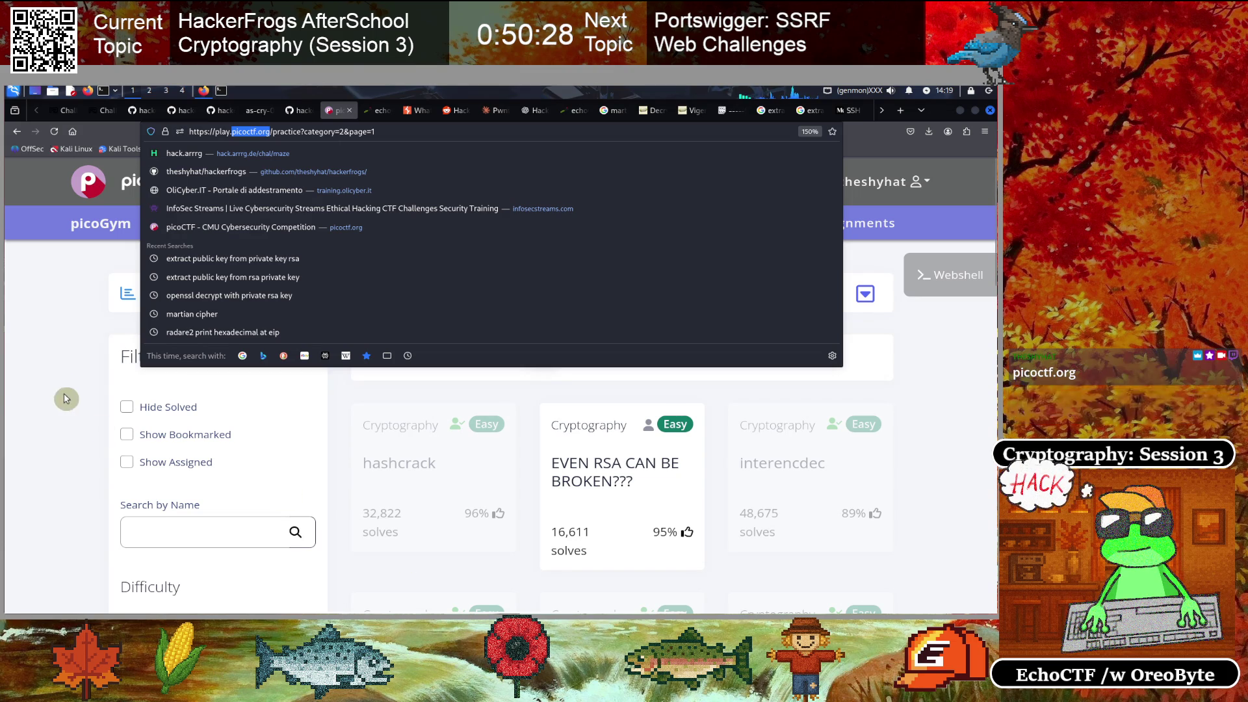
click(65, 367)
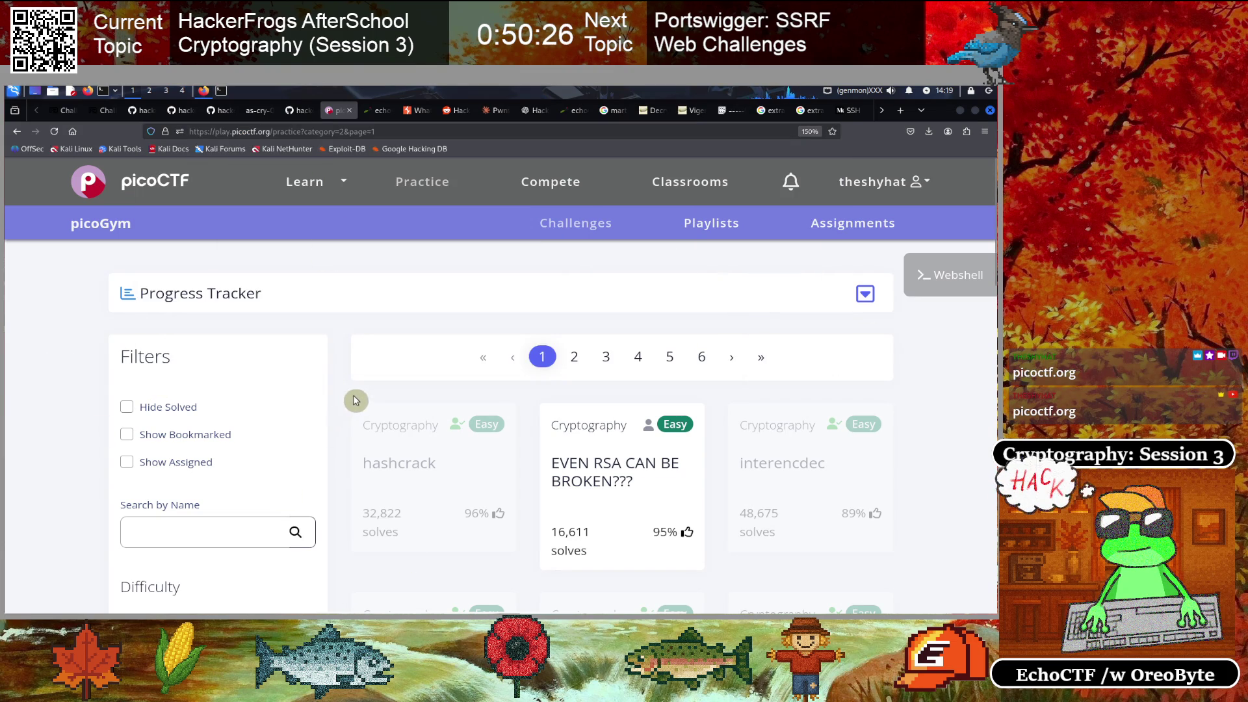
click(215, 111)
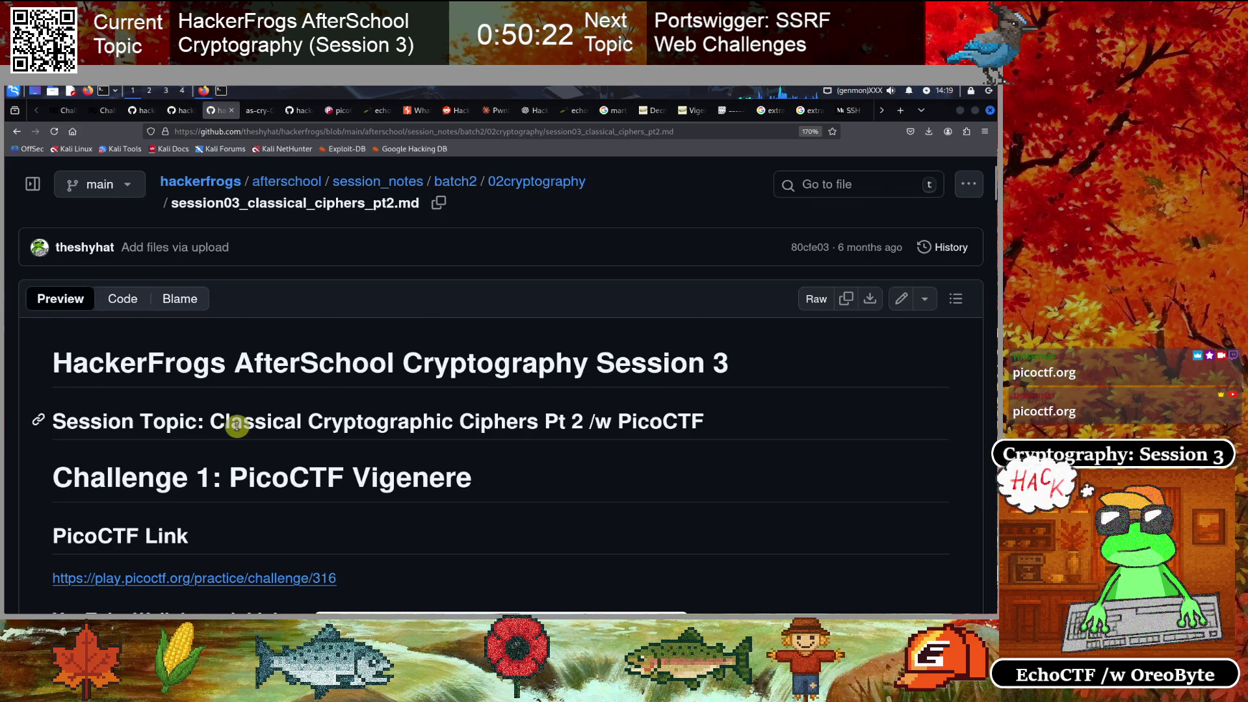
Copy the Vigenere challenge link from the notes and paste it into picoCTF's address bar.
scroll(237, 425, down, 3)
drag(340, 384, 47, 392)
key(ctrl+c)
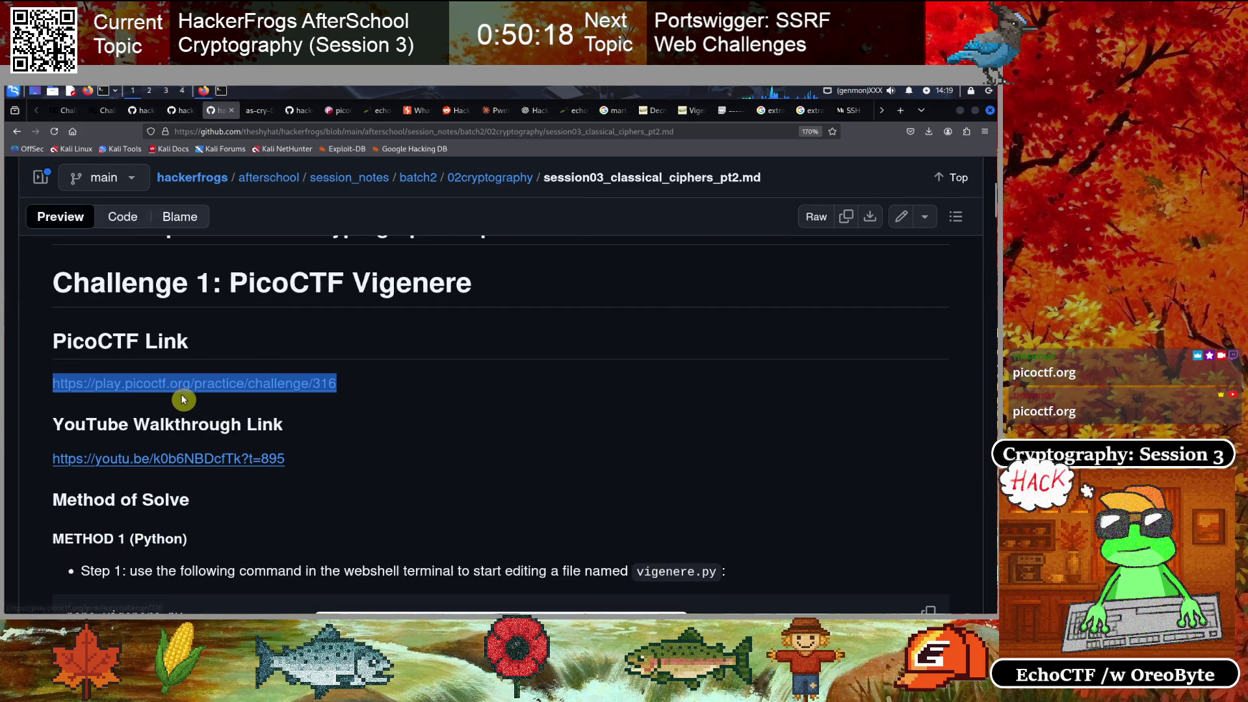
mouse_move(500, 613)
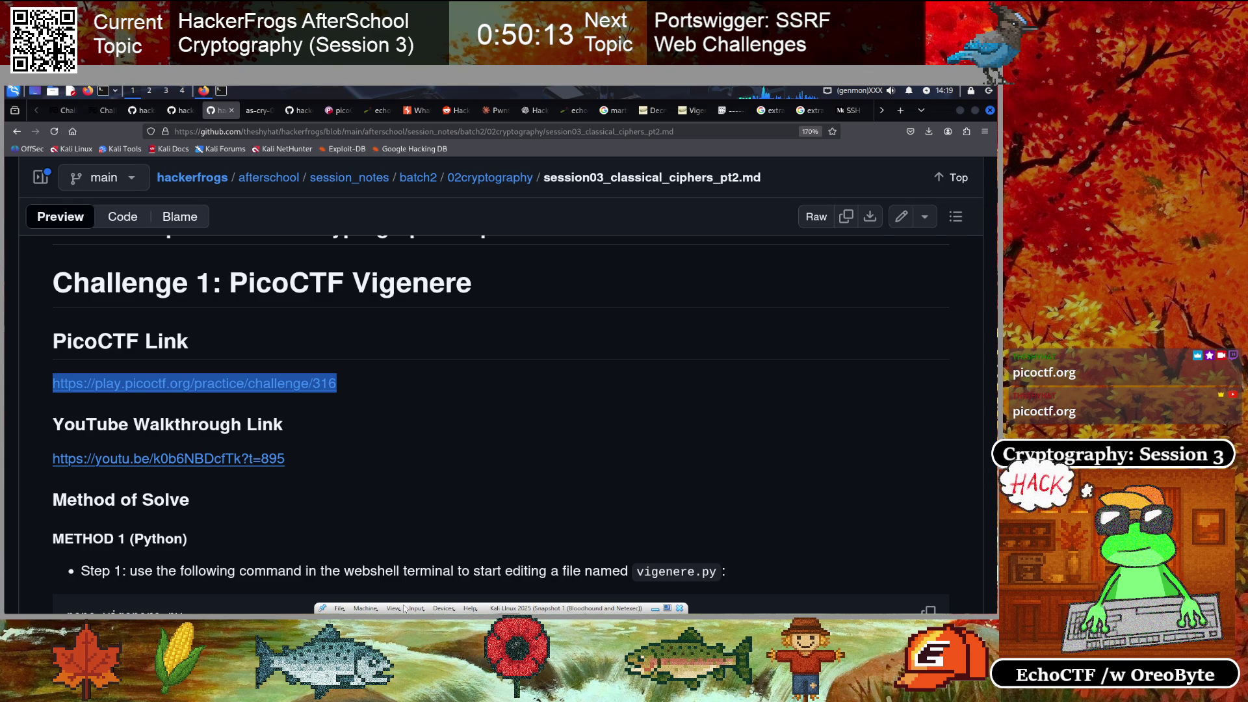
click(16, 461)
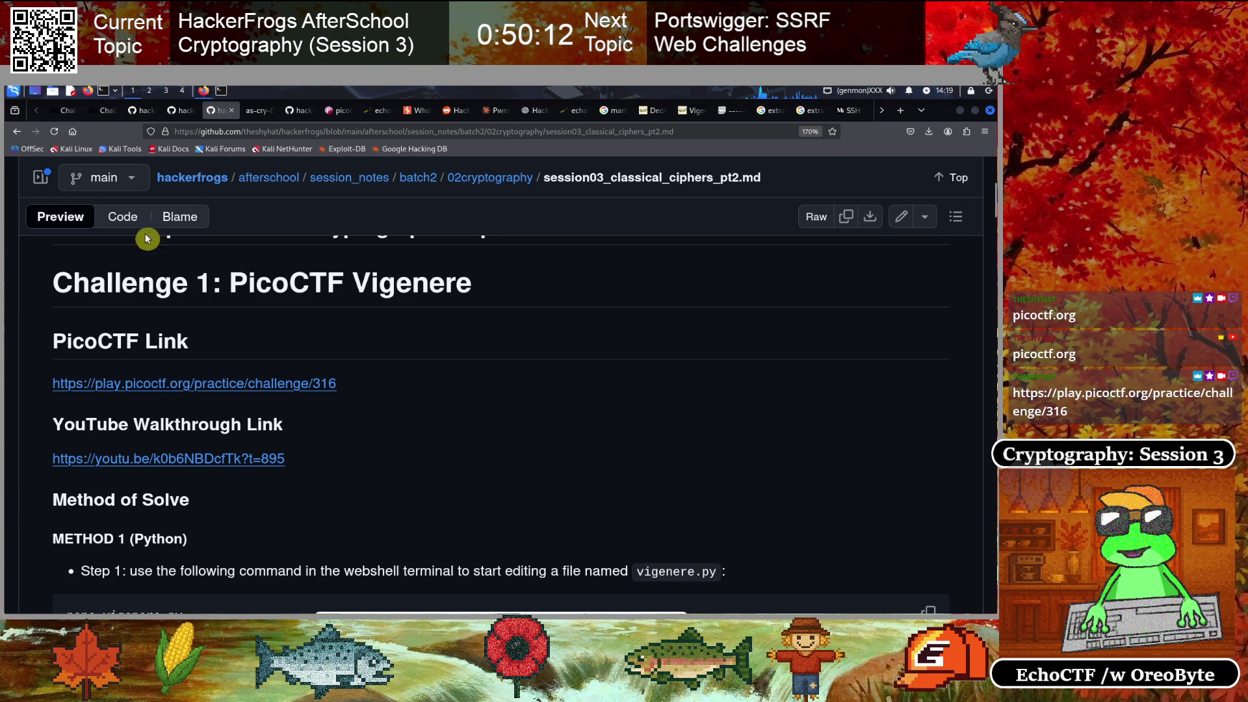
click(339, 112)
click(317, 130)
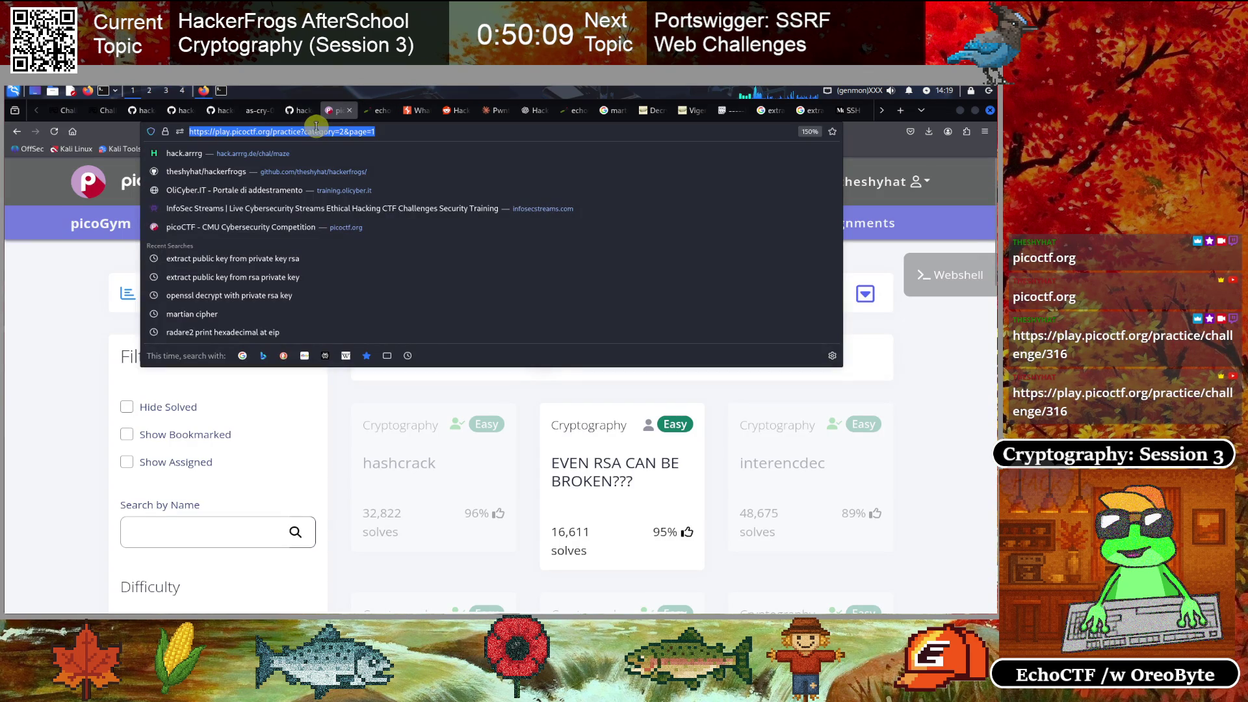
key(ctrl+v)
Load the Vigenere challenge, note its key CYLAB, and close the challenge details.
key(Return)
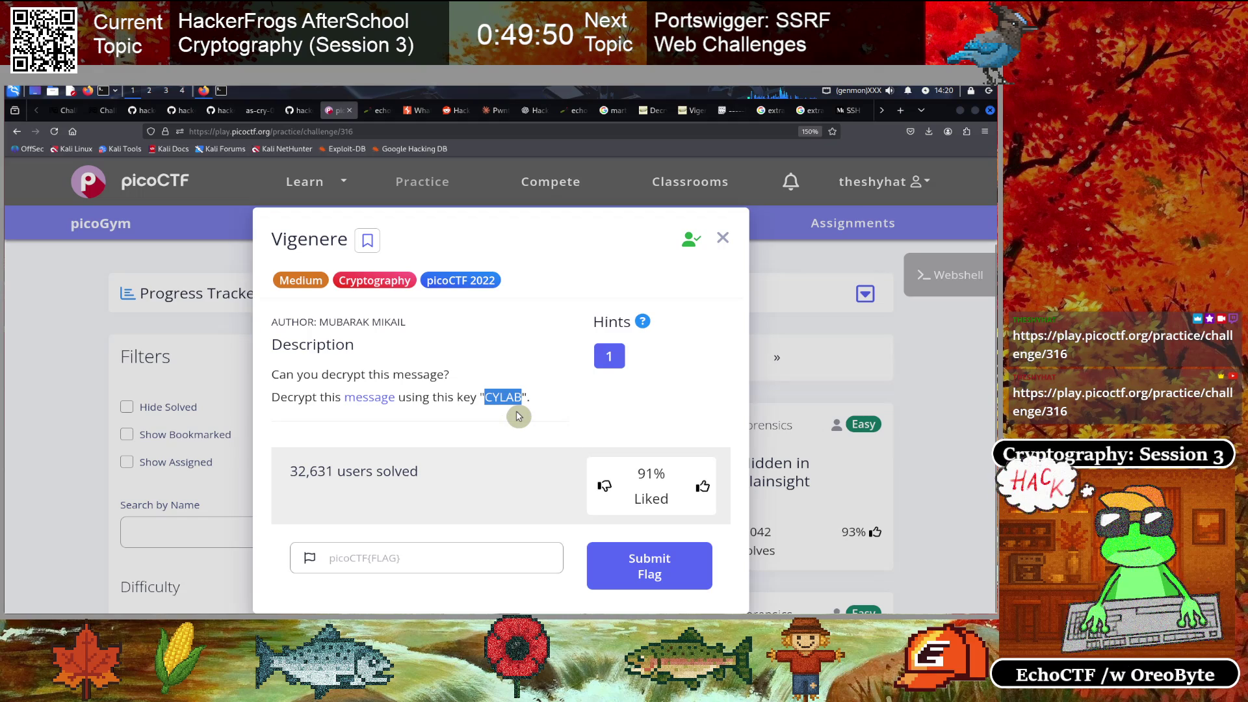
click(380, 426)
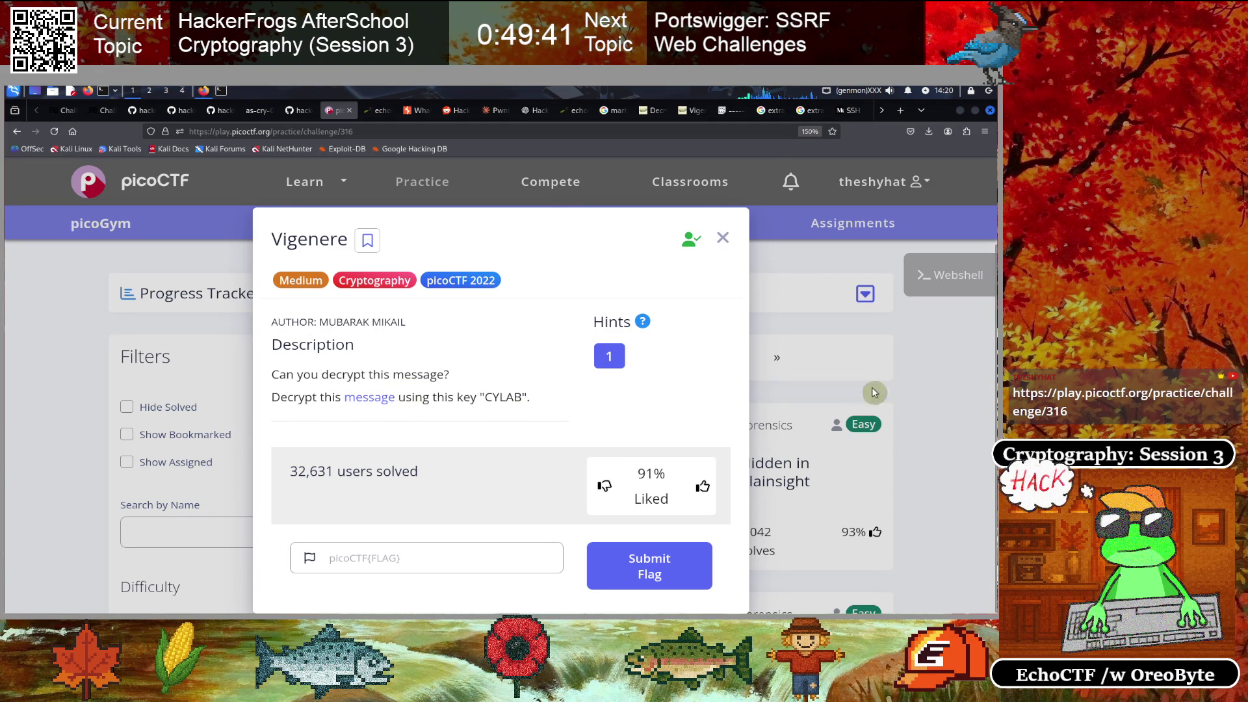
click(930, 351)
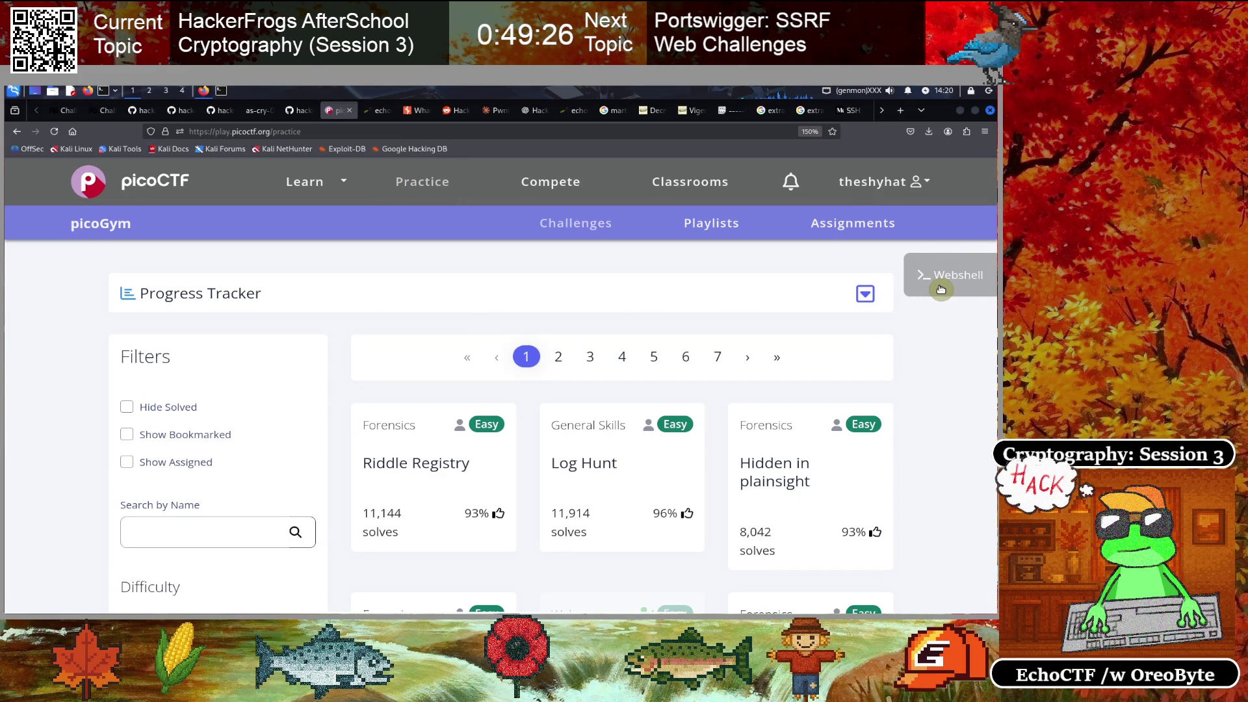
Pop the picoCTF webshell out into its own tab and clear its screen.
click(940, 288)
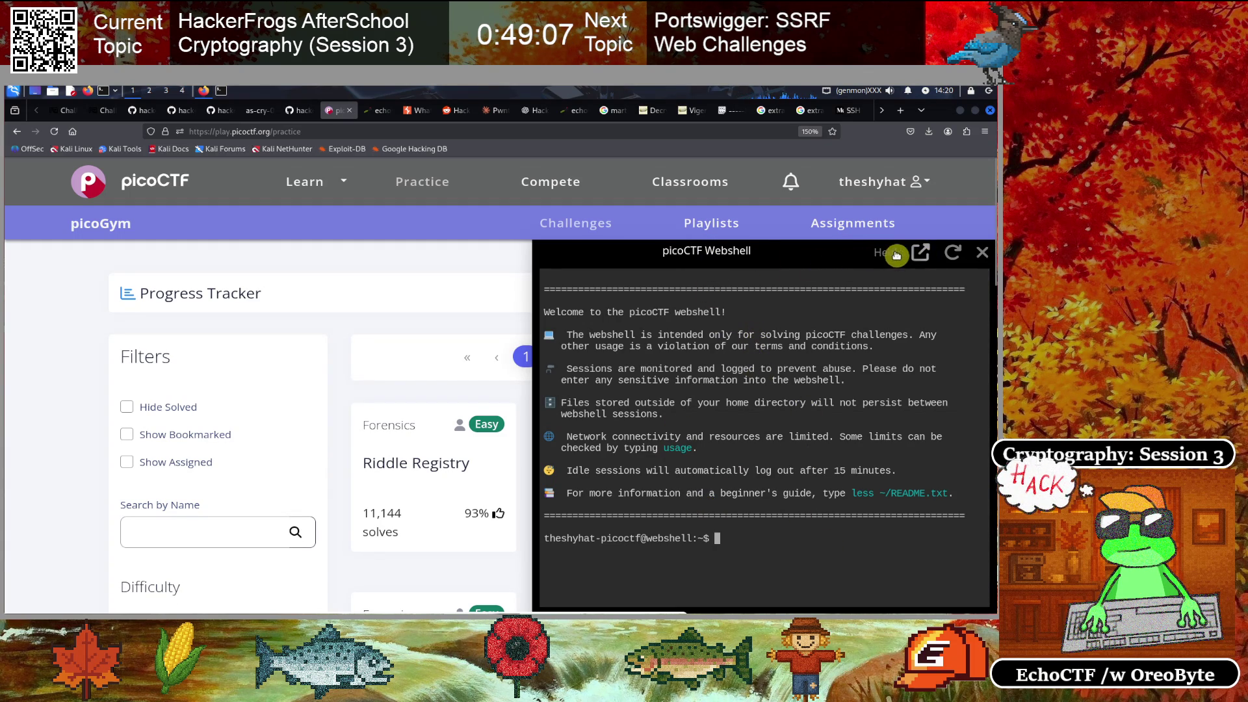
click(921, 255)
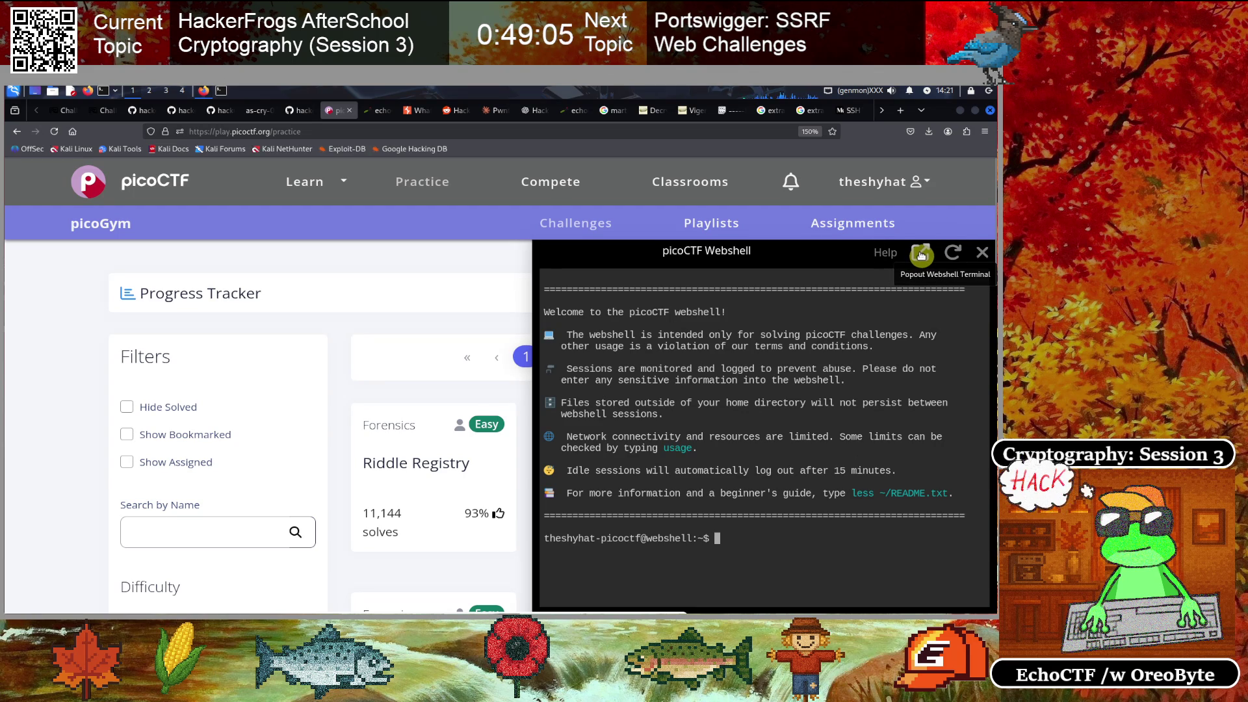
click(920, 256)
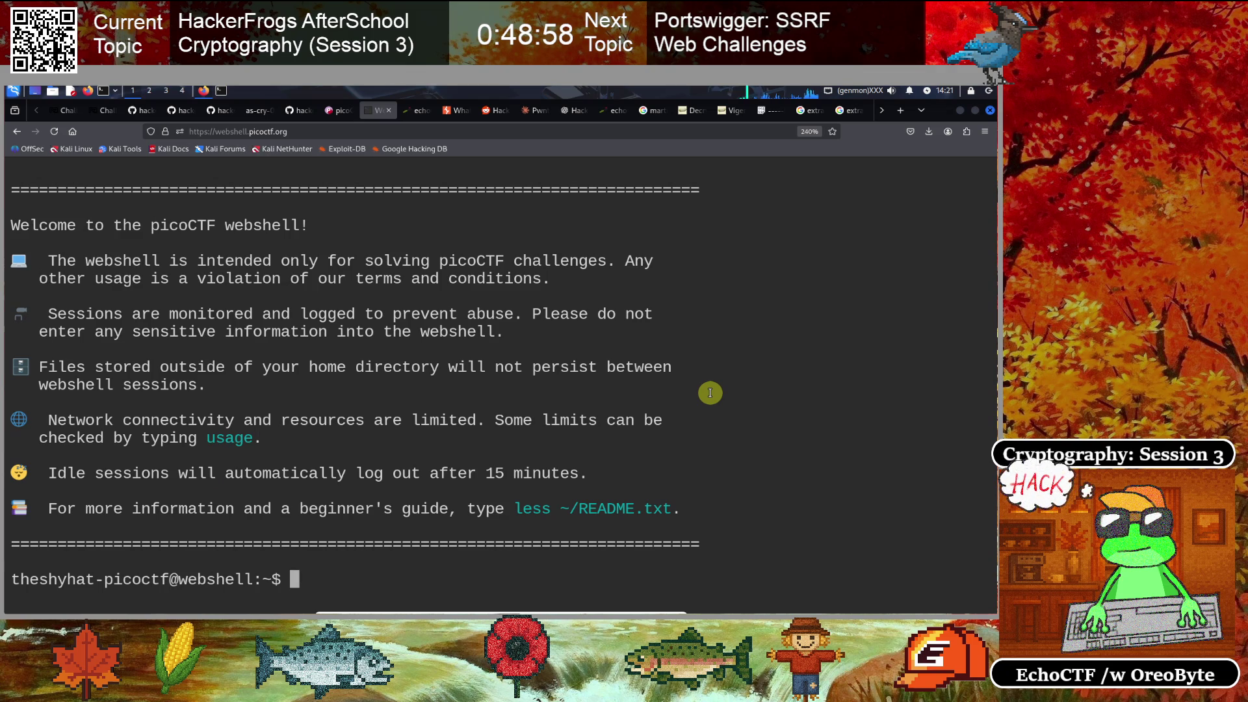
text(lear)
key(Return)
List the home folder, highlighting the entries c3, custom_enc and rotation.
text(ls)
key(Return)
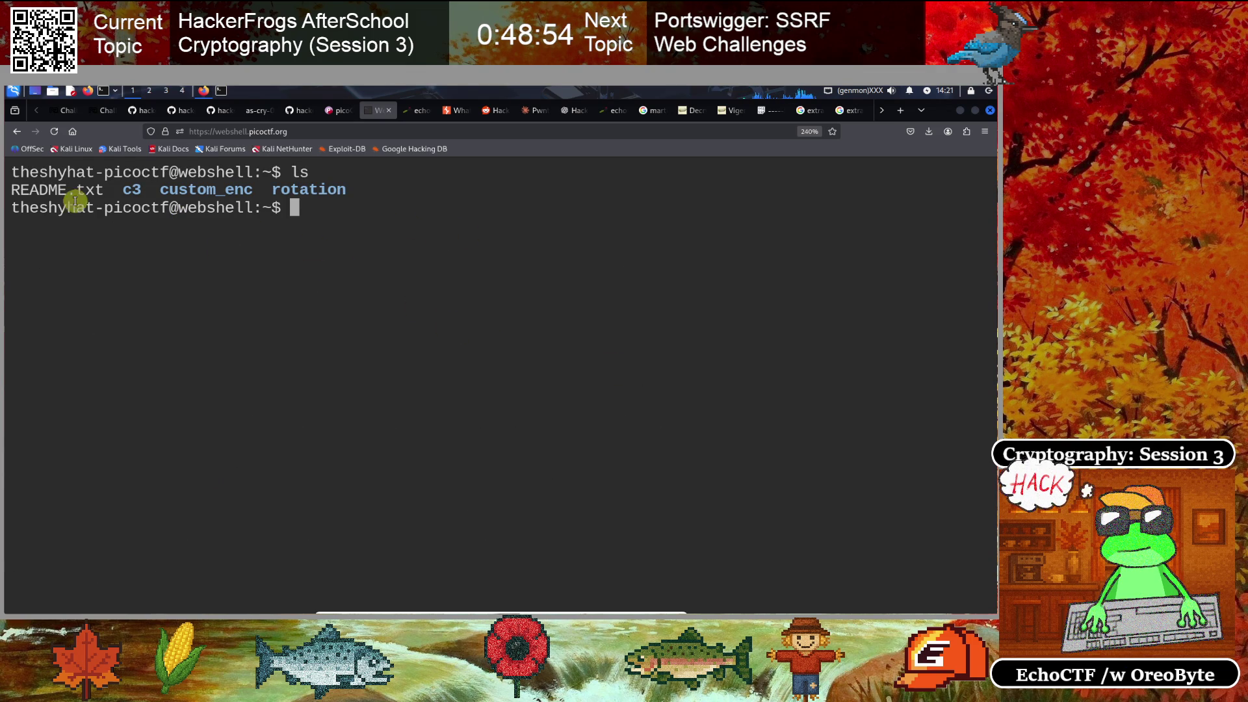
drag(122, 189, 348, 191)
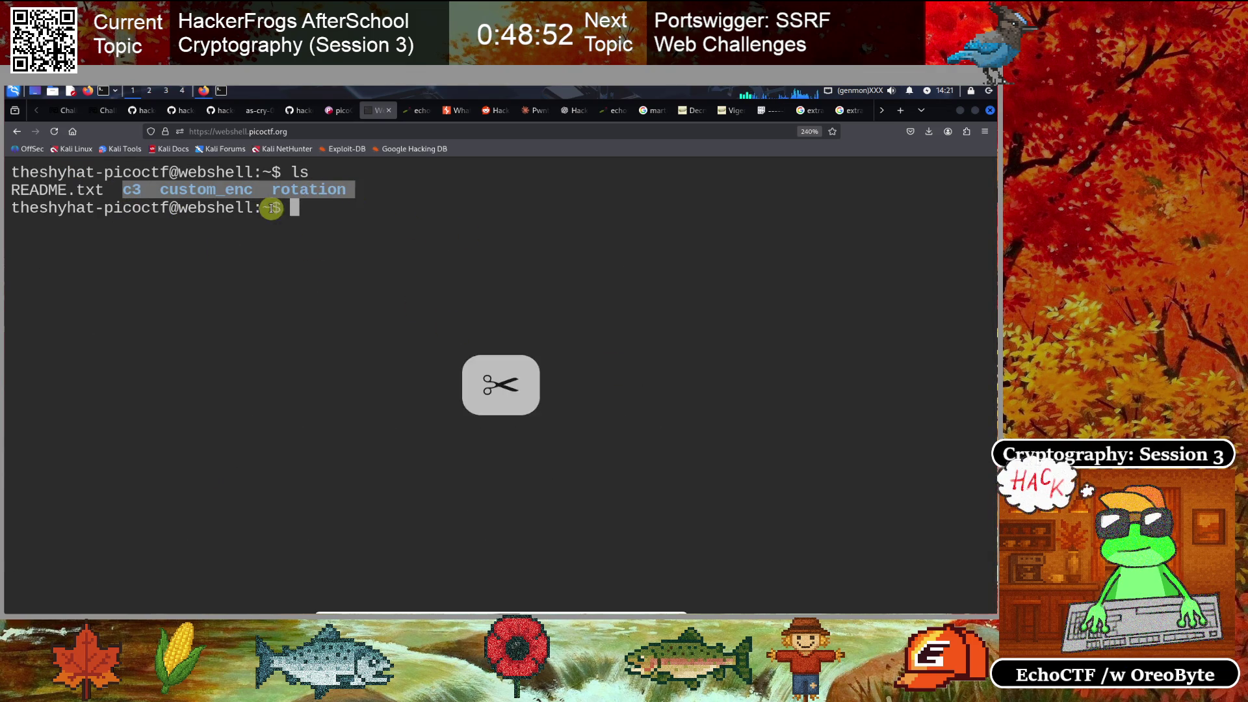
click(120, 254)
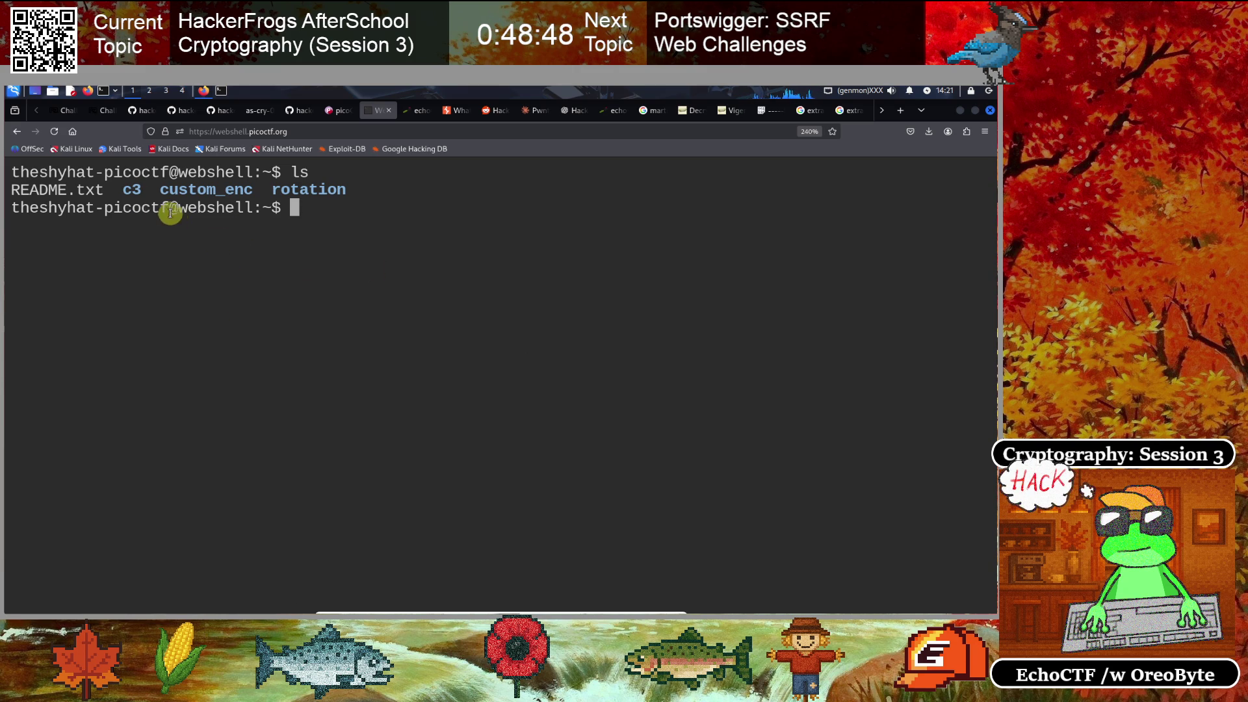
drag(123, 189, 344, 191)
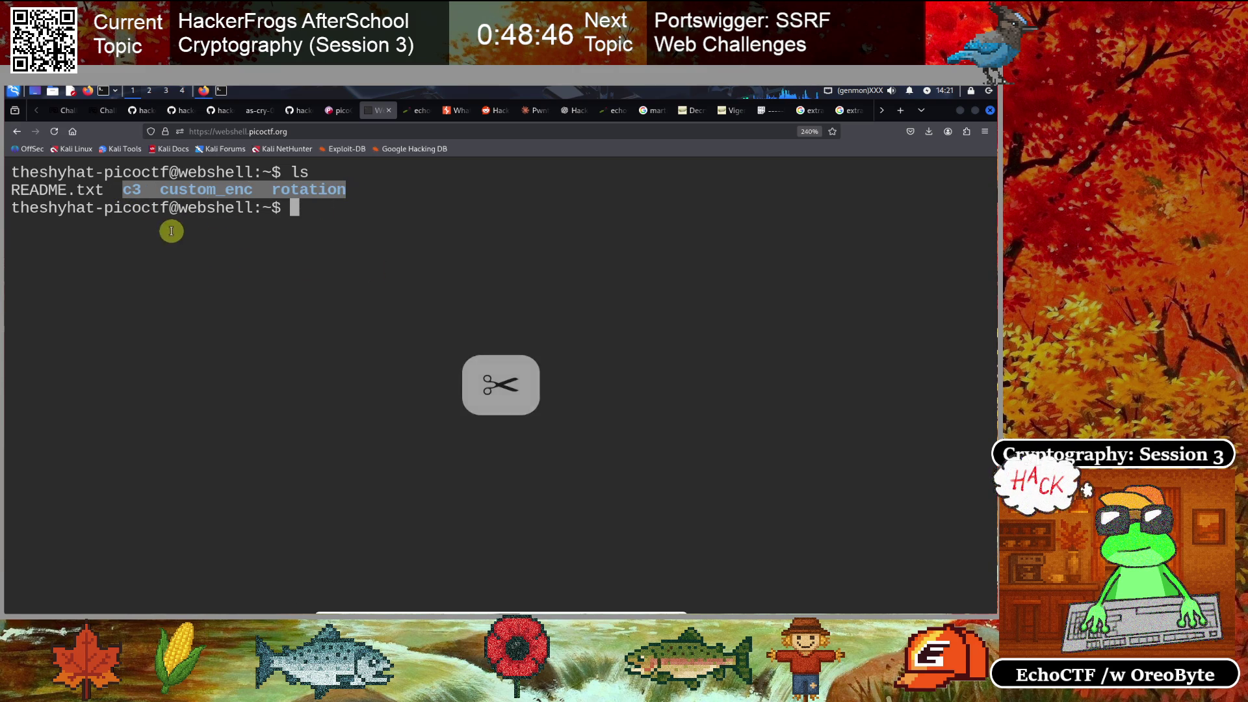
click(354, 253)
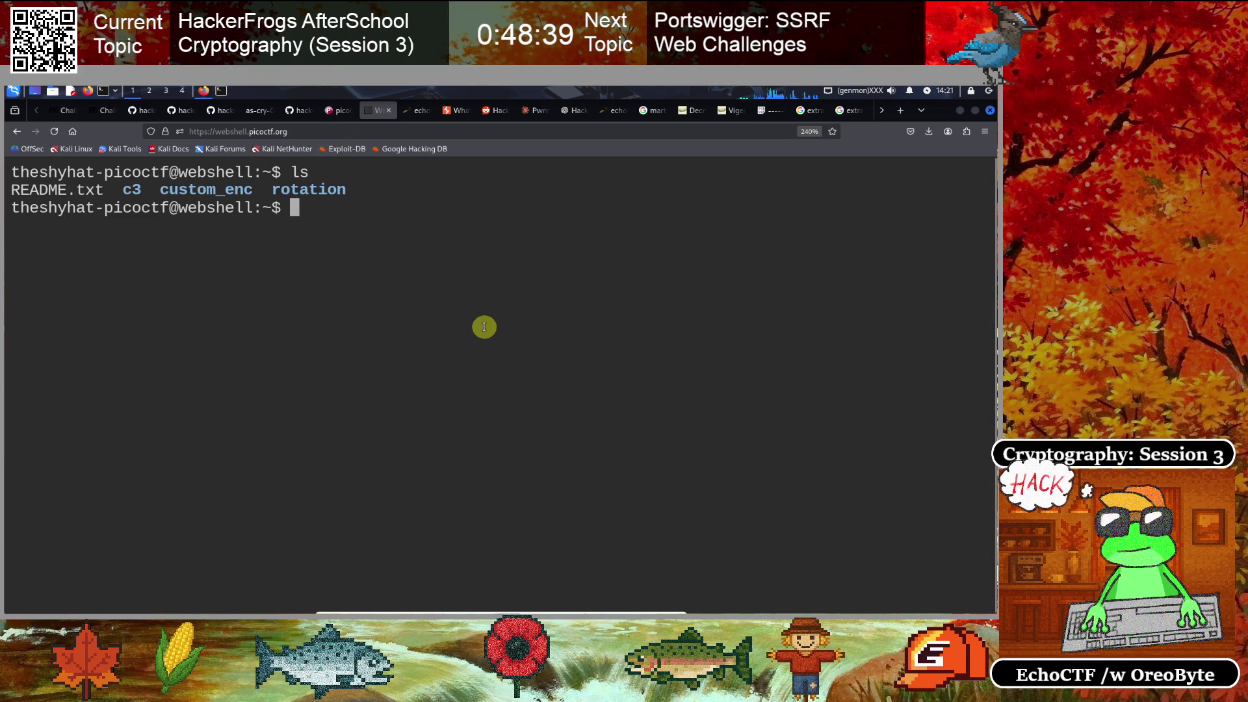
Create a vig directory with mkdir and change into it.
text(mnk)
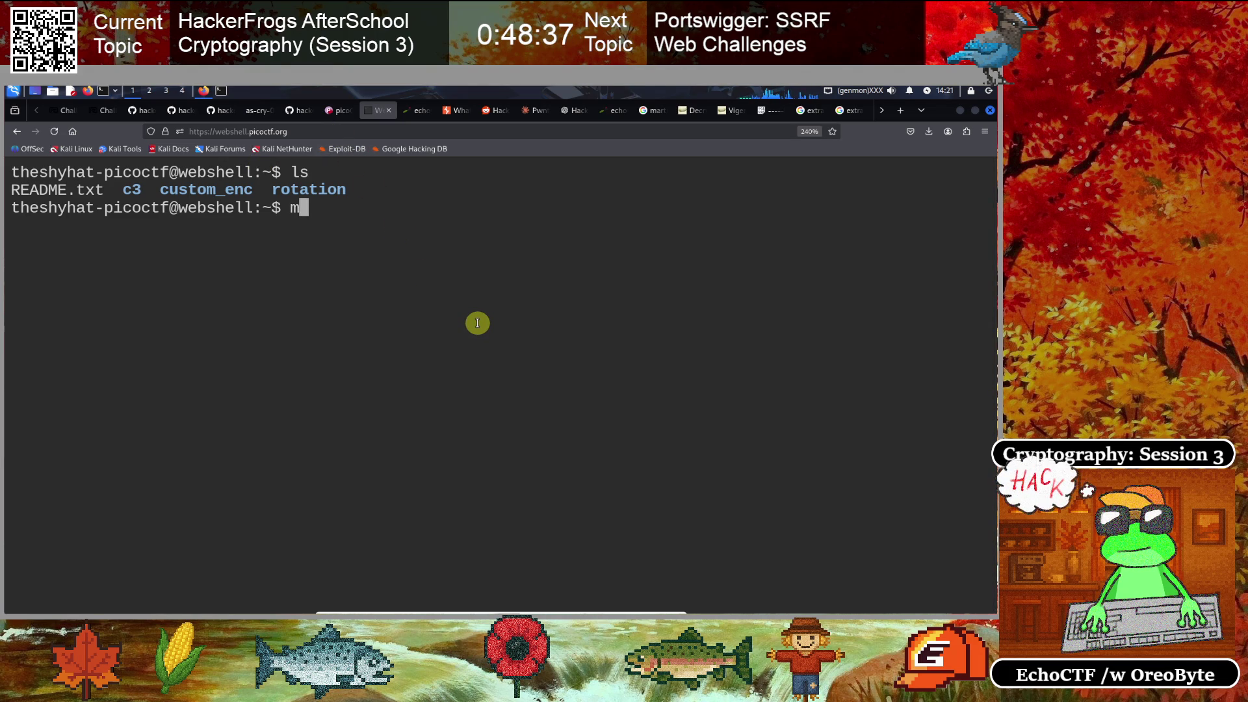
text(mkdir vig)
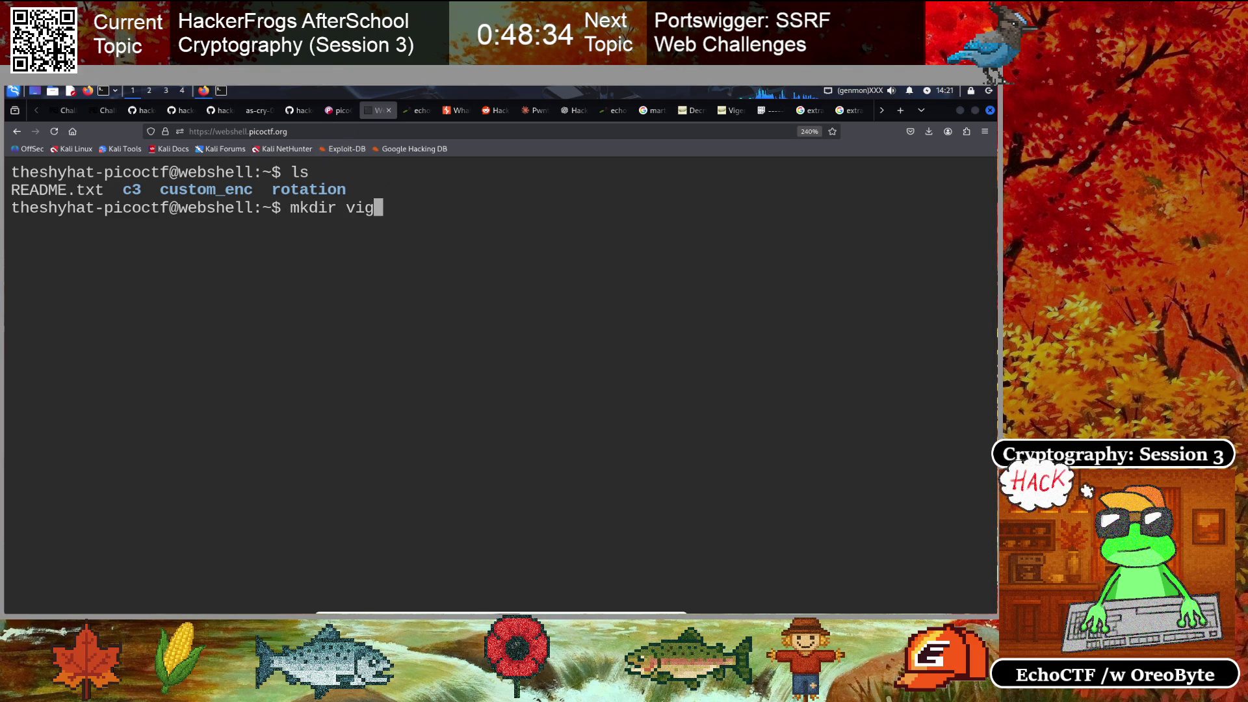
key(Return)
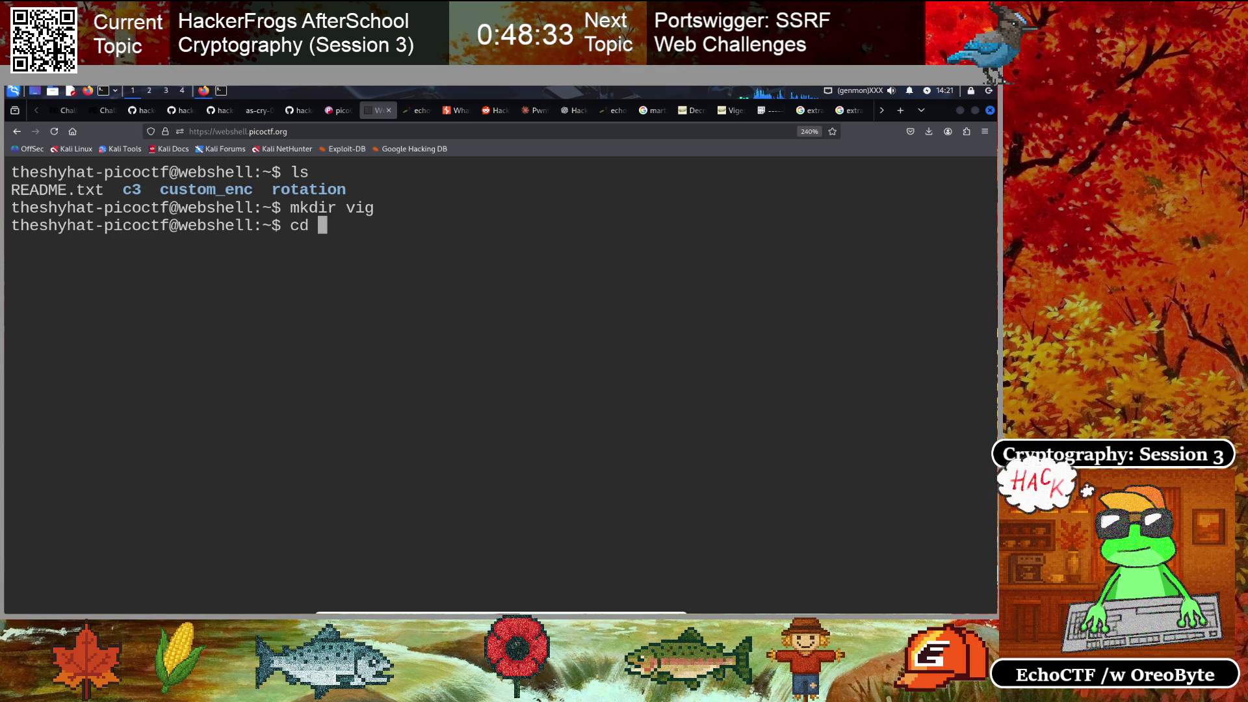
key(Return)
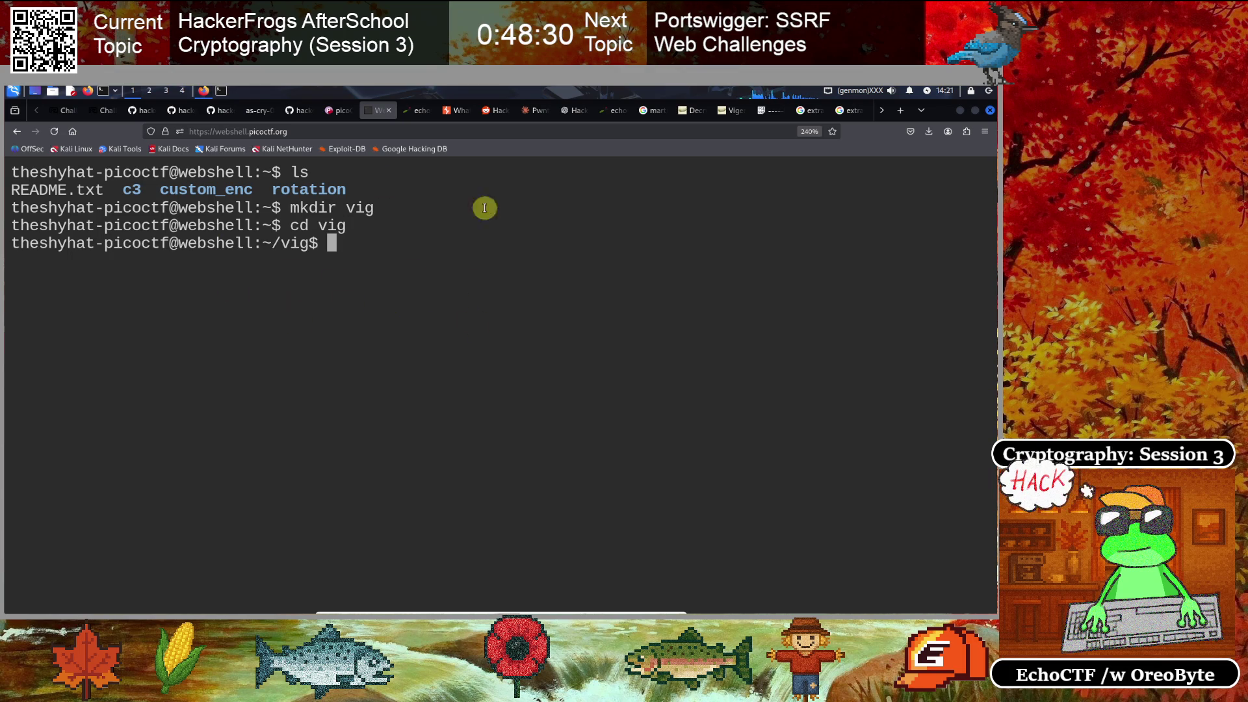
click(204, 93)
click(203, 94)
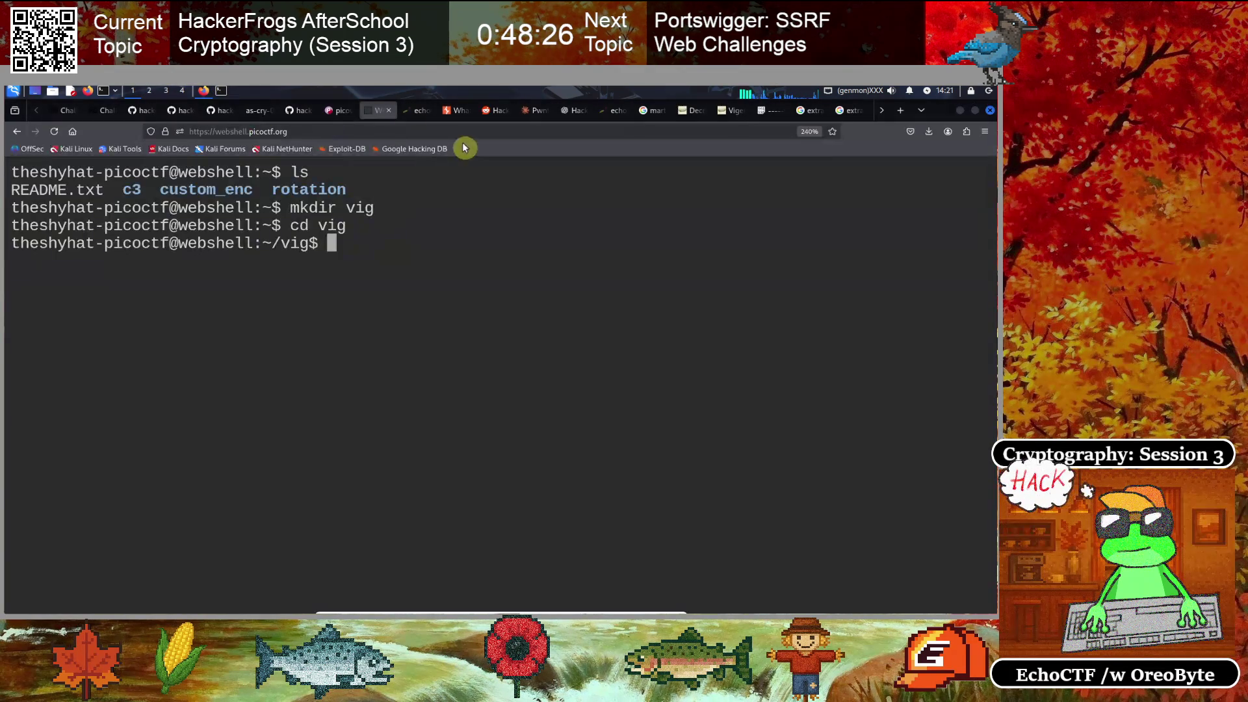
click(335, 111)
Search challenges by name for 'vig' and open the Vigenere challenge.
scroll(359, 434, down, 3)
click(217, 357)
text(cig)
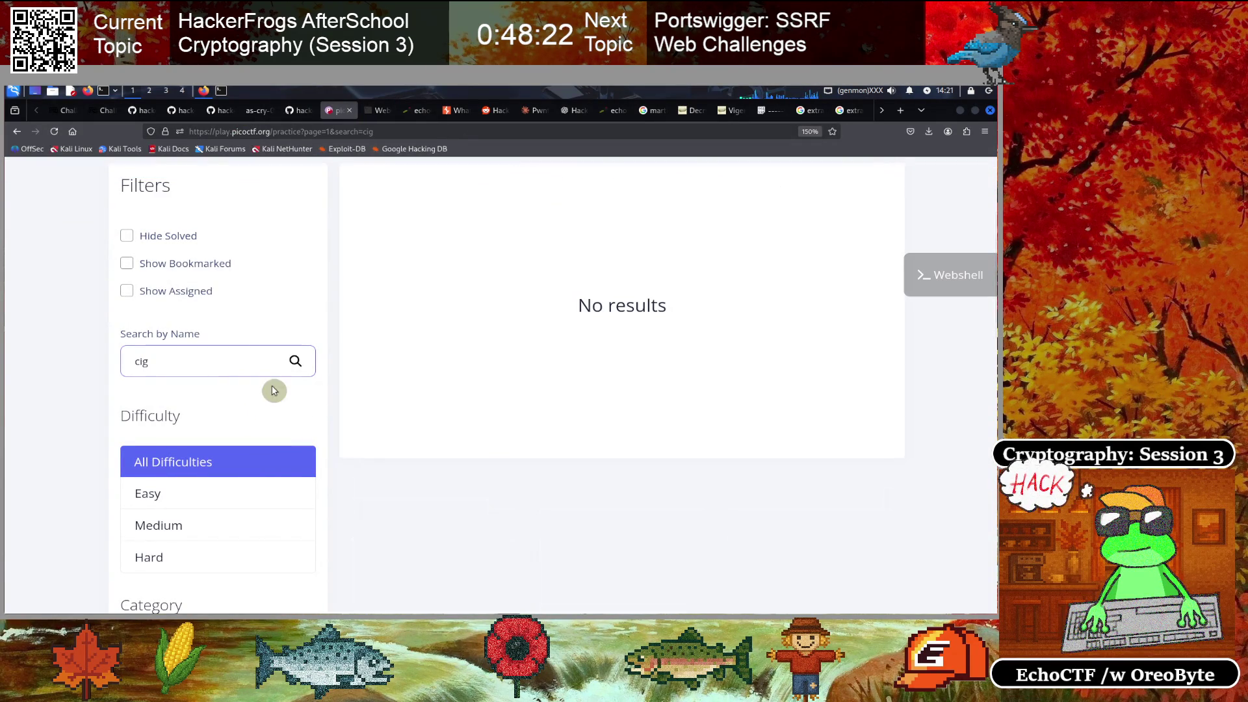
scroll(192, 518, down, 2)
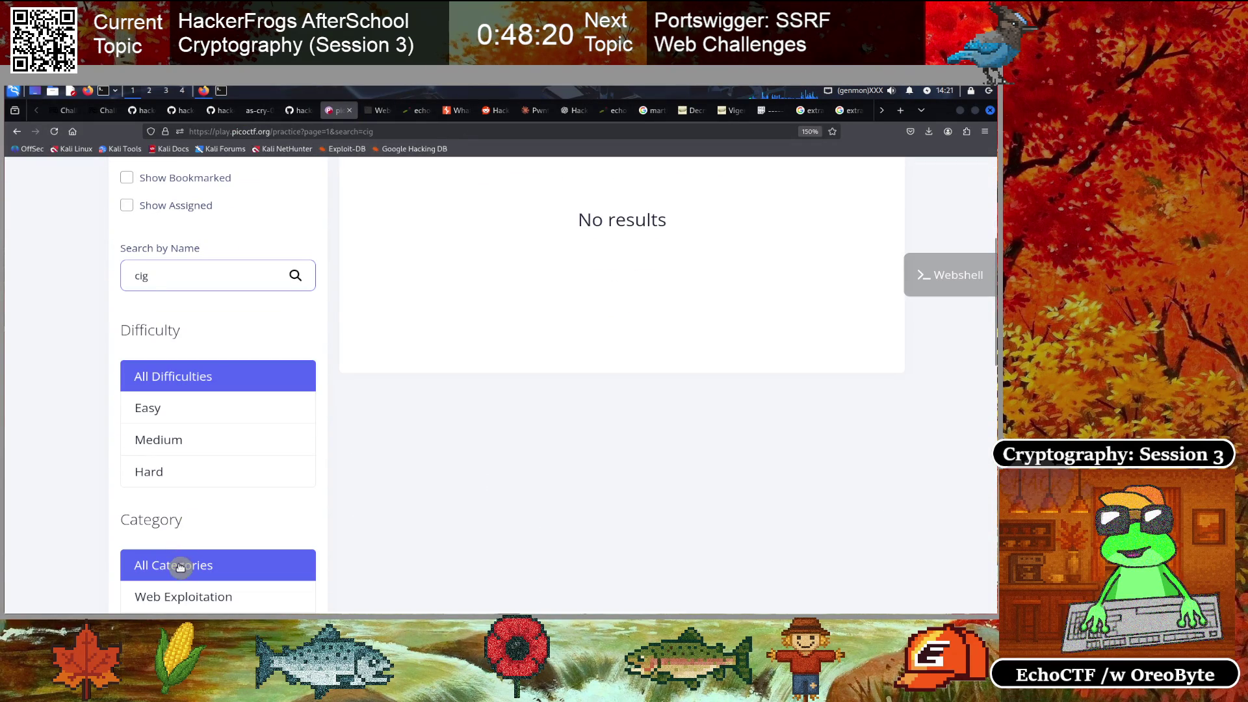
scroll(182, 429, down, 2)
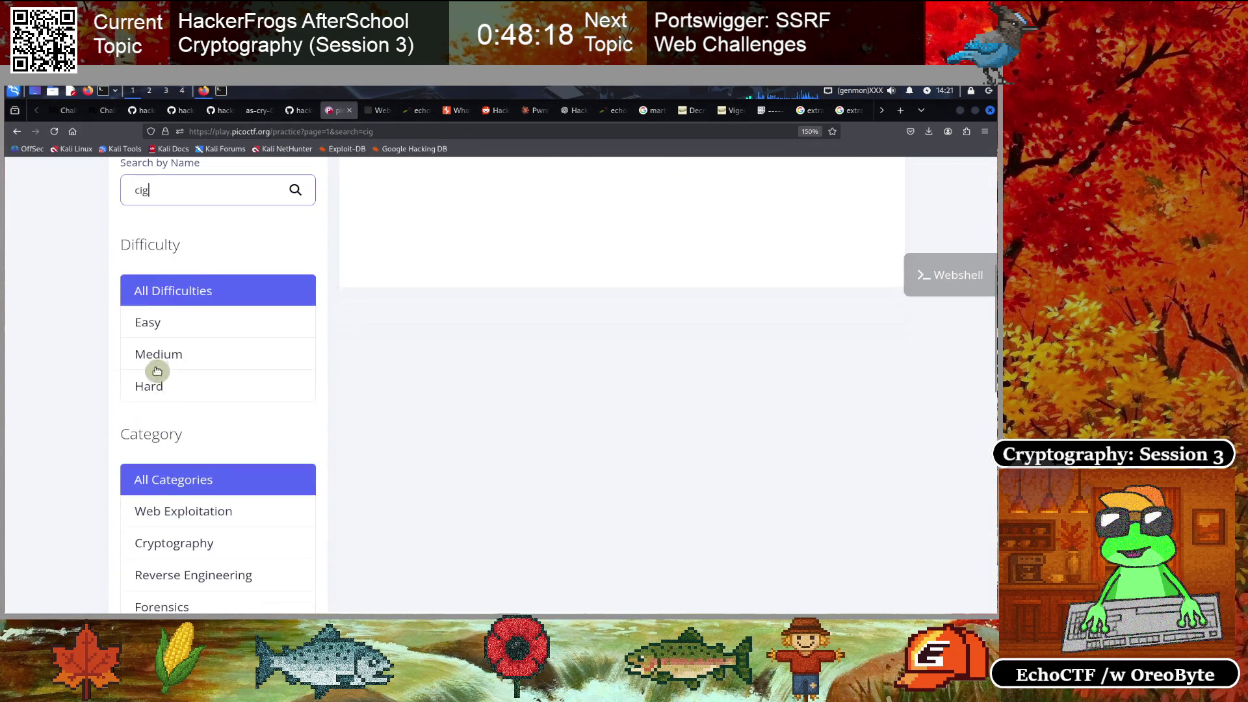
key(Delete)
text(v)
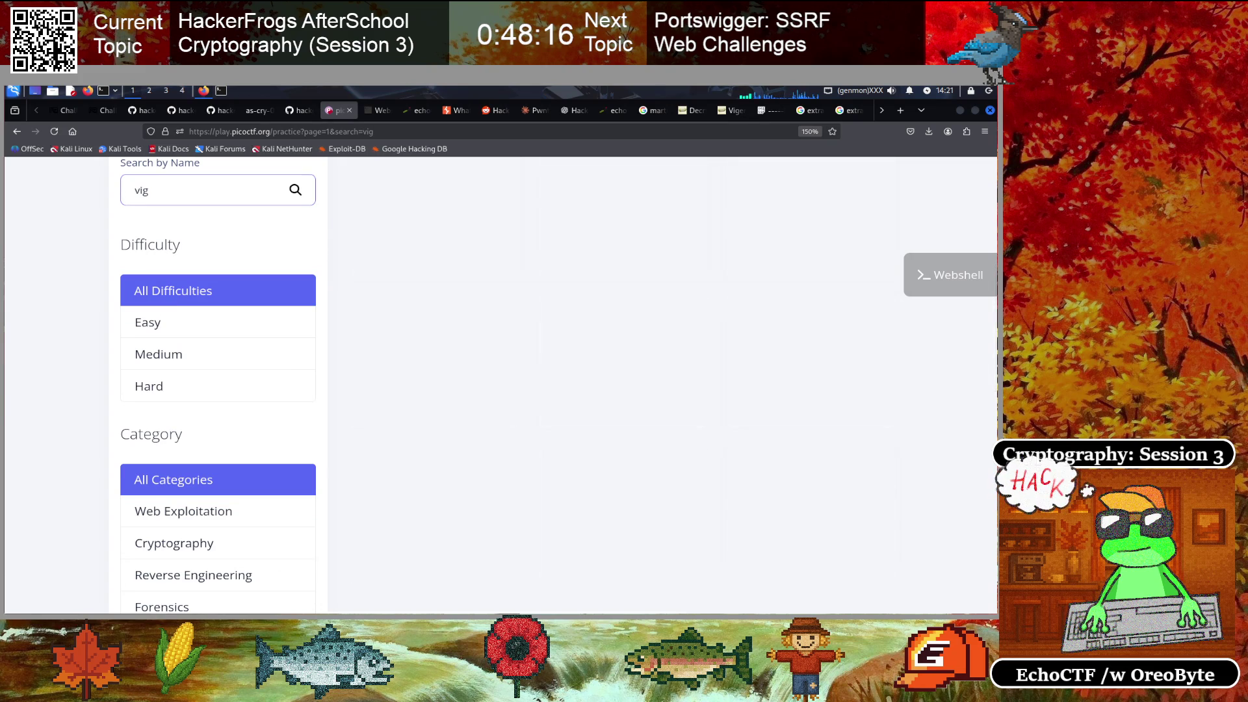
click(428, 417)
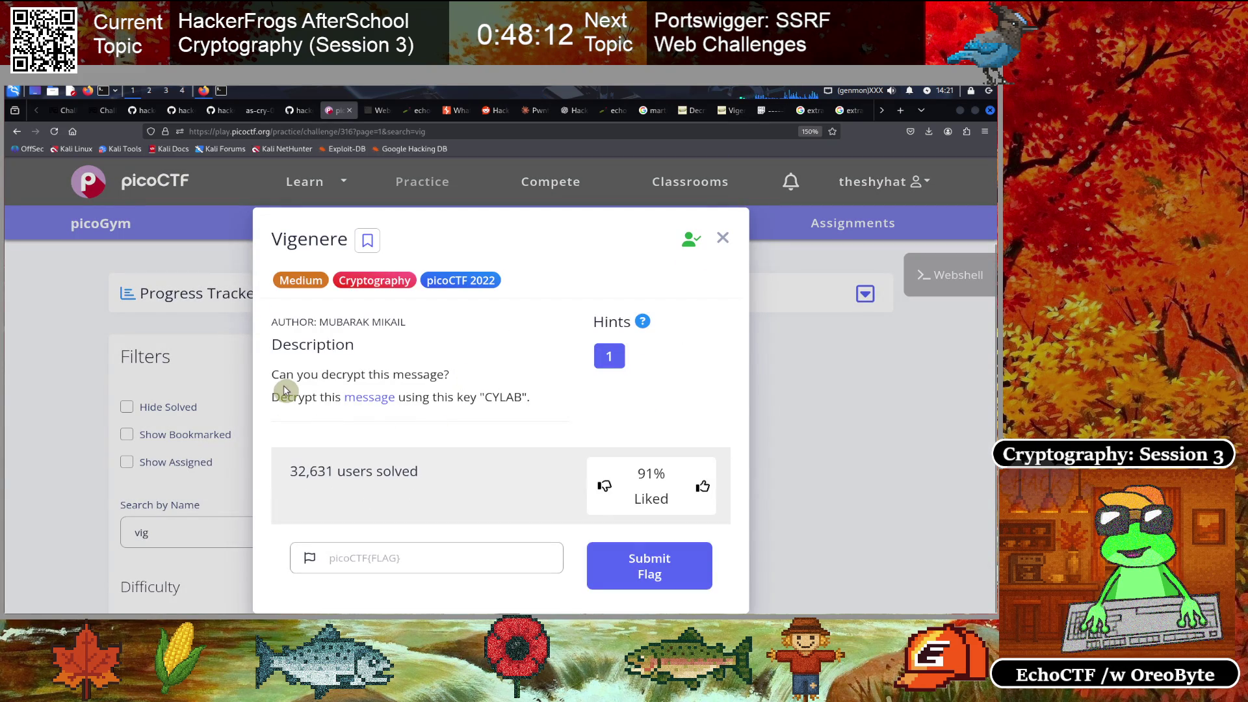
Copy the link to the challenge's cipher message and return to the webshell.
right_click(362, 397)
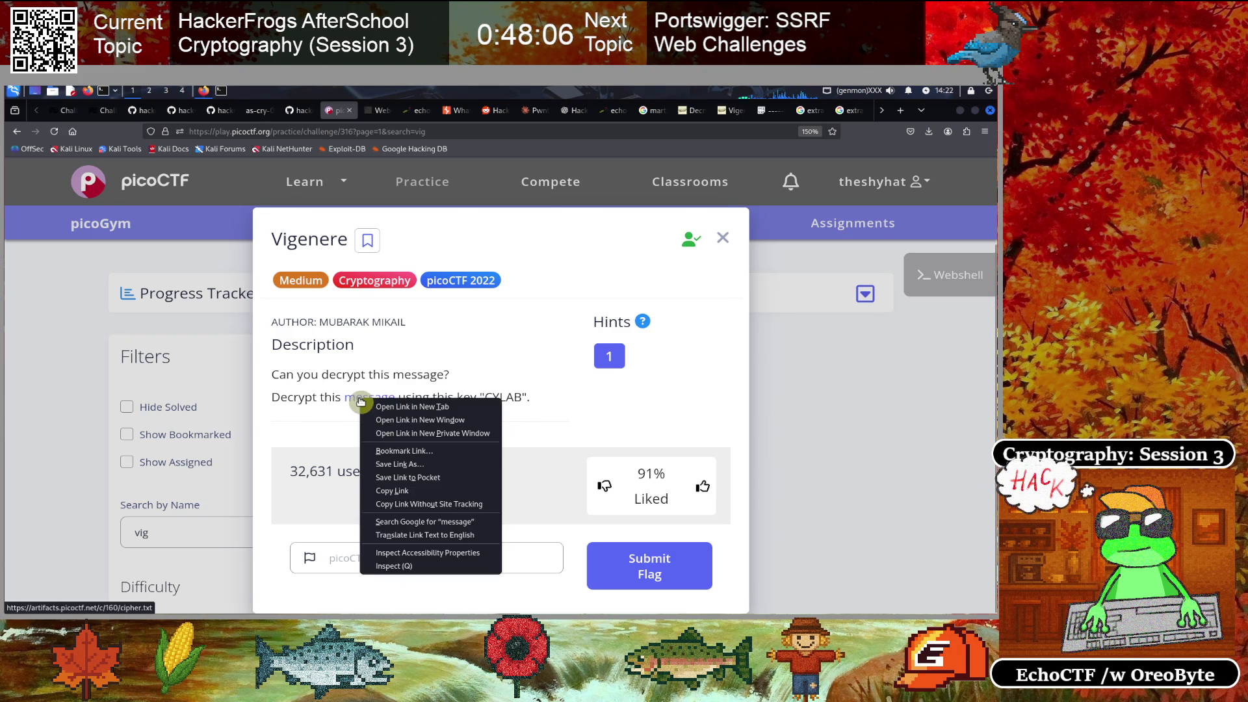
click(393, 491)
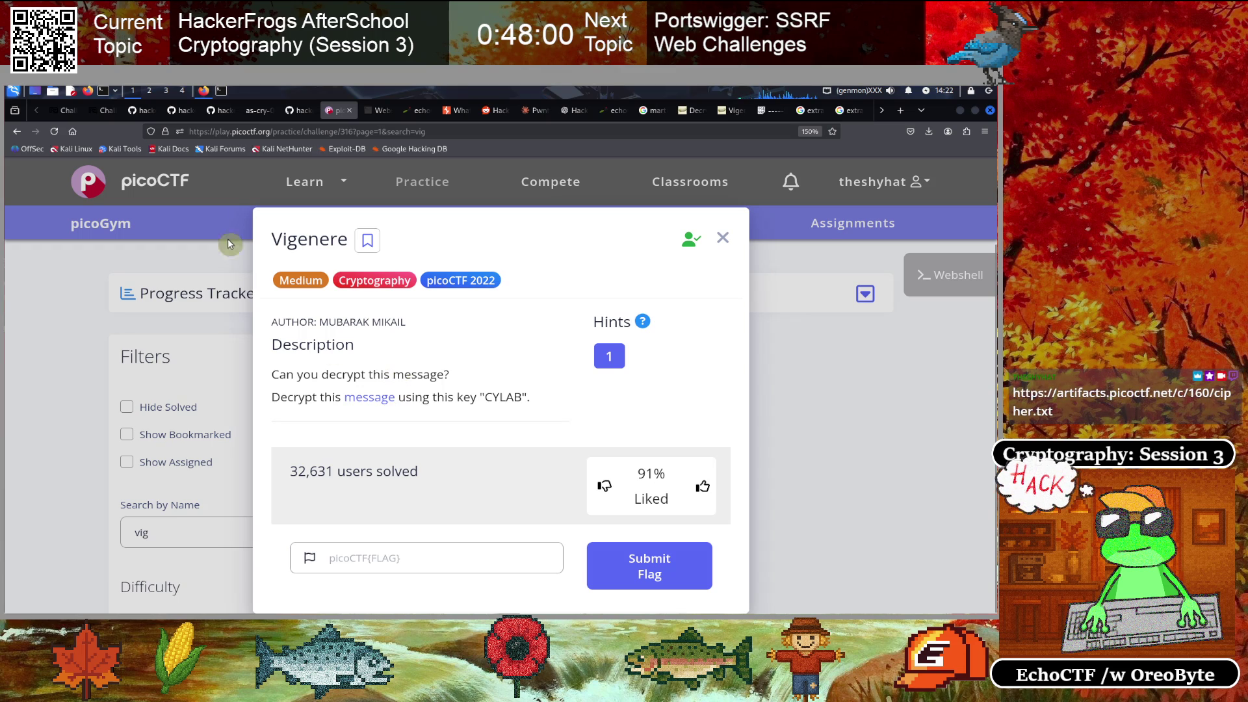
click(377, 111)
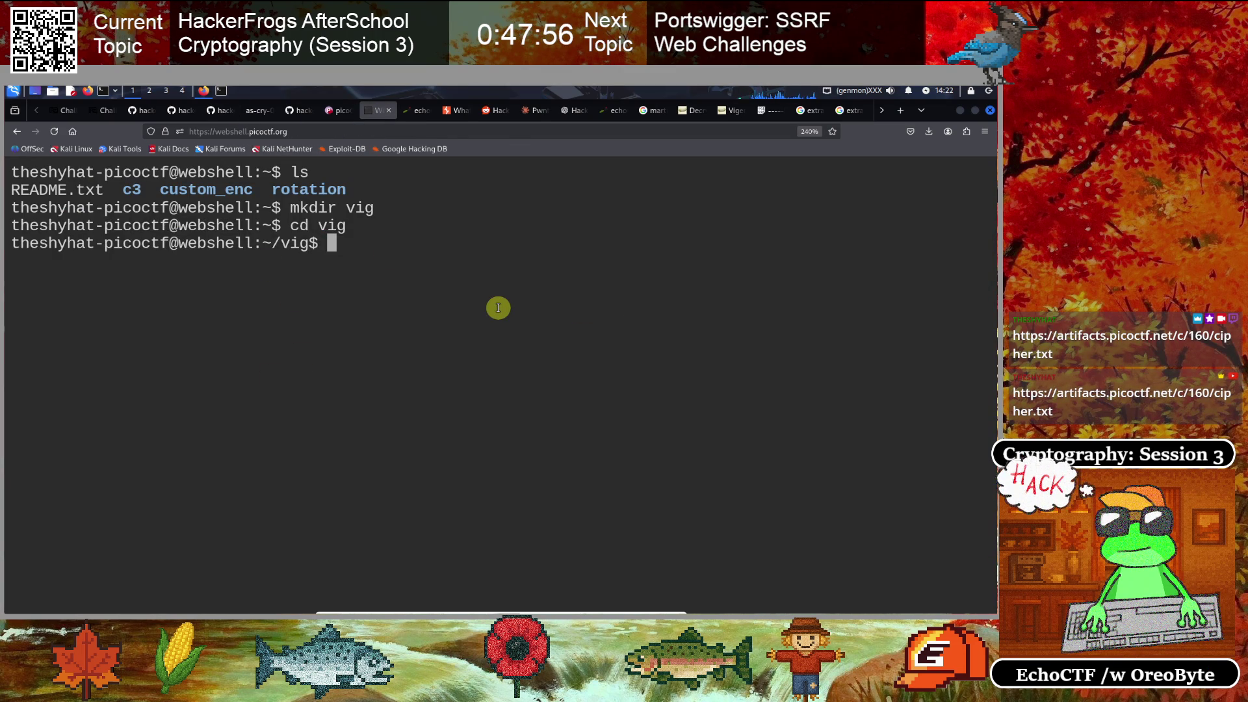
List the vig folder and recopy the cipher message link from the challenge page.
text(ls)
key(Return)
text(et)
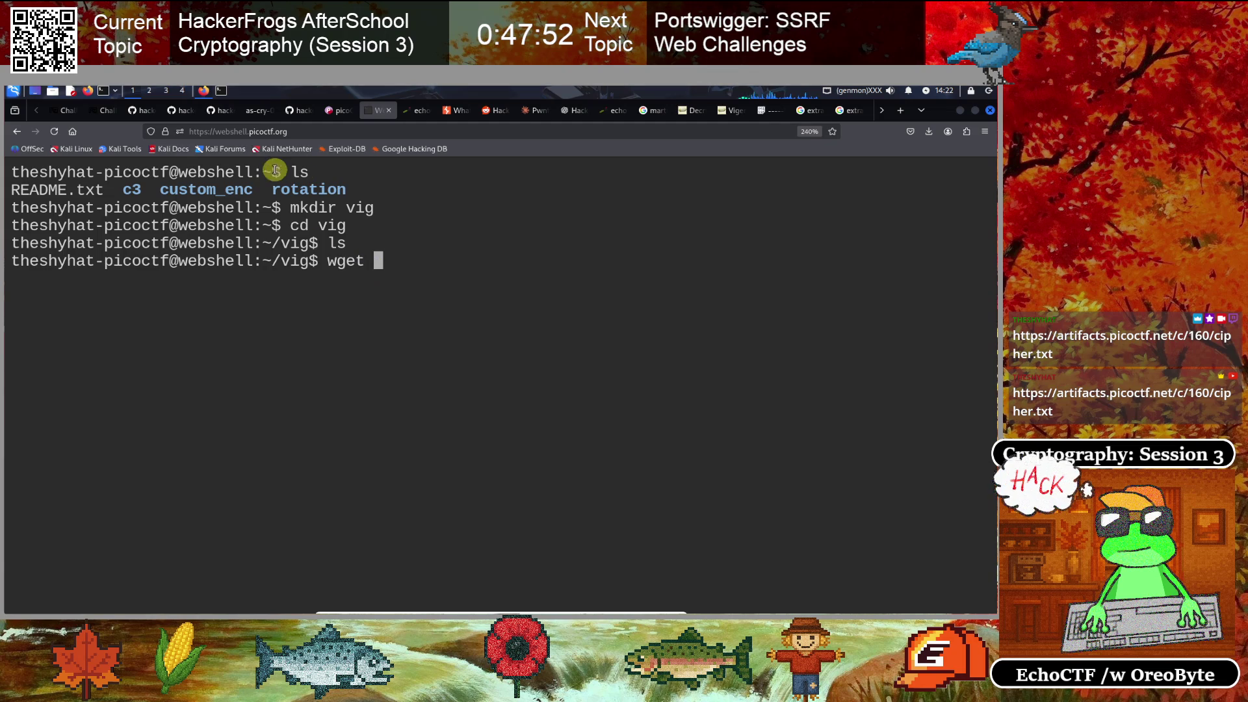
click(337, 110)
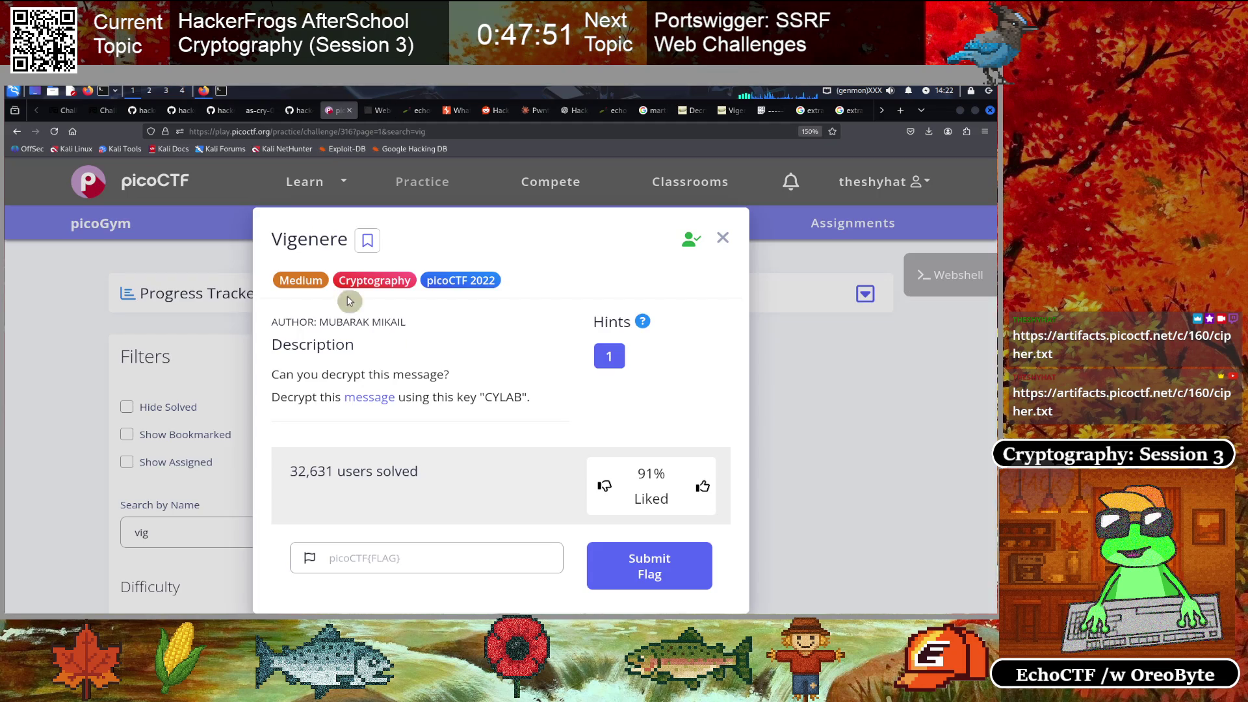
right_click(365, 400)
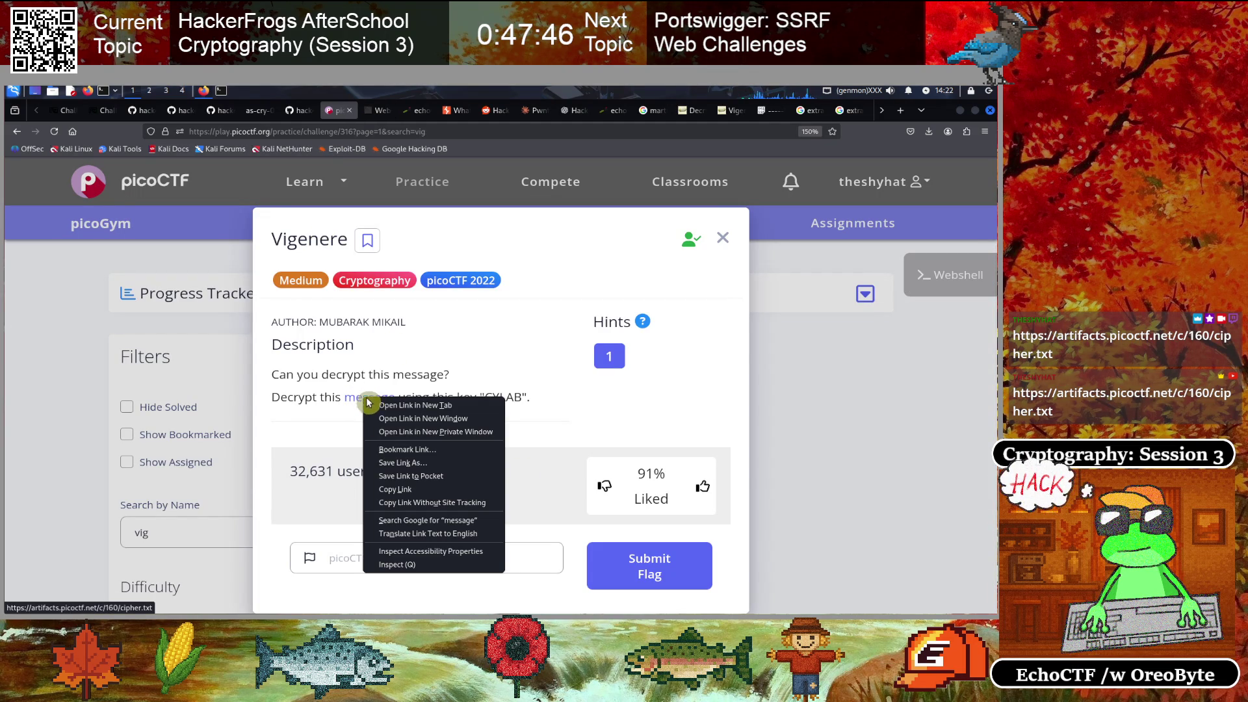
click(396, 489)
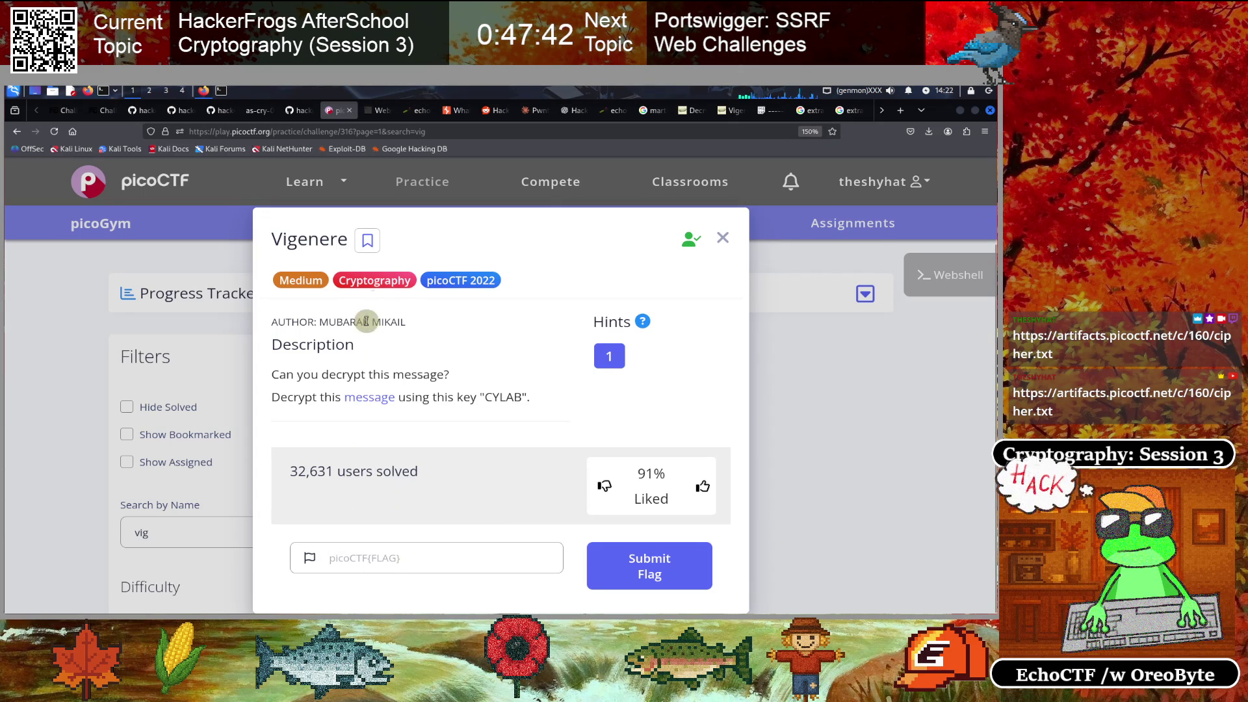
click(376, 111)
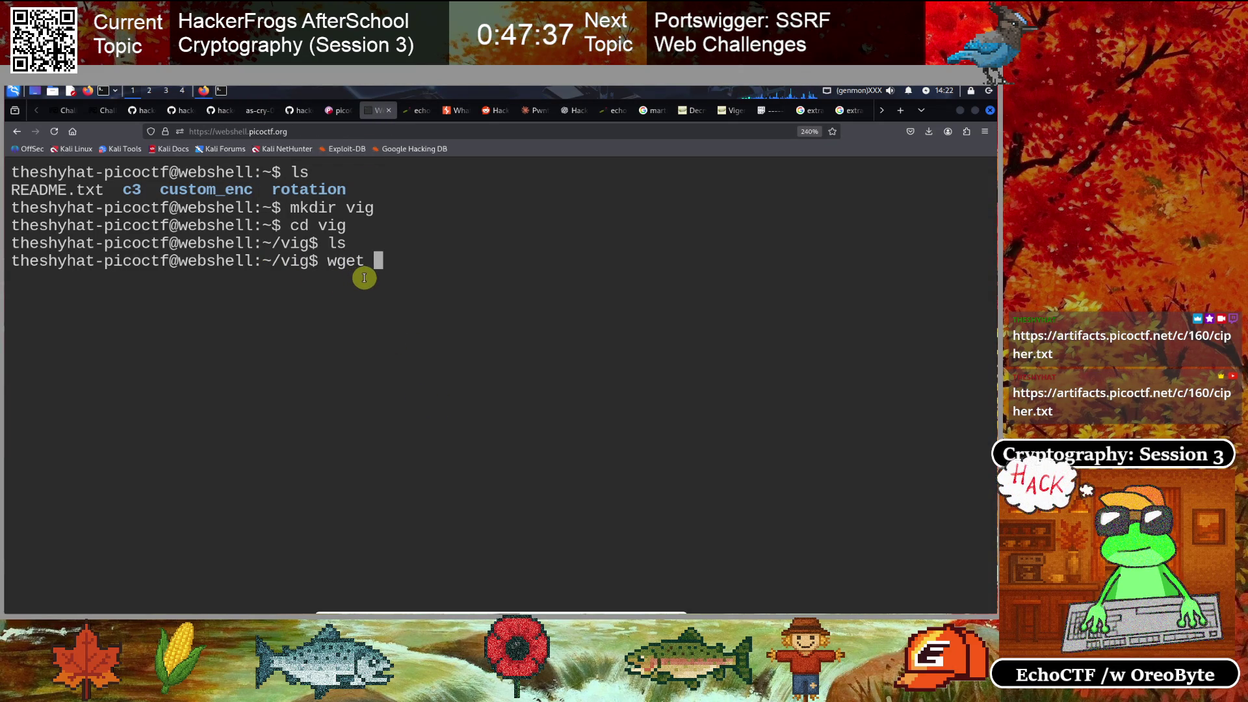
Download cipher.txt with wget and print its contents with cat.
right_click(380, 264)
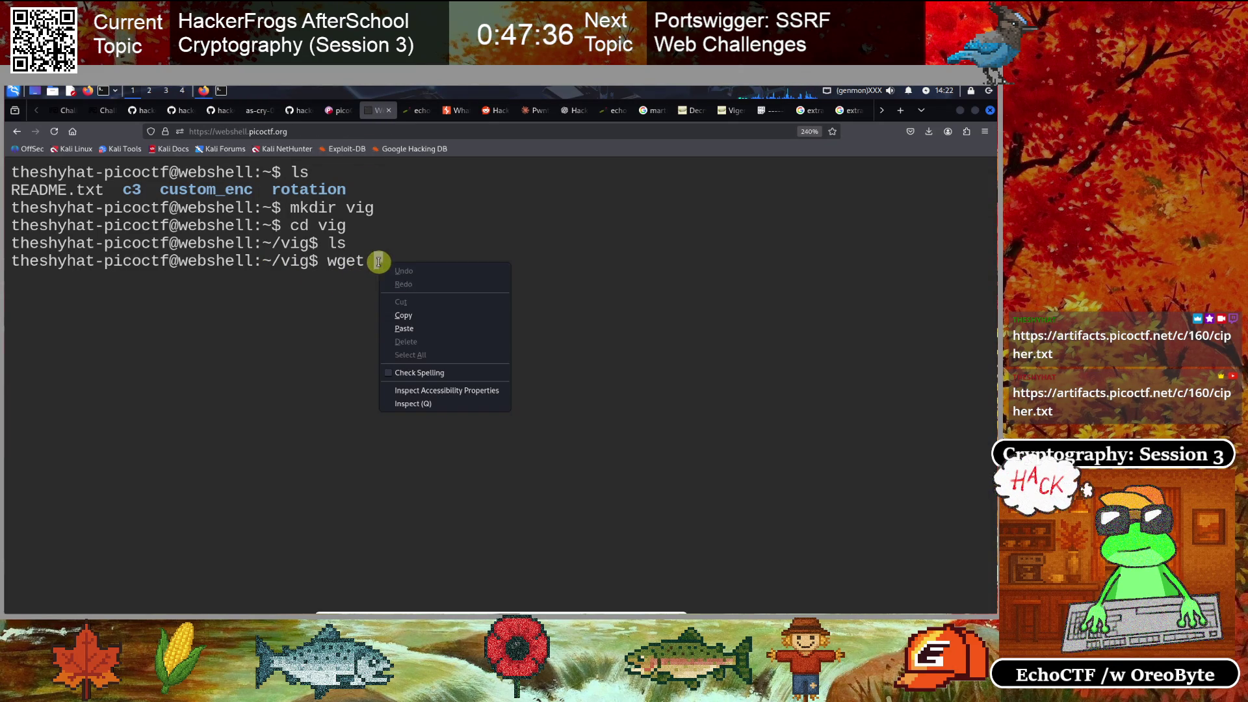
click(416, 329)
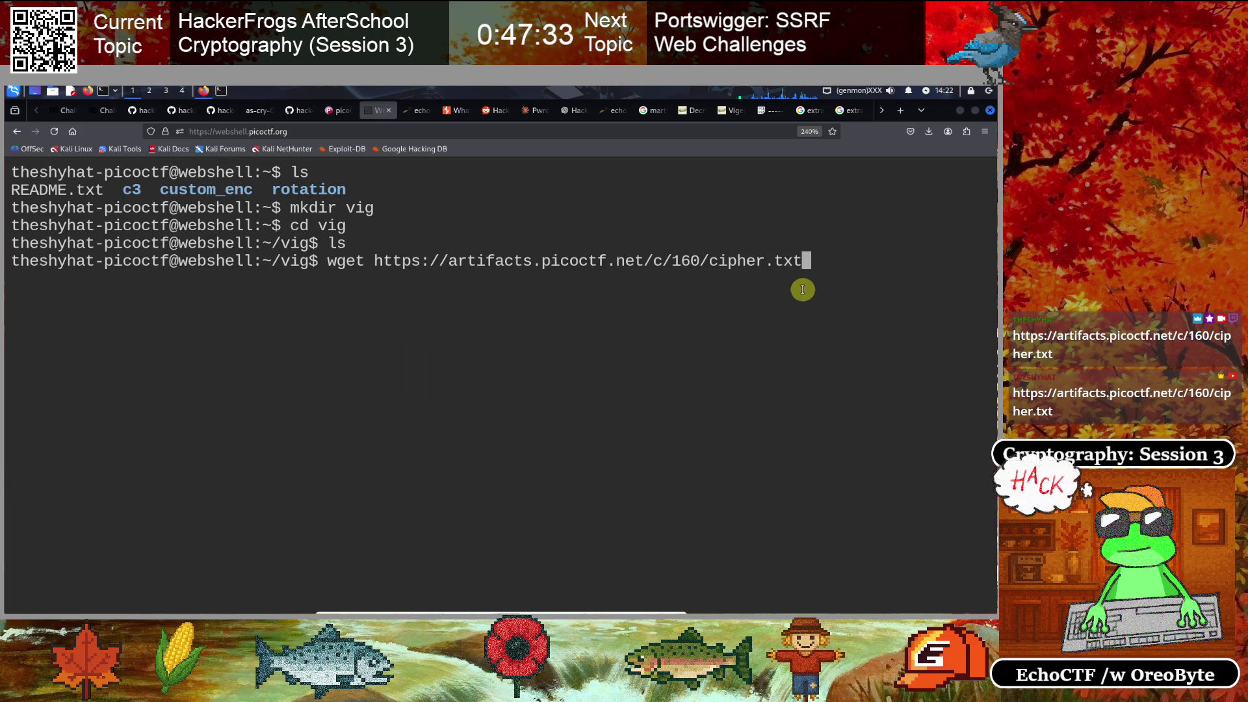
key(Return)
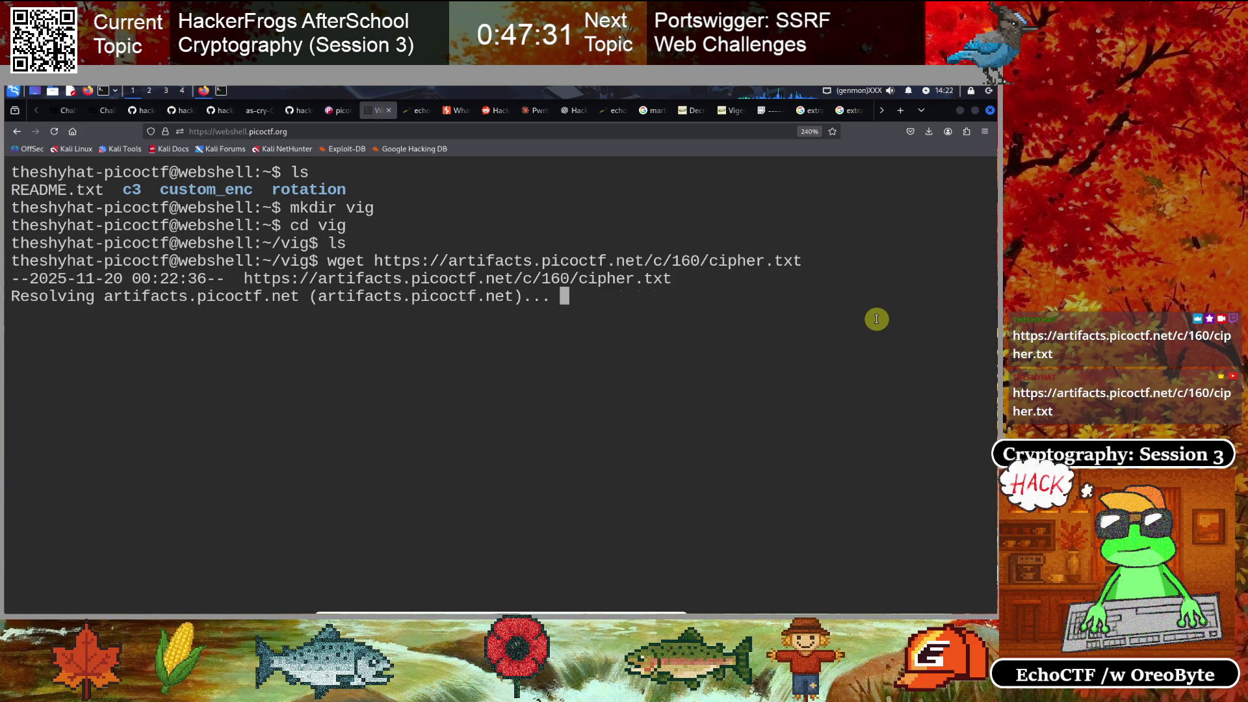
drag(336, 456, 411, 455)
click(459, 384)
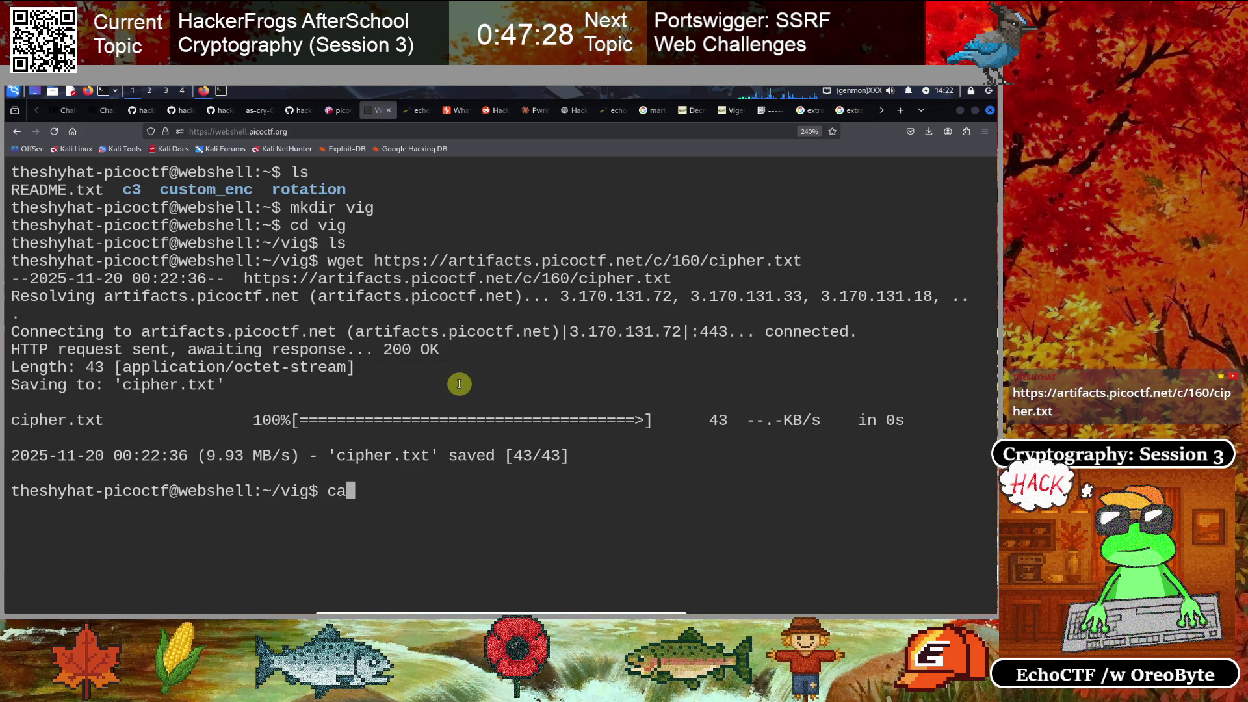
text(t cipher.txt)
key(Return)
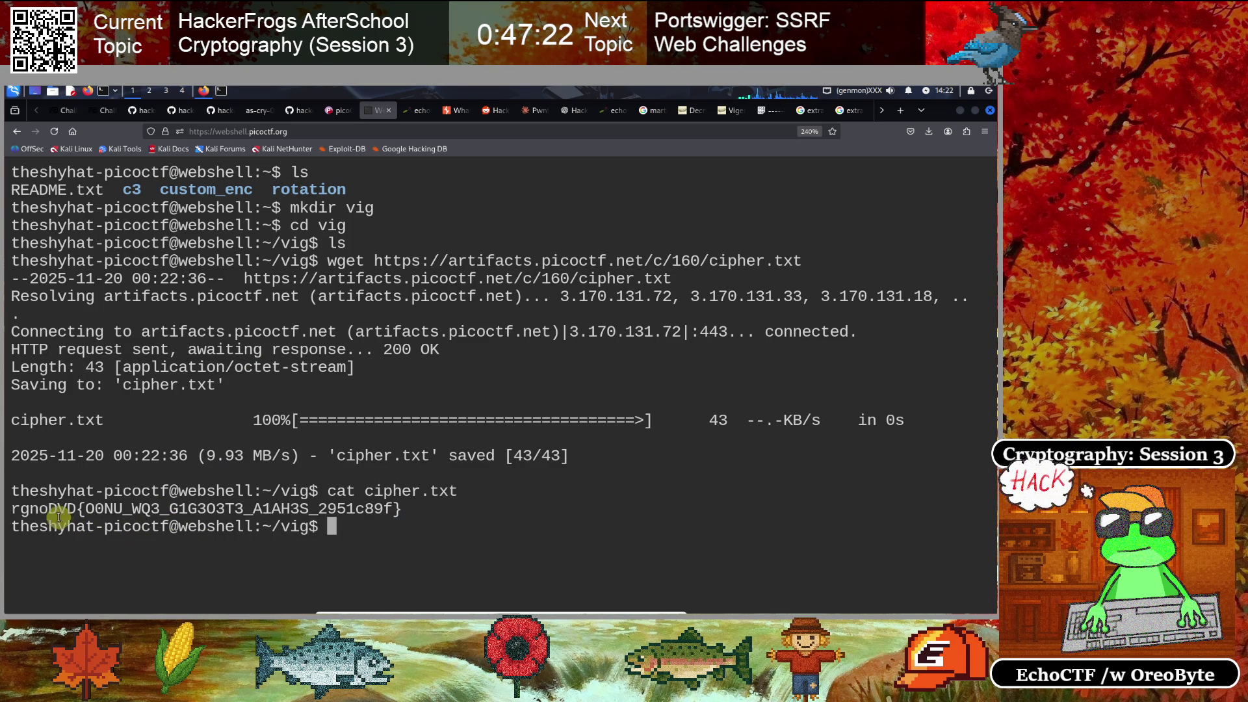
Select and copy the ciphertext line printed from cipher.txt.
drag(13, 508, 397, 516)
click(398, 515)
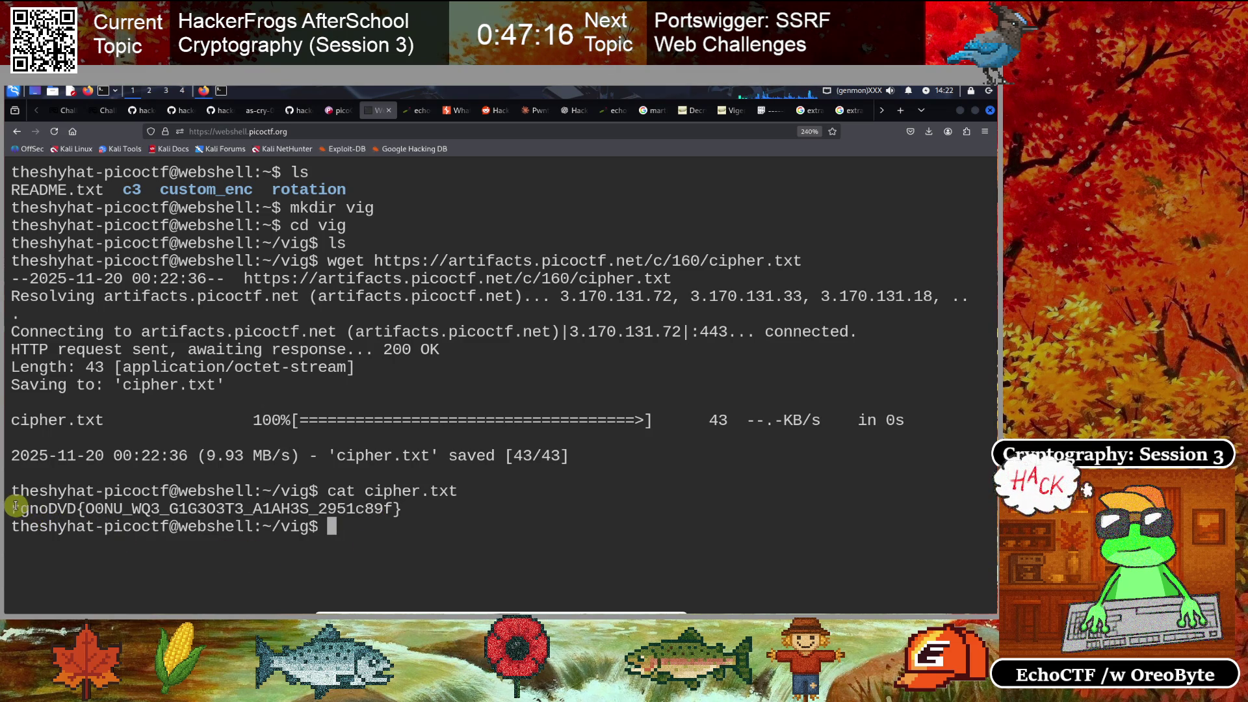
mouse_move(13, 505)
mouse_down()
mouse_move(403, 510)
mouse_move(380, 512)
mouse_up()
right_click(380, 512)
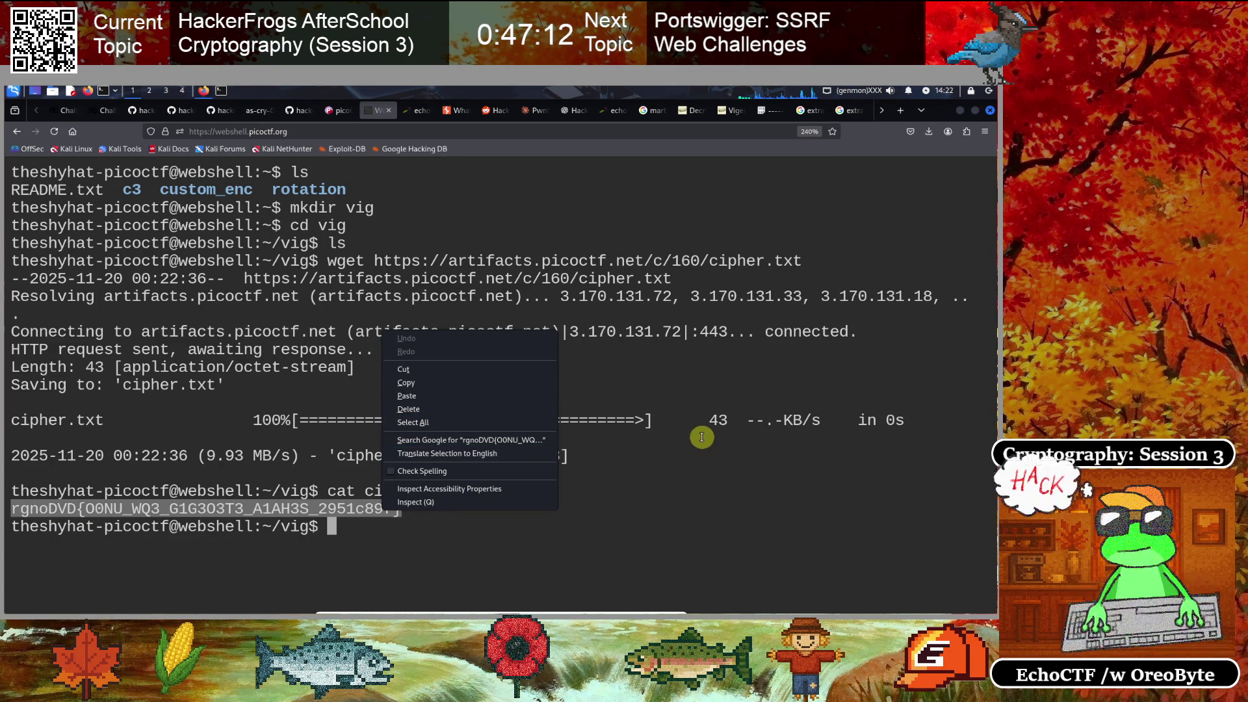
key(Escape)
click(402, 506)
mouse_move(403, 509)
mouse_down()
mouse_move(329, 492)
mouse_move(24, 510)
mouse_up()
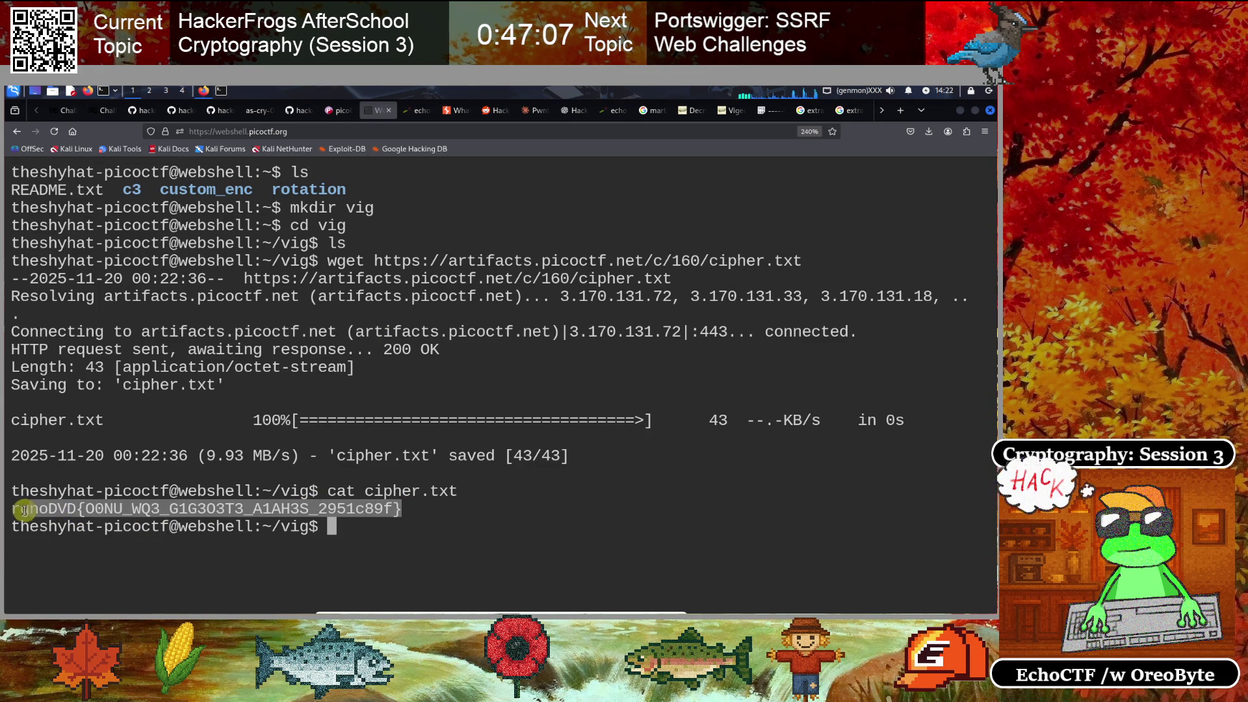
right_click(47, 506)
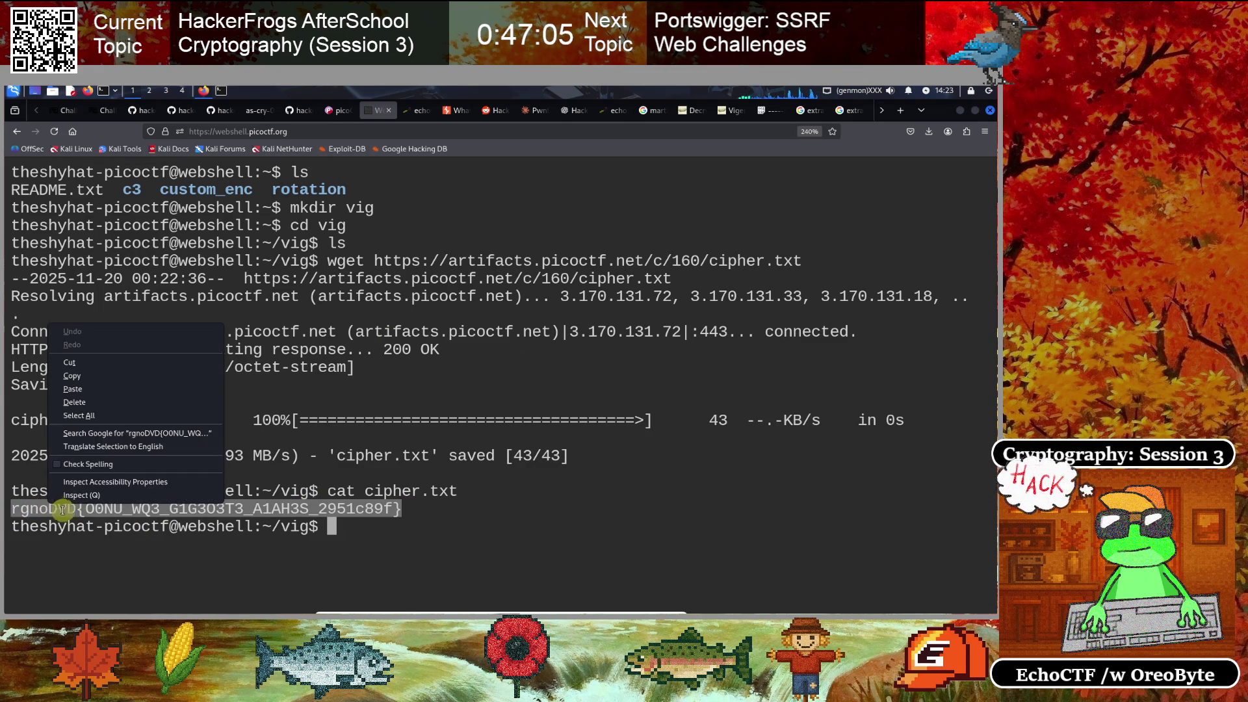
click(86, 376)
click(496, 364)
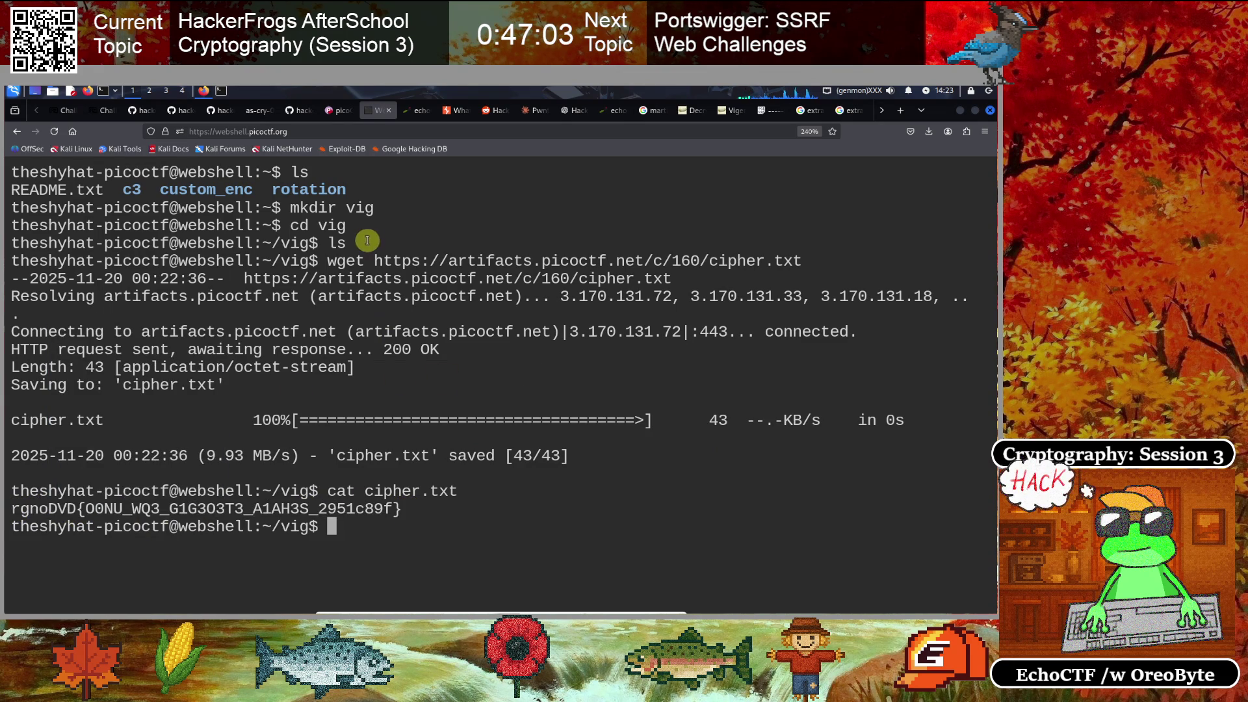
click(221, 93)
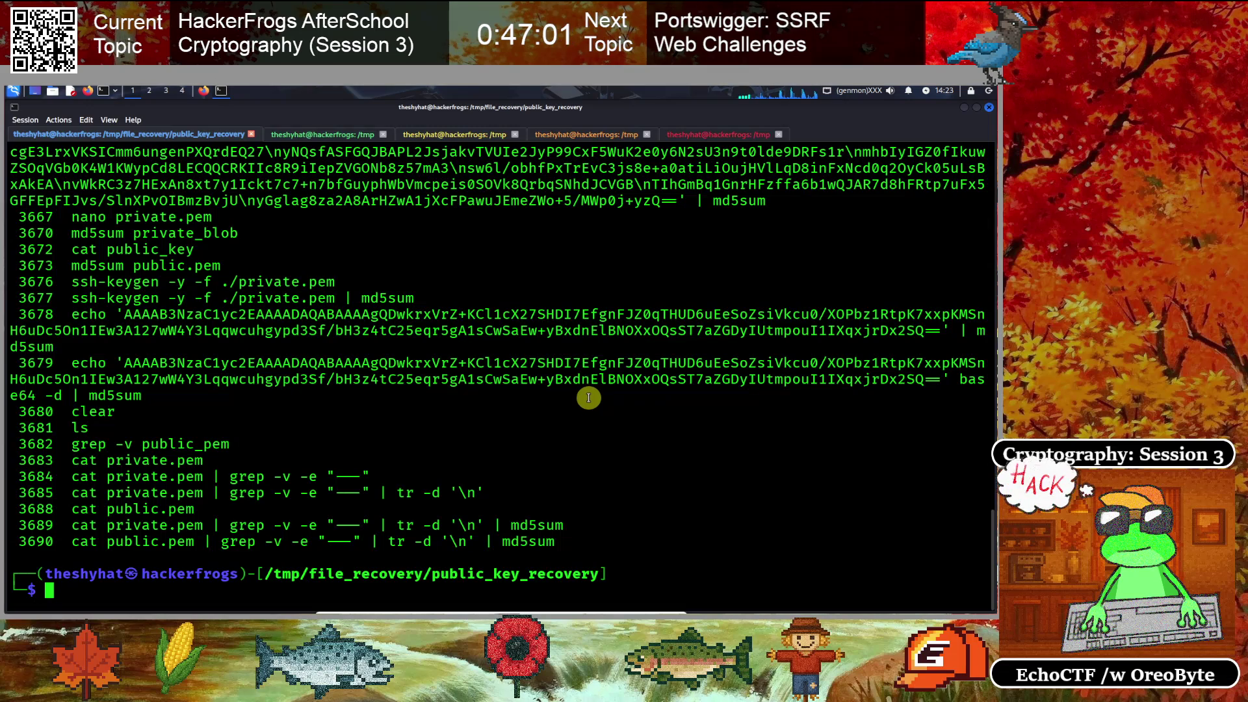
Clear the terminal and move up into the file_recovery folder with cd ...
text(clear)
key(Return)
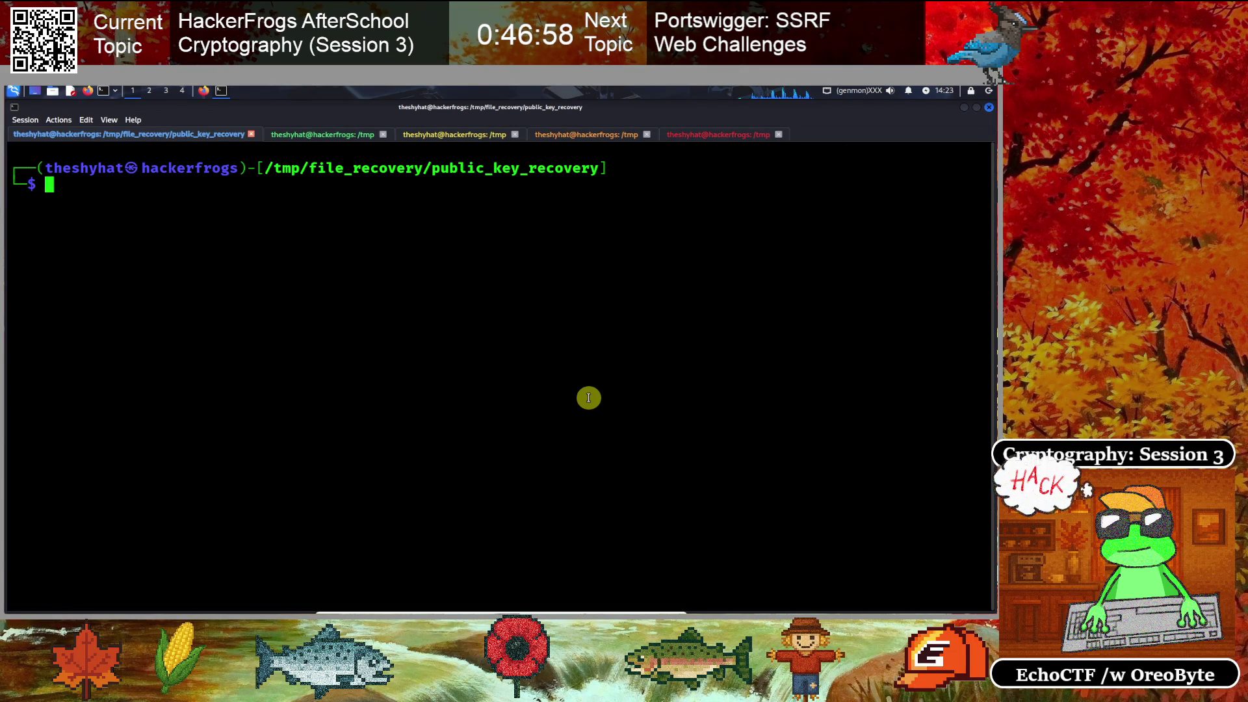
text(cd ..)
key(Return)
Start test.txt in nano, paste in the ciphertext rgnoDVD{O0NU_WQ3_G1G3O3T3_A1AH3S_2951c89f}, and enlarge the text.
text(nano te)
text(t.txt)
key(Return)
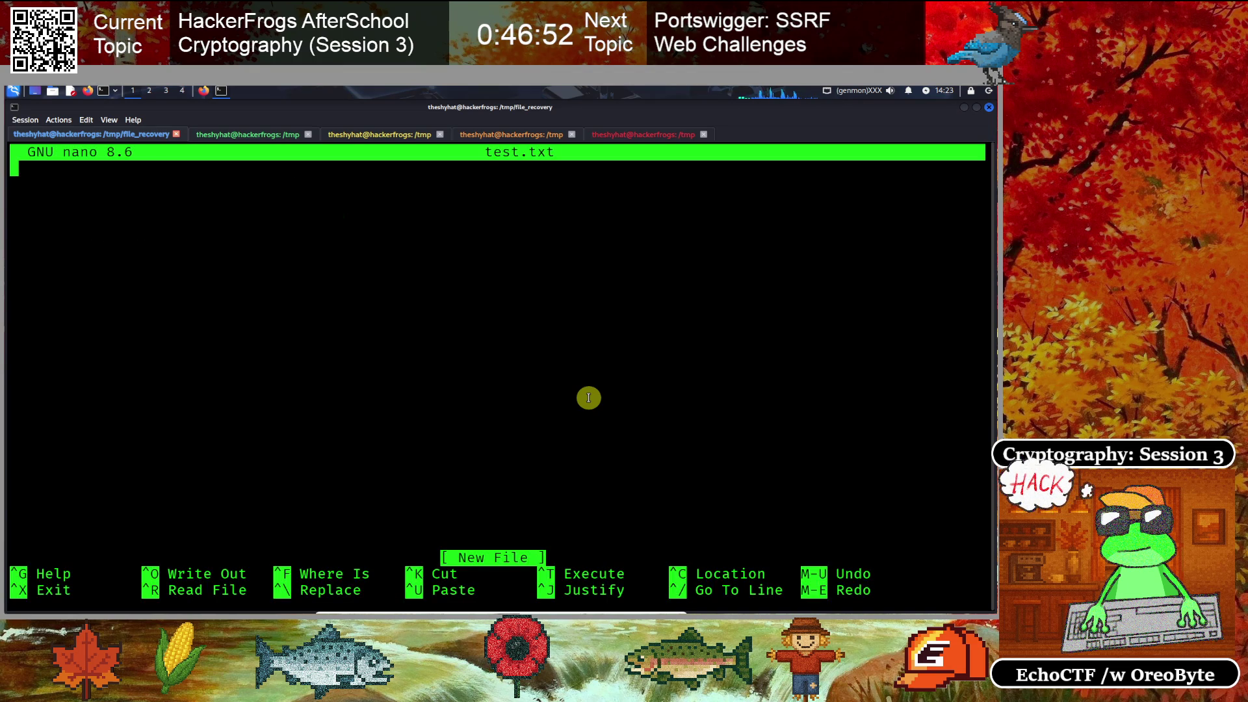
key(ctrl+shift+v)
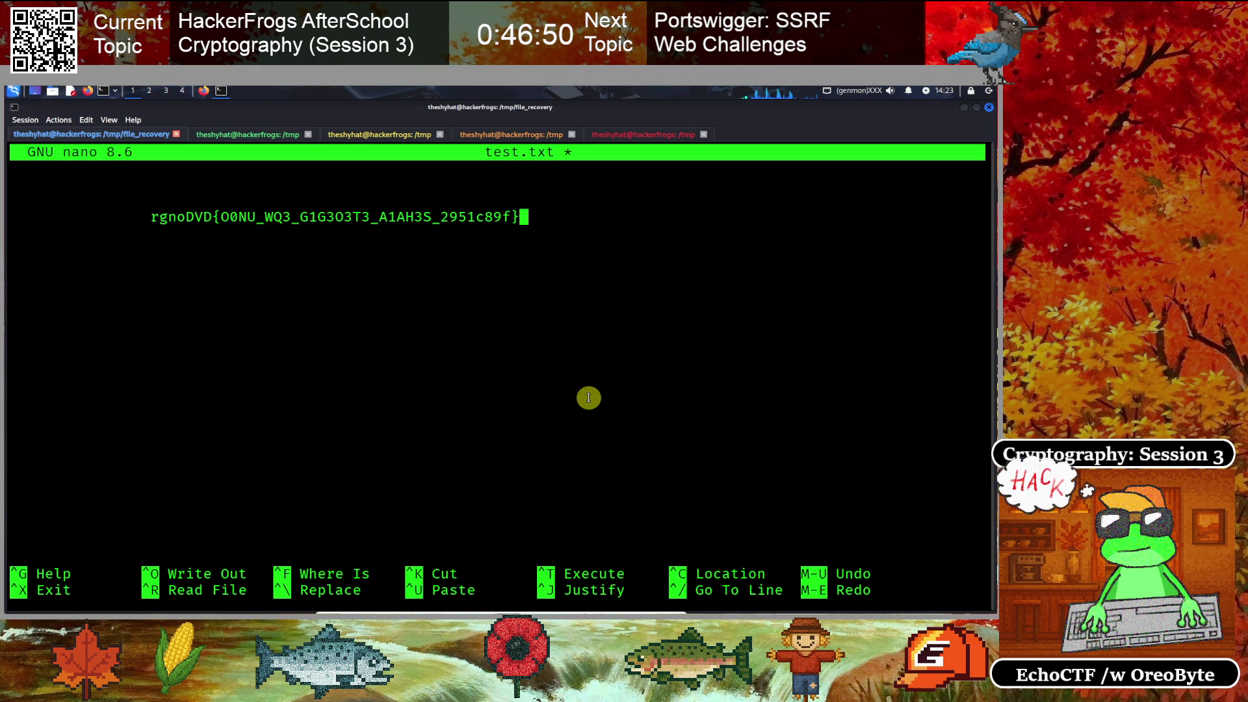
key(ctrl+plus)
key(ctrl+plus)
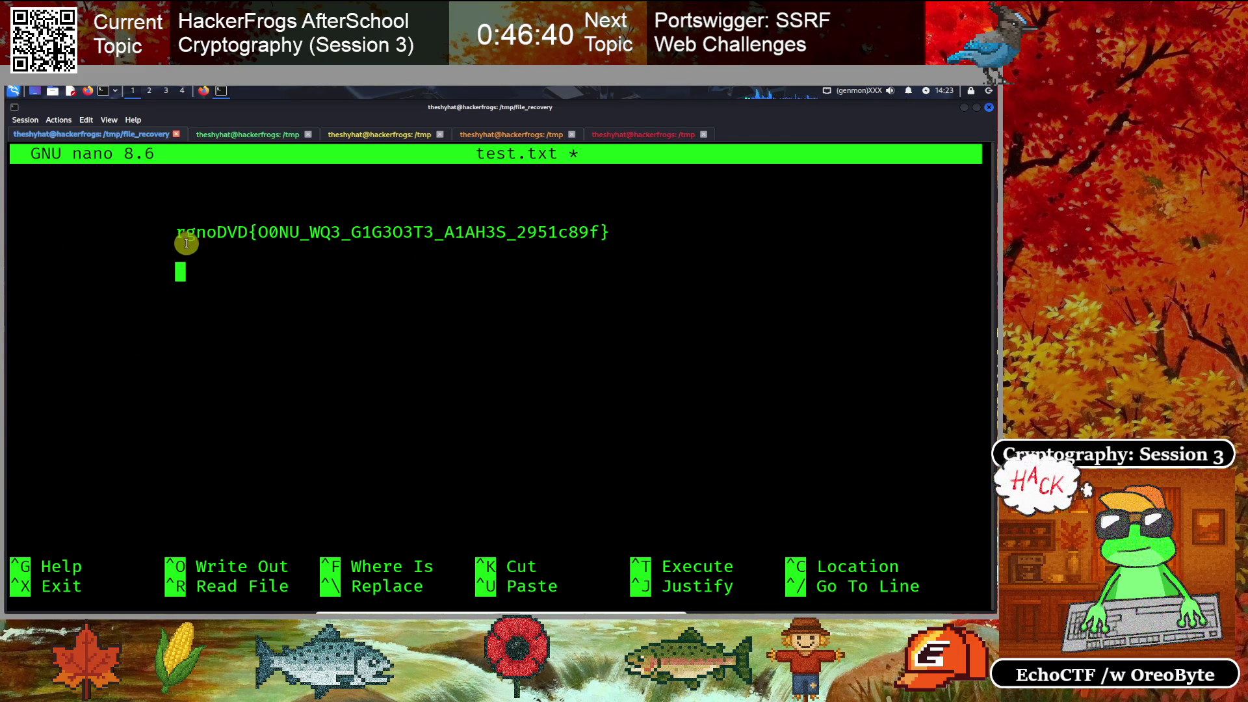
drag(174, 233, 605, 231)
click(467, 308)
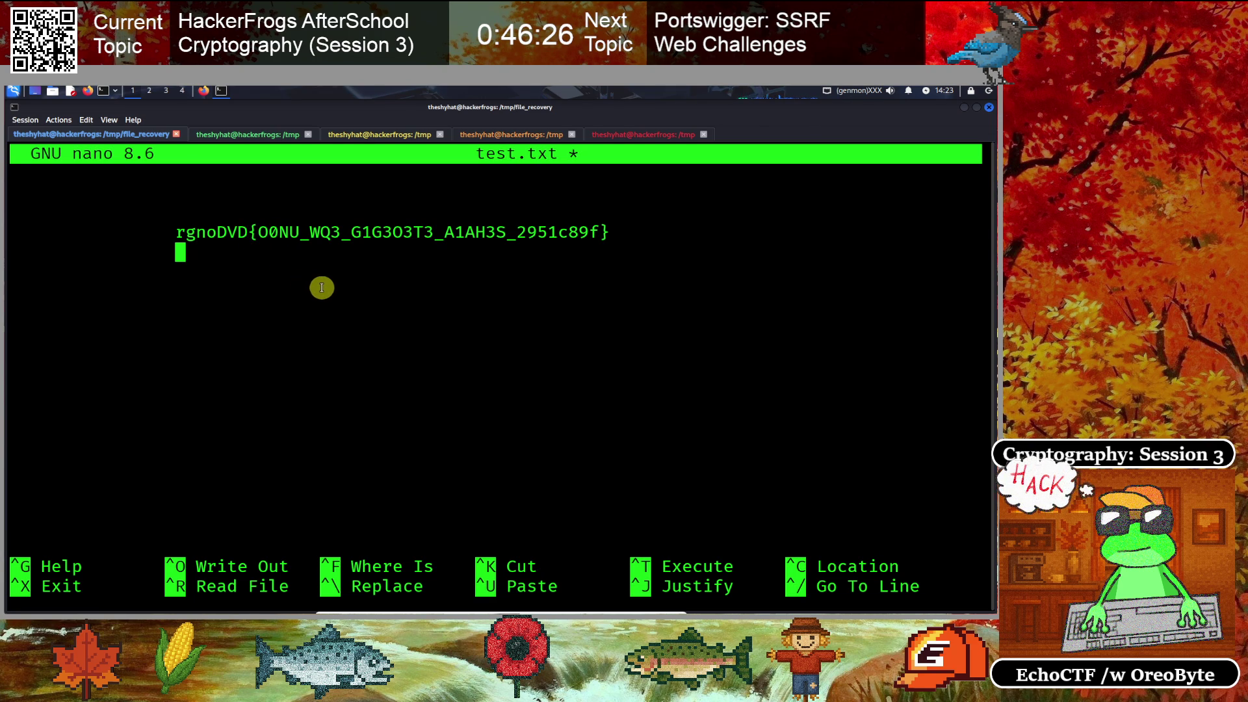
Add a row of dots under the ciphertext, with a space under each non-letter.
text(...................................)
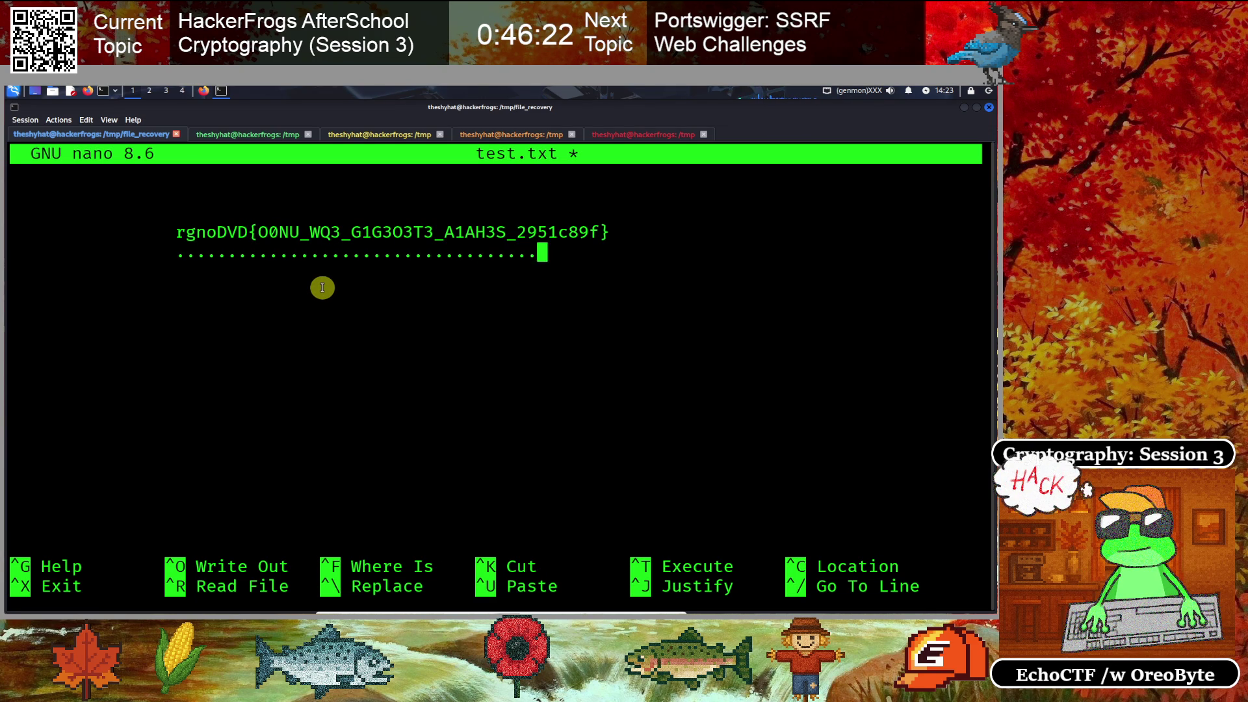
key(Right)
key(Right)
key(Right)
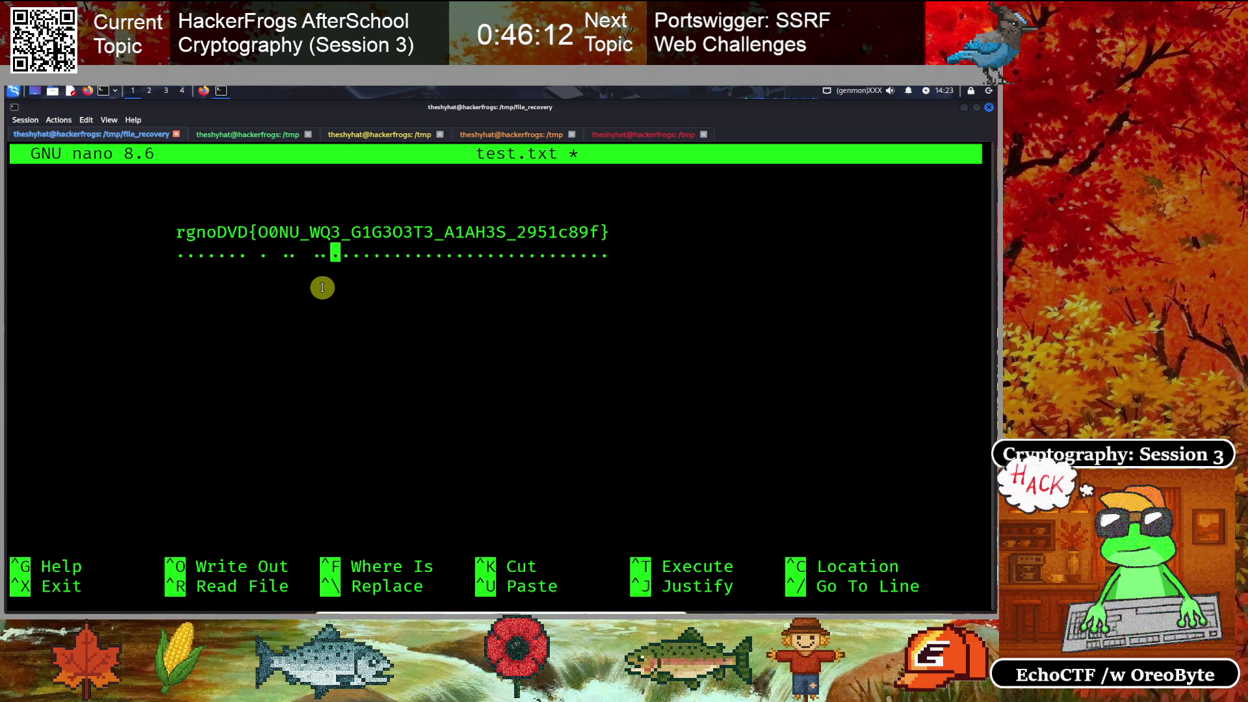
key(Right)
key(Right)
key(Right)
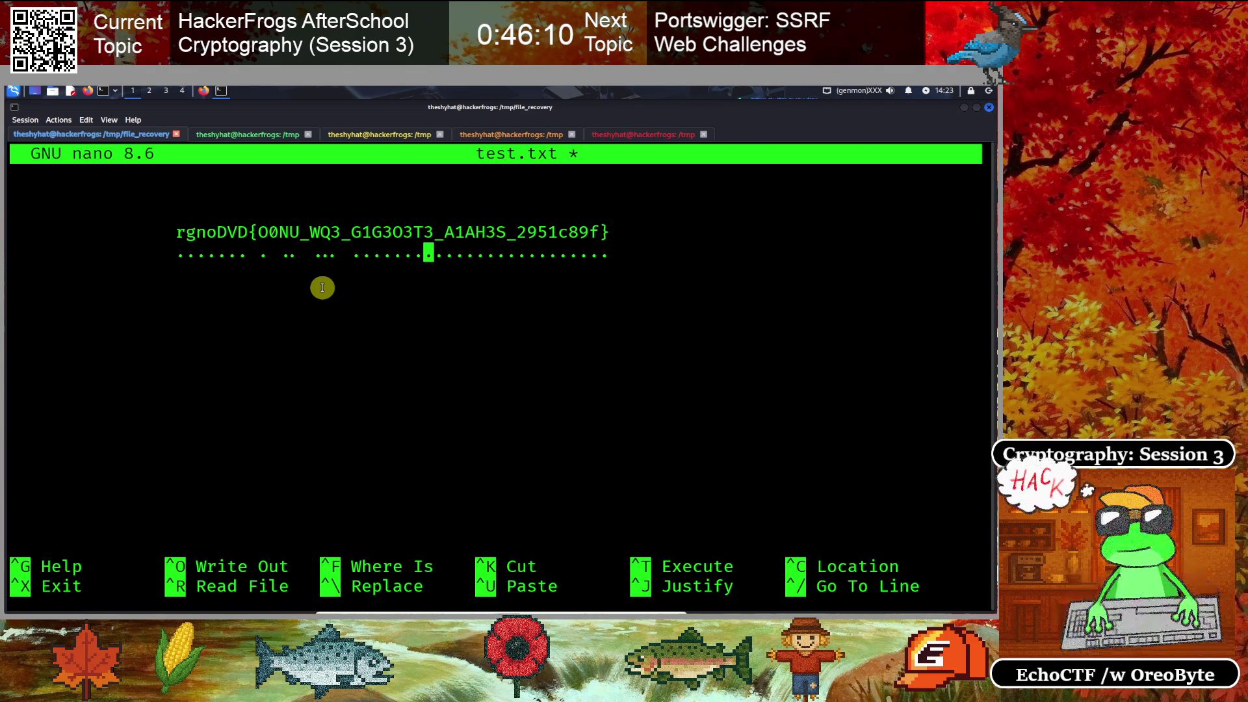
key(Delete)
key(Right)
key(Right)
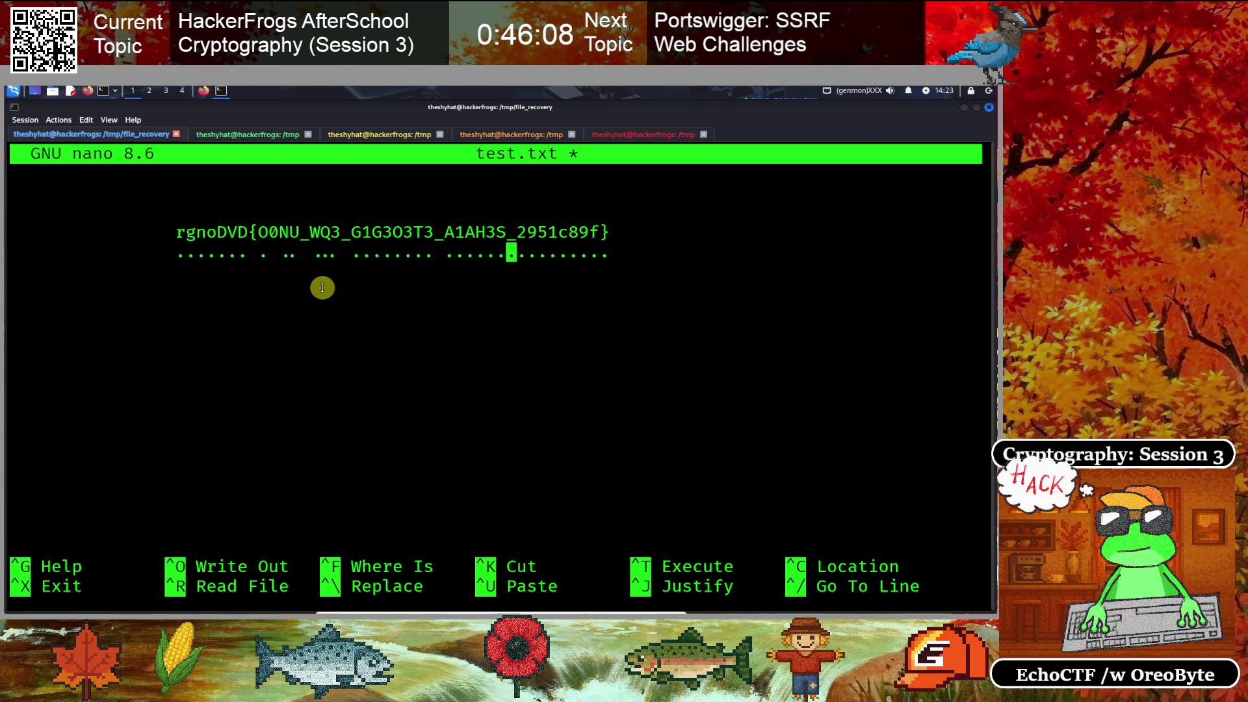
key(Right)
key(Right)
key(Right)
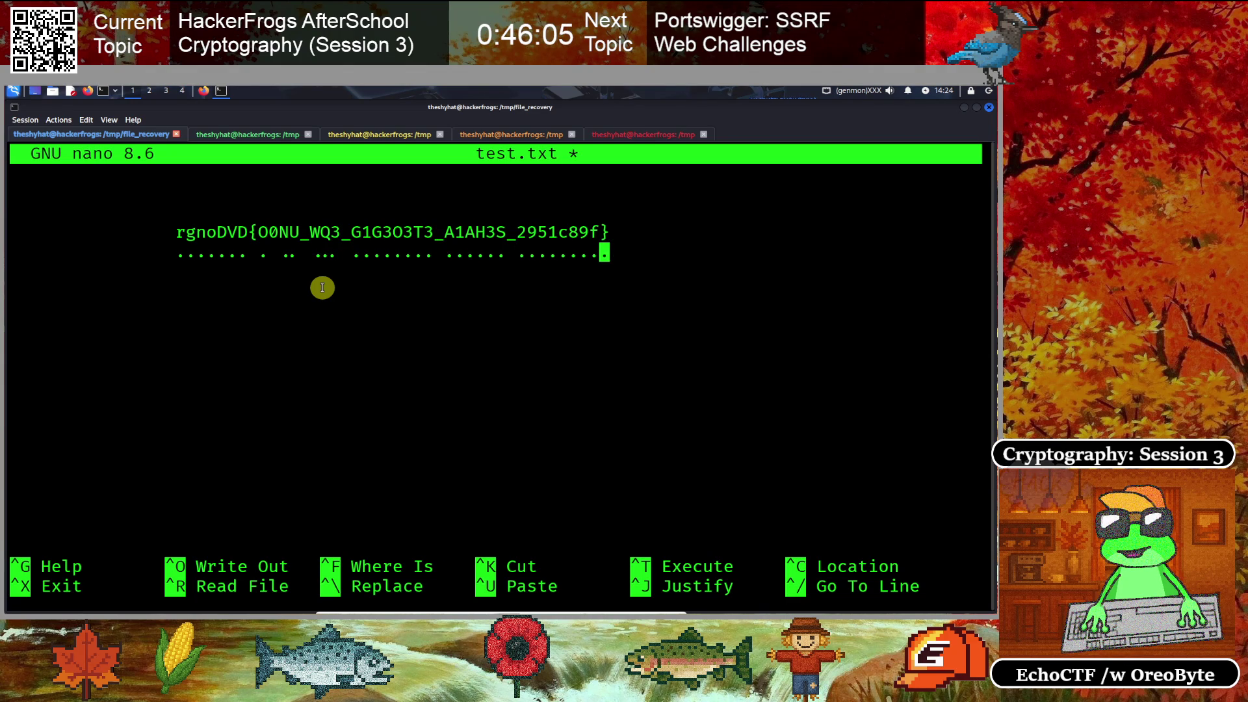
key(Left)
key(Left)
key(Left)
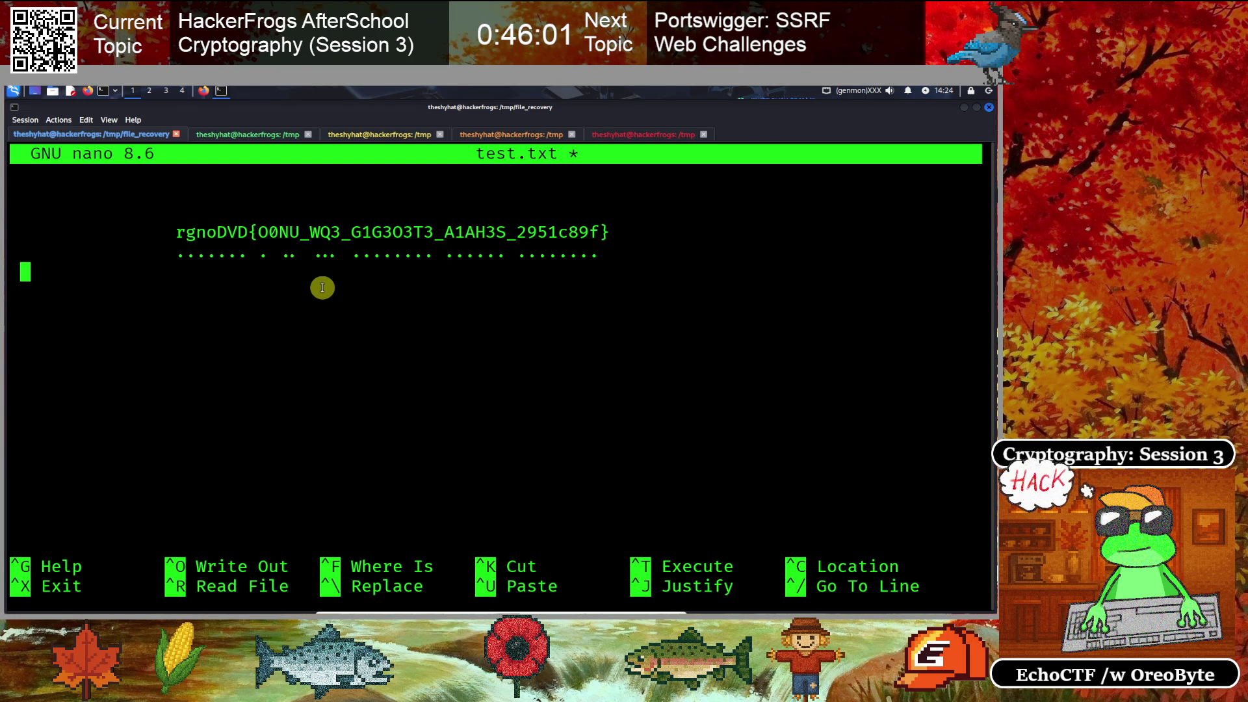
Type the aligned key 'cylabcy l ab cyl abcylabc ylabcy labcylab', then drop to a blank line below it.
text(cylabcy)
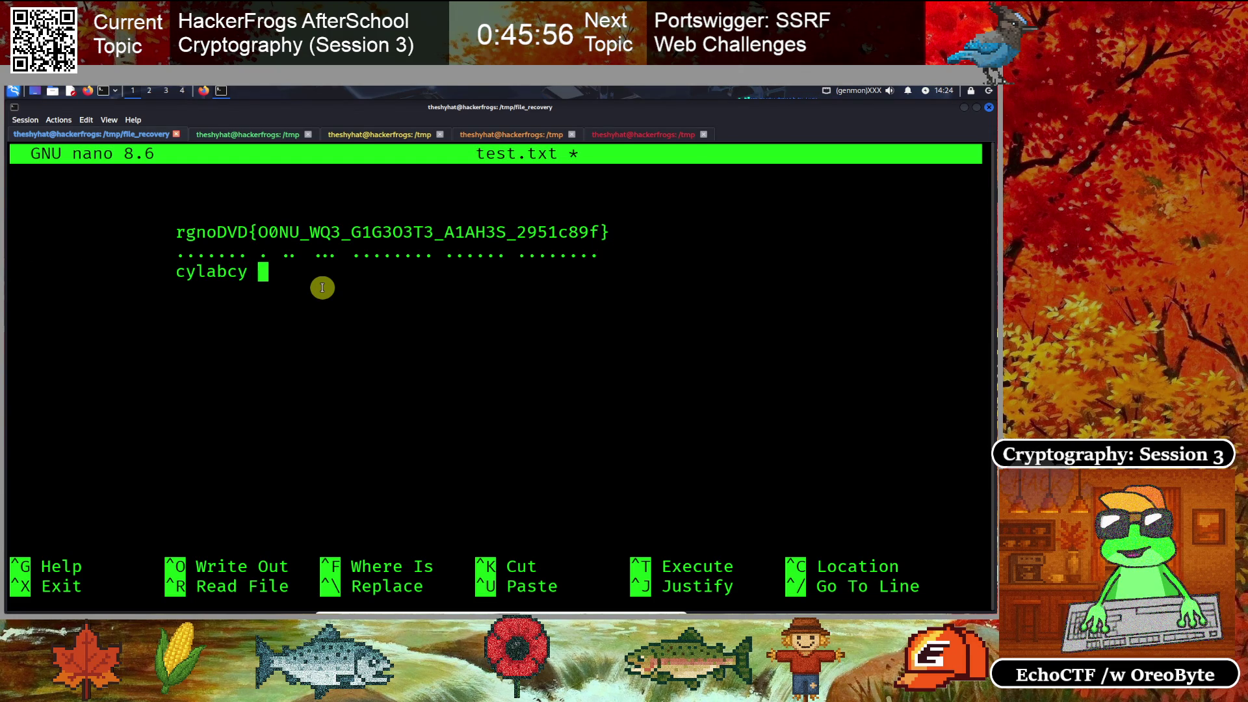
text( l ab)
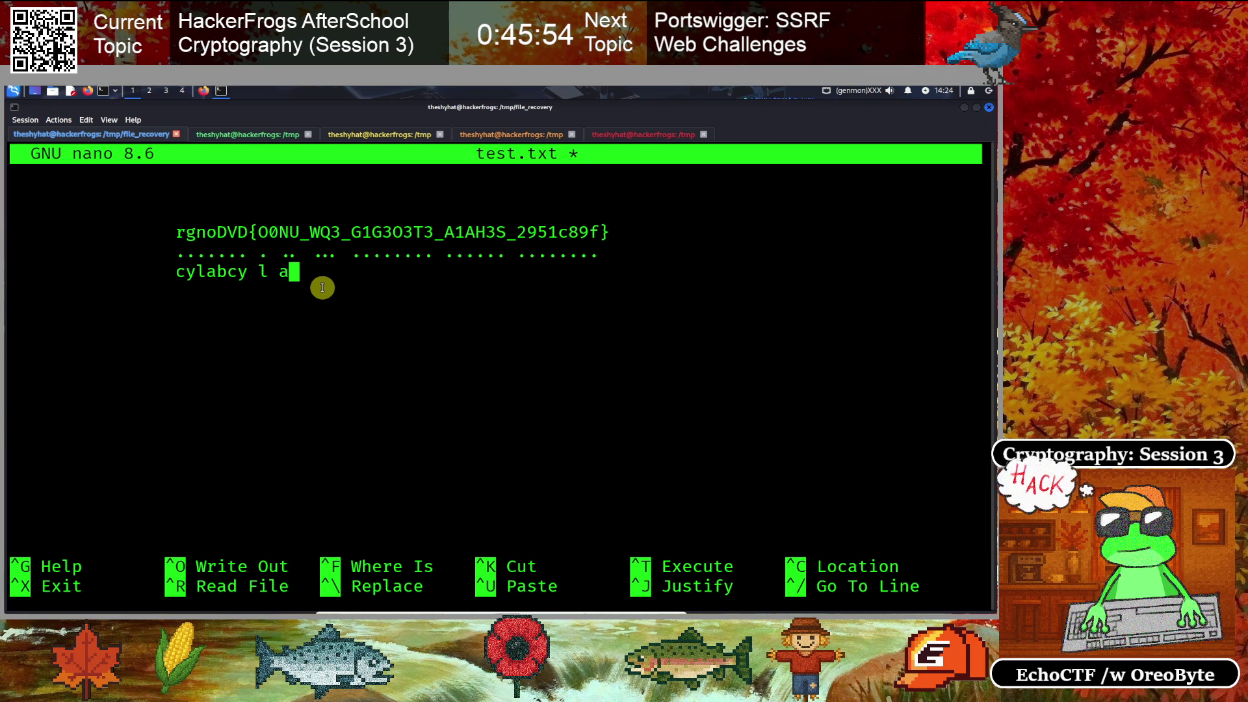
text( cyl abcyla)
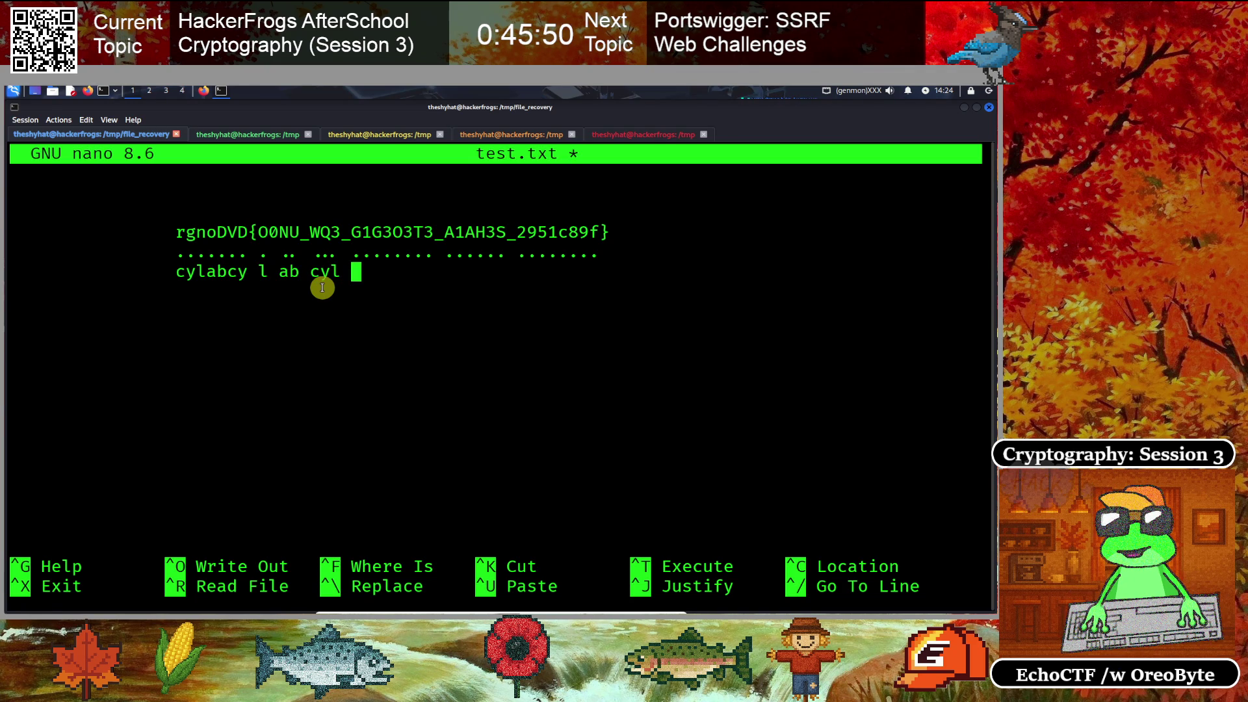
text(bc y)
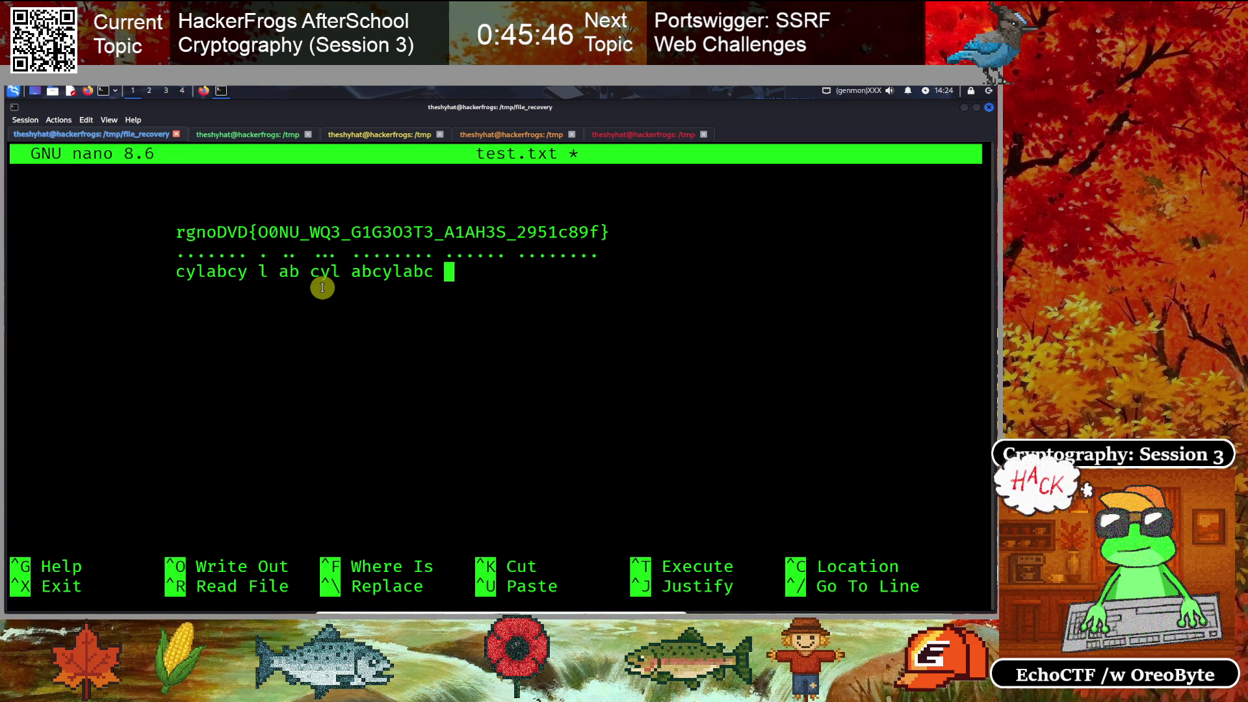
text(labcy la)
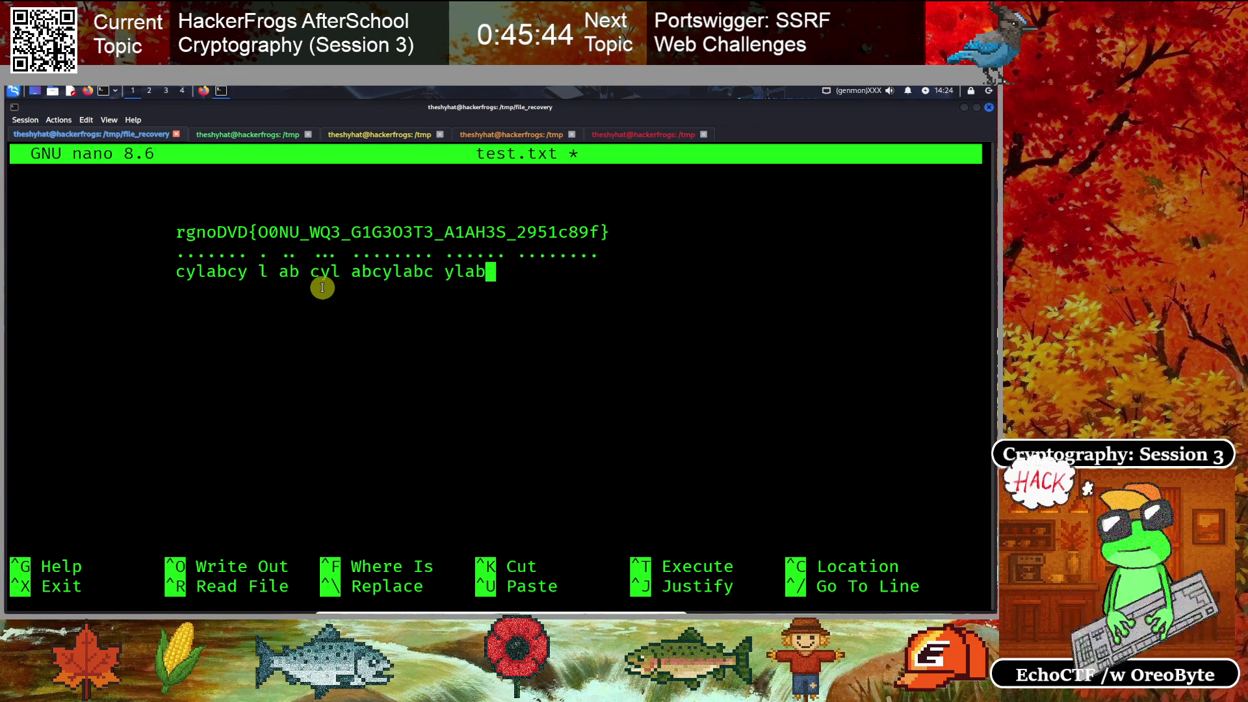
text(bcylabcylab)
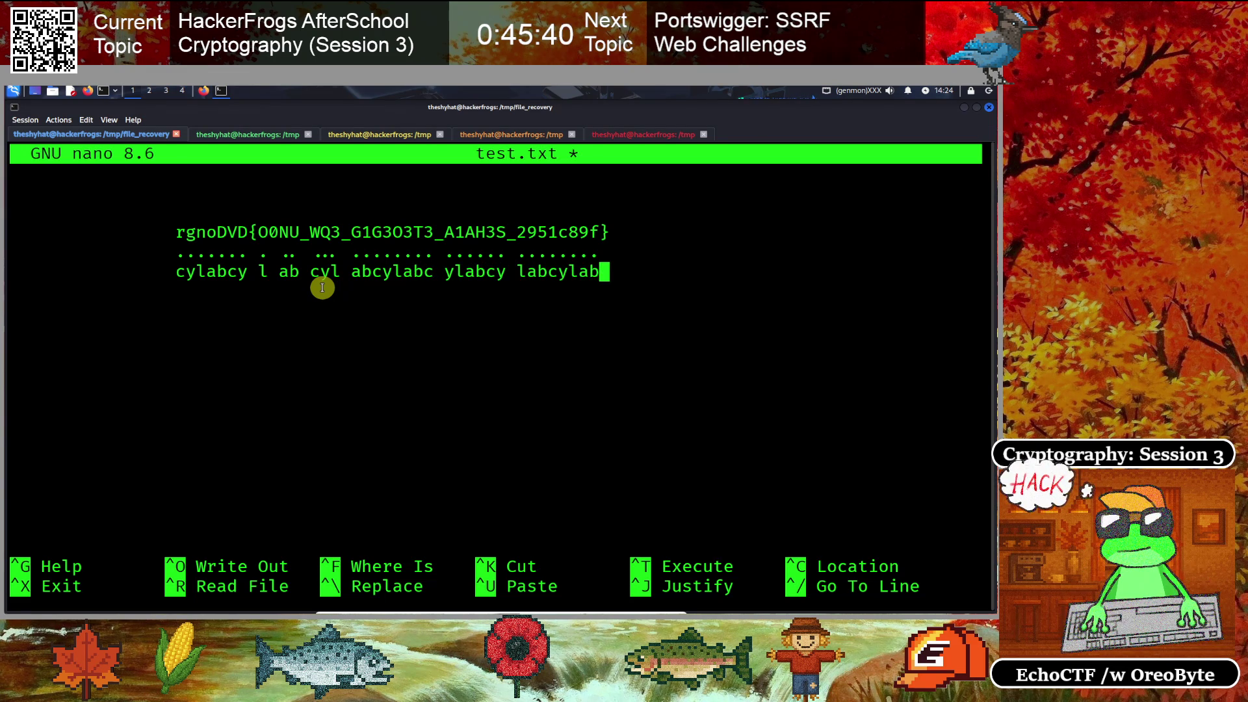
key(Left)
key(Down)
key(Down)
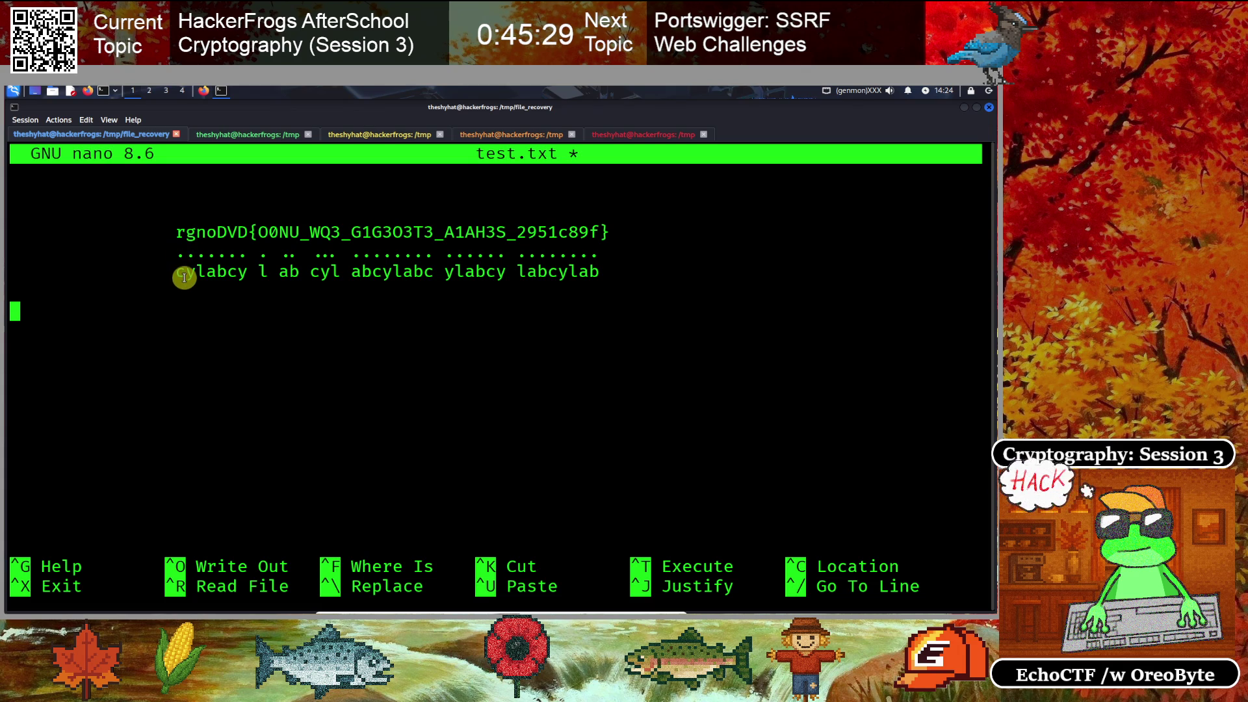
Search Google for 'vigenere table' and open Michigan Tech's Vigenère table image and page.
click(204, 91)
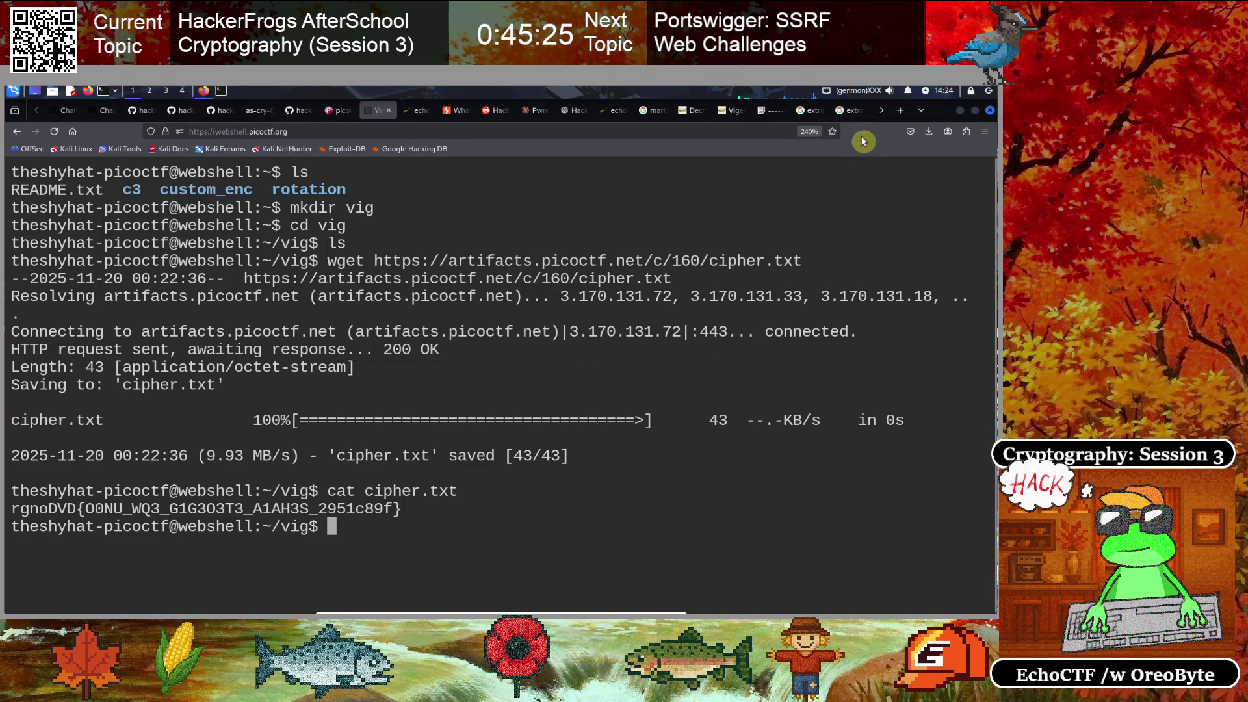
click(845, 112)
scroll(510, 419, up, 5)
triple_click(399, 200)
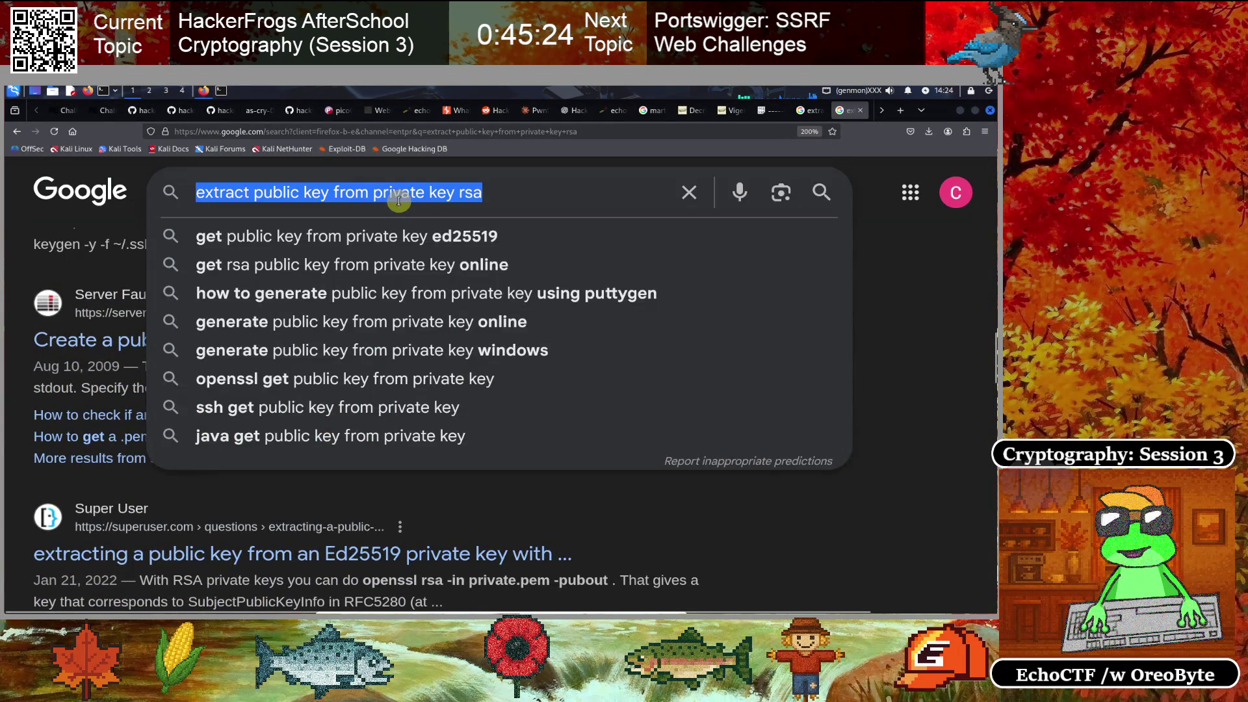
text(vieg)
key(BackSpace)
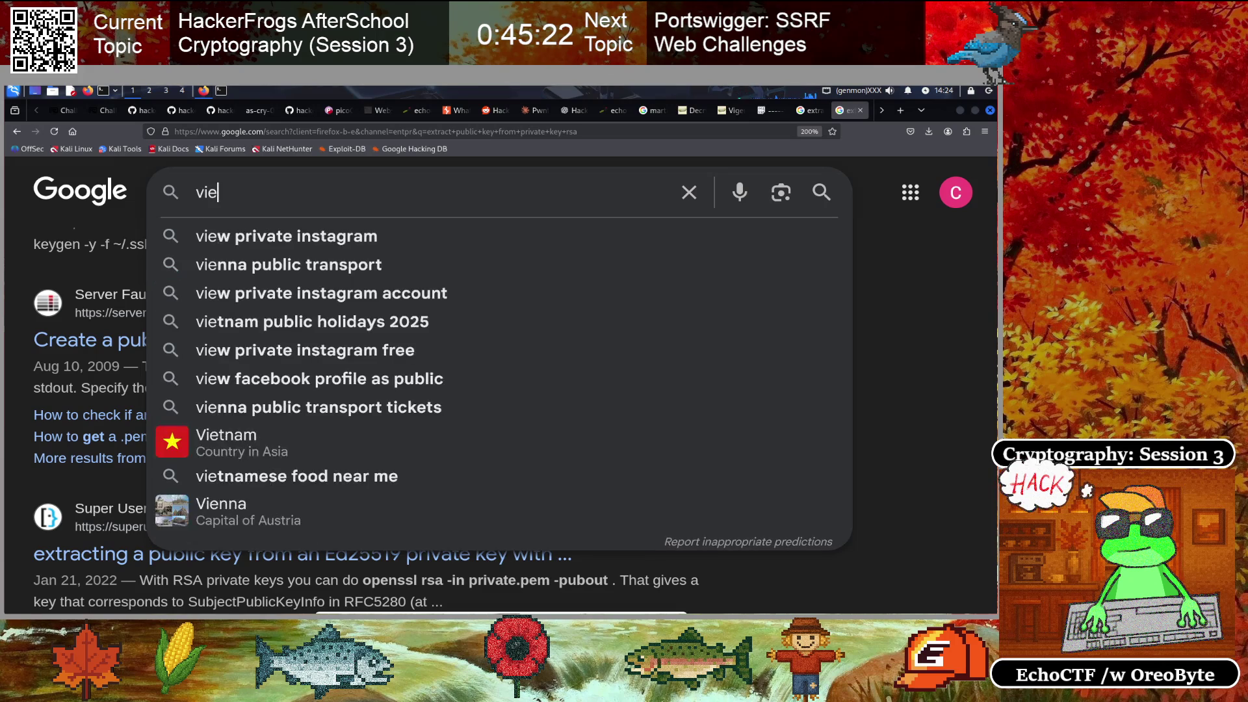
key(BackSpace)
text(gen)
key(BackSpace)
text(ener)
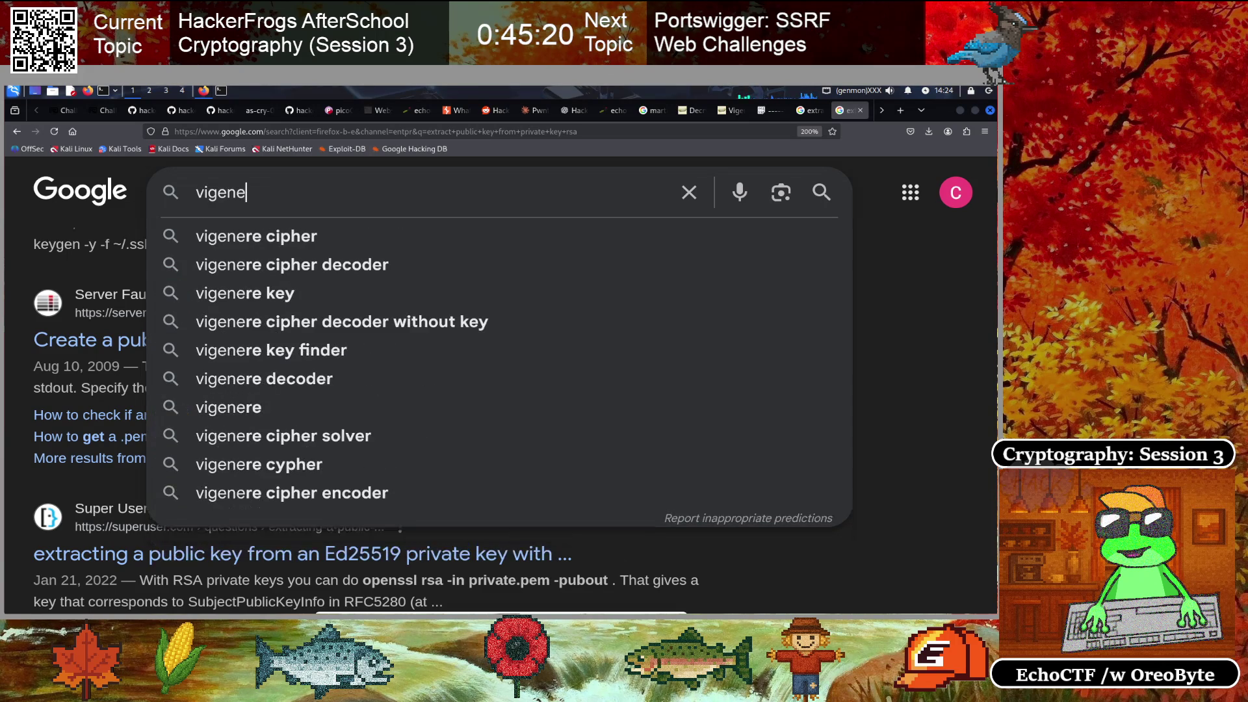
text(e )
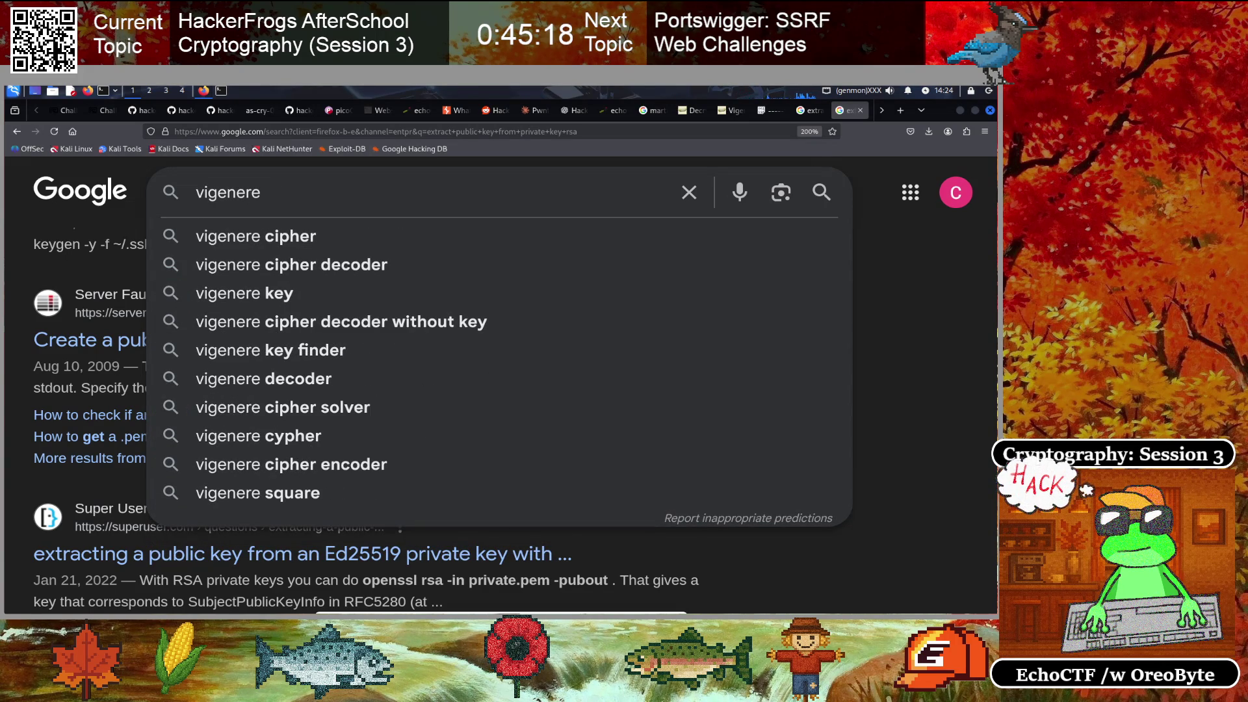
text(table)
key(Return)
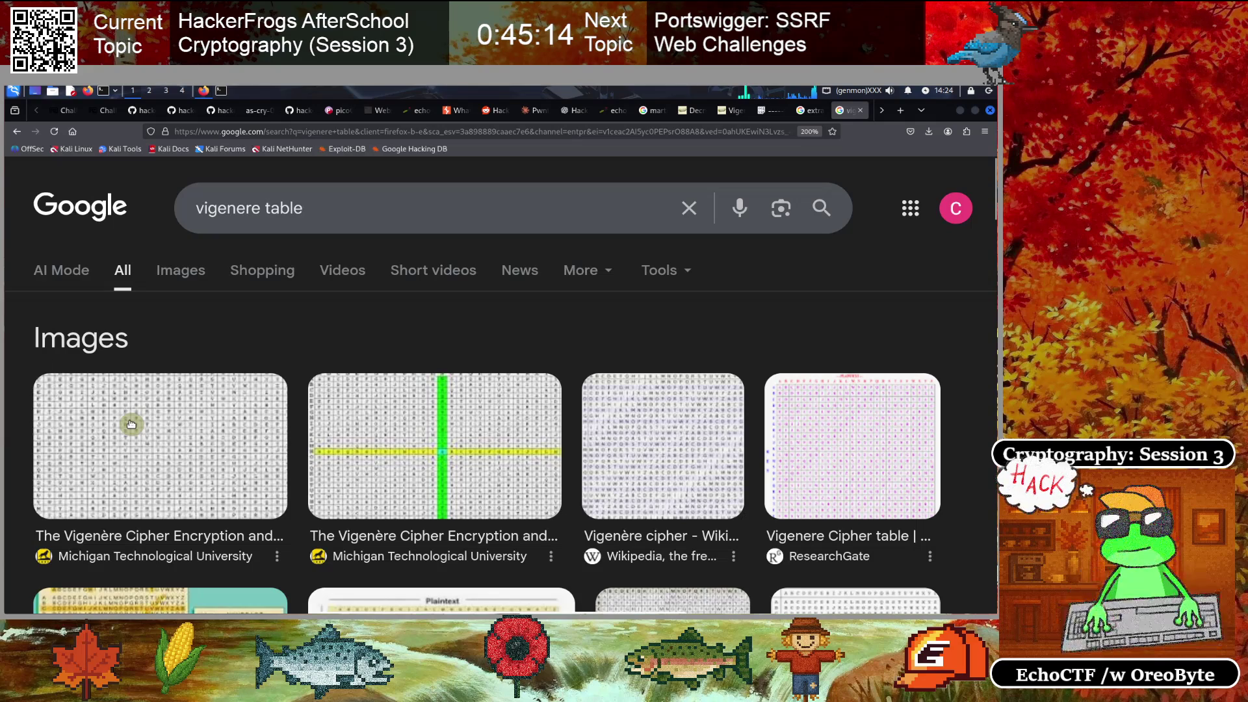
click(131, 423)
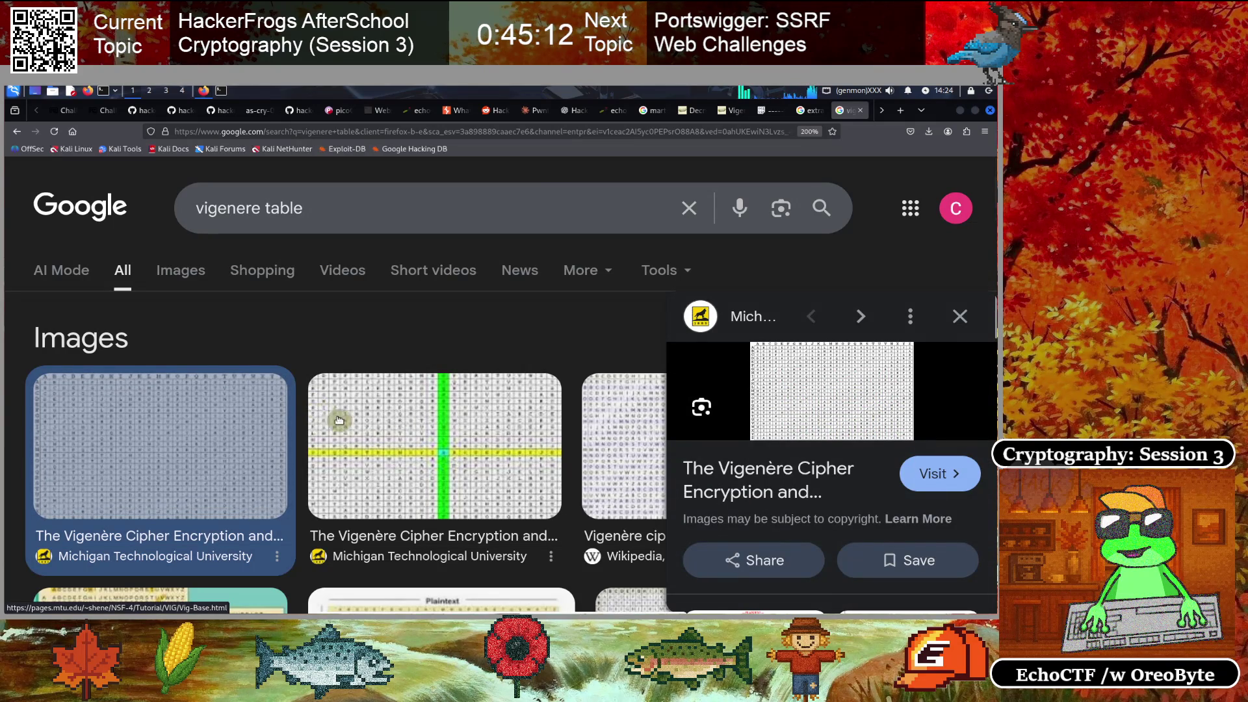
click(960, 490)
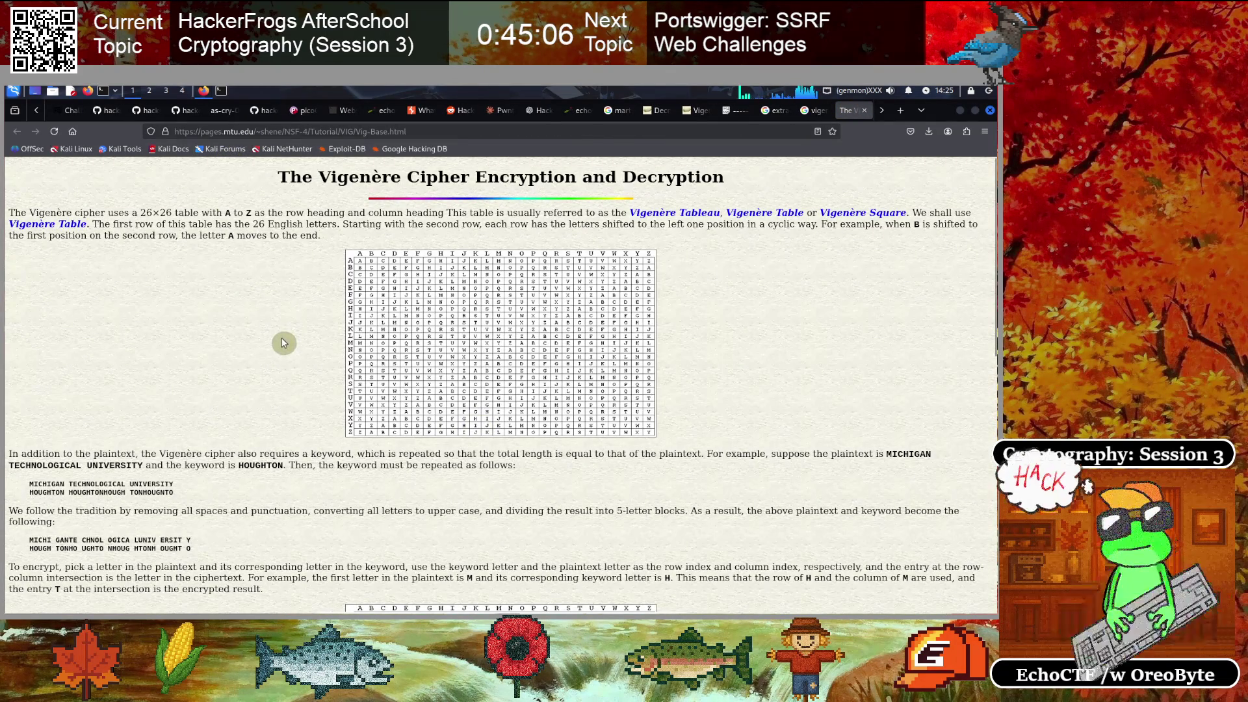
Show the Vigenère table image zoomed in its own tab, alternating with the nano notes.
right_click(436, 347)
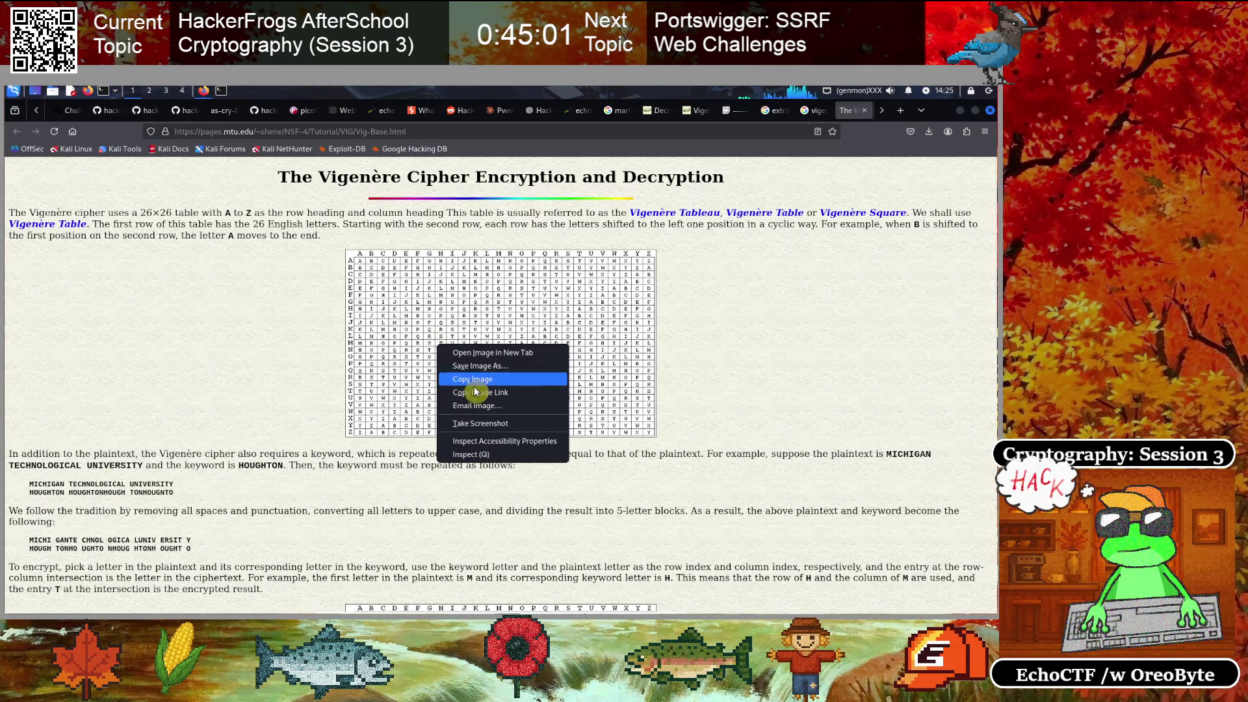
click(487, 353)
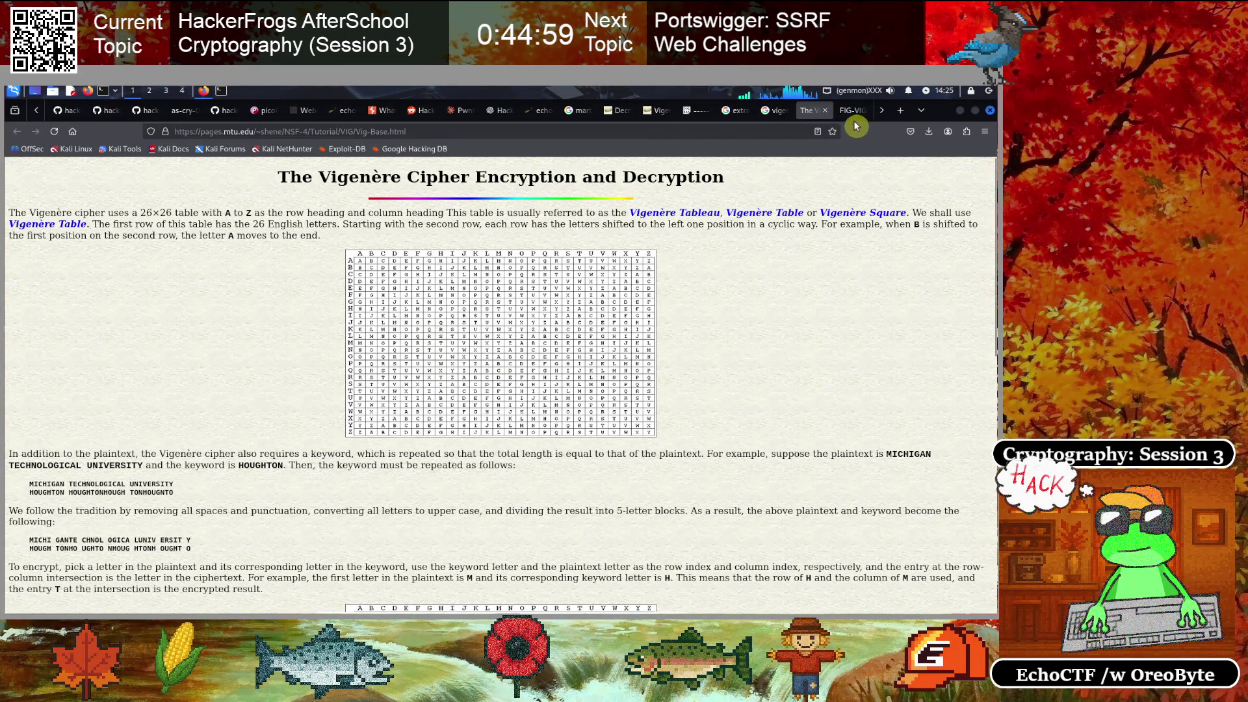
click(851, 110)
ctrl+scroll(642, 407, up, 7)
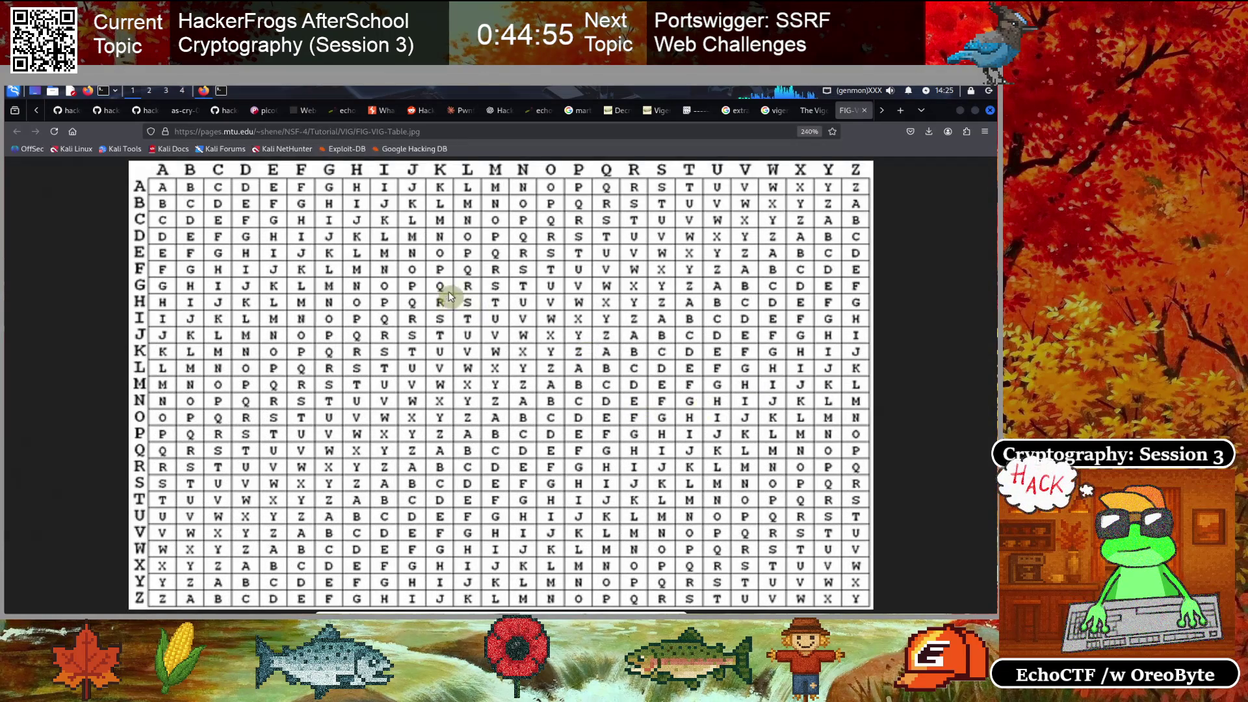
click(221, 91)
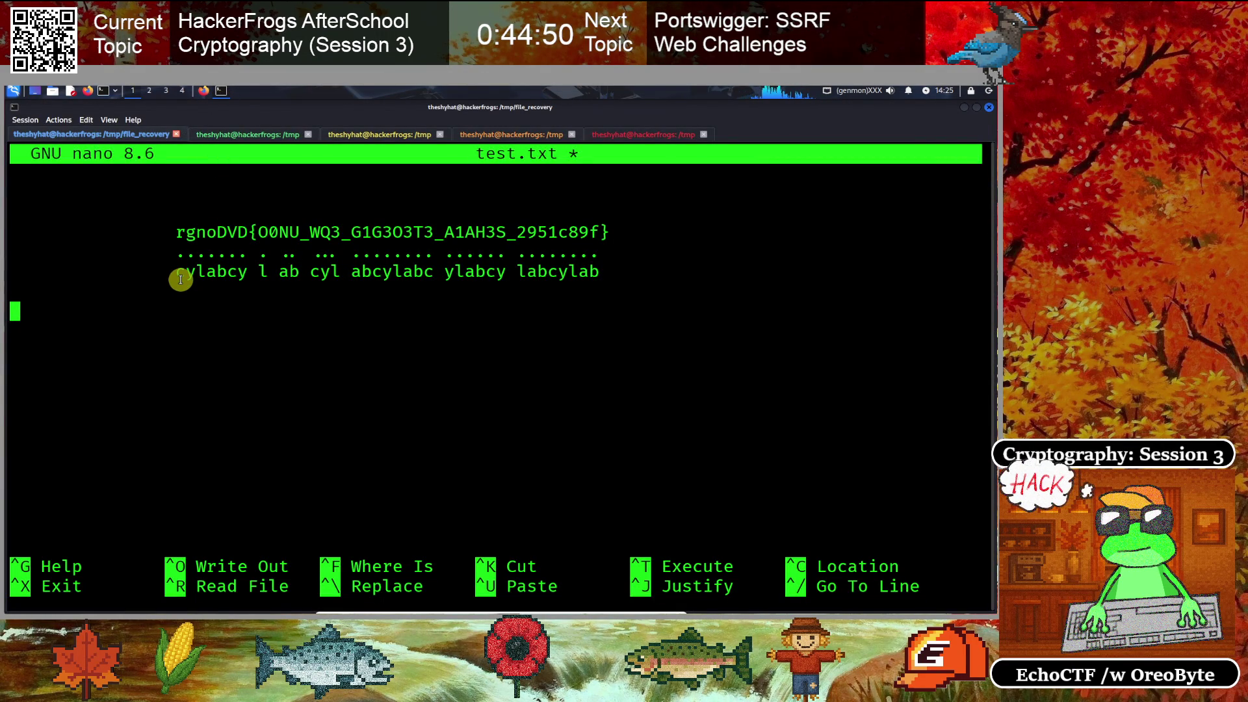
click(222, 95)
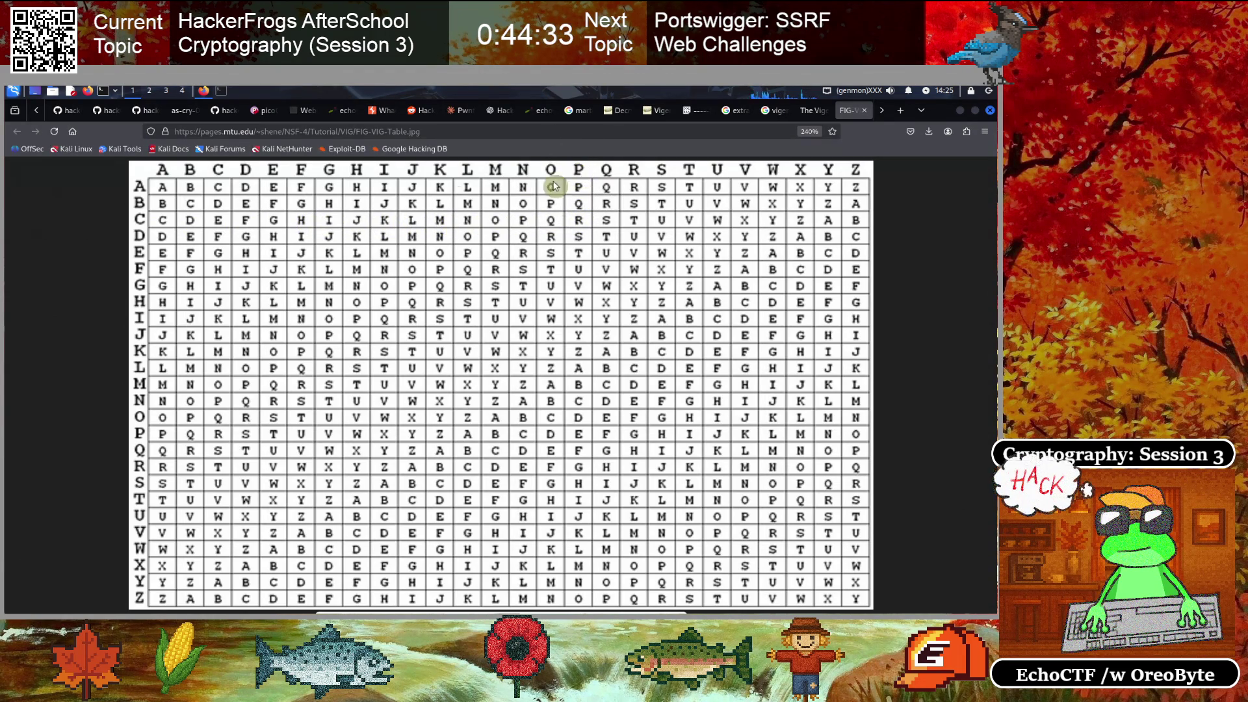
click(221, 90)
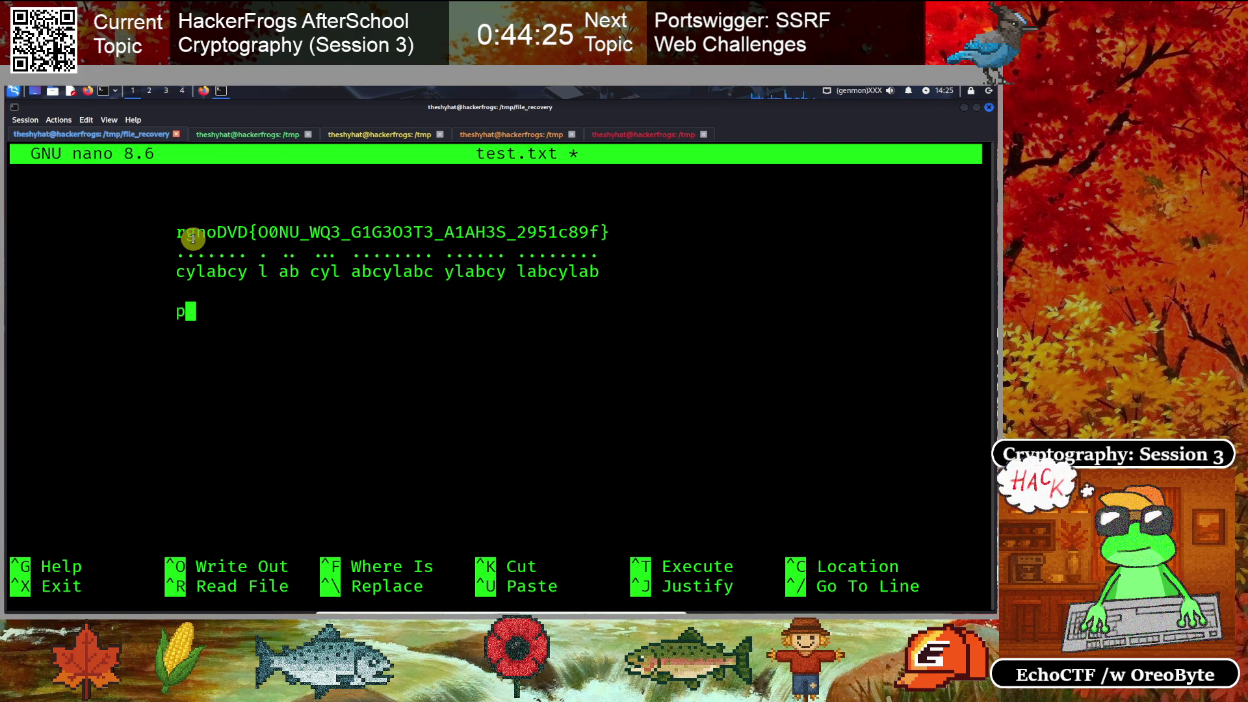
Decode letters with the Vigenère table, writing 'picoCTF' under the key in test.txt.
click(220, 93)
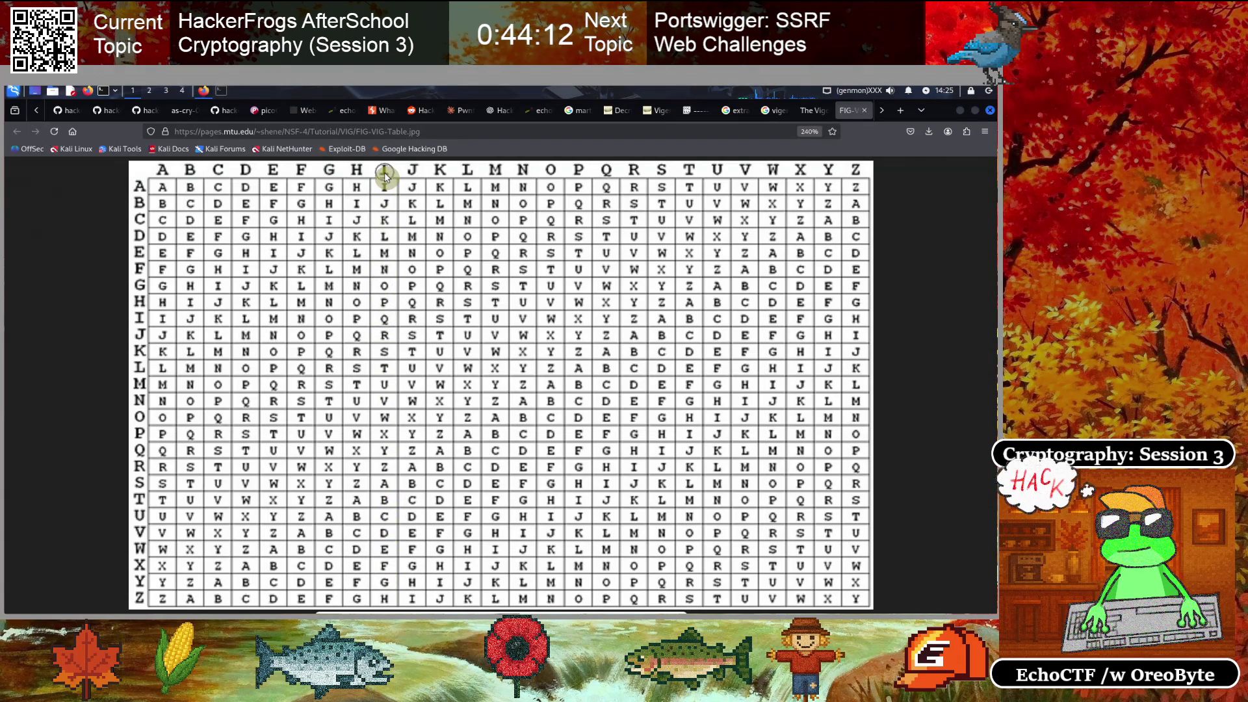
click(221, 90)
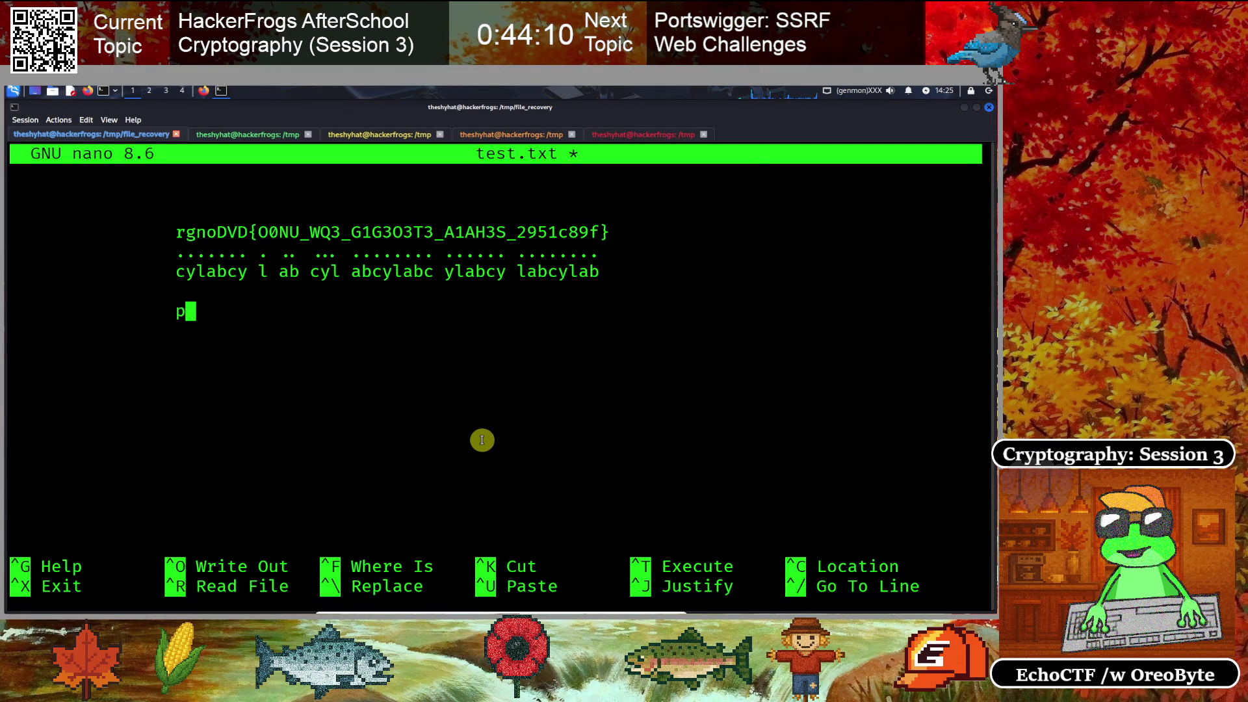
text(pi)
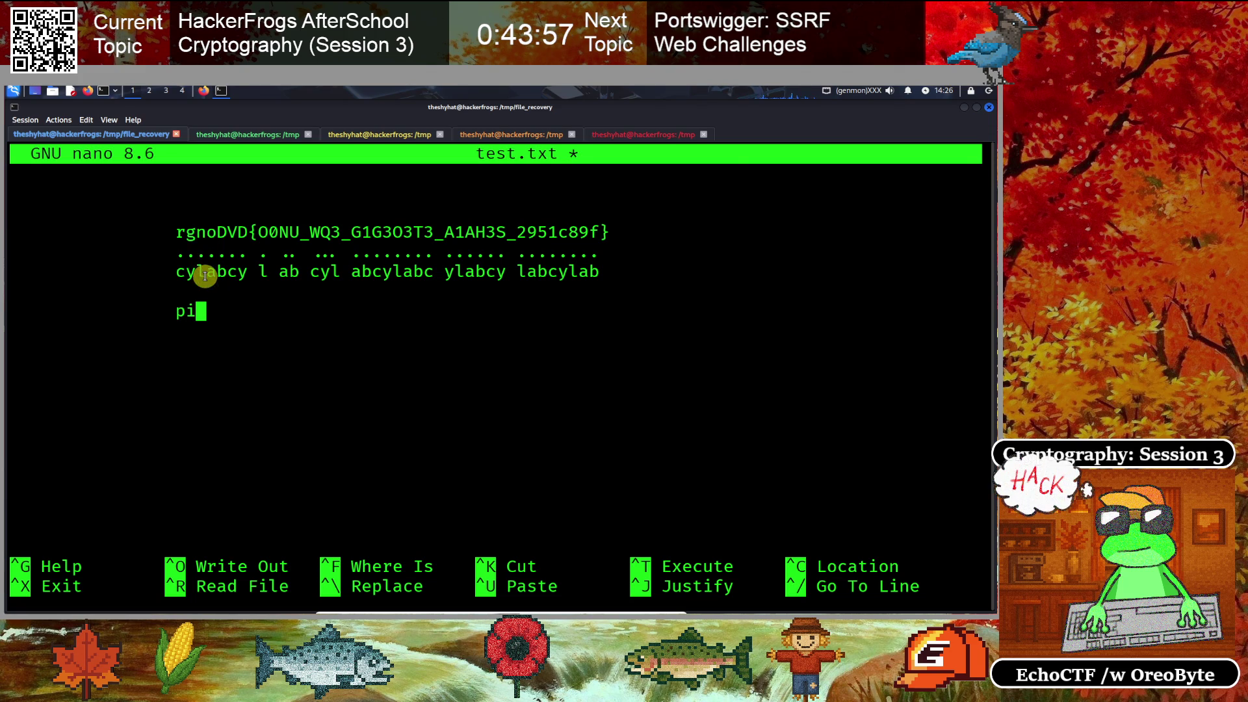
click(220, 93)
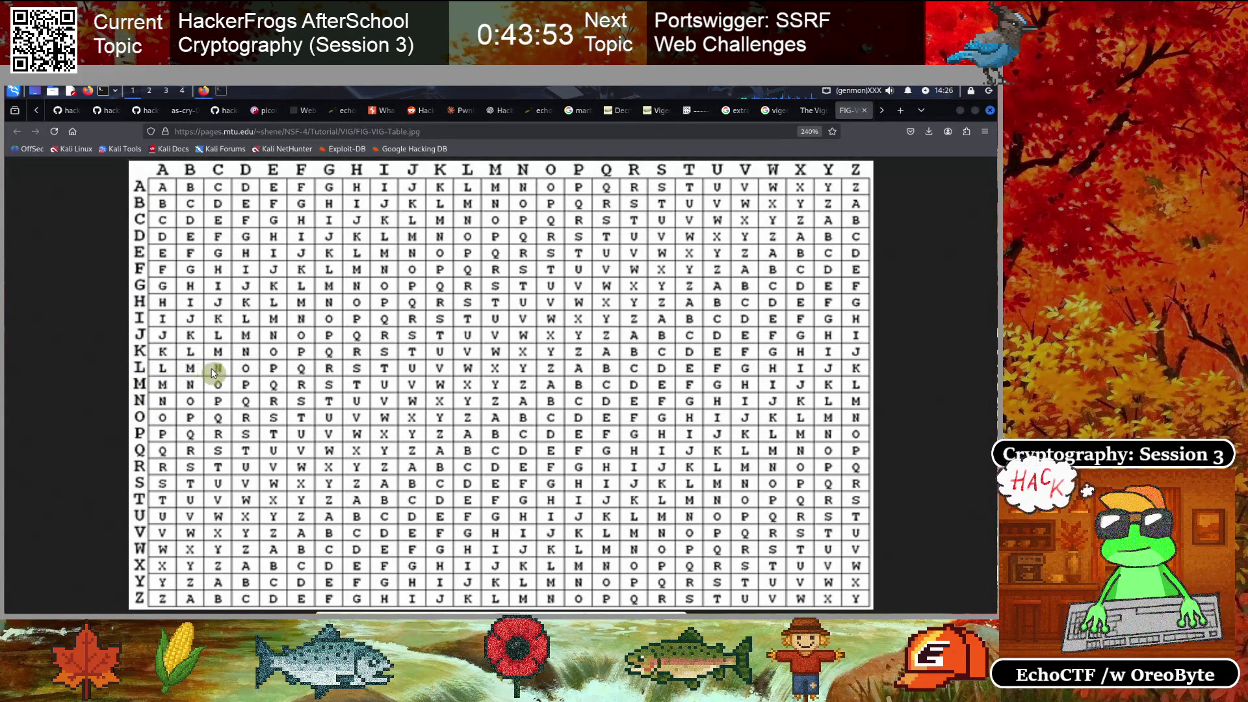
key(ctrl)
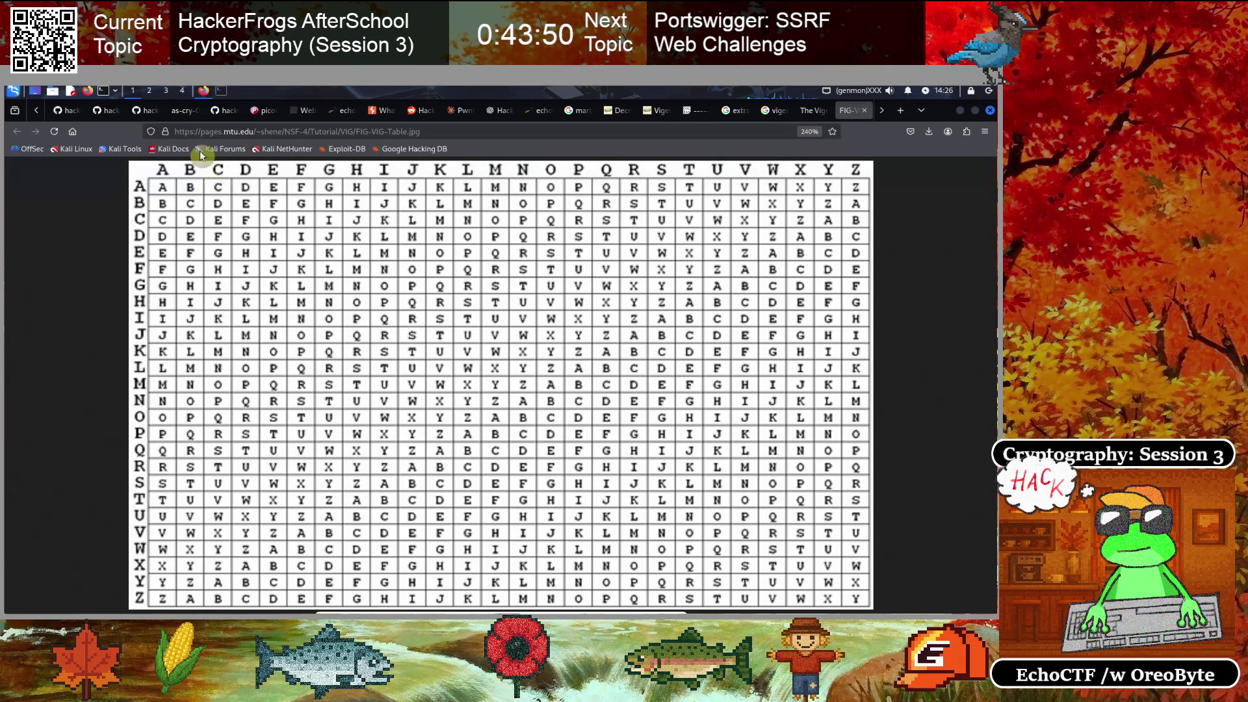
click(220, 91)
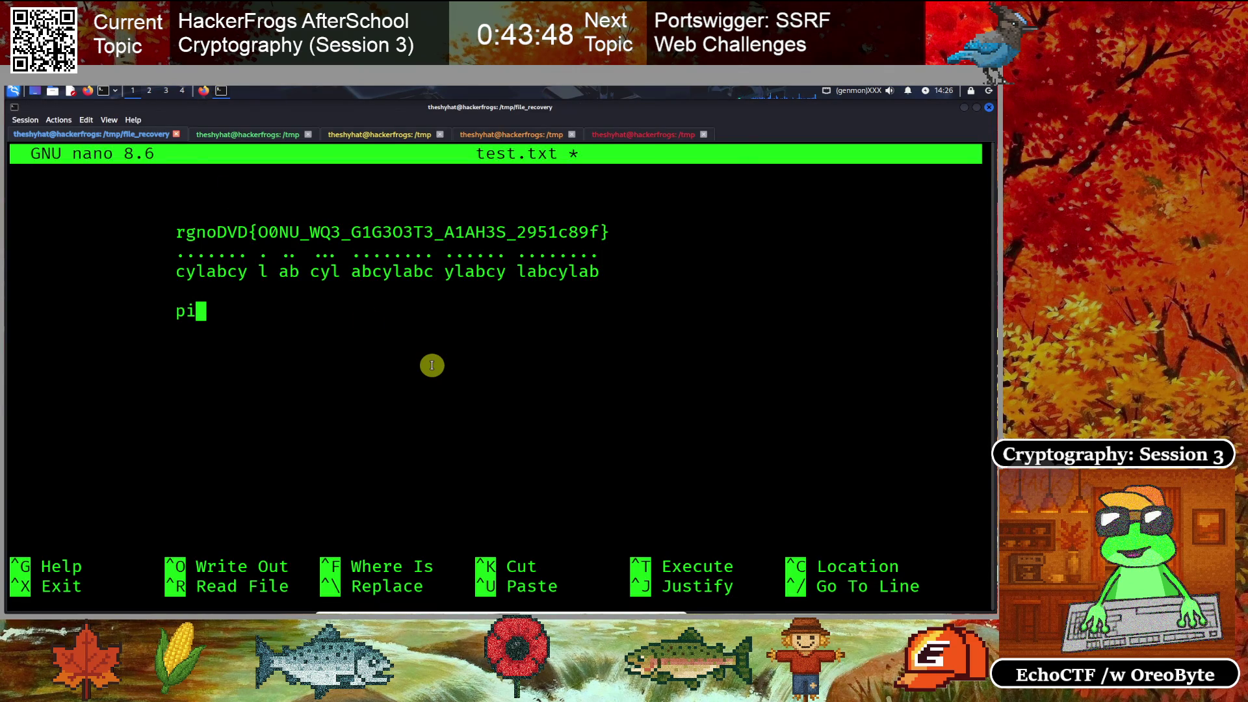
text(c)
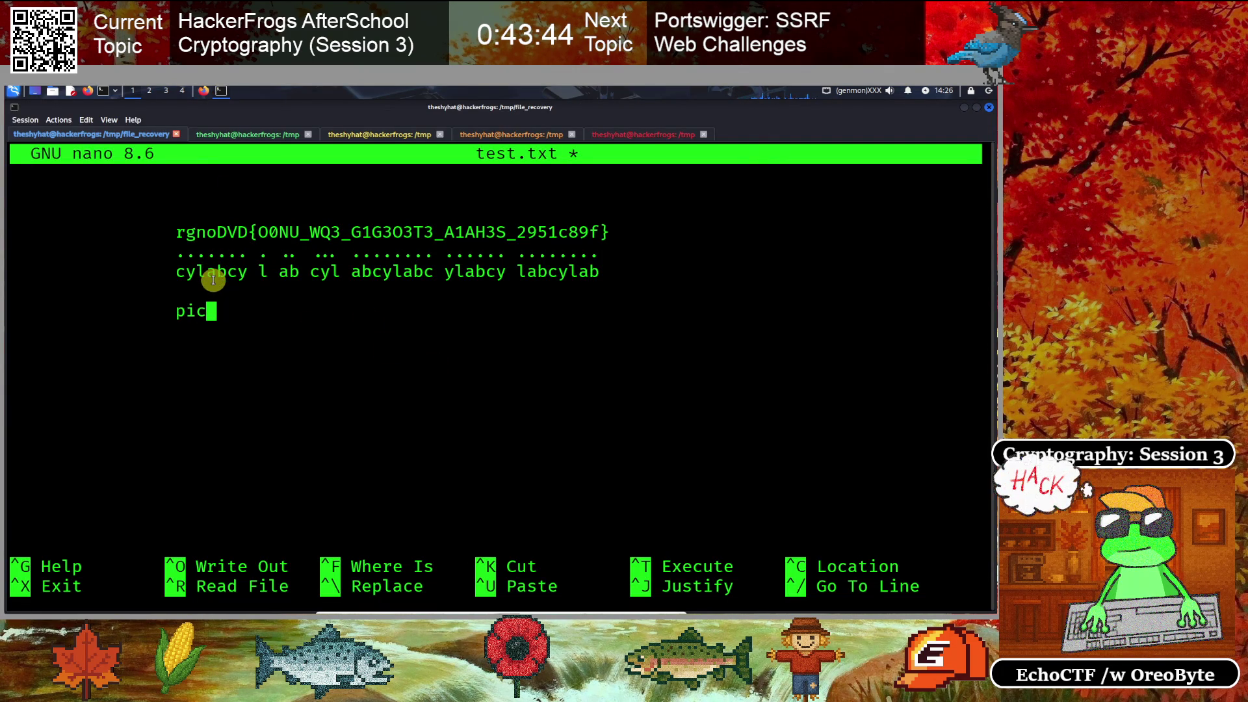
click(223, 93)
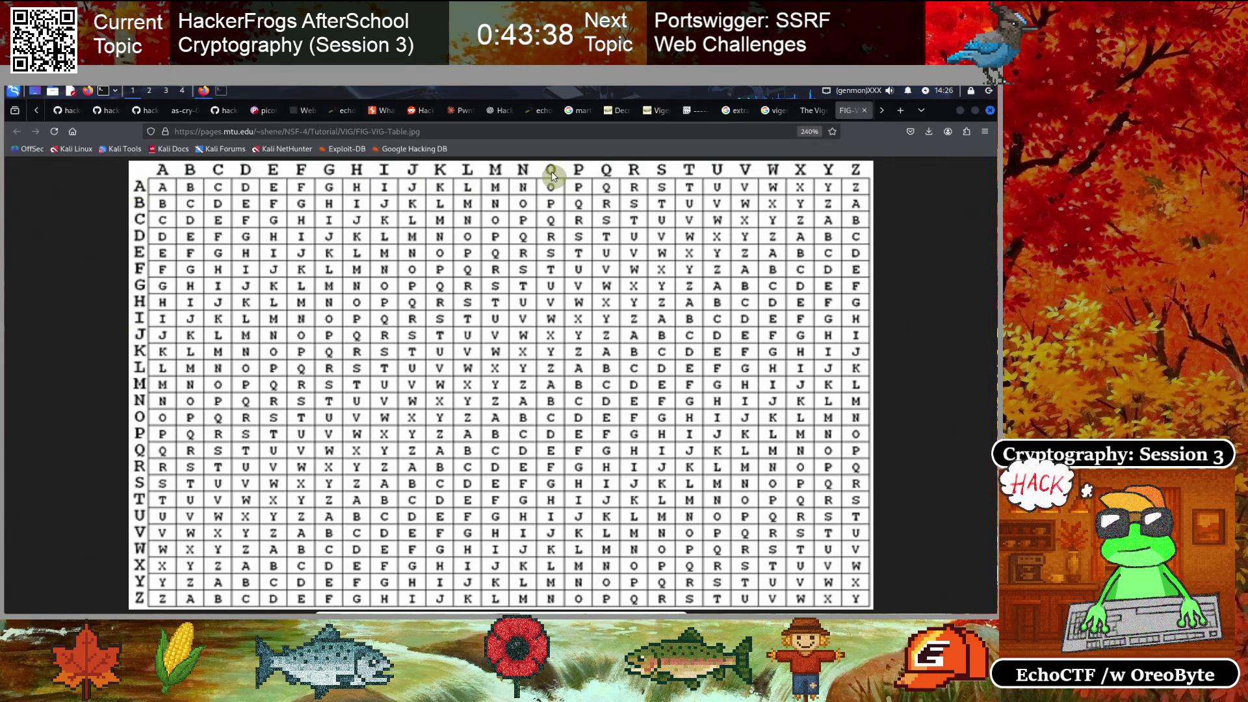
click(226, 93)
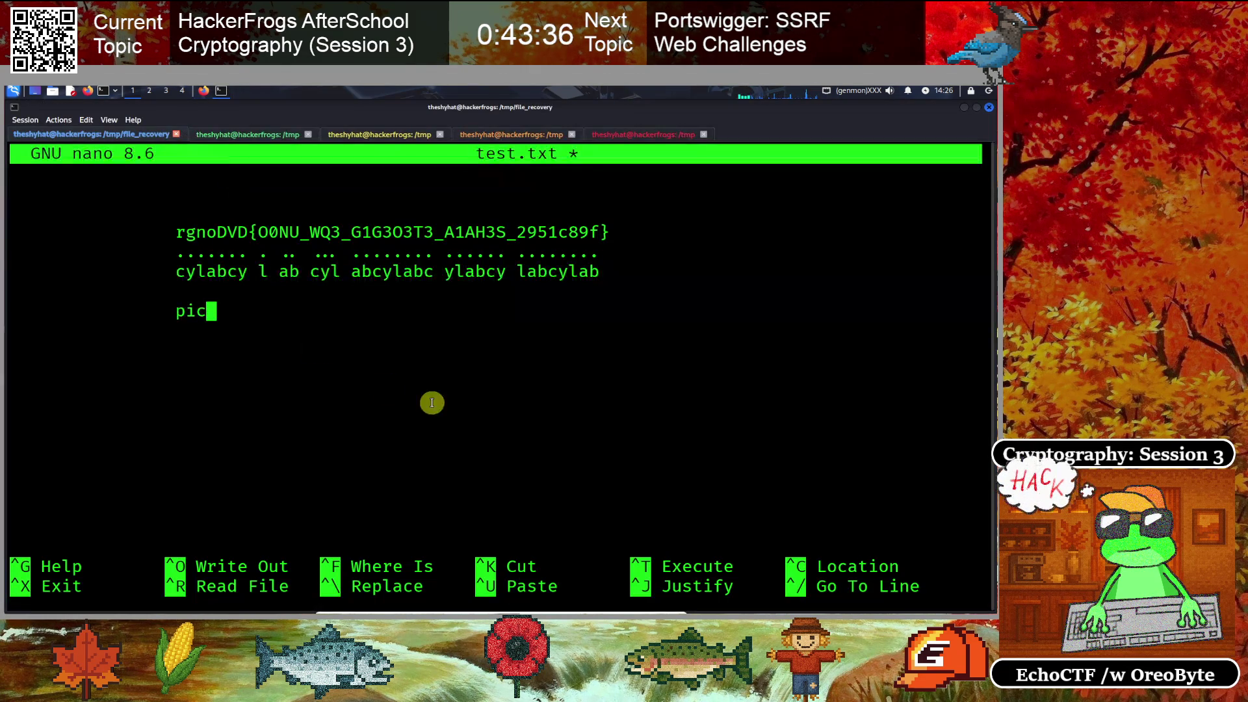
text(oCTF)
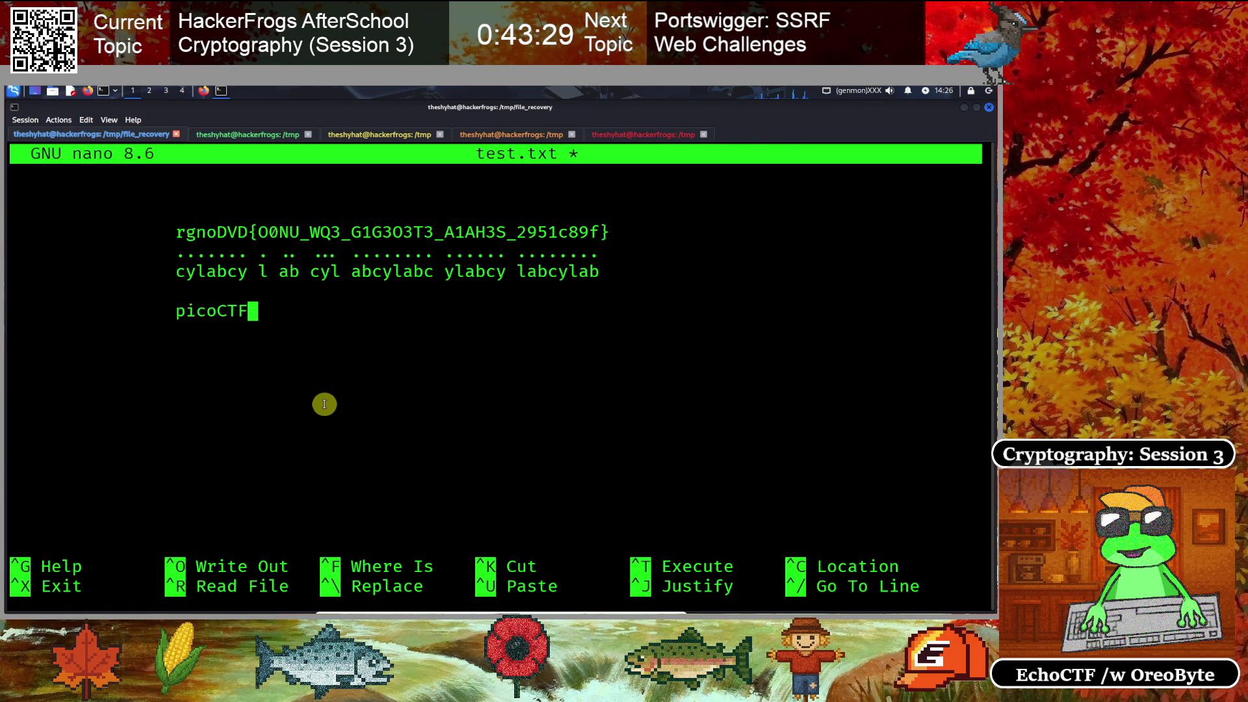
key(Down)
key(Down)
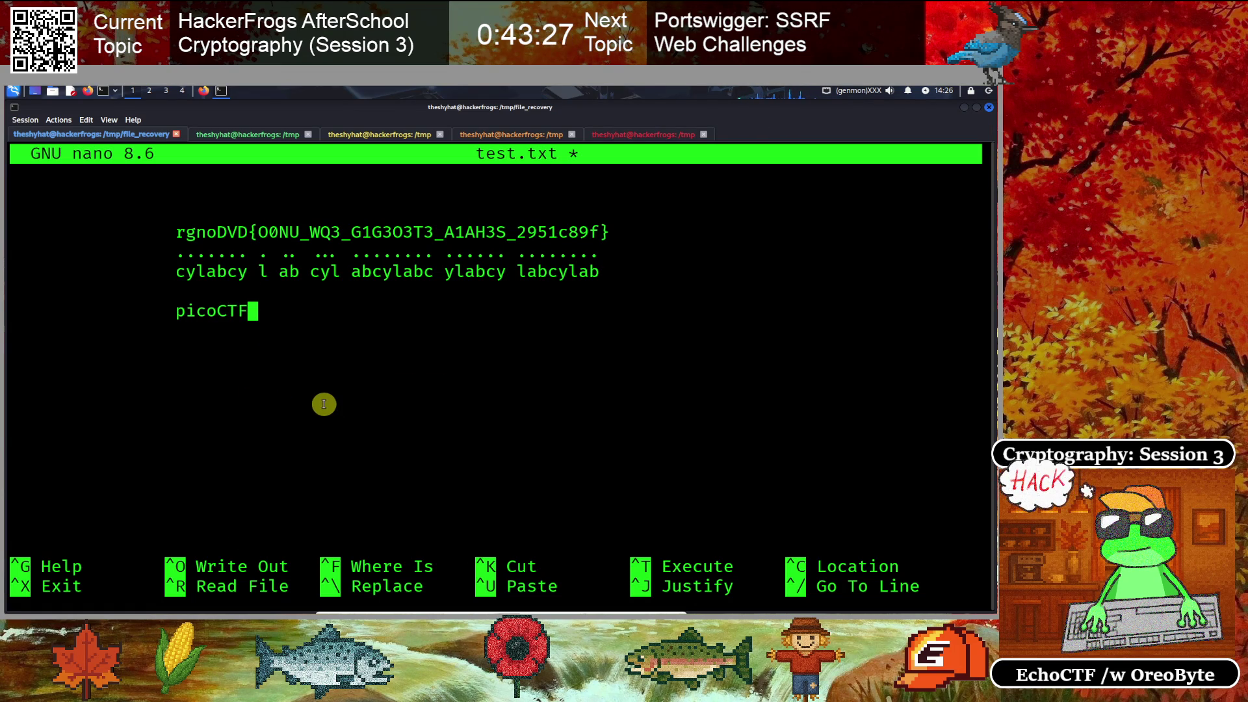
Select the ciphertext flag on the first line and bring up dCode's Vigenère decoder page.
drag(254, 312, 165, 312)
click(306, 349)
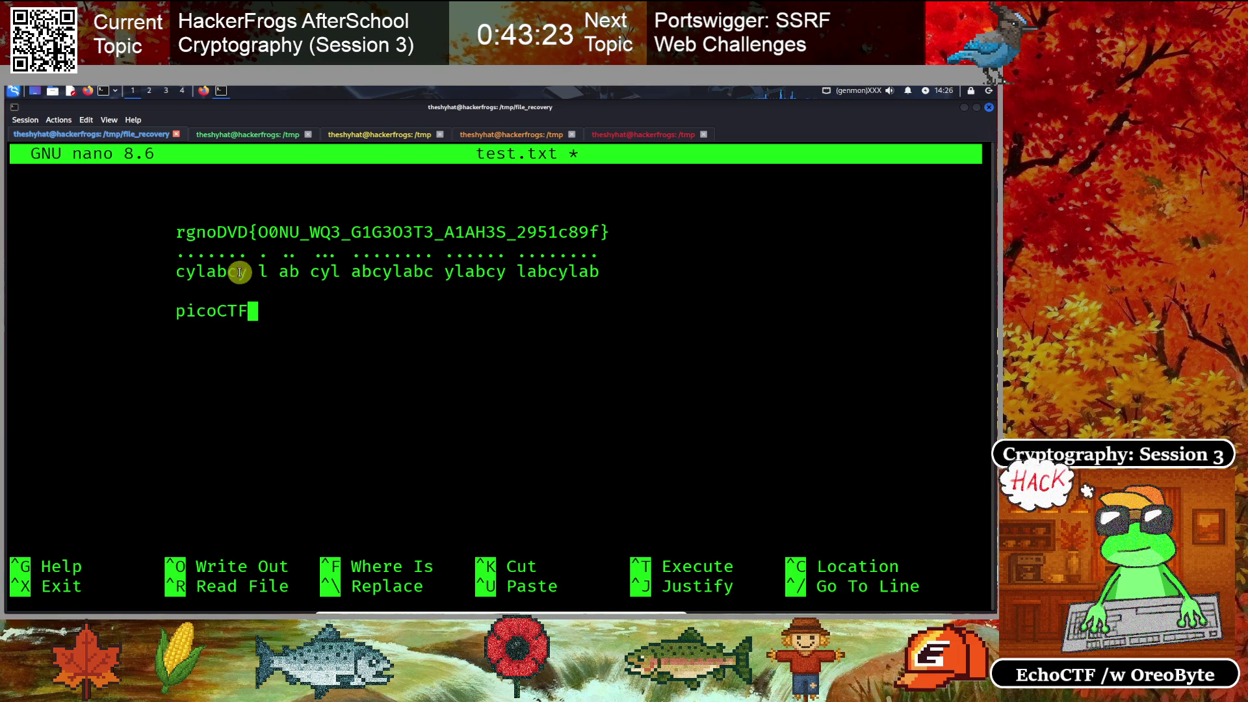
drag(175, 231, 607, 228)
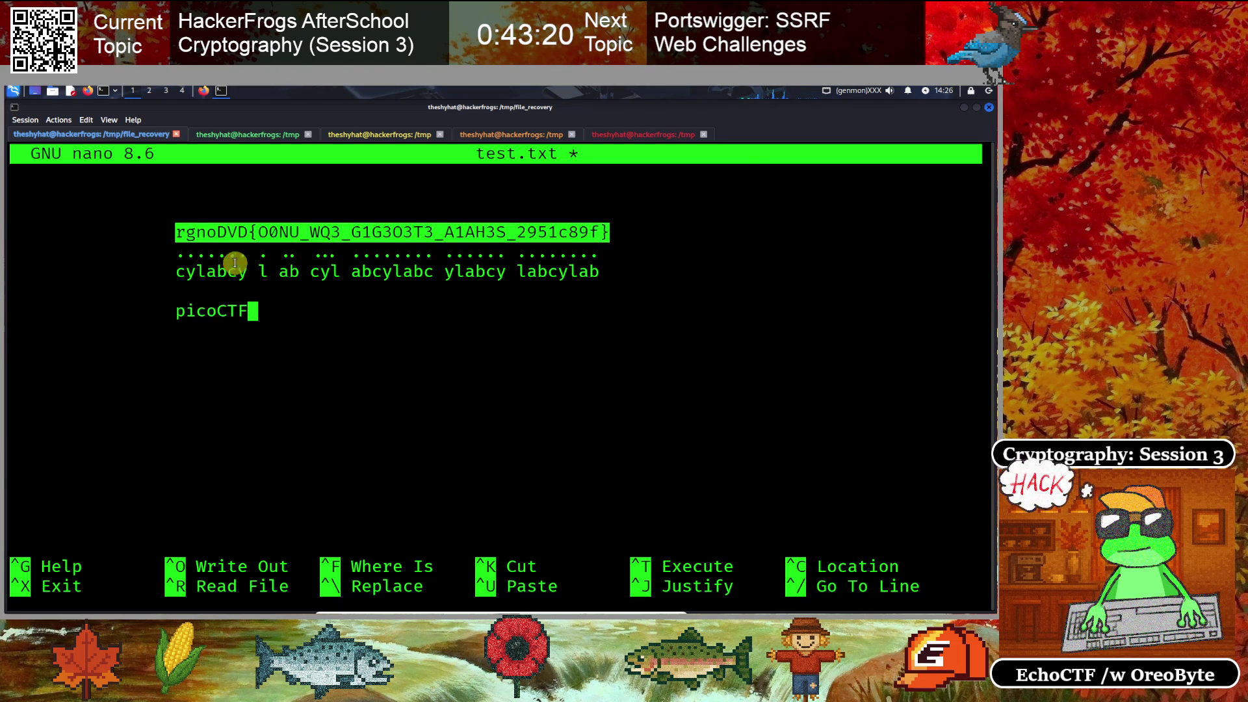
right_click(372, 235)
click(393, 245)
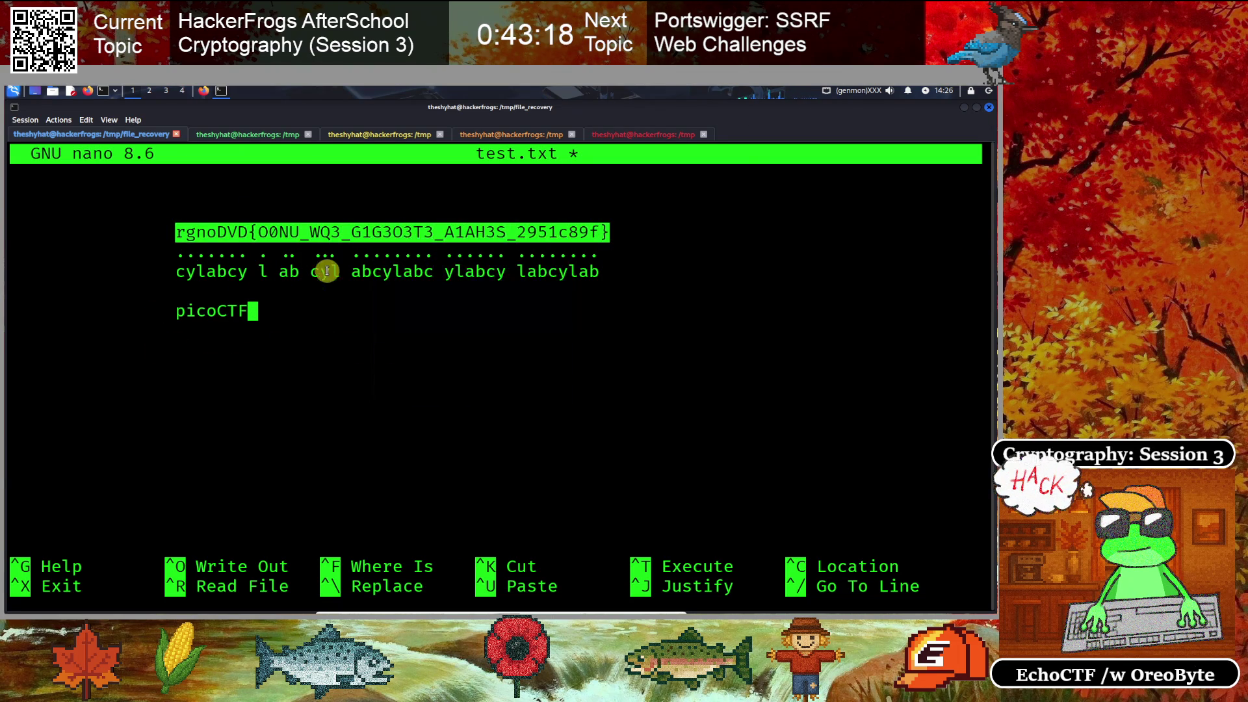
click(322, 280)
click(204, 90)
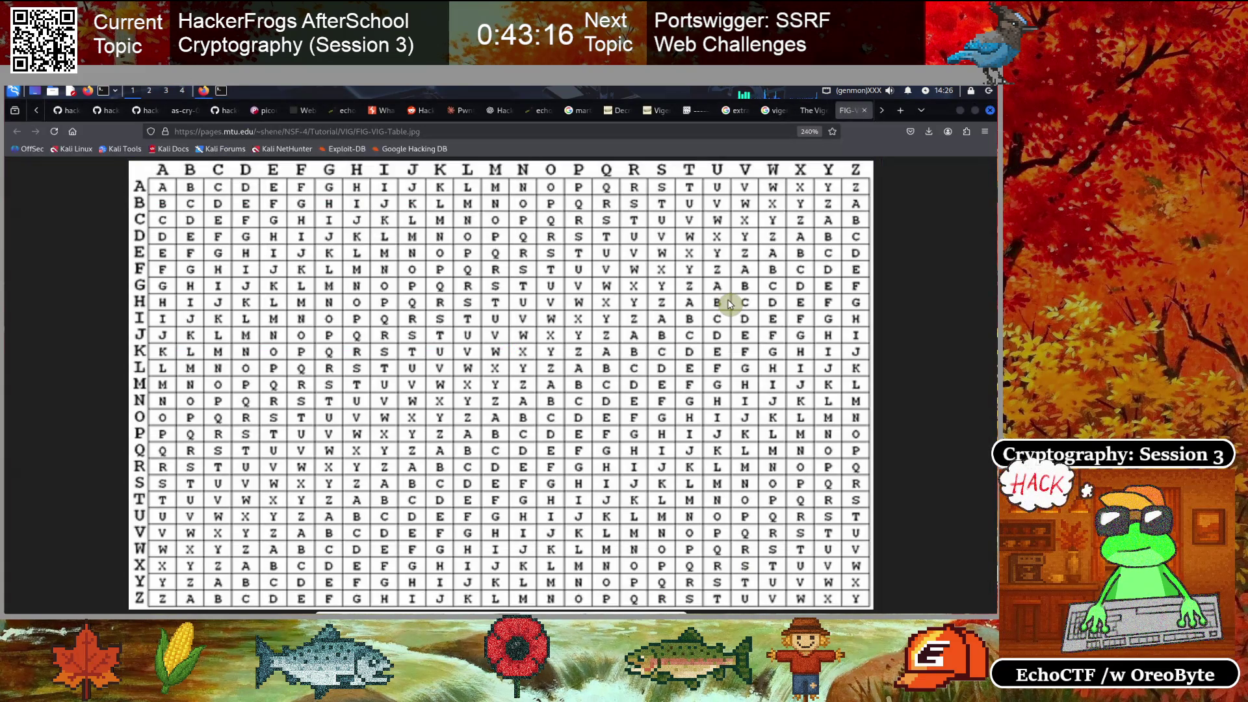
click(652, 110)
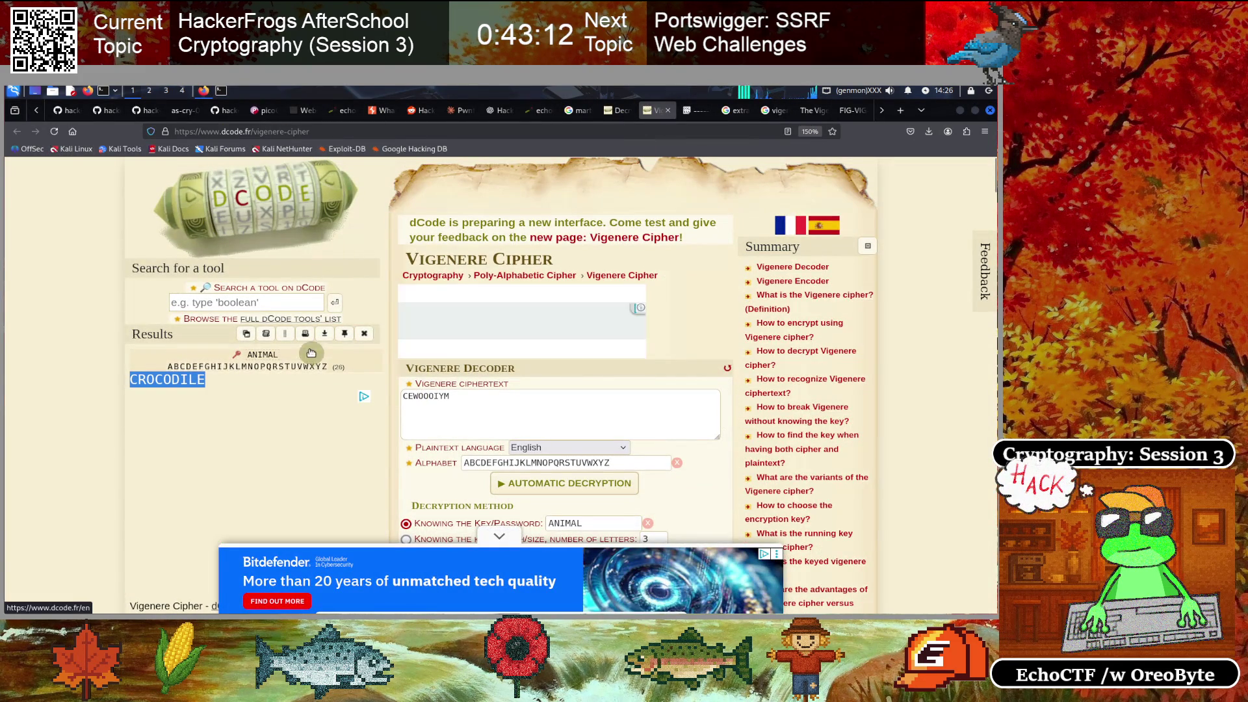
Copy the rgnoDVD ciphertext from the notes into dCode's Vigenère ciphertext box, replacing CEWOOOIYM.
click(325, 132)
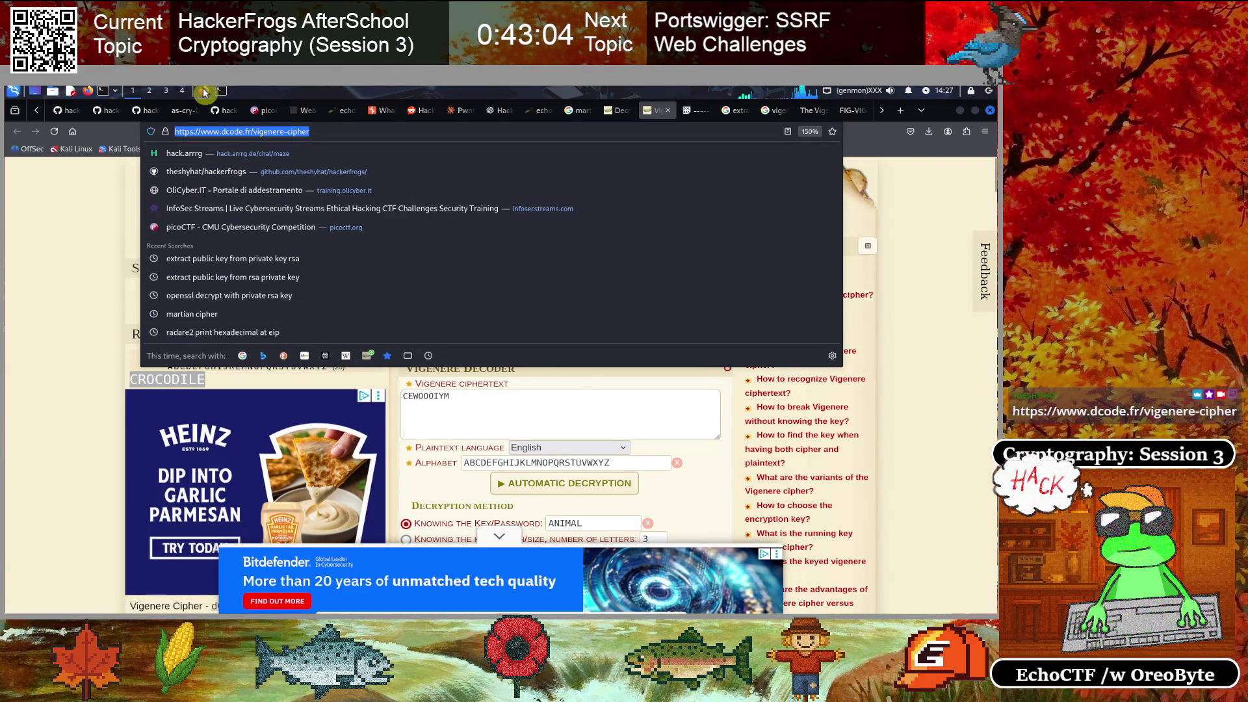
key(alt+Tab)
drag(176, 232, 606, 234)
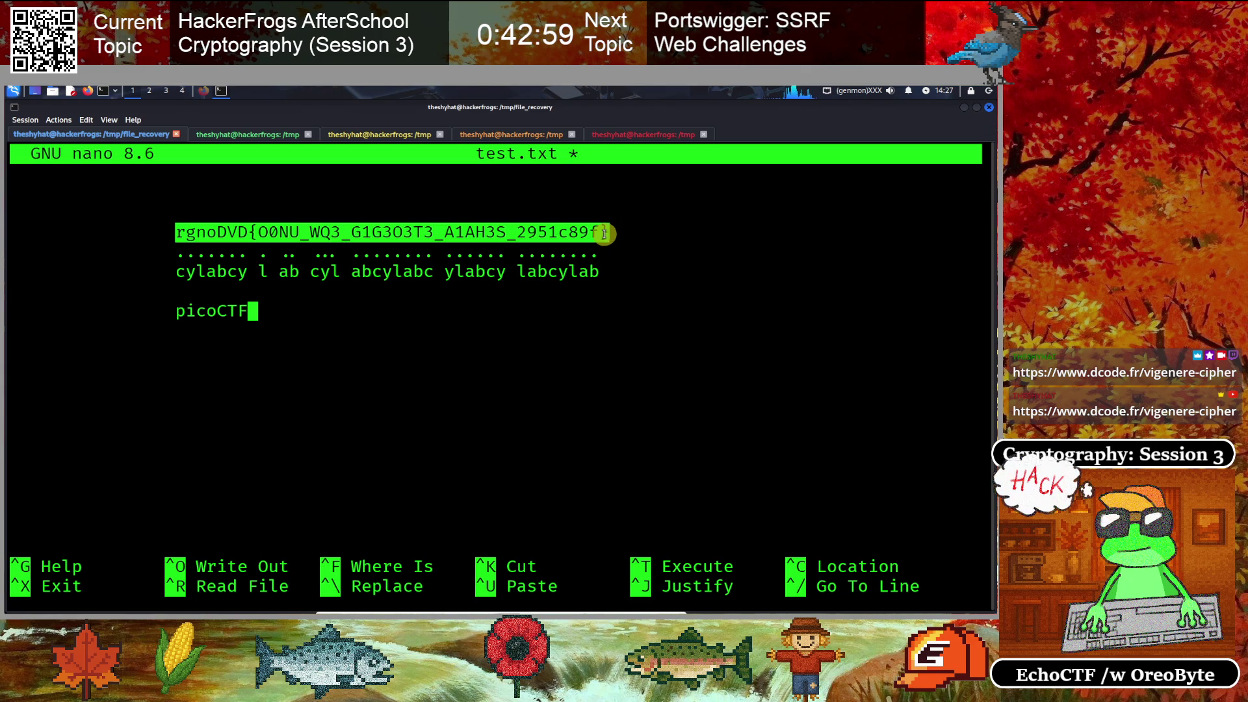
click(203, 90)
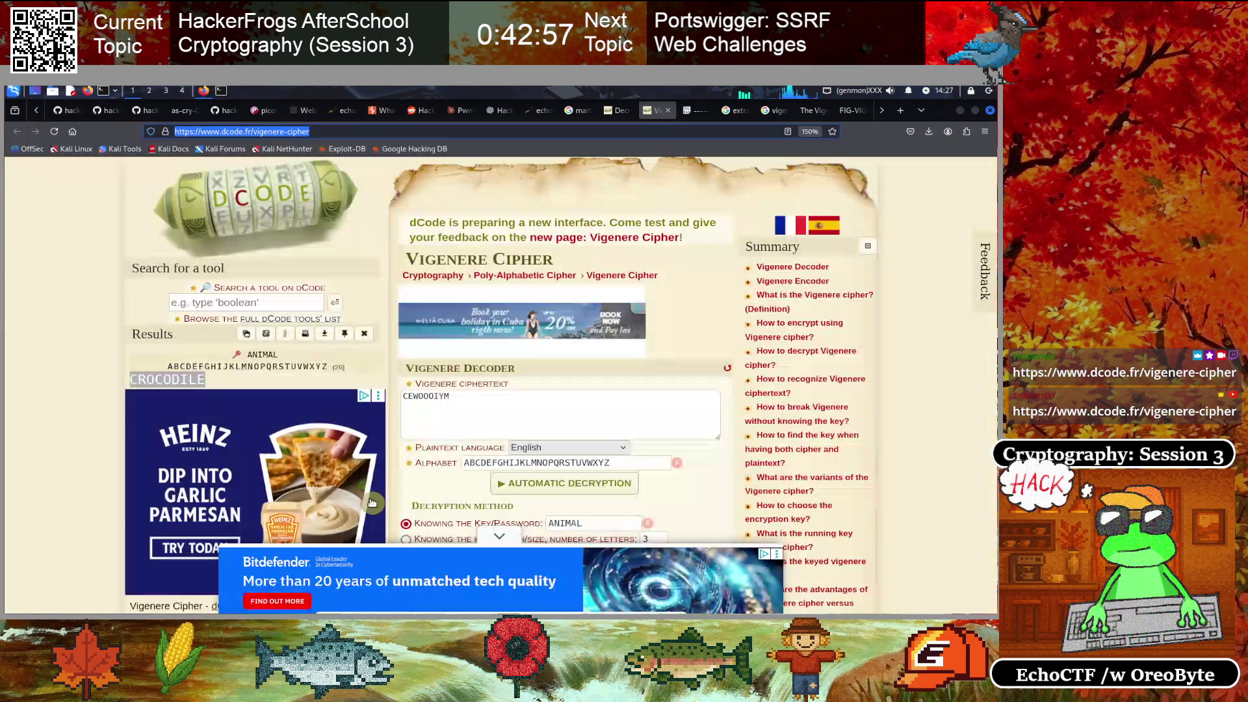
click(474, 405)
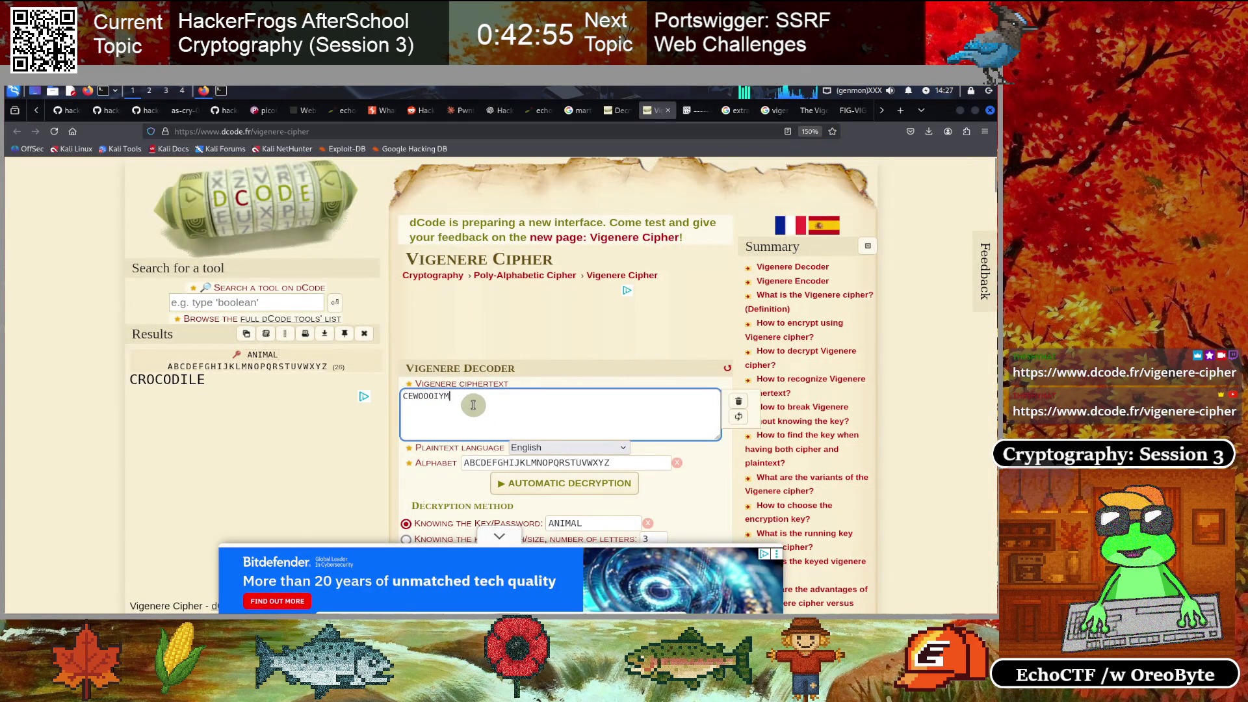
key(ctrl+a)
key(ctrl+v)
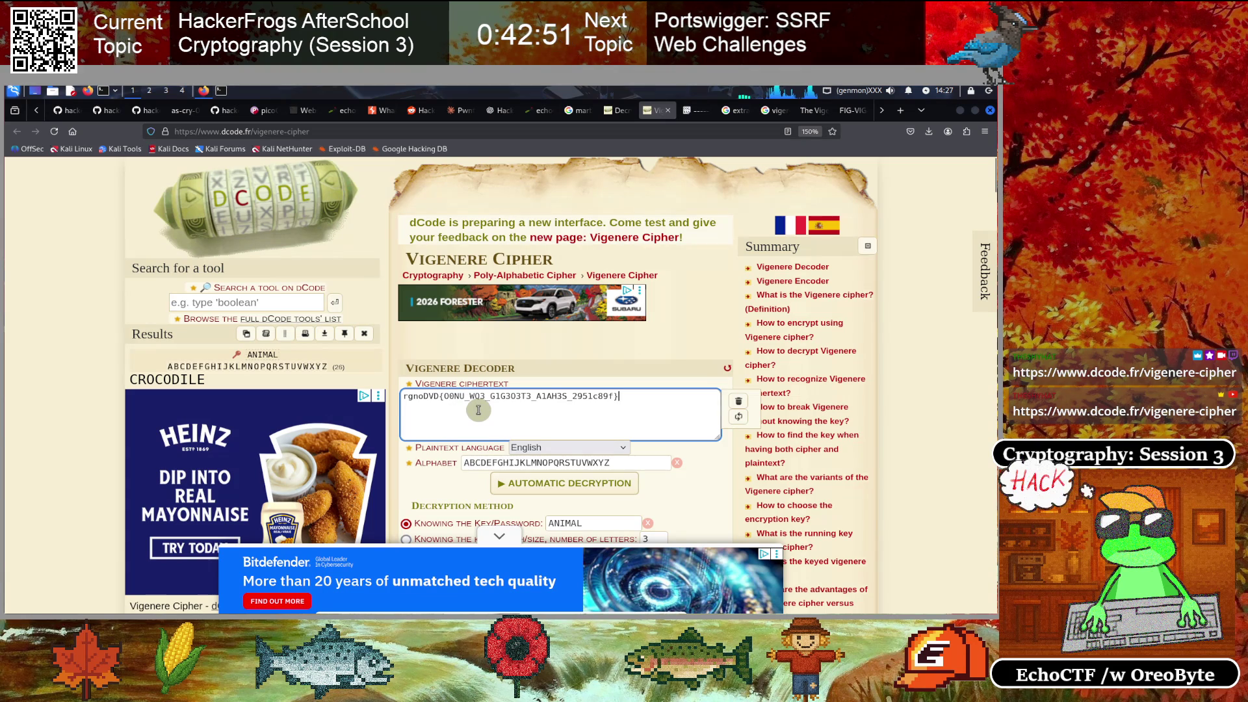
Decrypt with known key CYLAB to get picoCTF{D0NT_US3_V1G3N3R3_C1PH3R_2951a89h} and select it.
scroll(479, 410, down, 2)
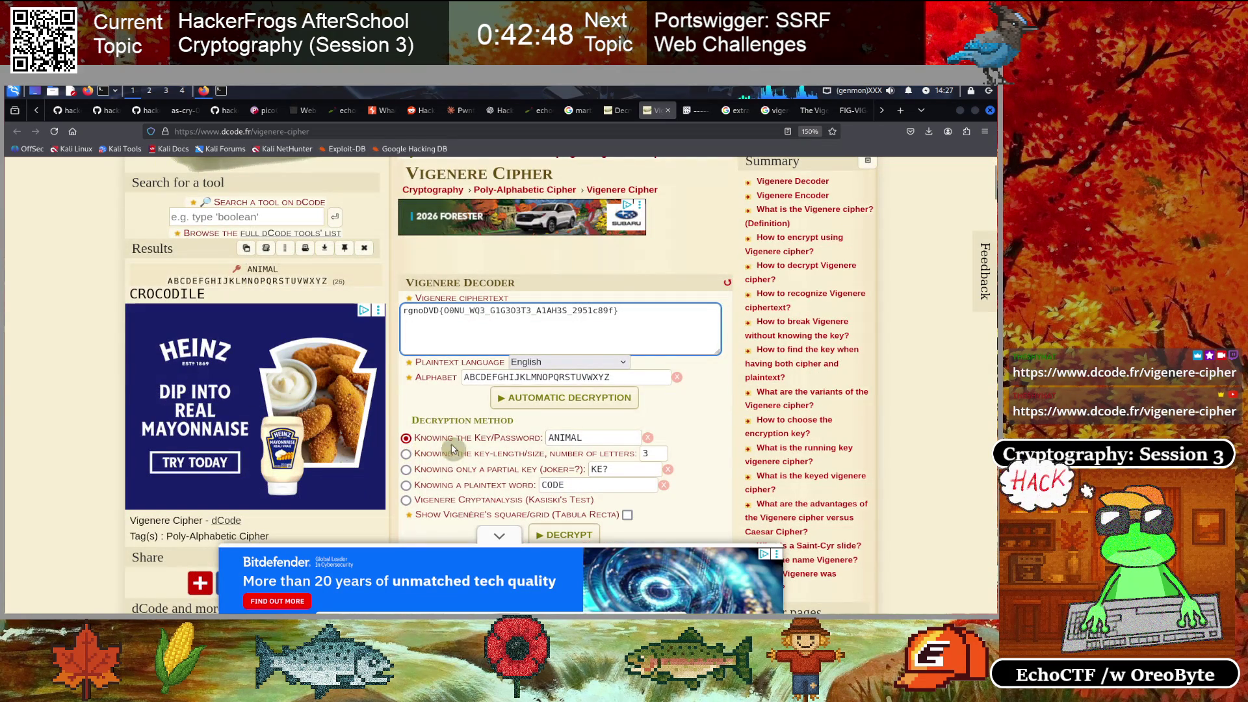
click(595, 437)
key(ctrl+a)
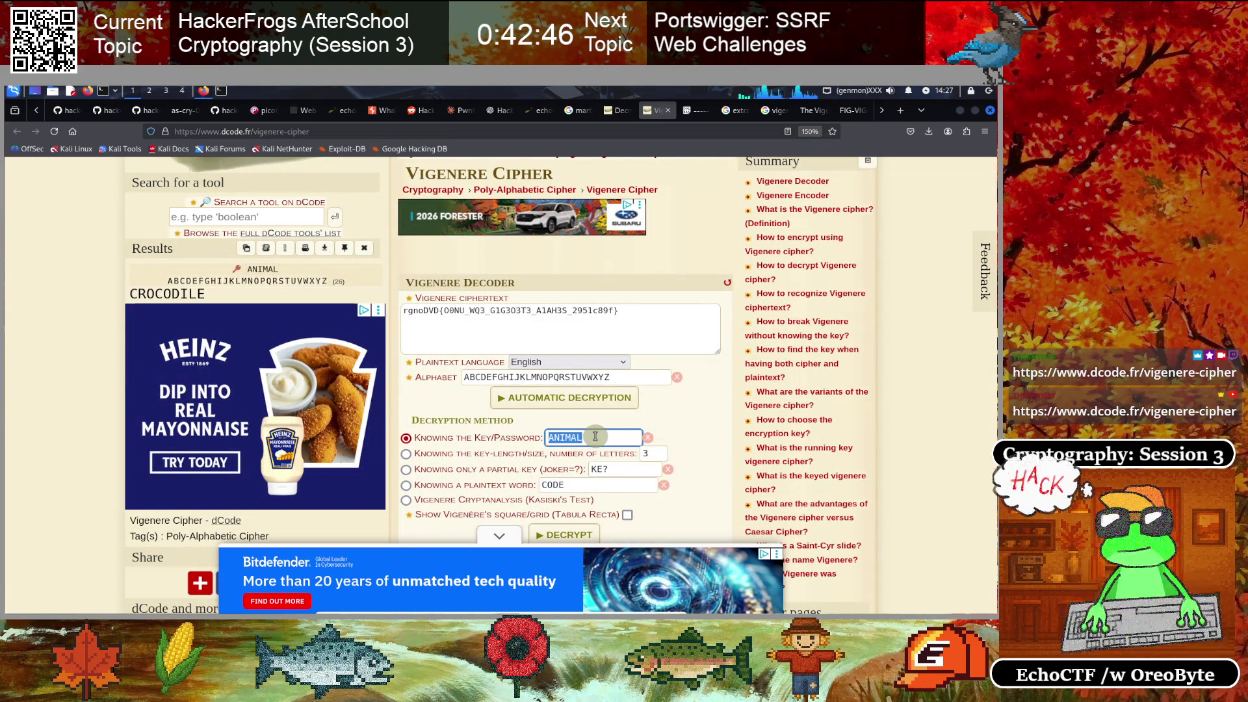
text(CYLAB)
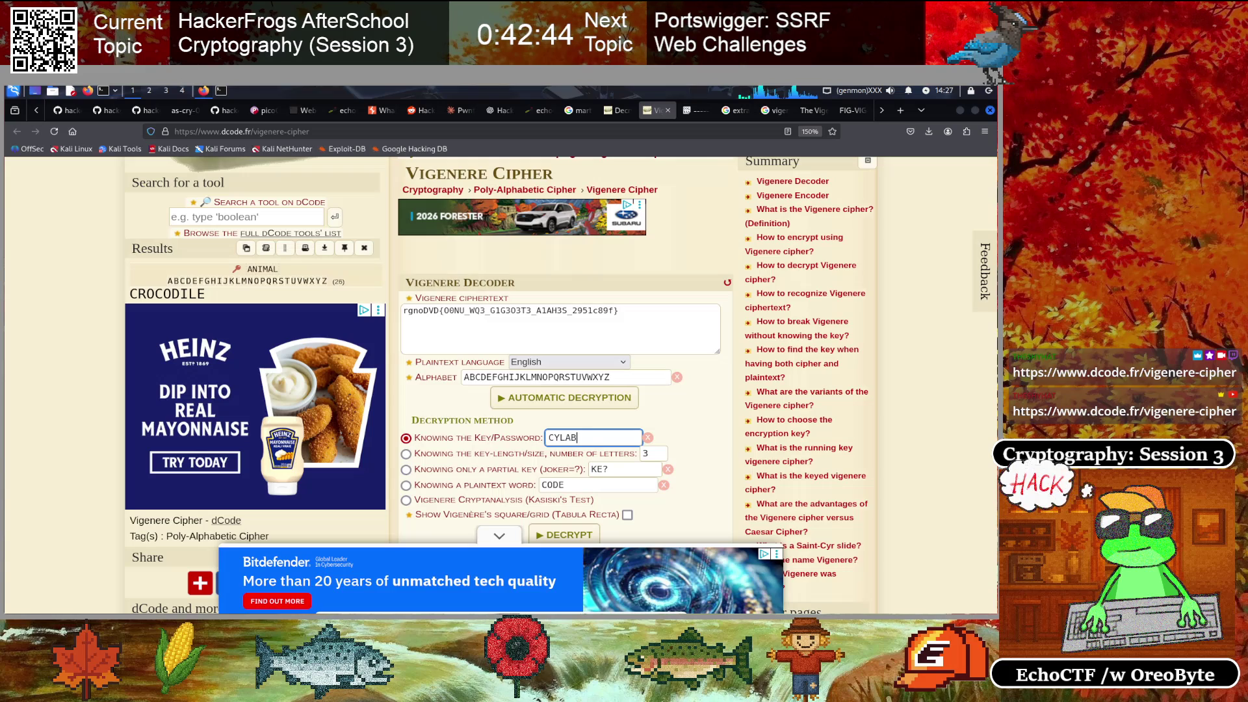
scroll(572, 442, down, 2)
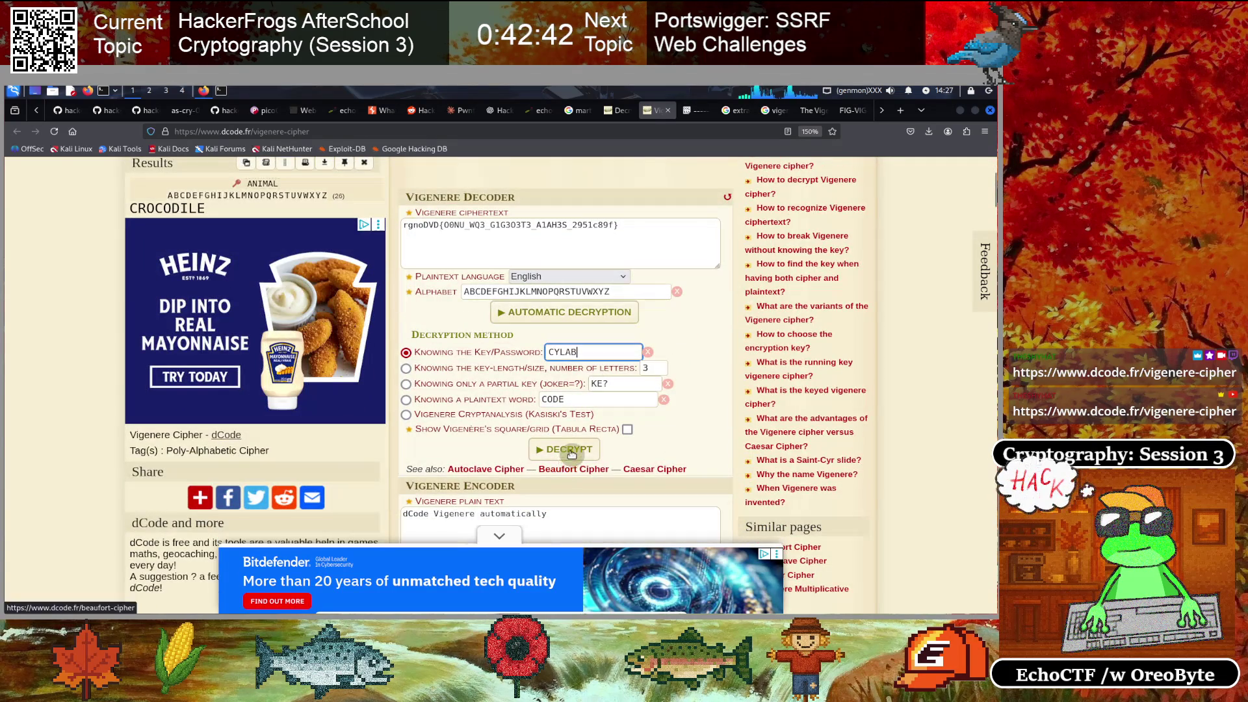
key(Return)
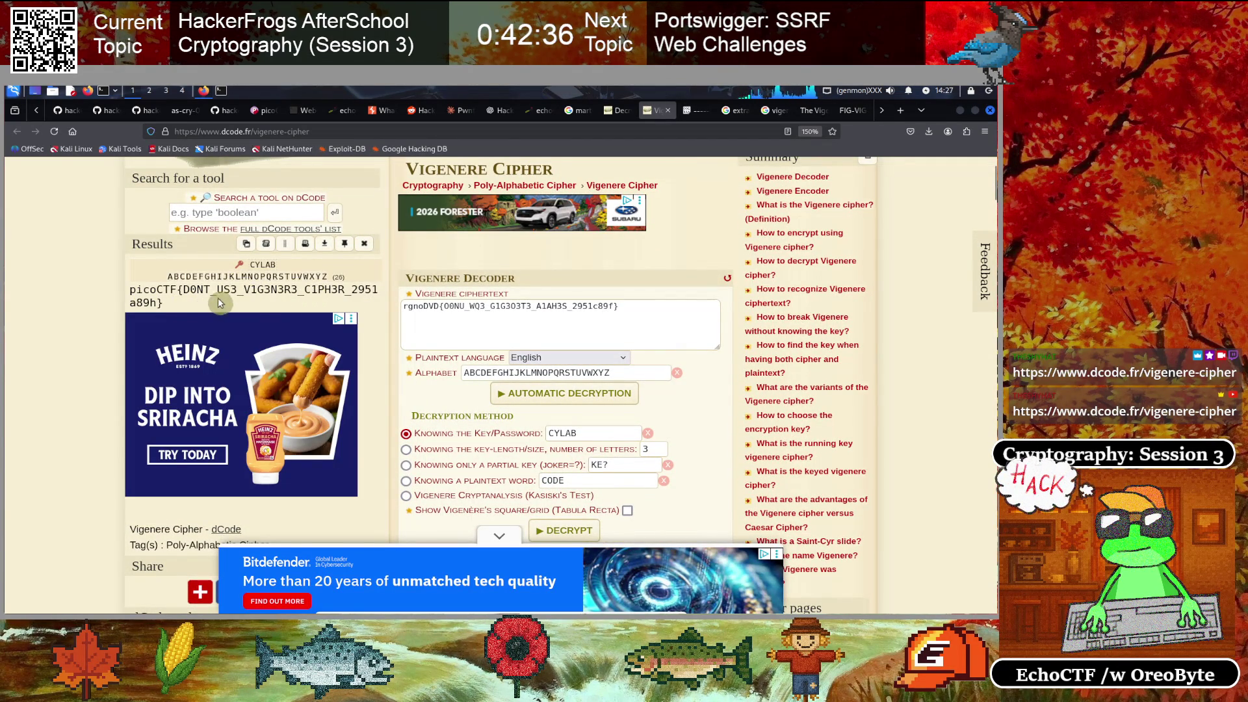
triple_click(159, 302)
key(ctrl+c)
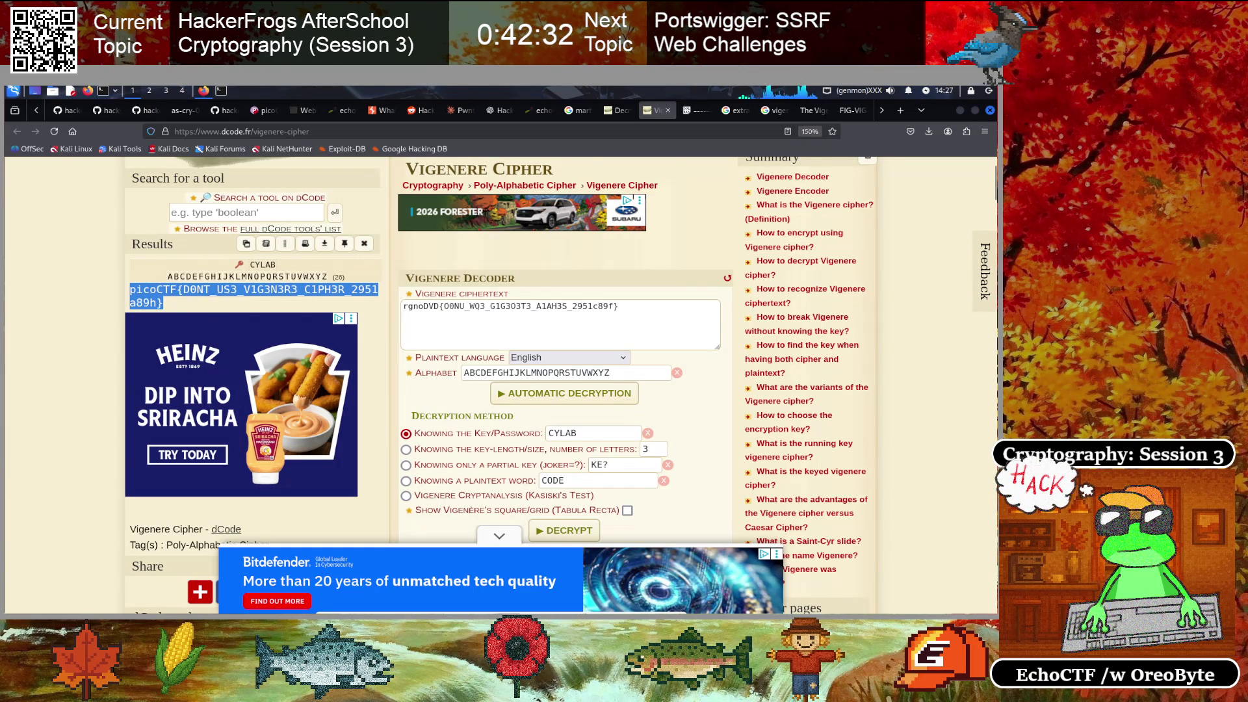
mouse_move(504, 342)
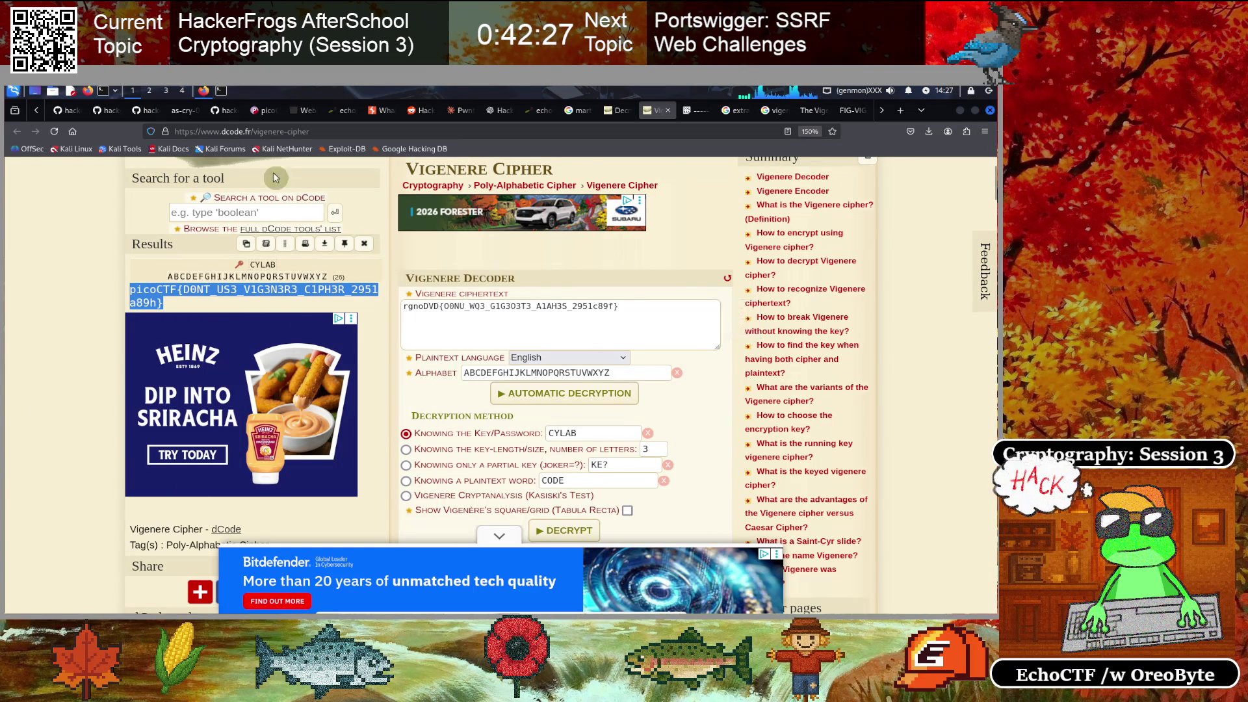
click(263, 109)
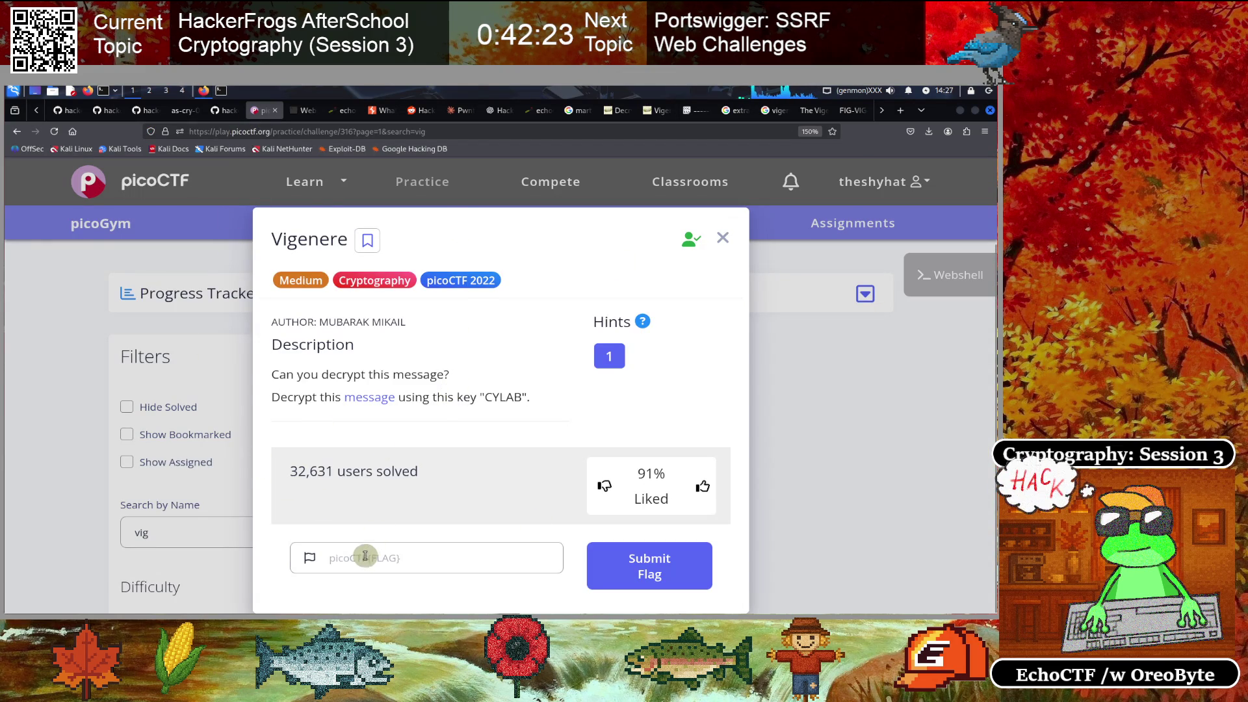
Paste the flag into picoCTF's answer field and highlight the ciphertext and key lines in nano.
key(ctrl+v)
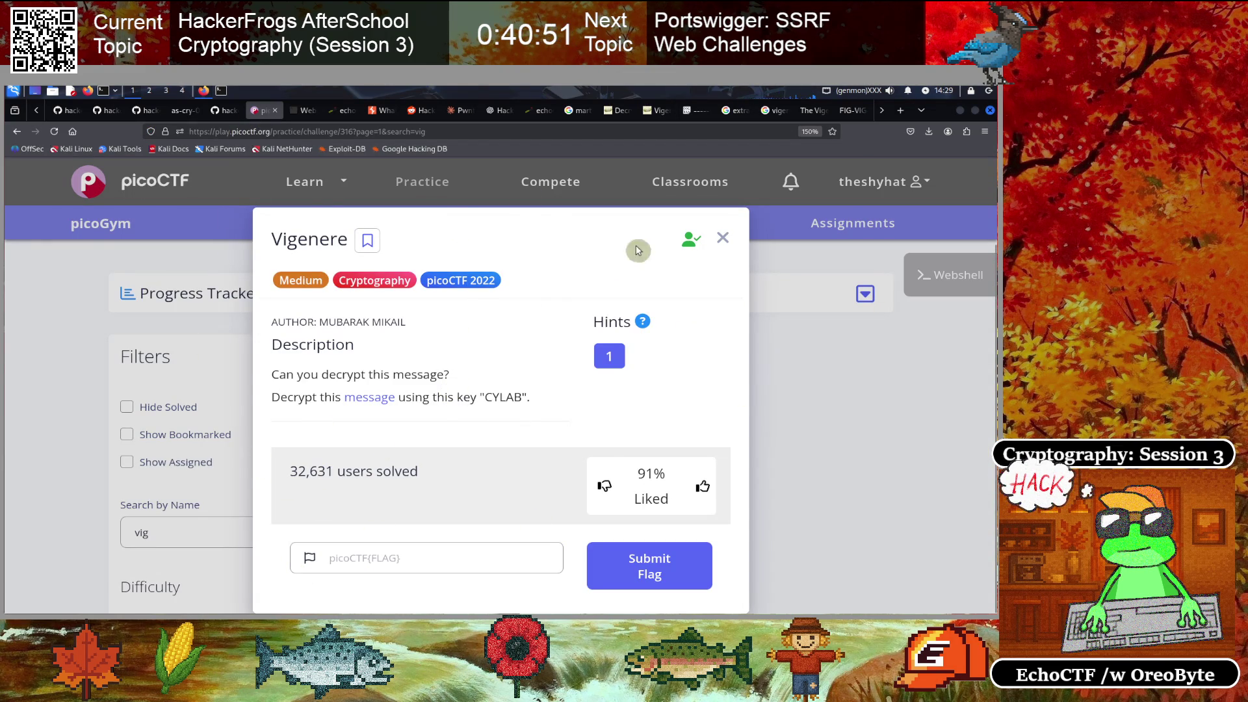
click(221, 91)
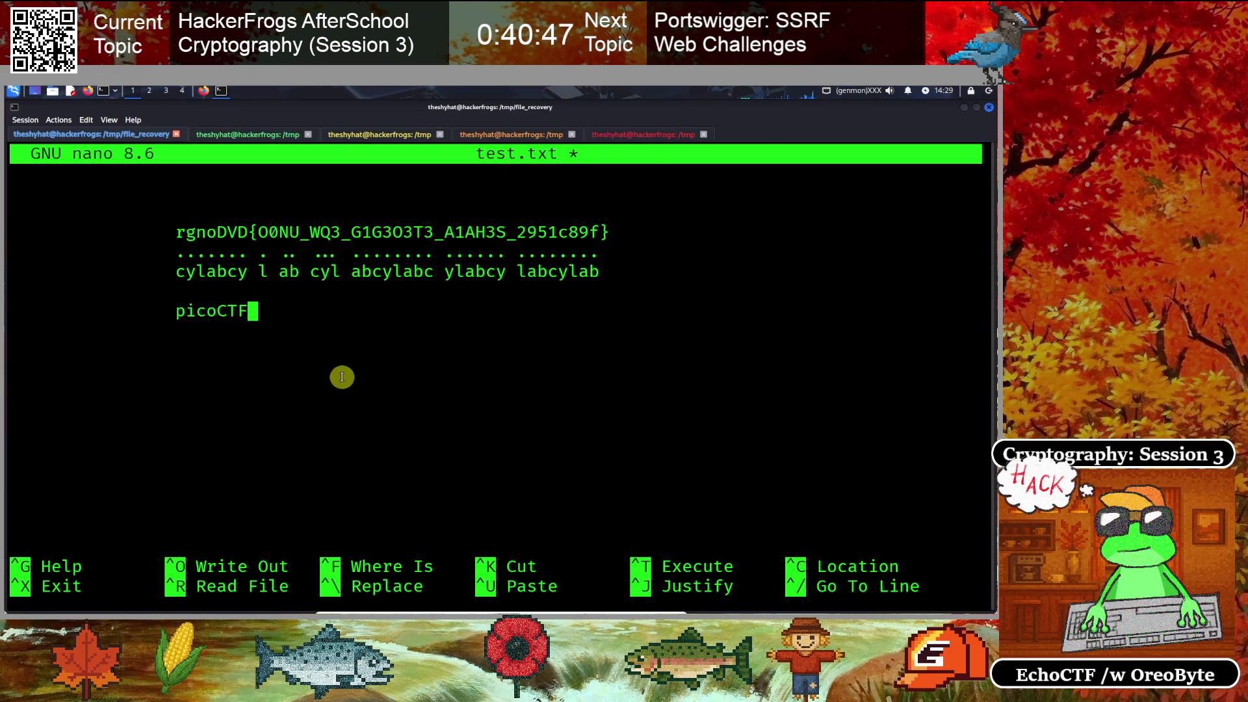
drag(174, 232, 614, 234)
click(420, 297)
drag(176, 272, 602, 270)
click(351, 296)
Compare ciphertext, key and picoCTF lines again, then go back to slide 24 of the lesson PDF.
drag(176, 232, 611, 234)
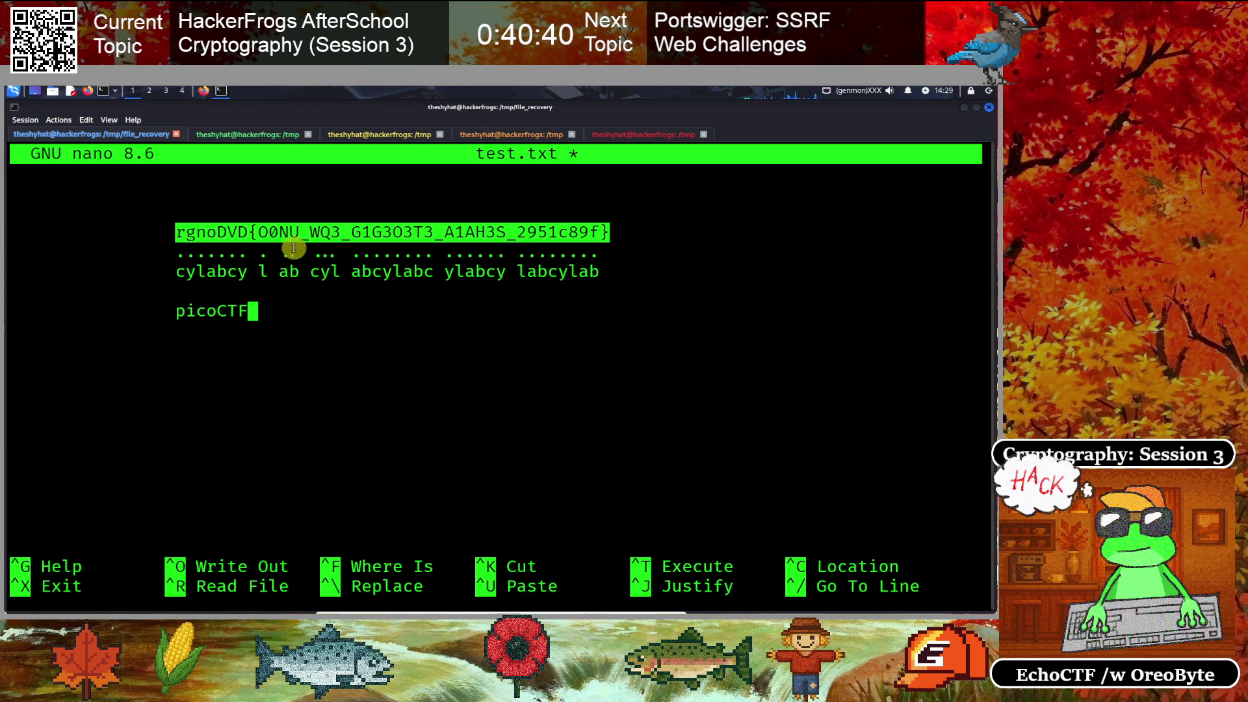
click(247, 255)
drag(175, 271, 585, 271)
click(213, 290)
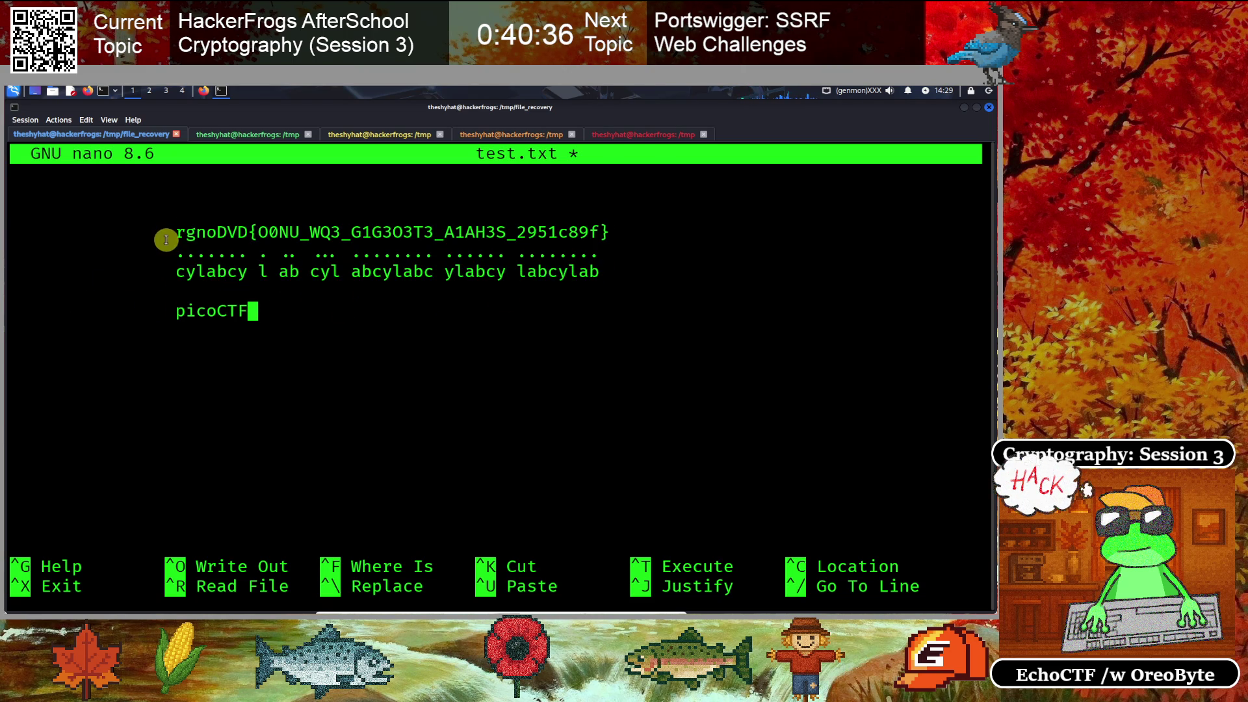
drag(178, 231, 610, 232)
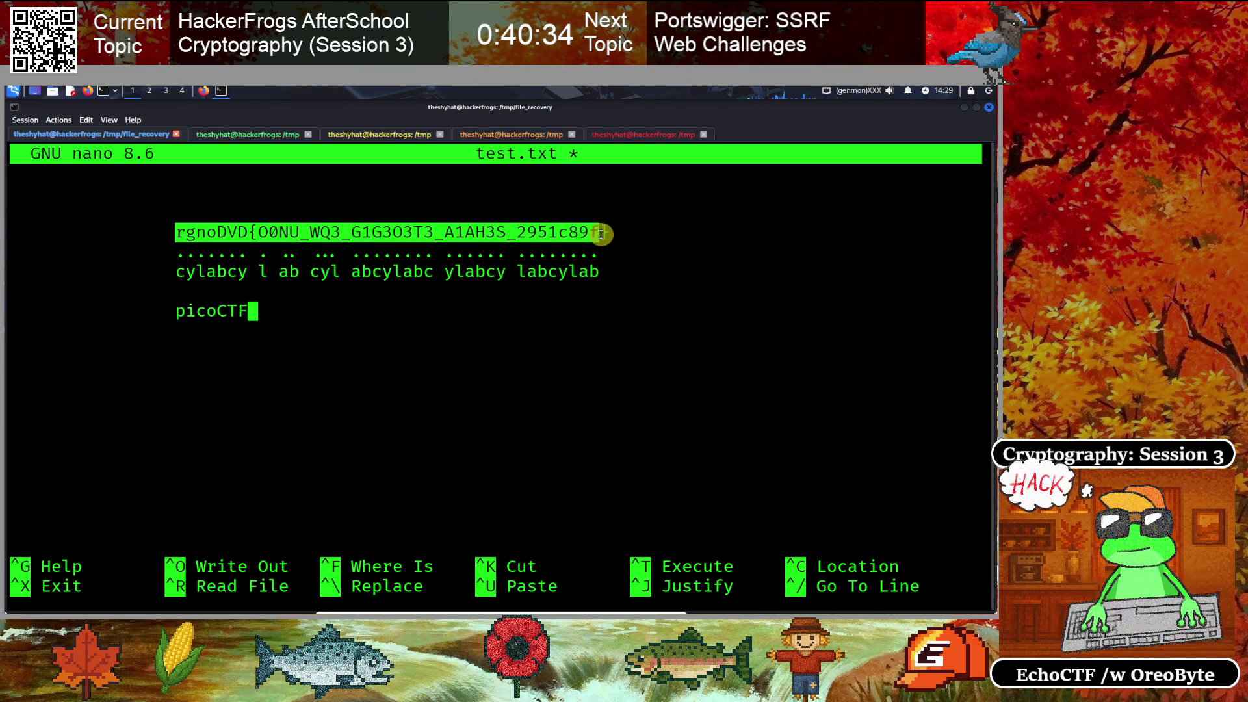
click(393, 309)
drag(178, 273, 597, 273)
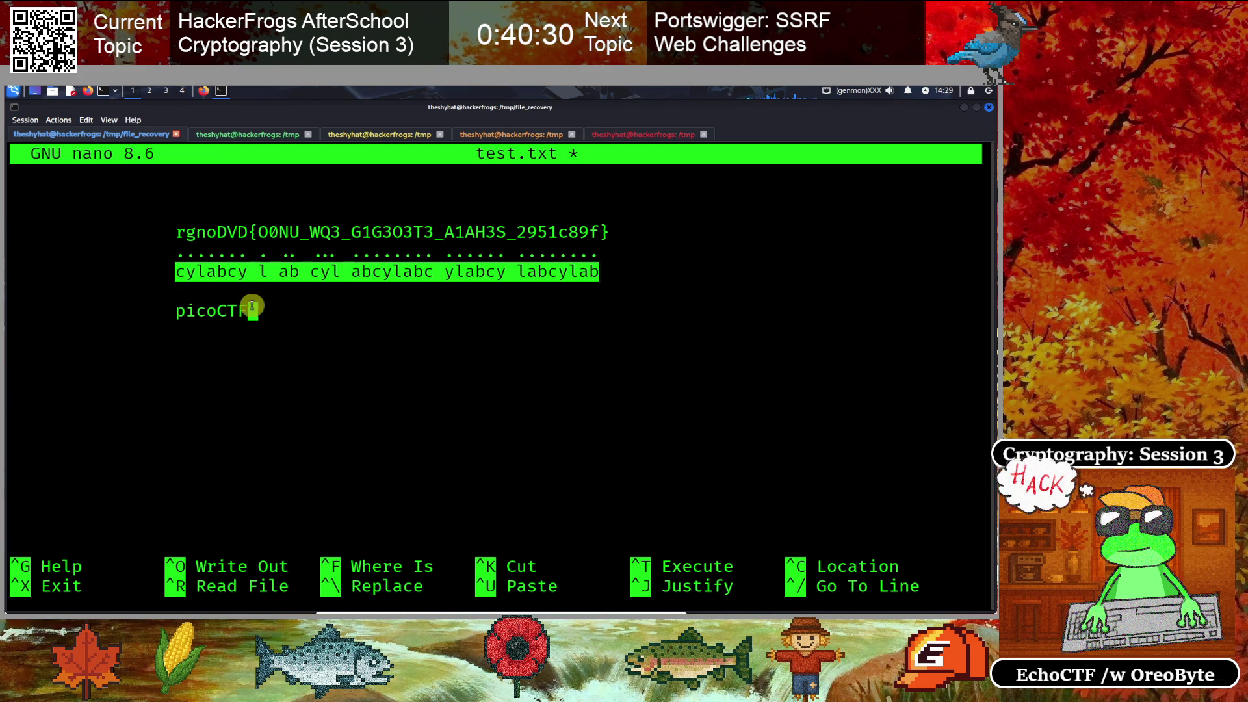
click(594, 294)
triple_click(187, 311)
click(107, 308)
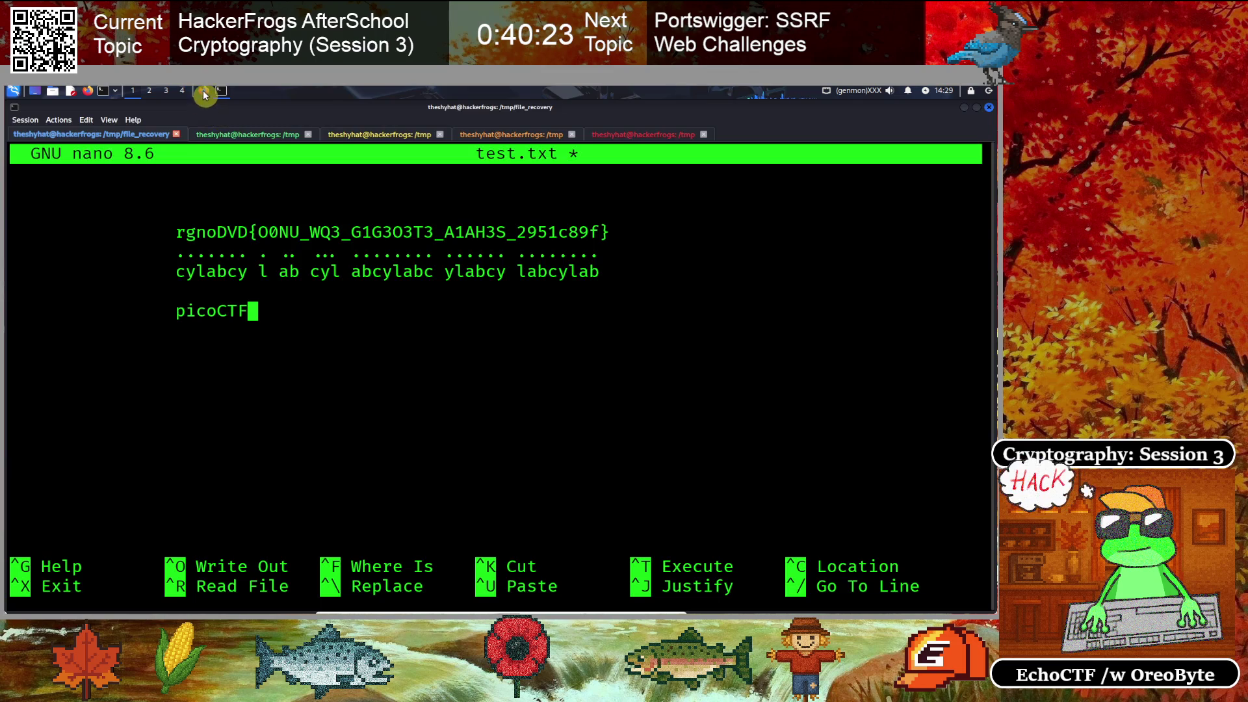
click(203, 93)
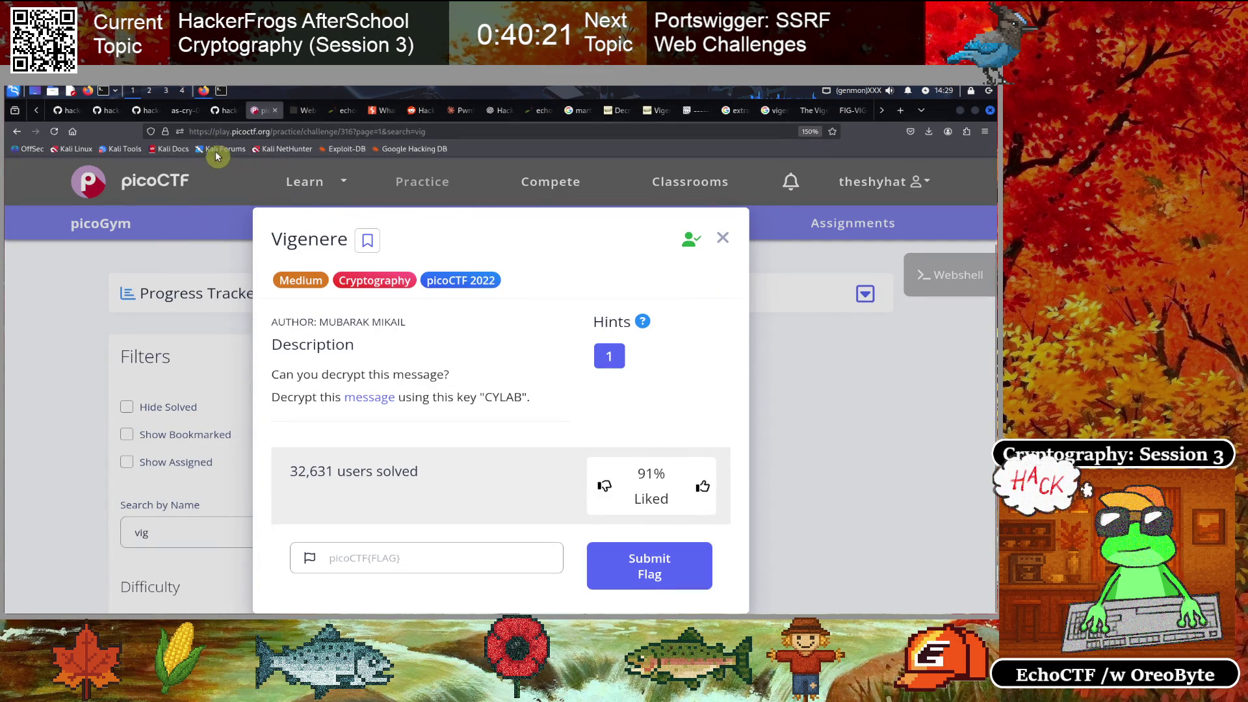
click(170, 112)
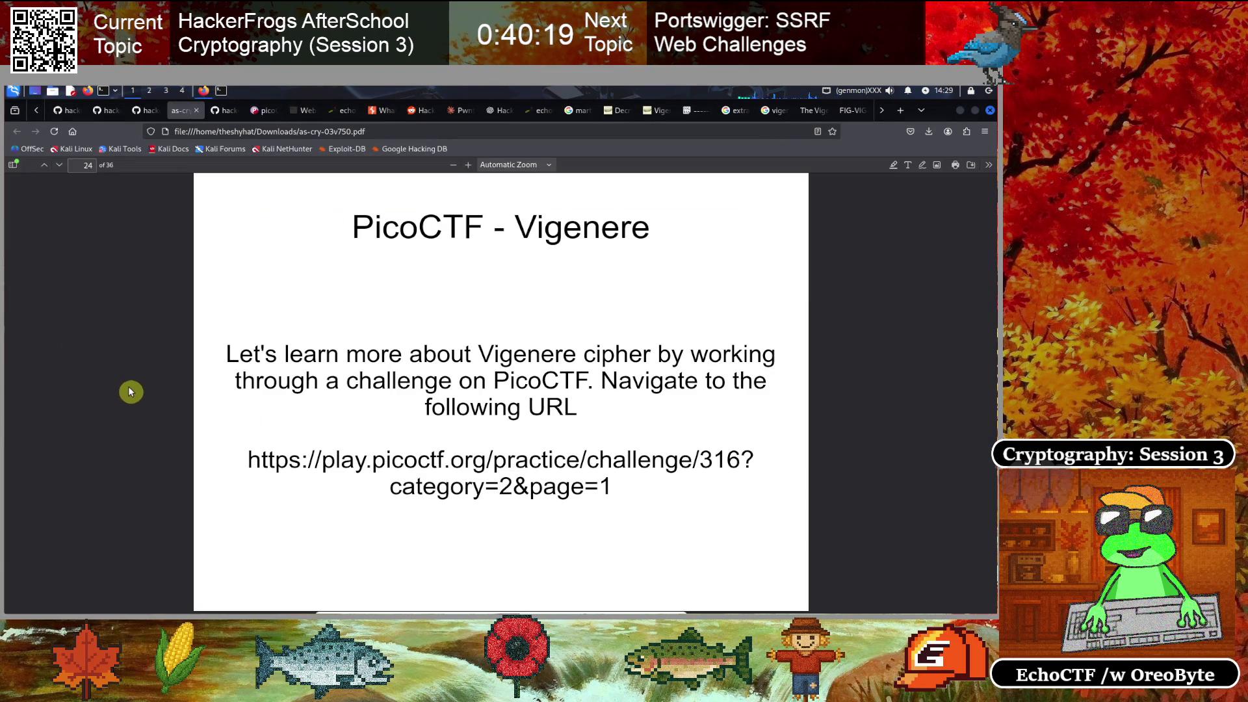
Advance through the Rail-Fence intro, table and reversed-string slides to the zig-zag example, page 28.
key(Right)
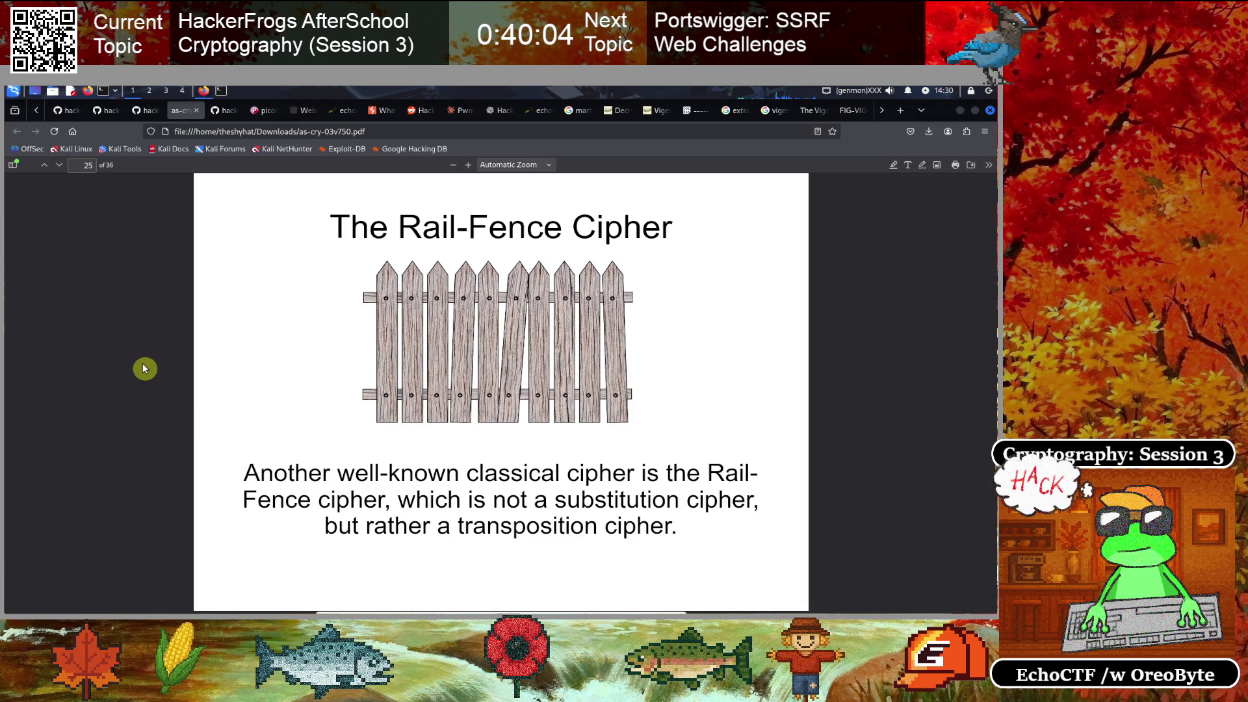
key(Right)
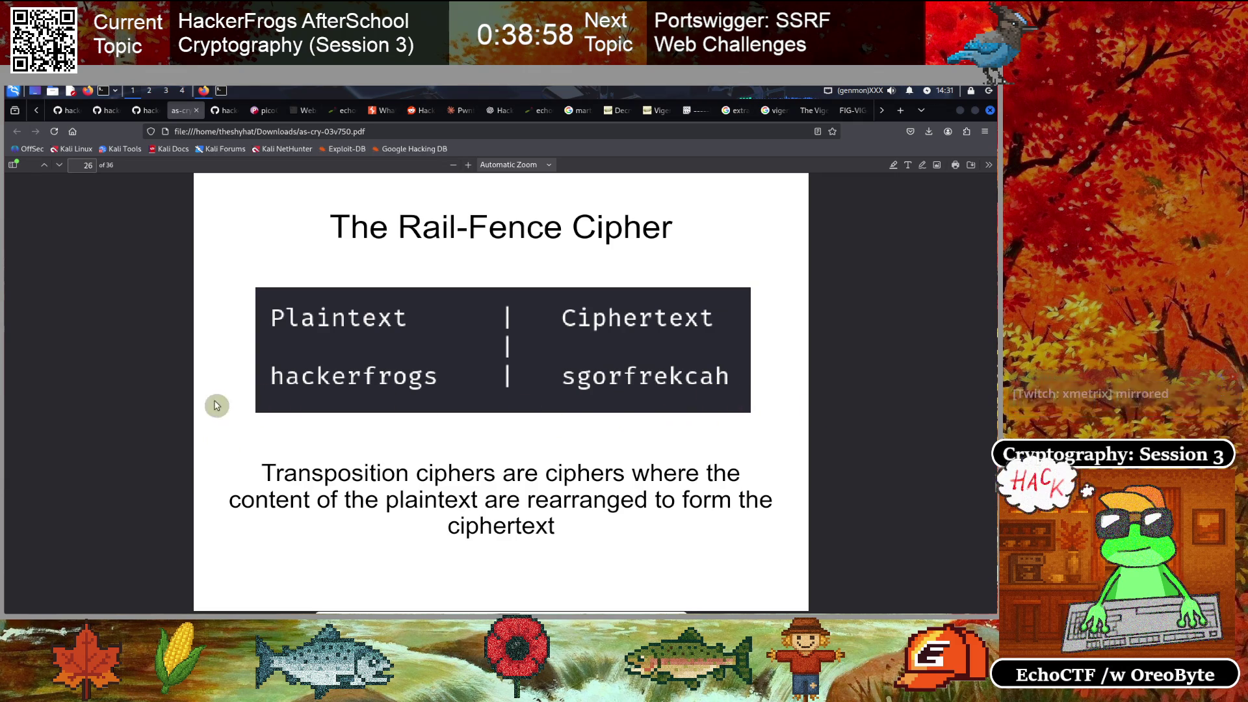
key(Right)
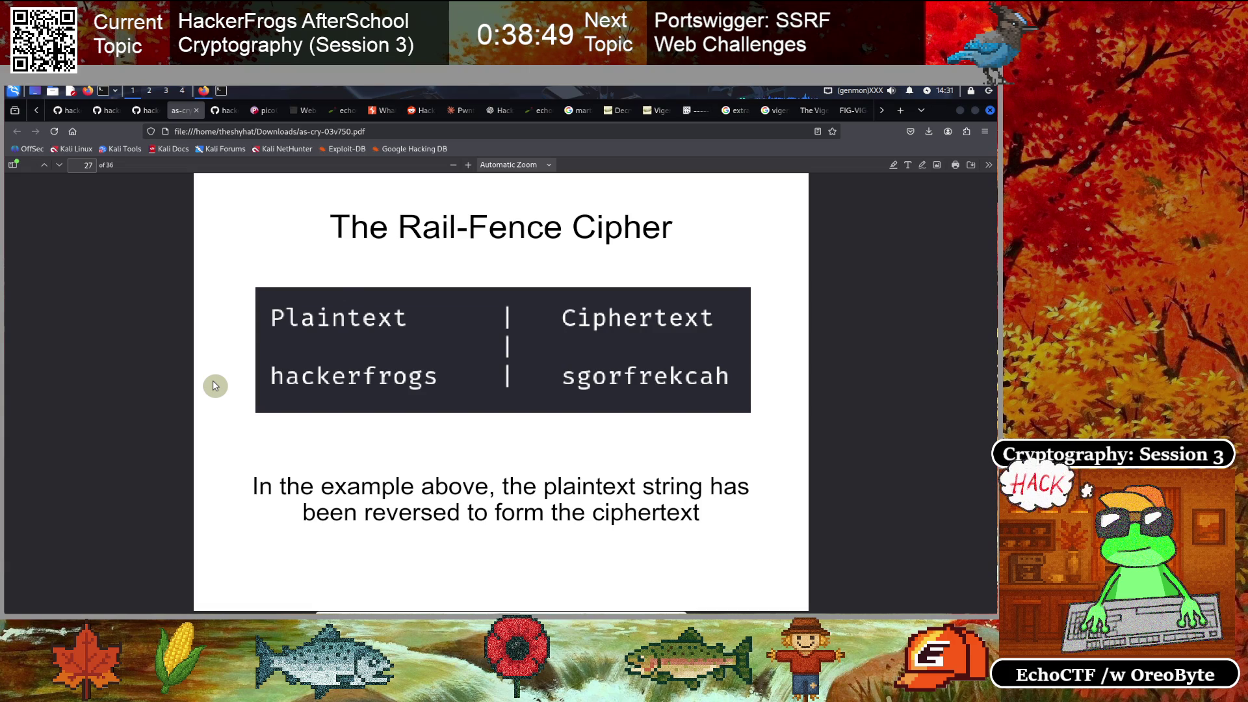
key(Right)
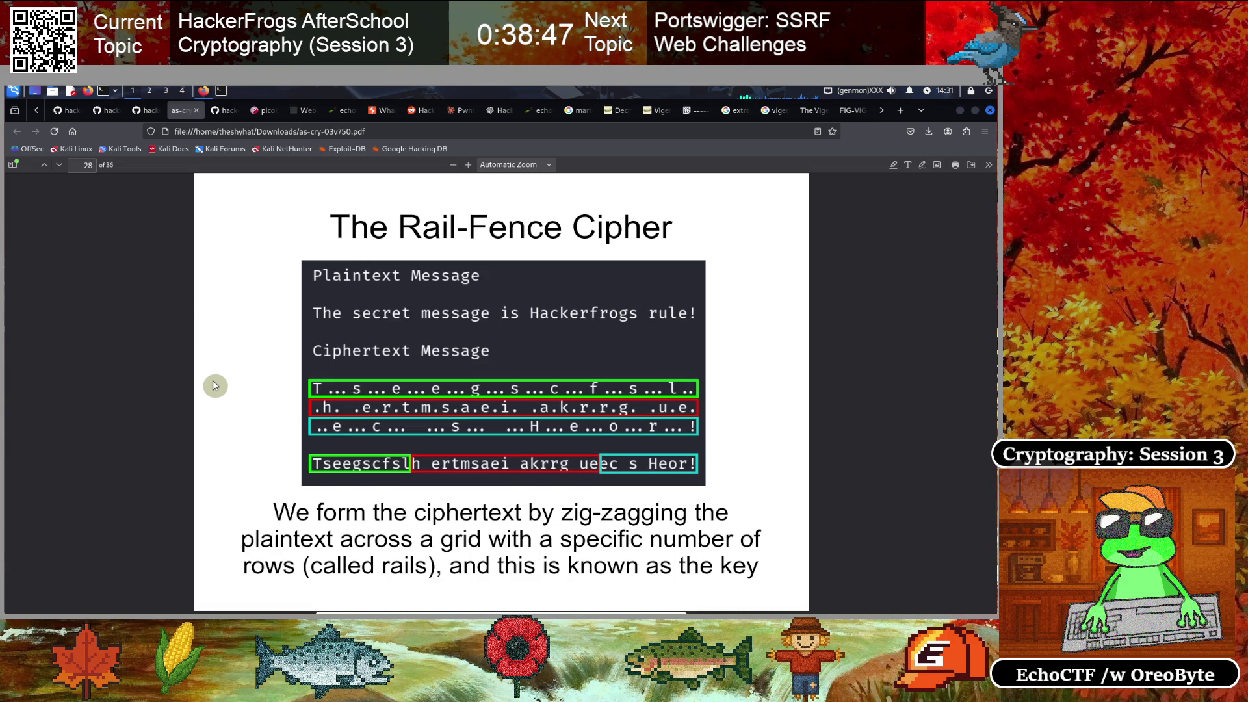
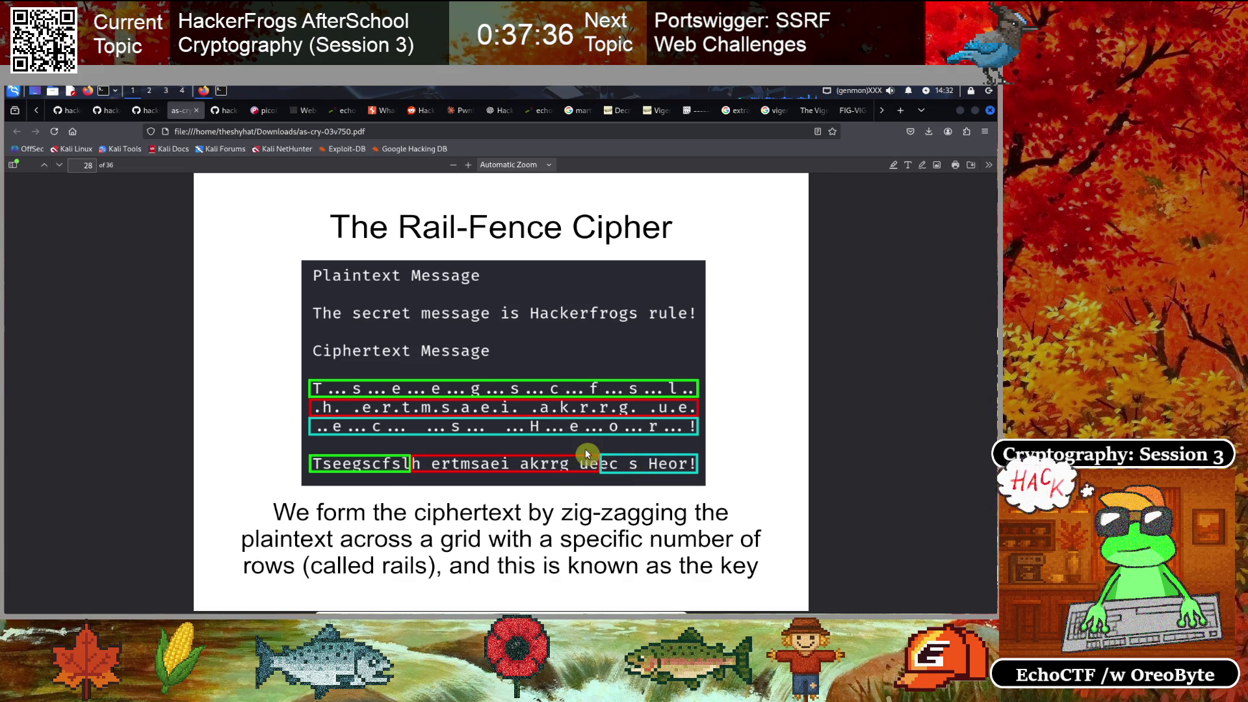
Add three rows of 18 dots below picoCTF in test.txt.
click(221, 90)
key(Return)
key(Return)
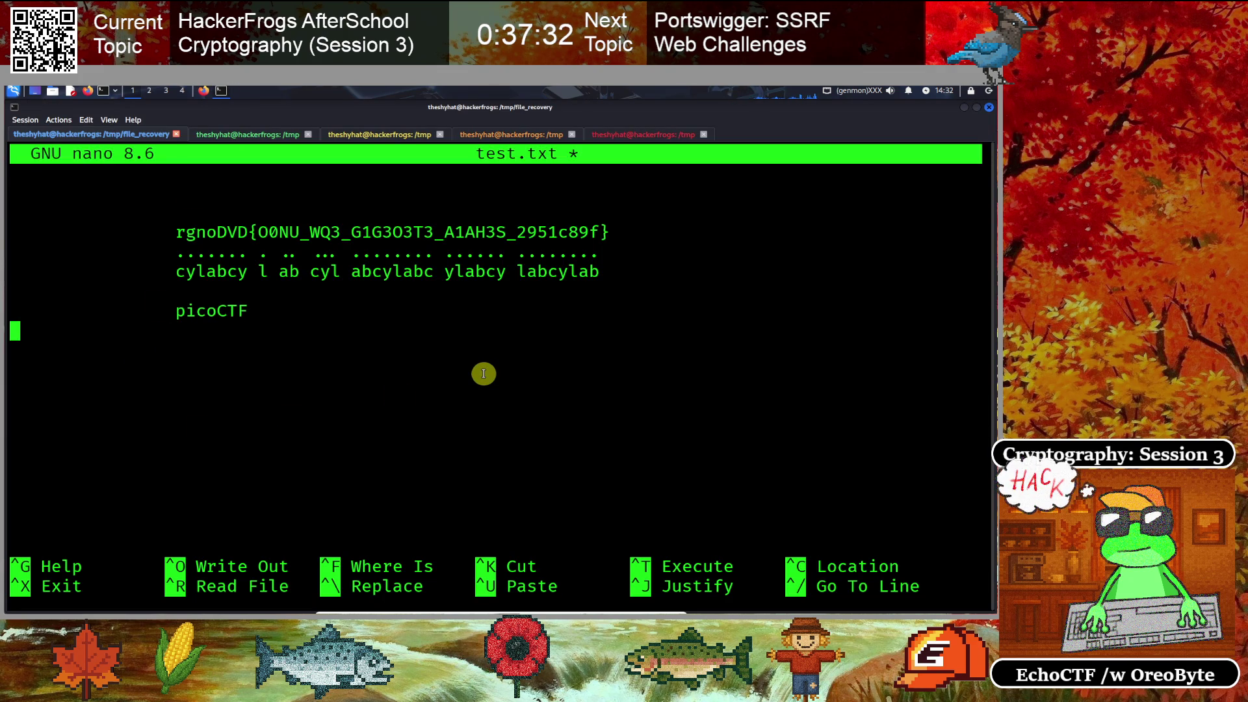
key(Return)
key(Return)
key(Return)
key(BackSpace)
key(BackSpace)
key(BackSpace)
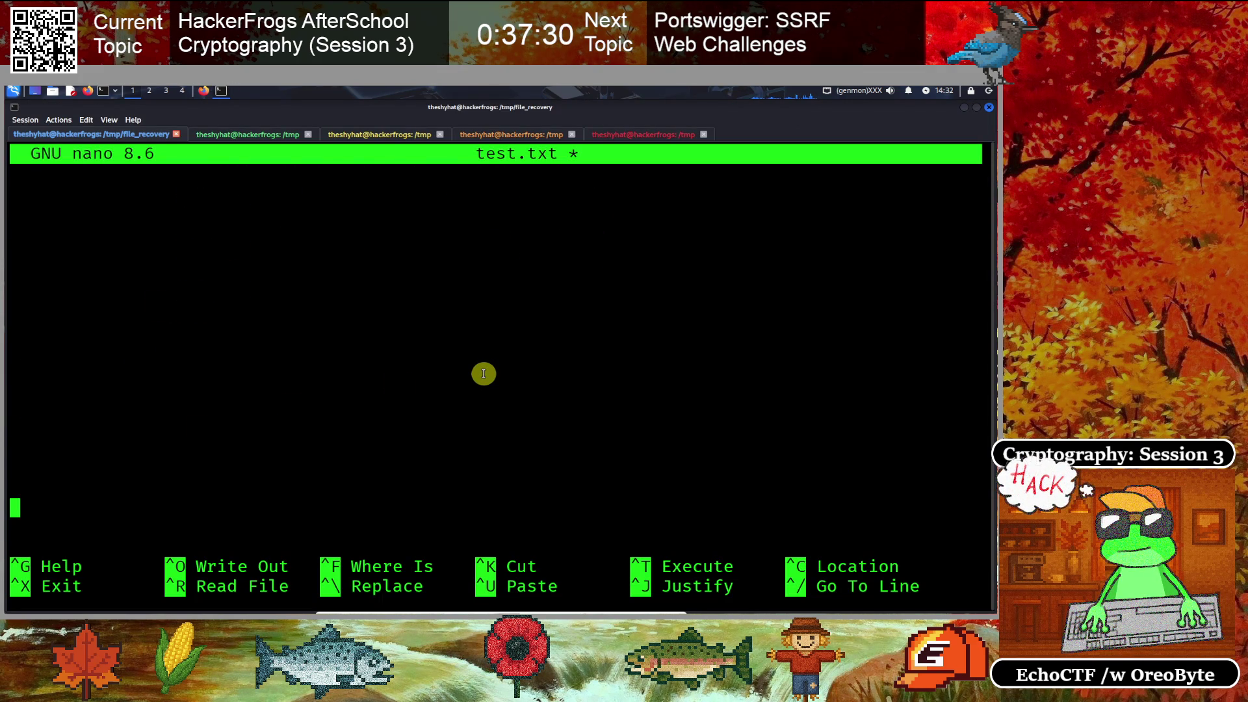
key(BackSpace)
key(BackSpace)
key(BackSpace)
text(.)
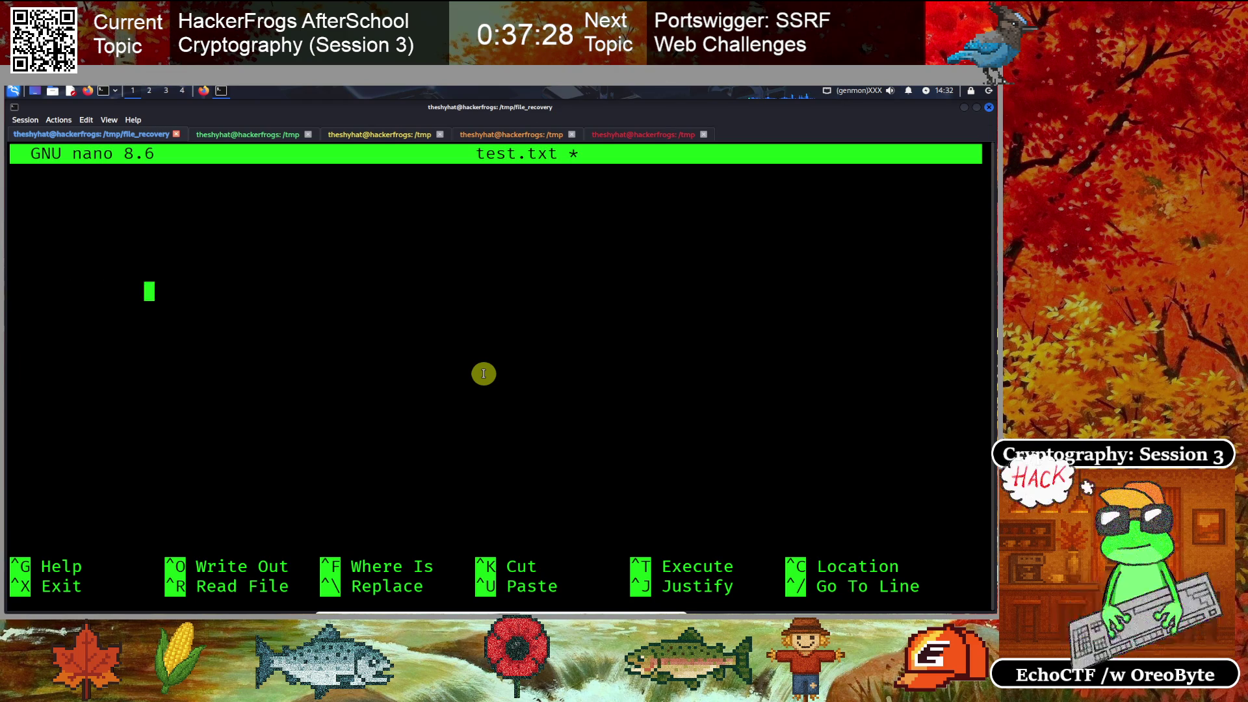
text(.................)
key(Return)
text(....)
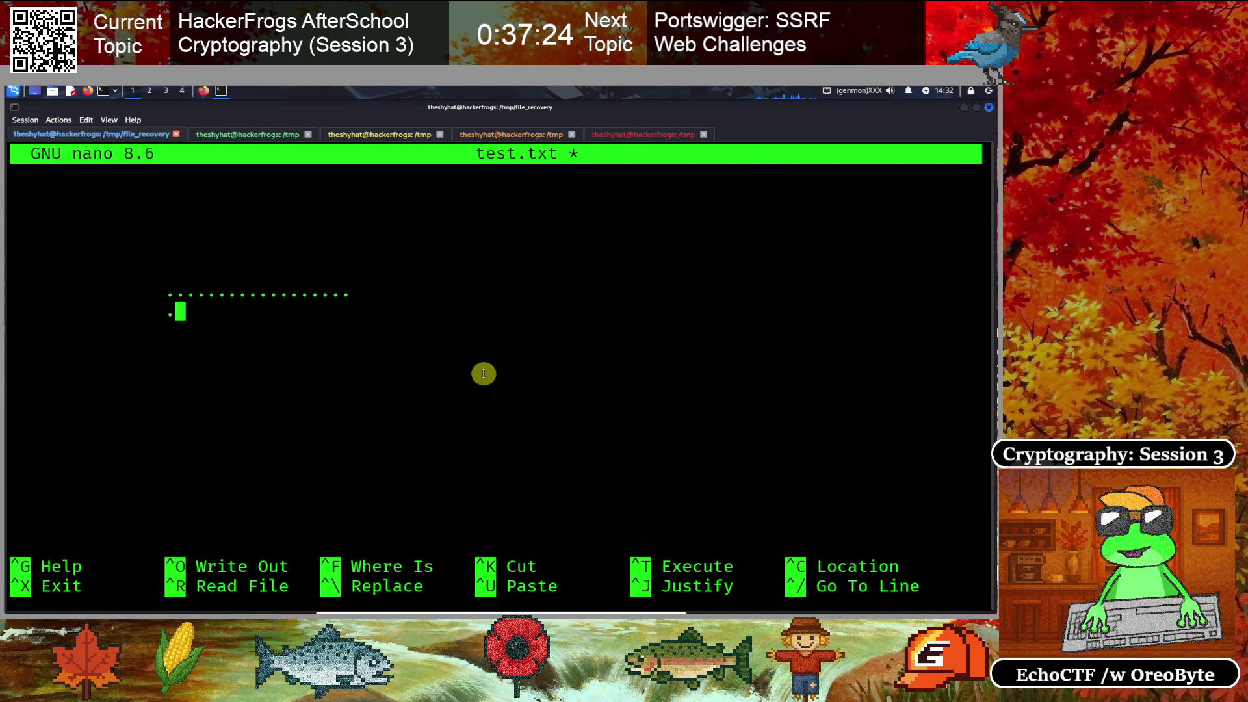
text(..............)
key(Return)
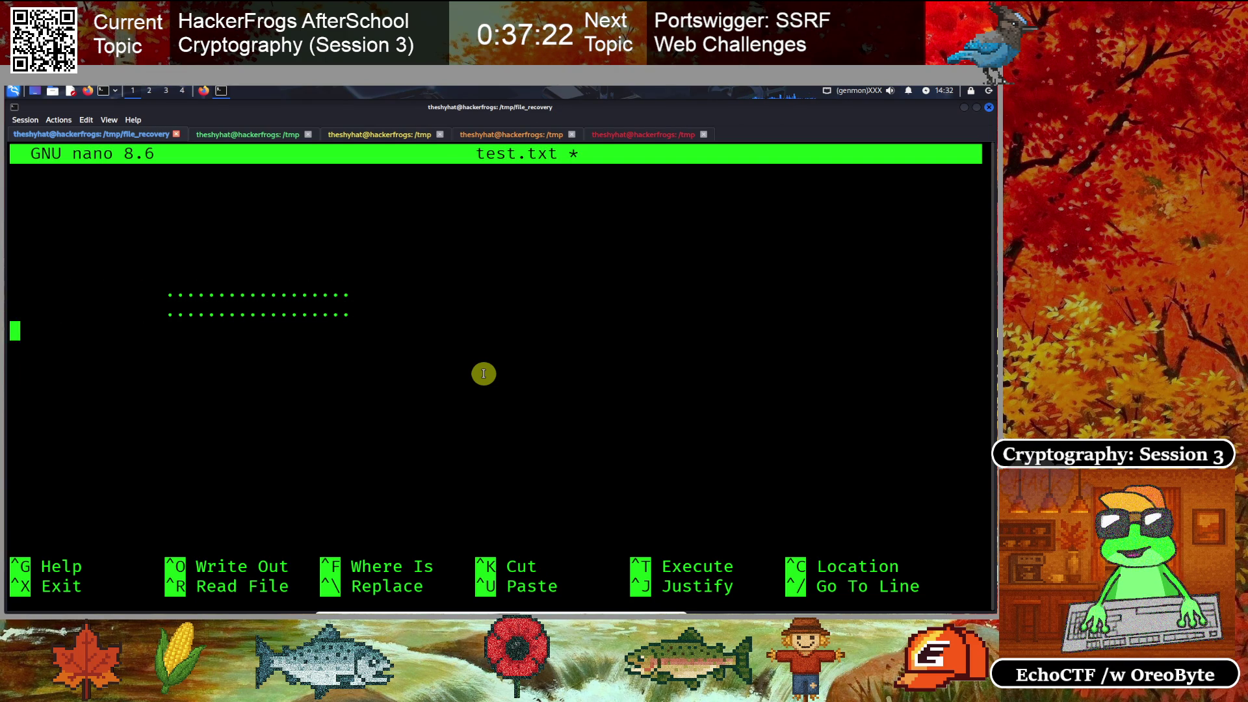
text(....)
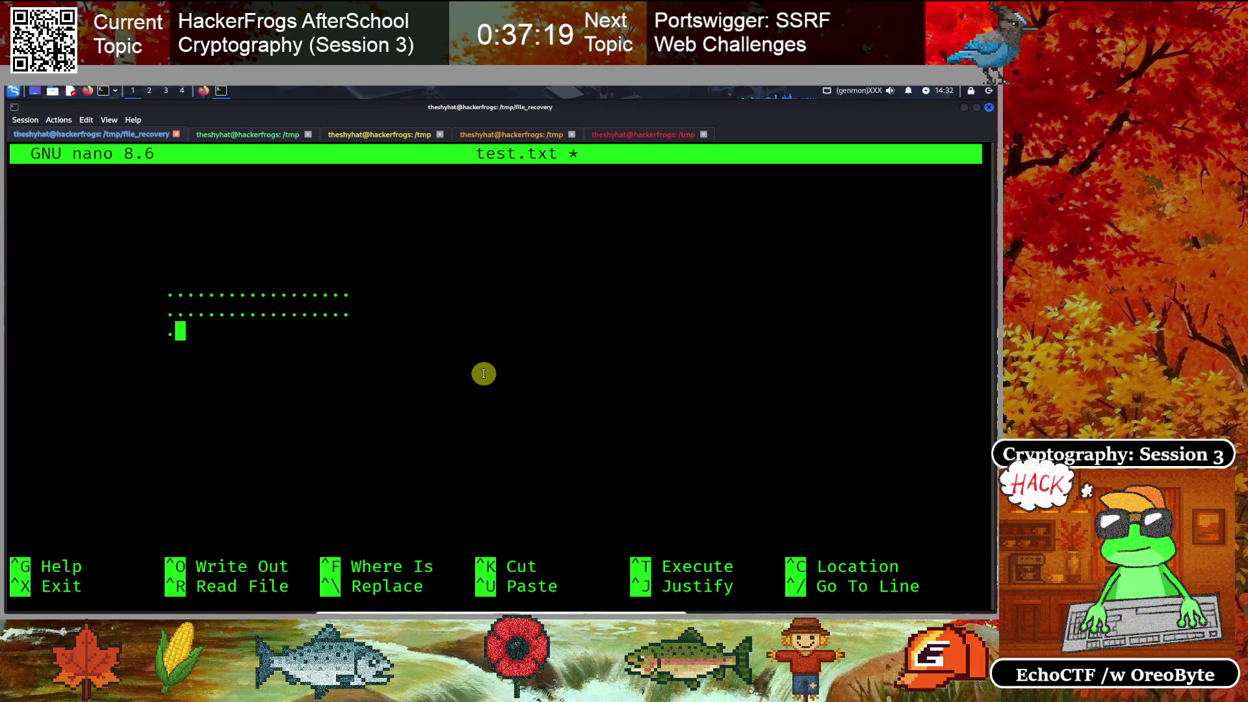
text(..............)
Write Hackerfrogs on the line just above the three dot rows.
key(Up)
key(Up)
key(Up)
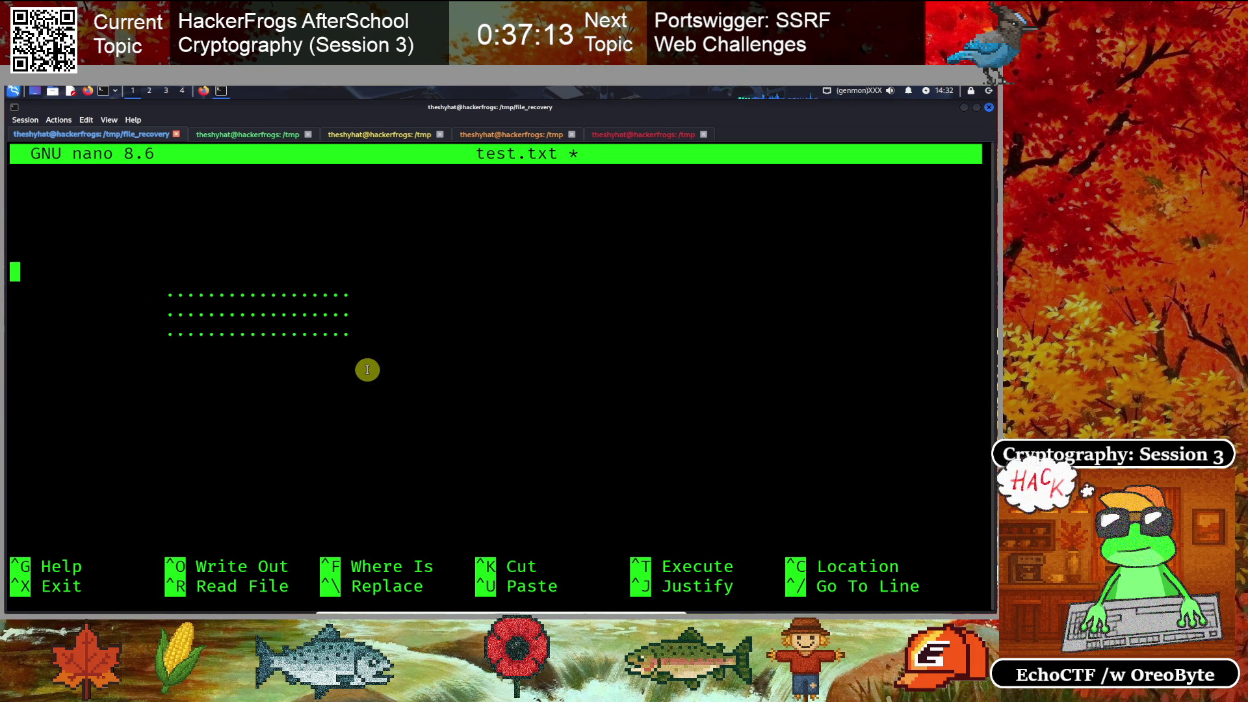
key(Up)
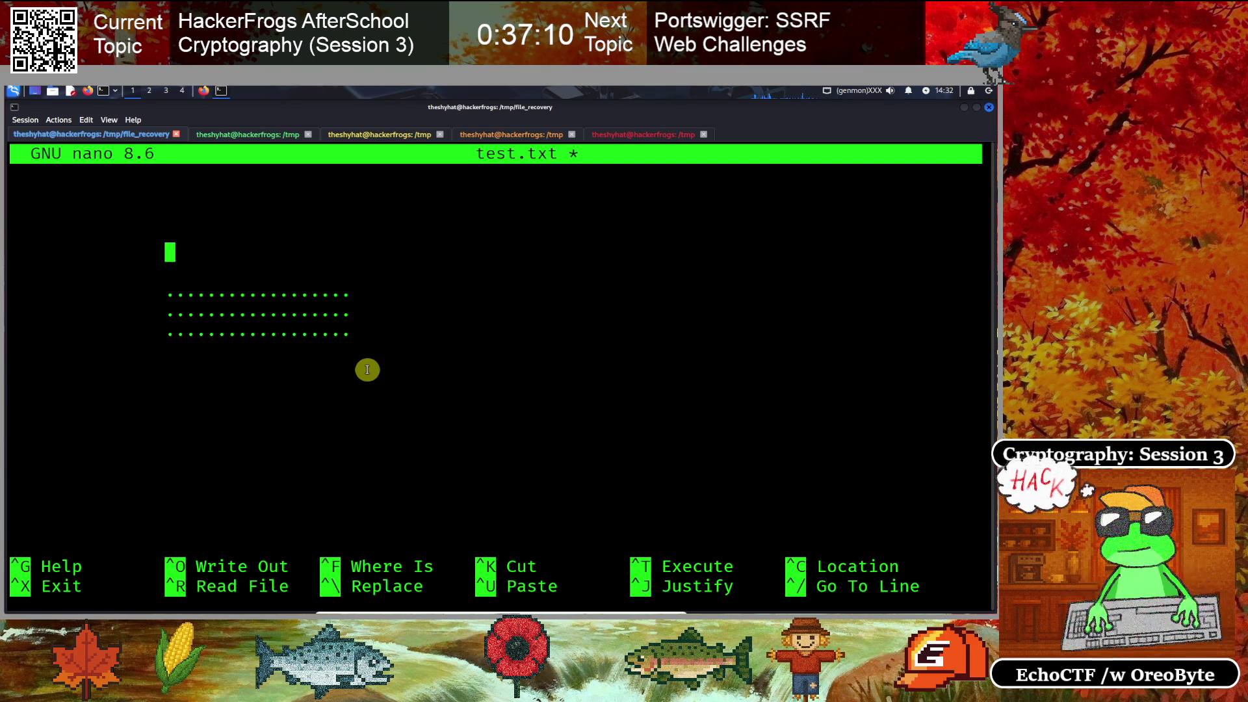
text(Hackerfrogs)
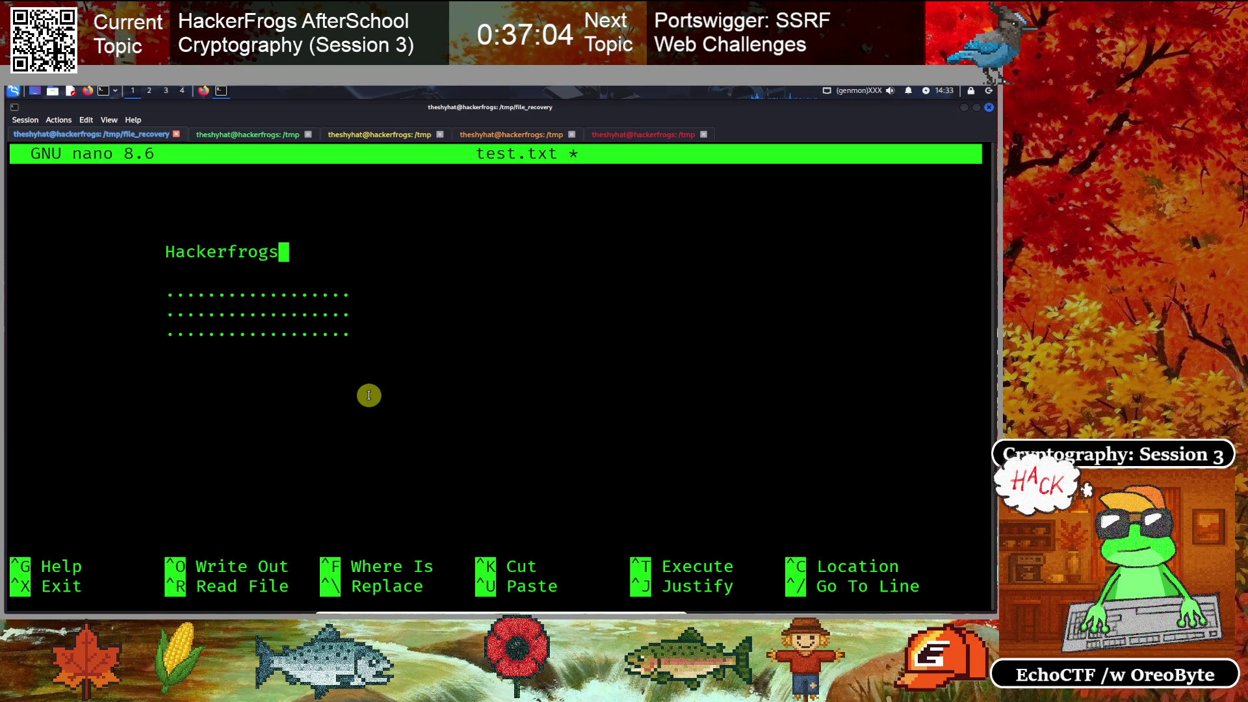
Place H, a and c down the top, middle and bottom rails.
key(Down)
key(Down)
key(Left)
key(Left)
key(Left)
key(Left)
key(Left)
key(Left)
key(Up)
key(Left)
text(H)
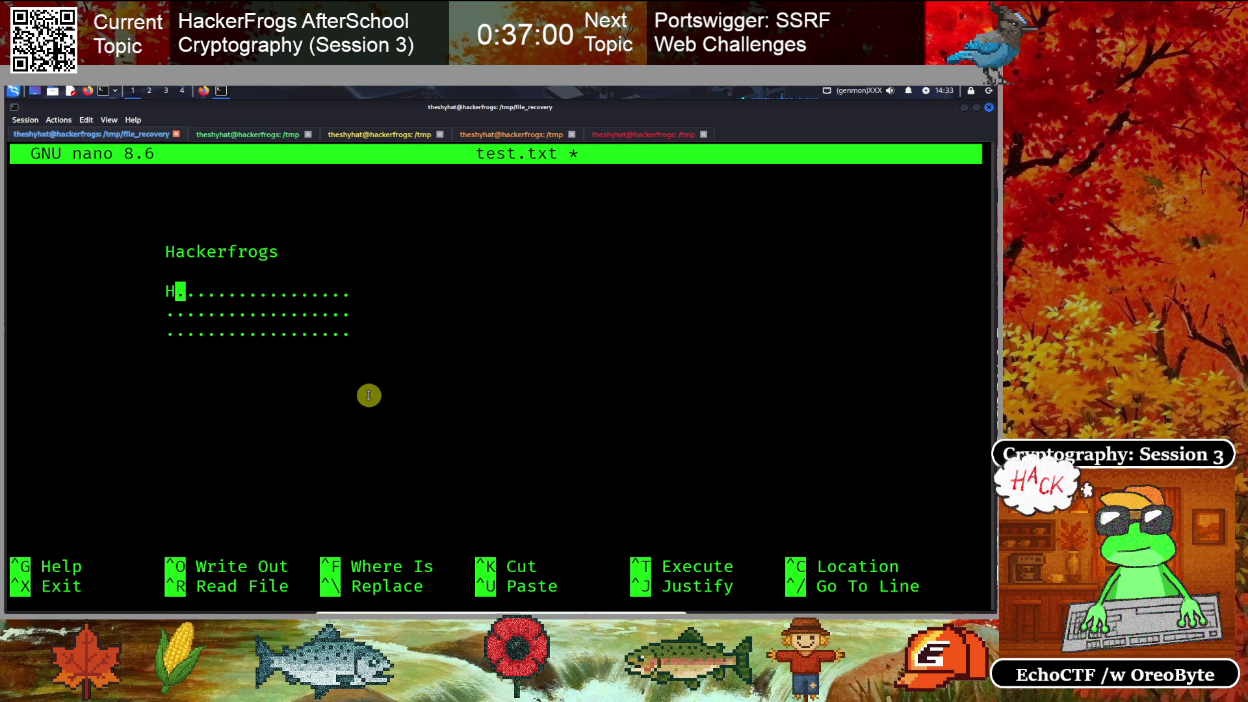
key(Down)
key(Delete)
text(a)
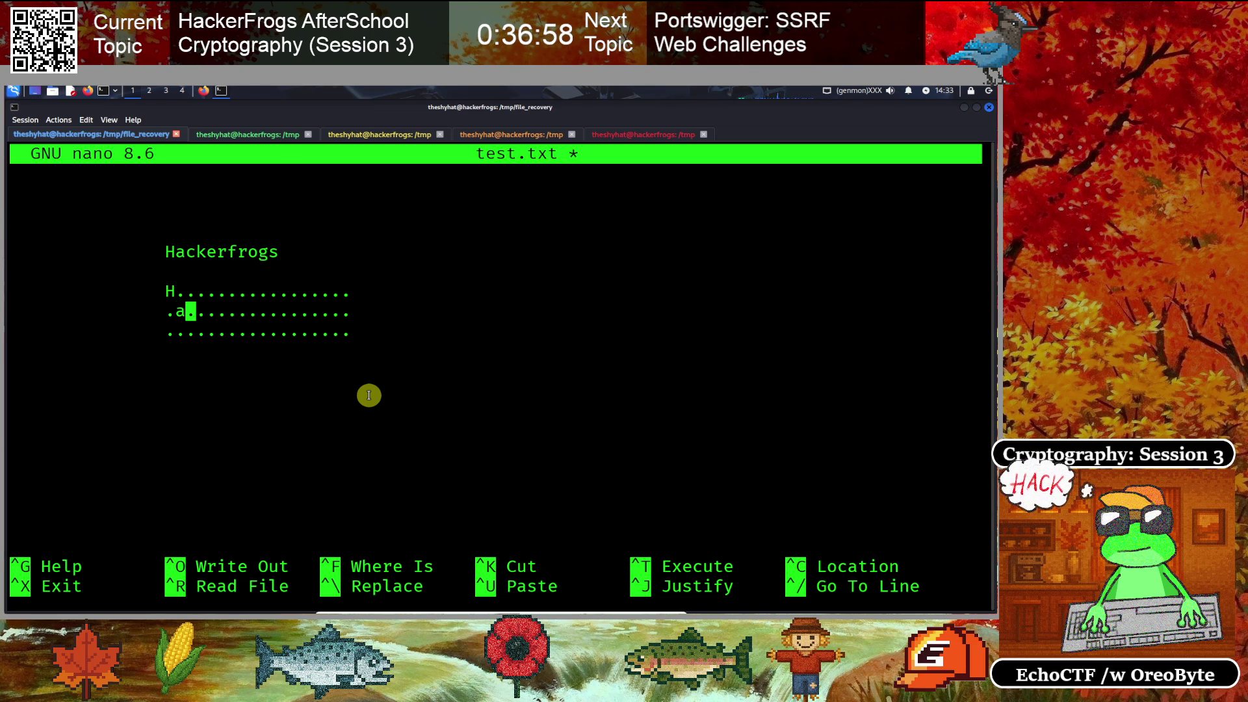
key(Down)
key(Delete)
text(c)
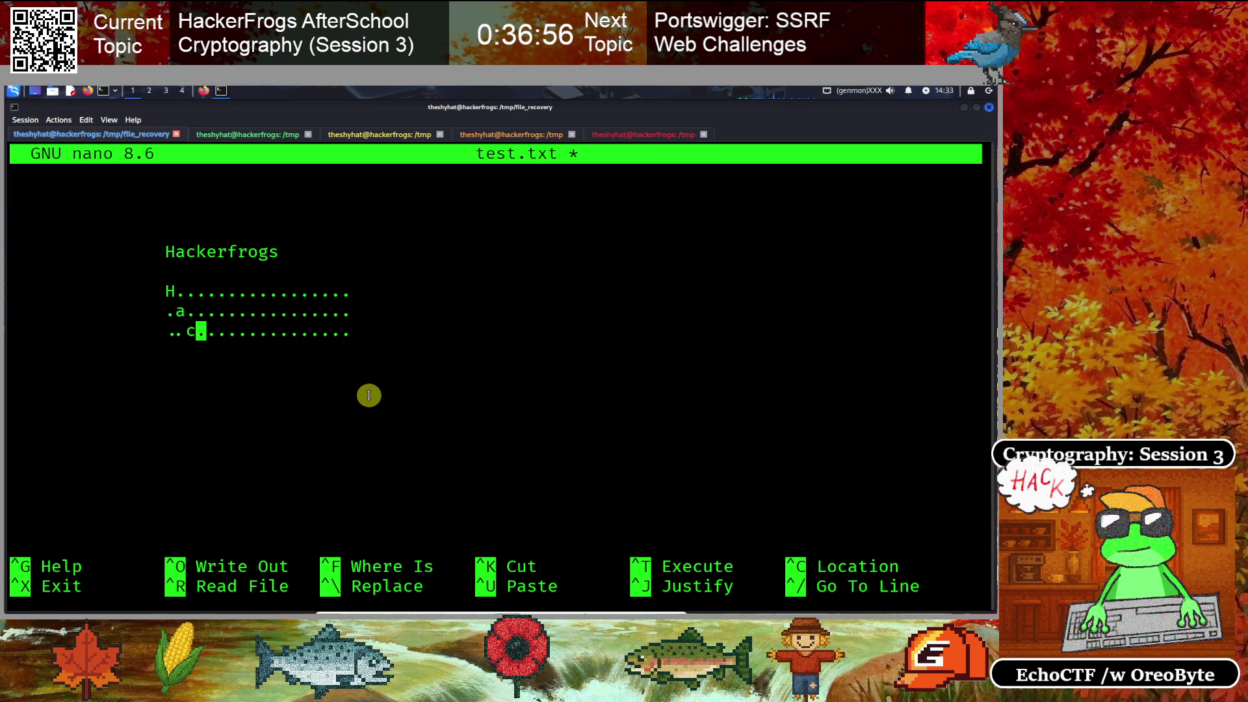
Zig-zag k, e, r and f up and back down the rails.
key(Up)
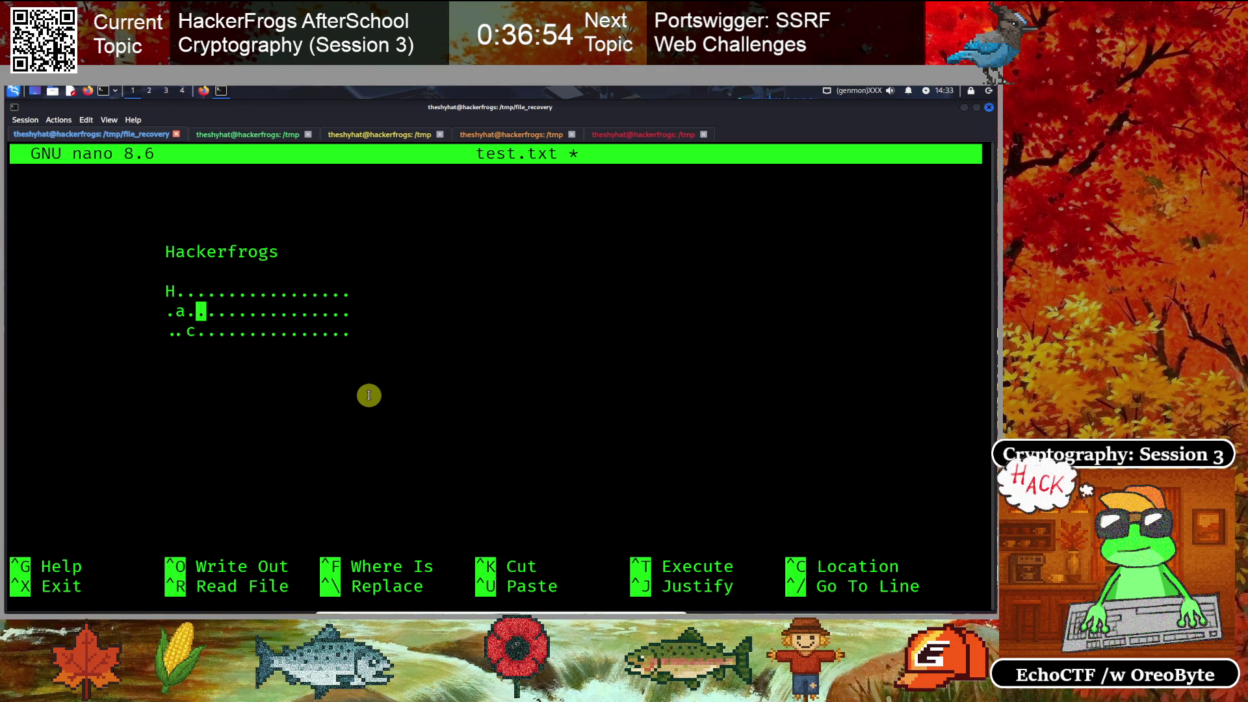
key(Delete)
text(k)
key(Up)
key(Delete)
text(e)
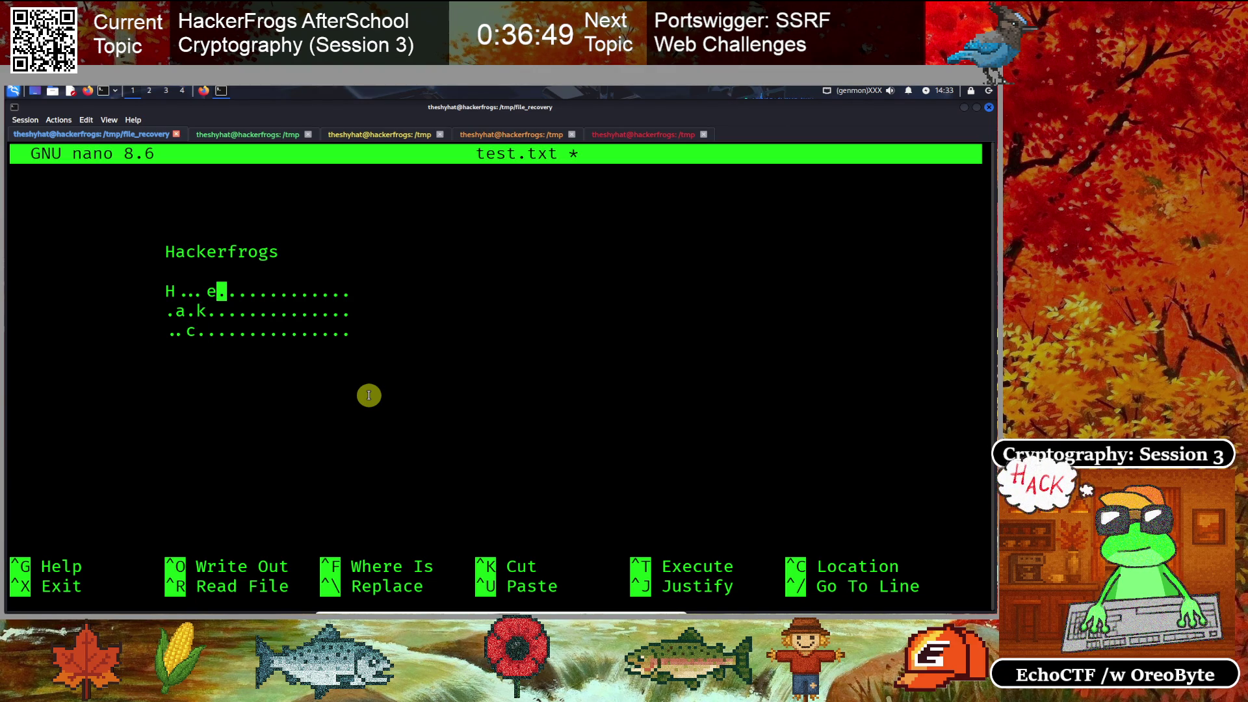
key(Down)
key(Delete)
text(r)
key(Down)
key(Delete)
text(f)
Finish the zig-zag with r, o, g and s, ending below the grid.
key(Up)
key(Delete)
text(r)
key(Up)
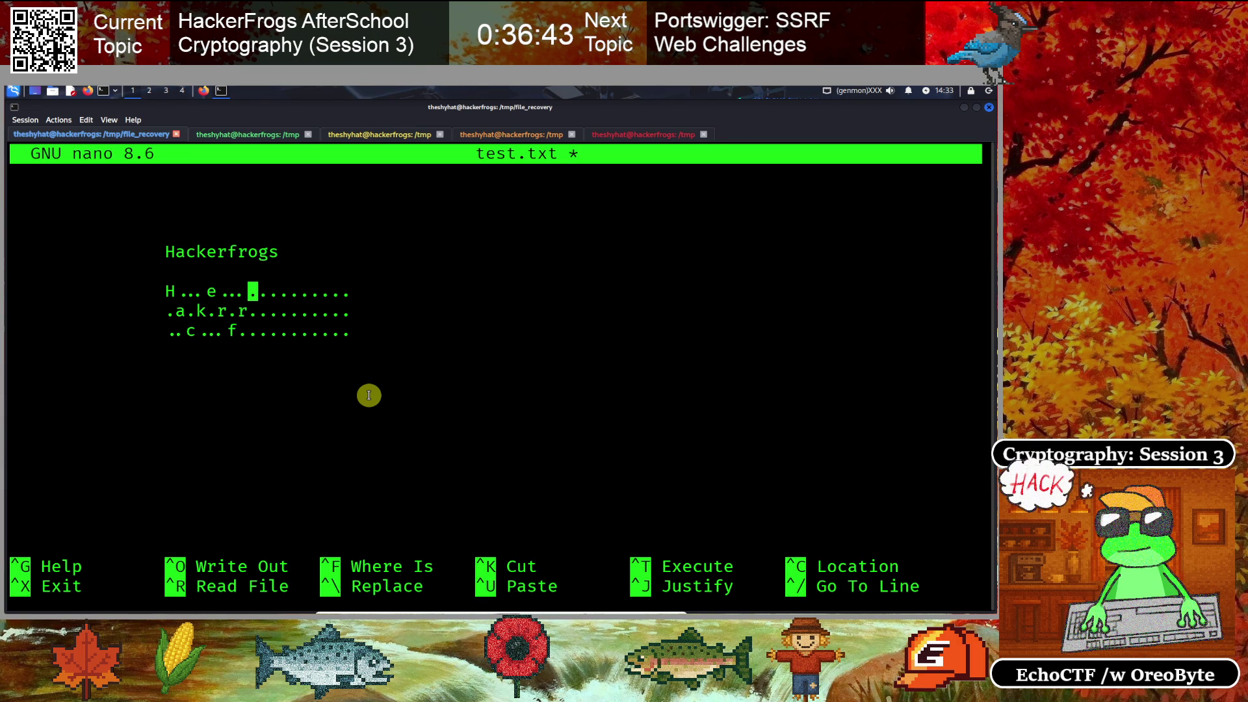
text(o)
key(Down)
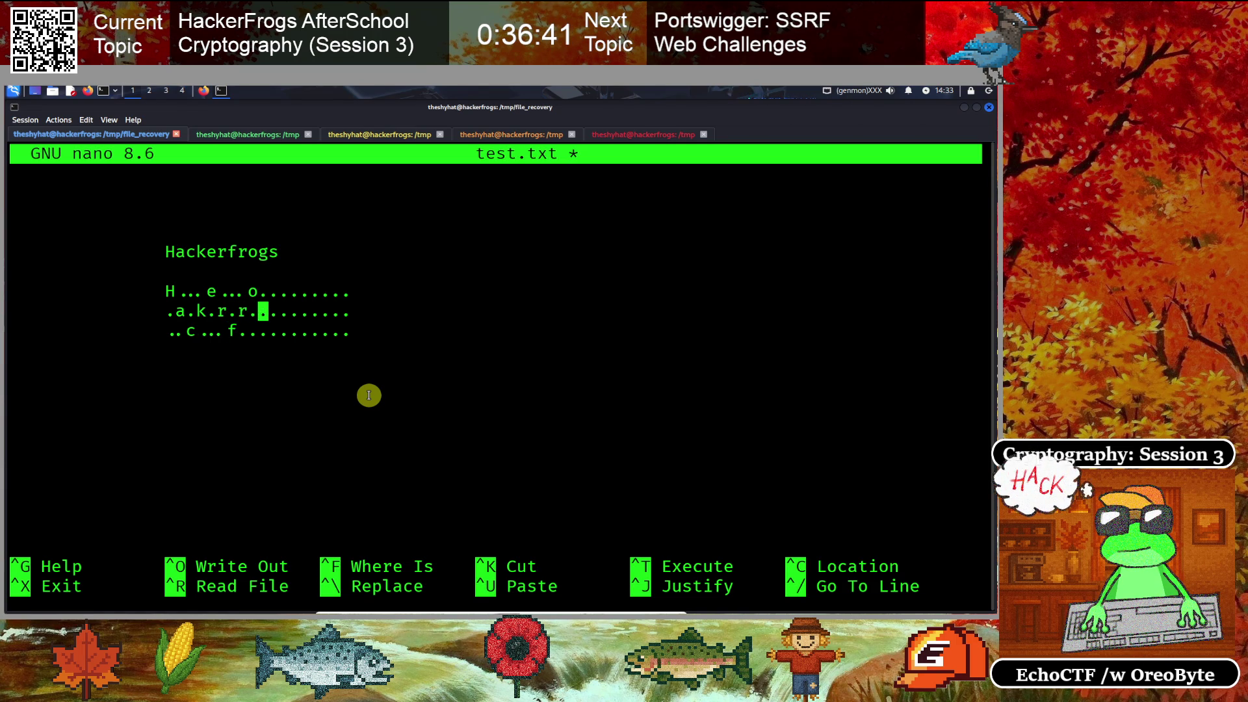
text(g)
key(Down)
text(s)
key(Up)
key(Up)
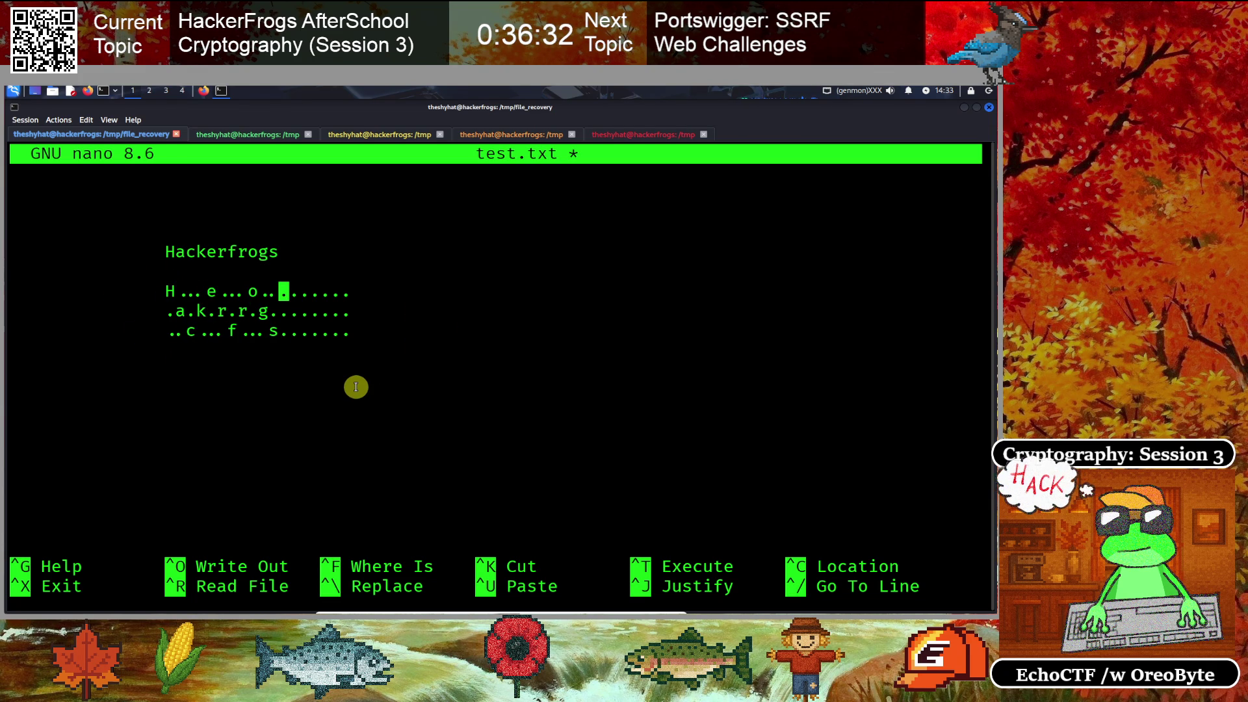
key(End)
key(Down)
key(Down)
key(Down)
key(Down)
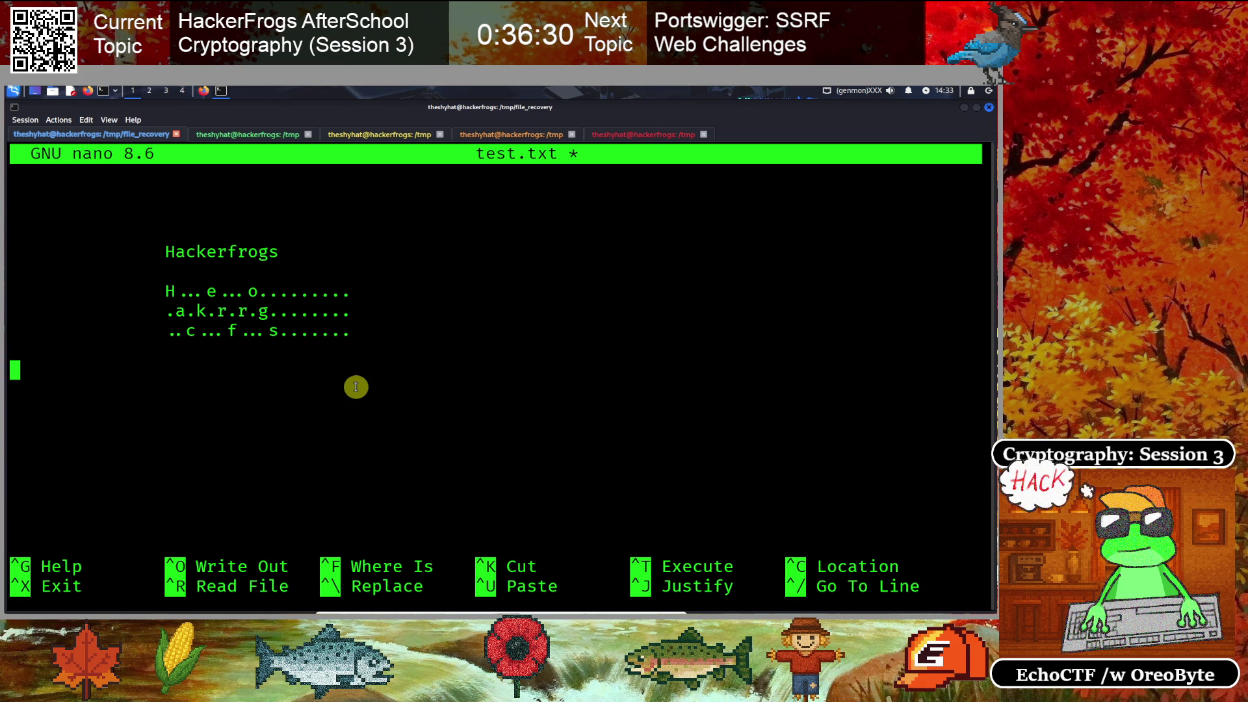
Write the ciphertext Heoakrrgcfs below the grid and highlight it alongside Hackerfrogs.
text(He)
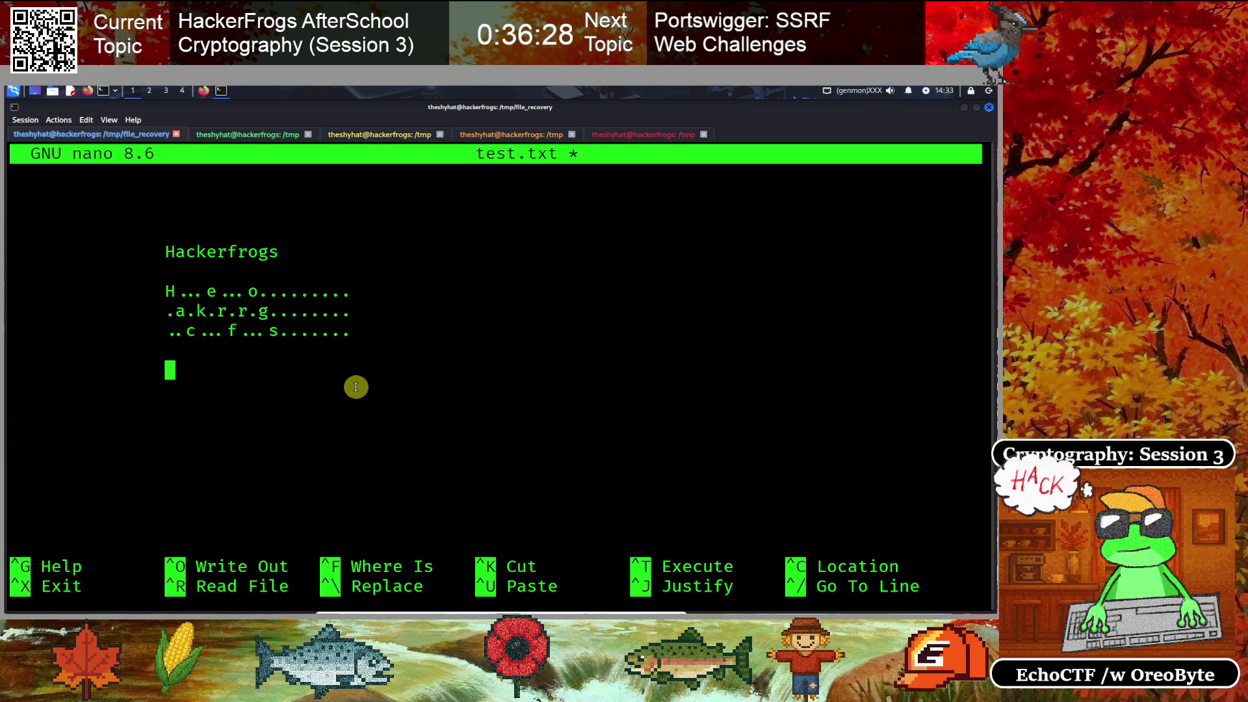
text(o)
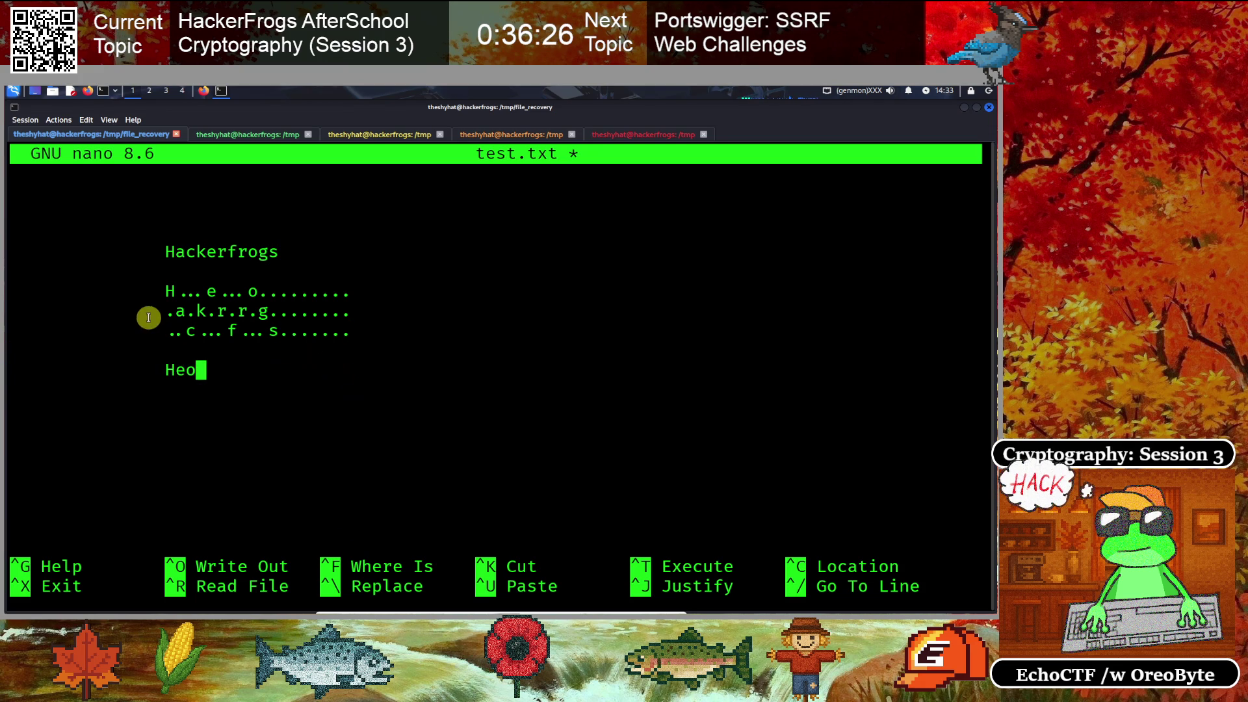
text(akrrg)
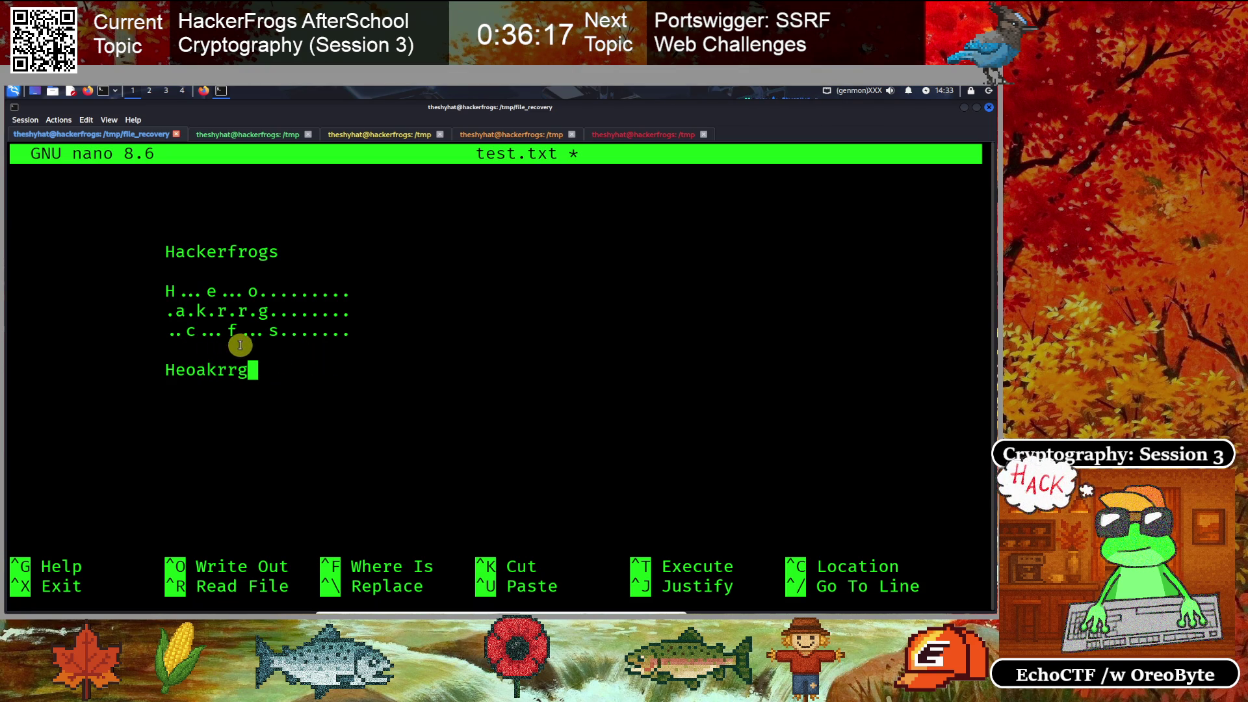
text(cfs)
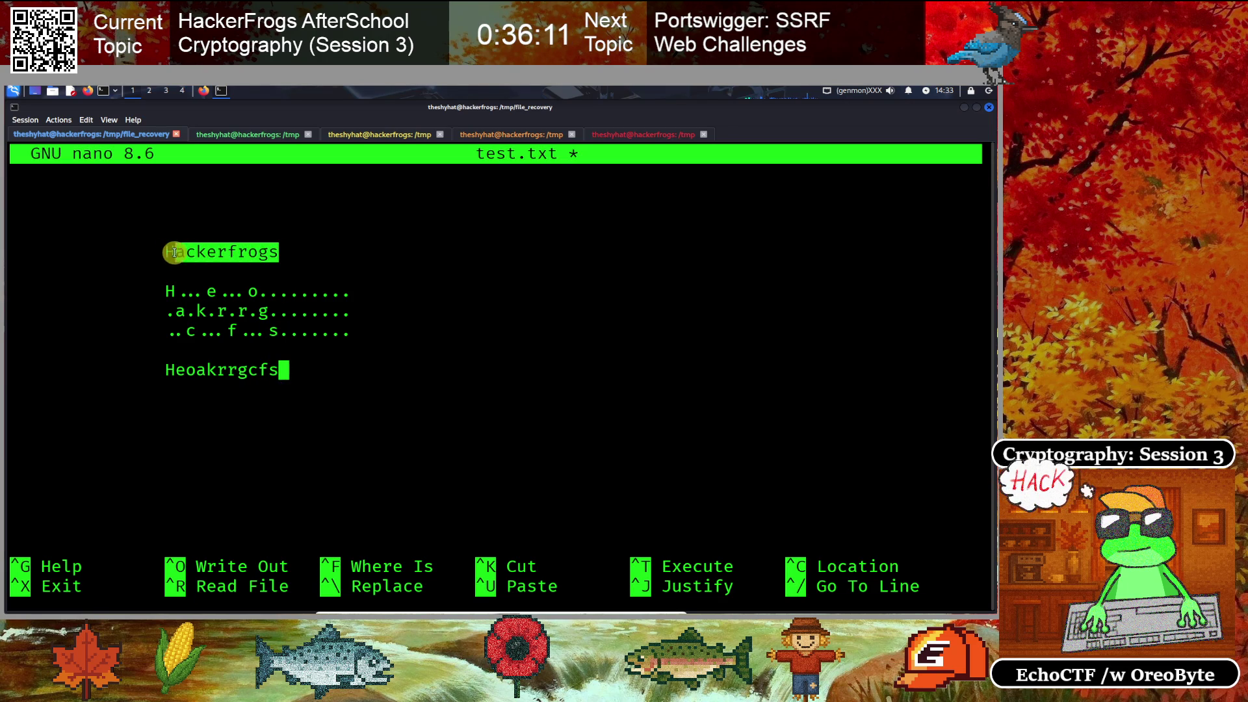
drag(166, 369, 286, 369)
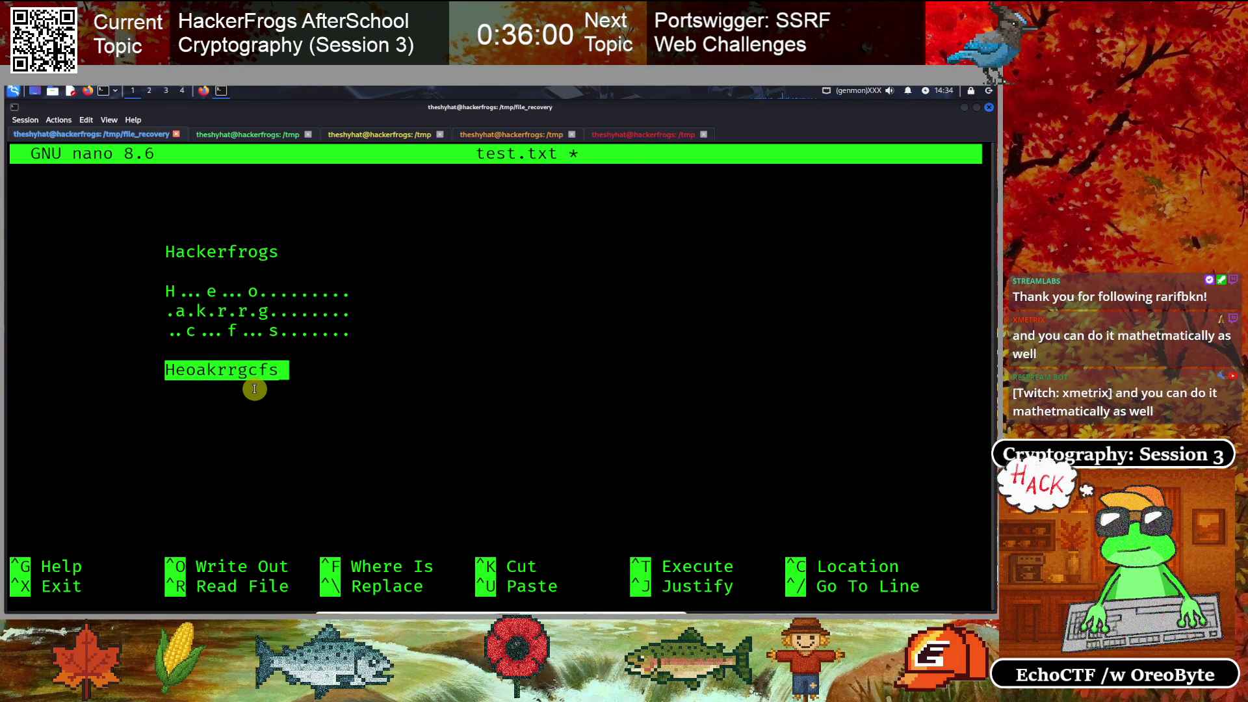
click(254, 388)
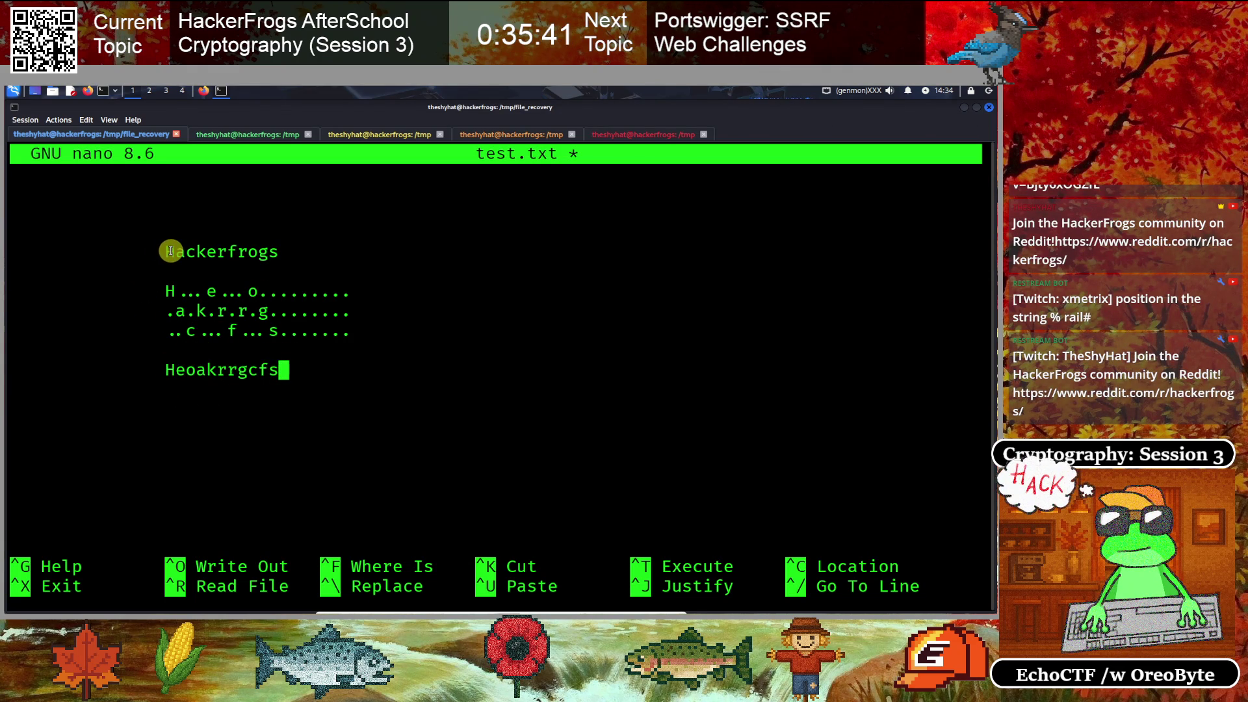
drag(163, 249, 283, 250)
click(221, 296)
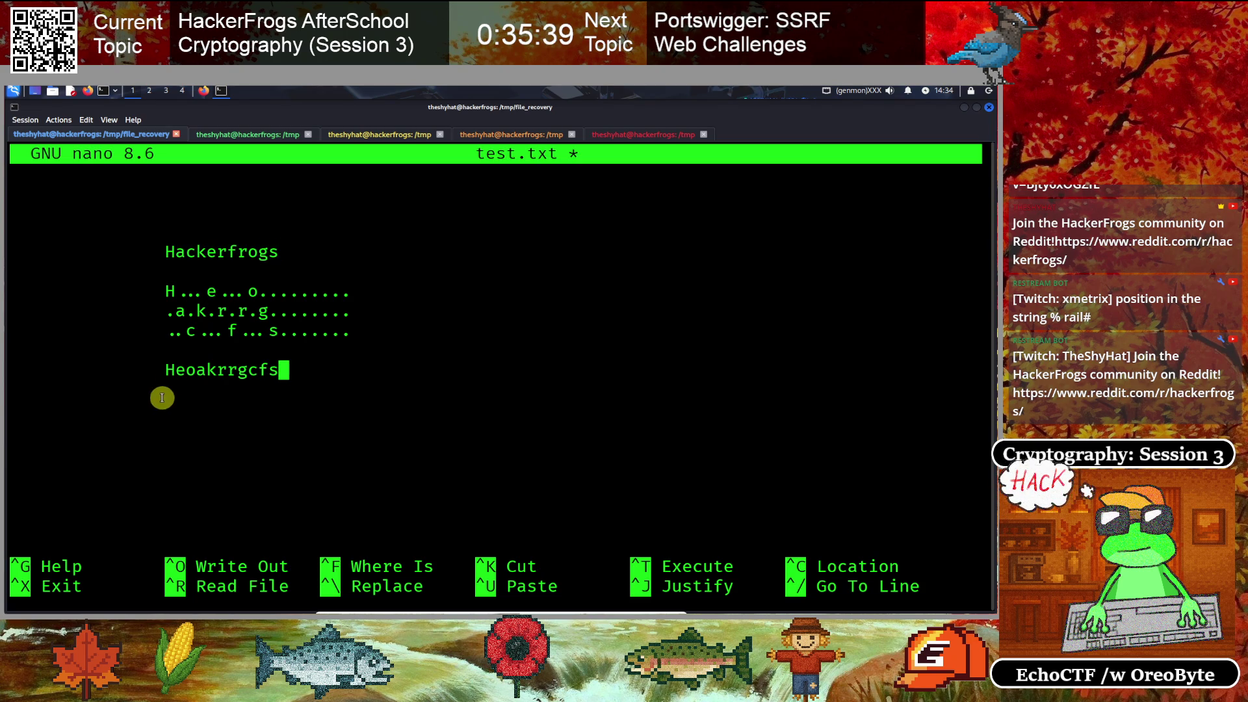
mouse_move(167, 375)
mouse_down()
mouse_move(276, 370)
mouse_move(197, 370)
mouse_move(189, 398)
mouse_up()
click(189, 398)
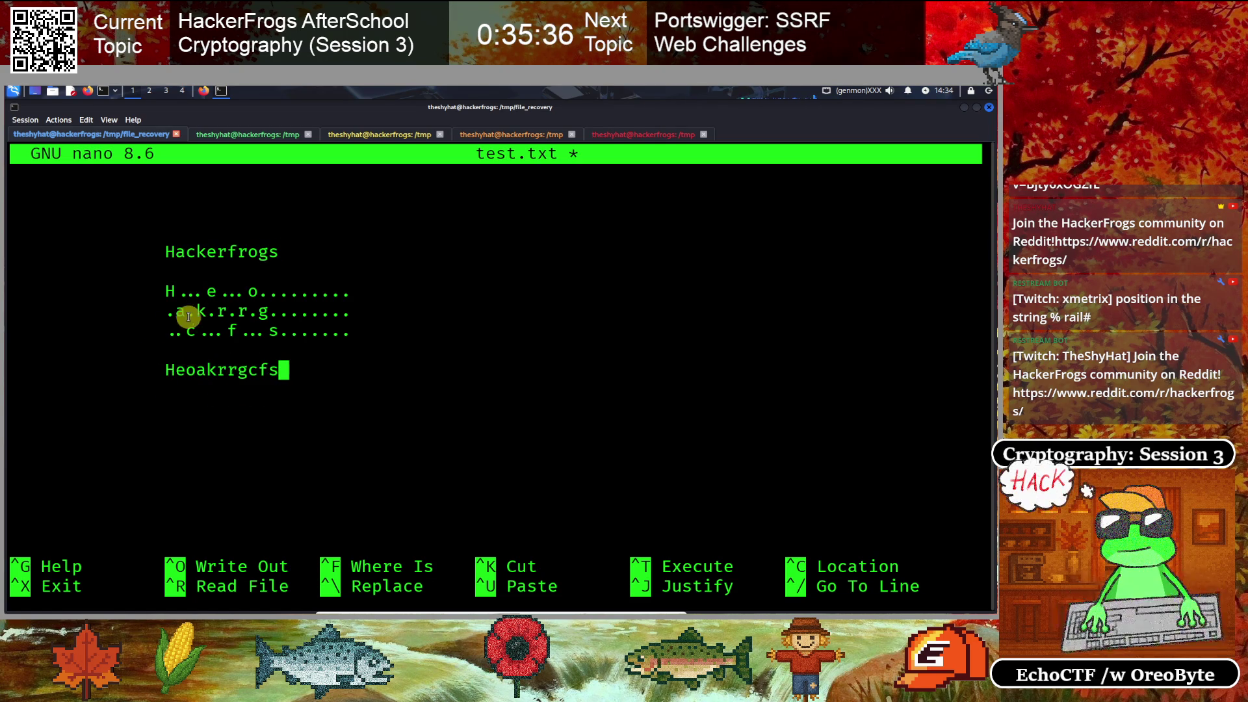
Close dCode's Vigenere page and find the Rail Fence (Zig-Zag) Cipher tool via search.
click(204, 91)
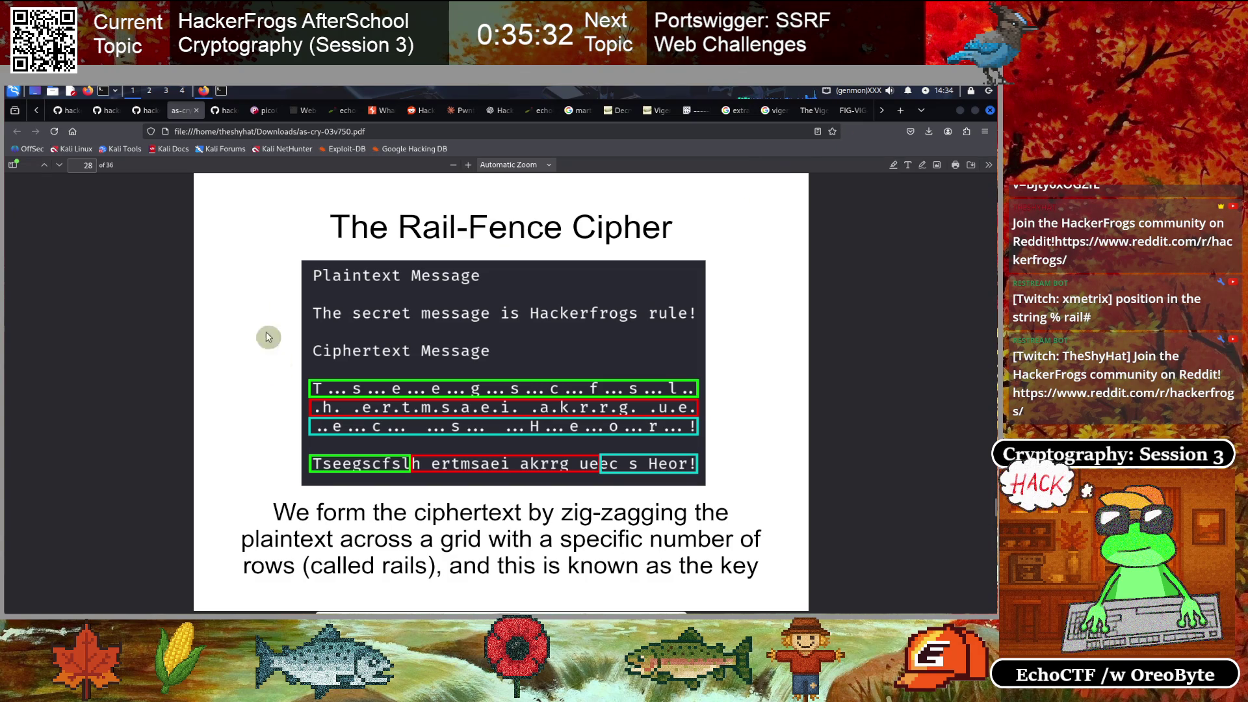
click(654, 110)
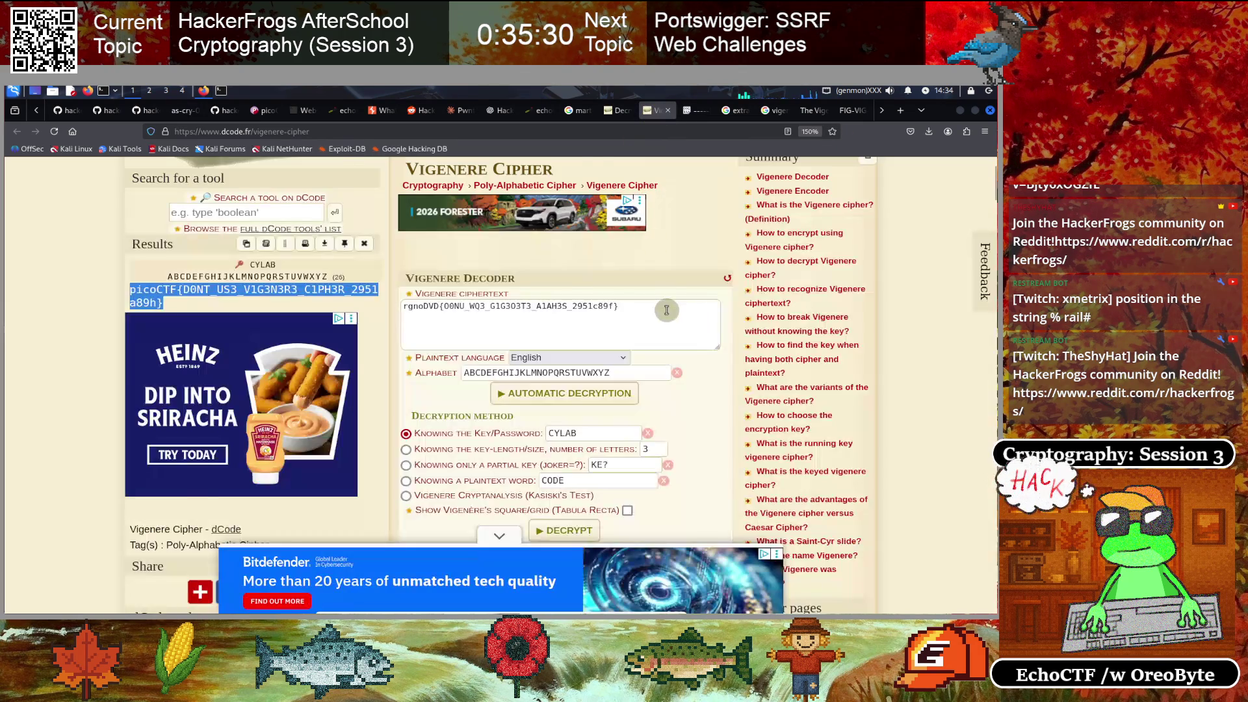
click(668, 111)
click(618, 112)
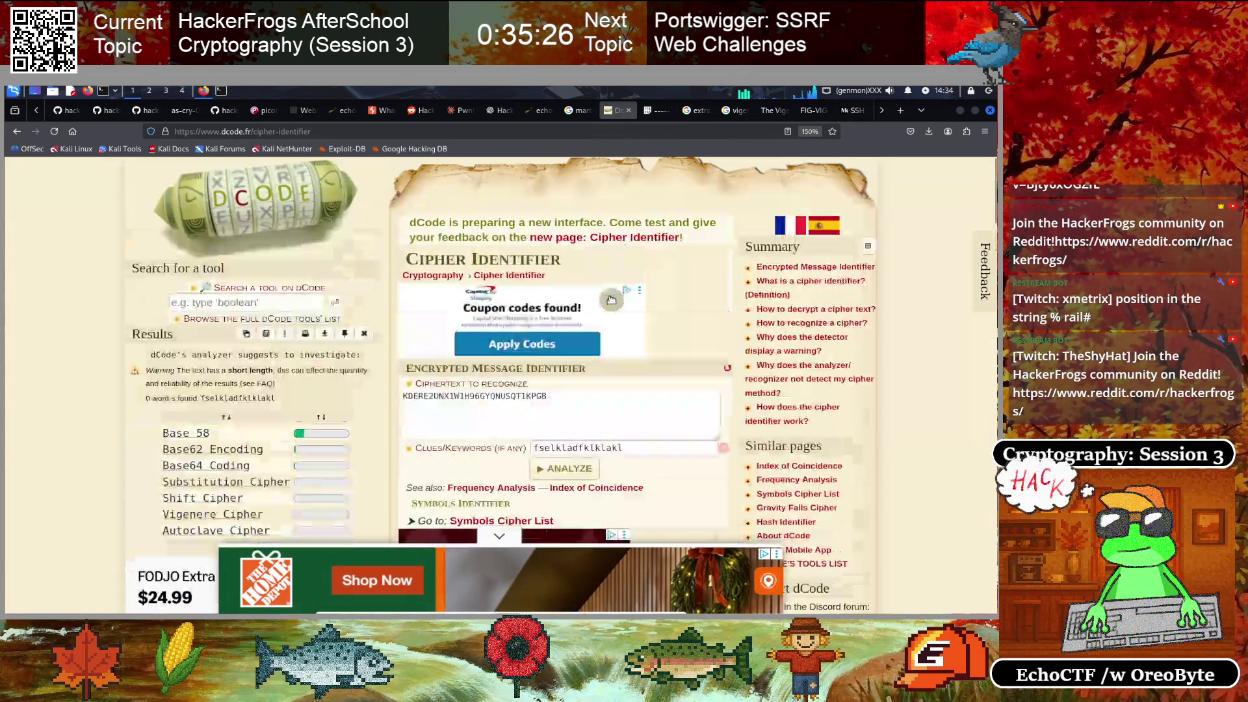
click(291, 293)
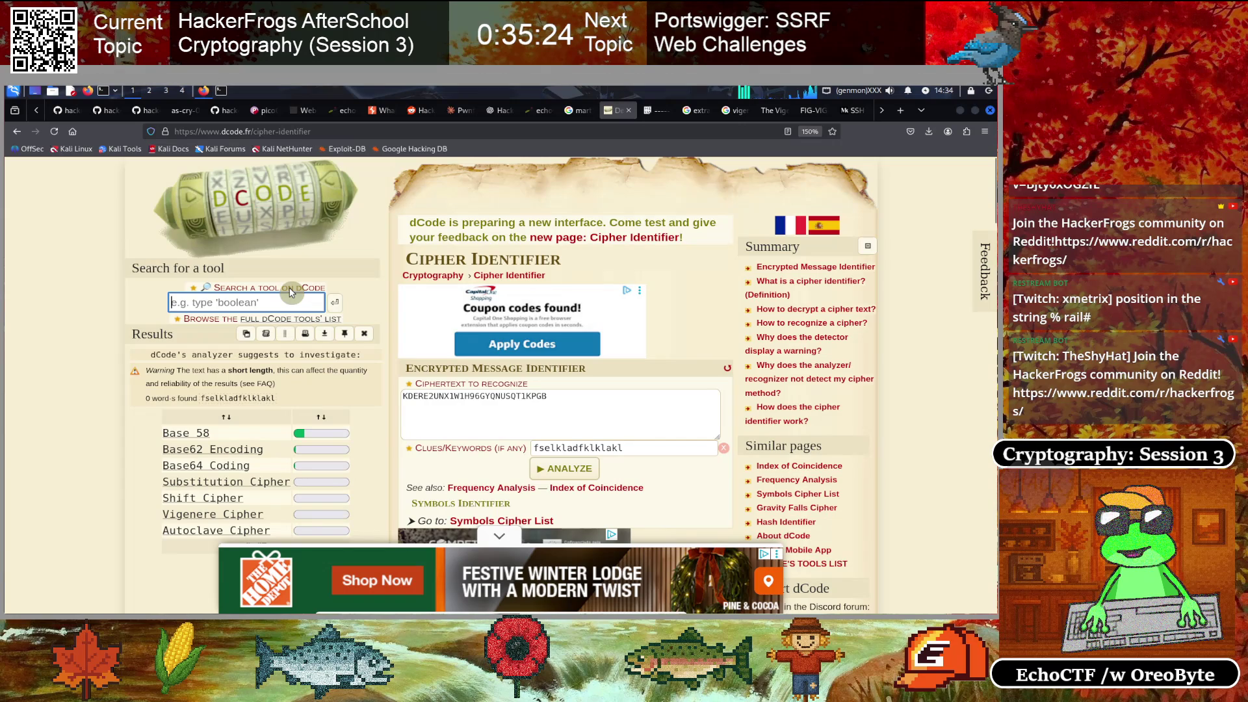
text(rail fence)
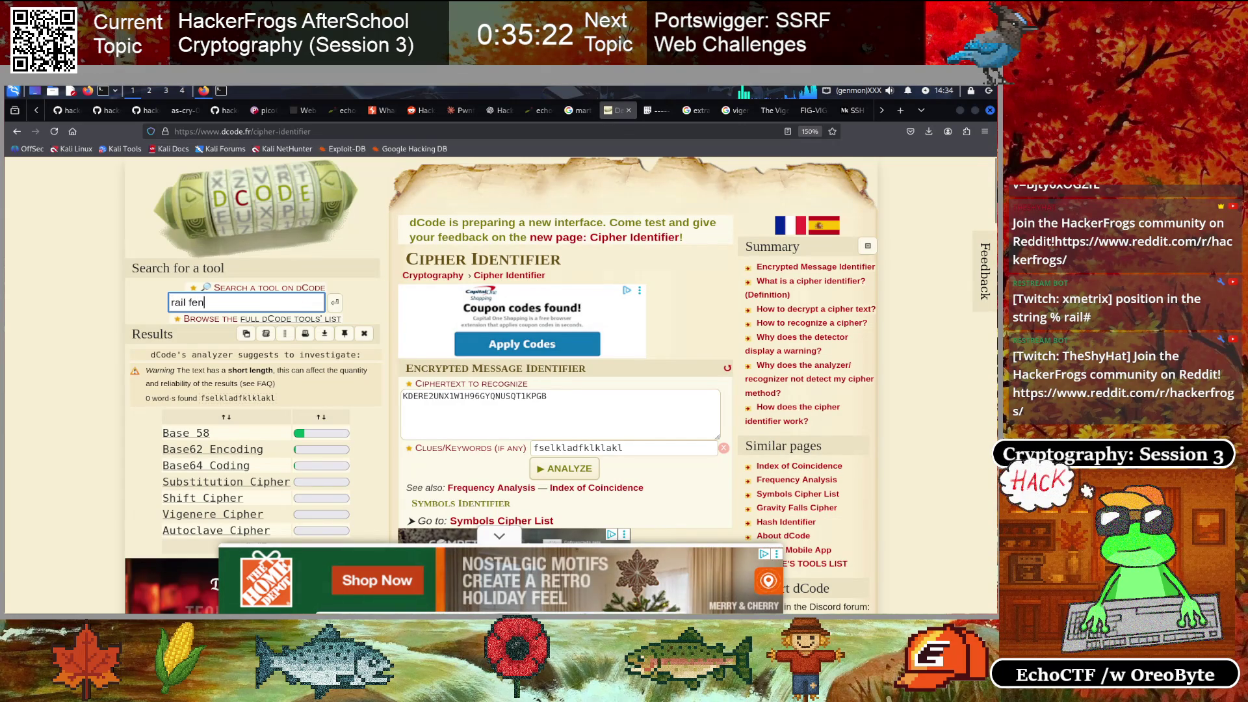
key(Return)
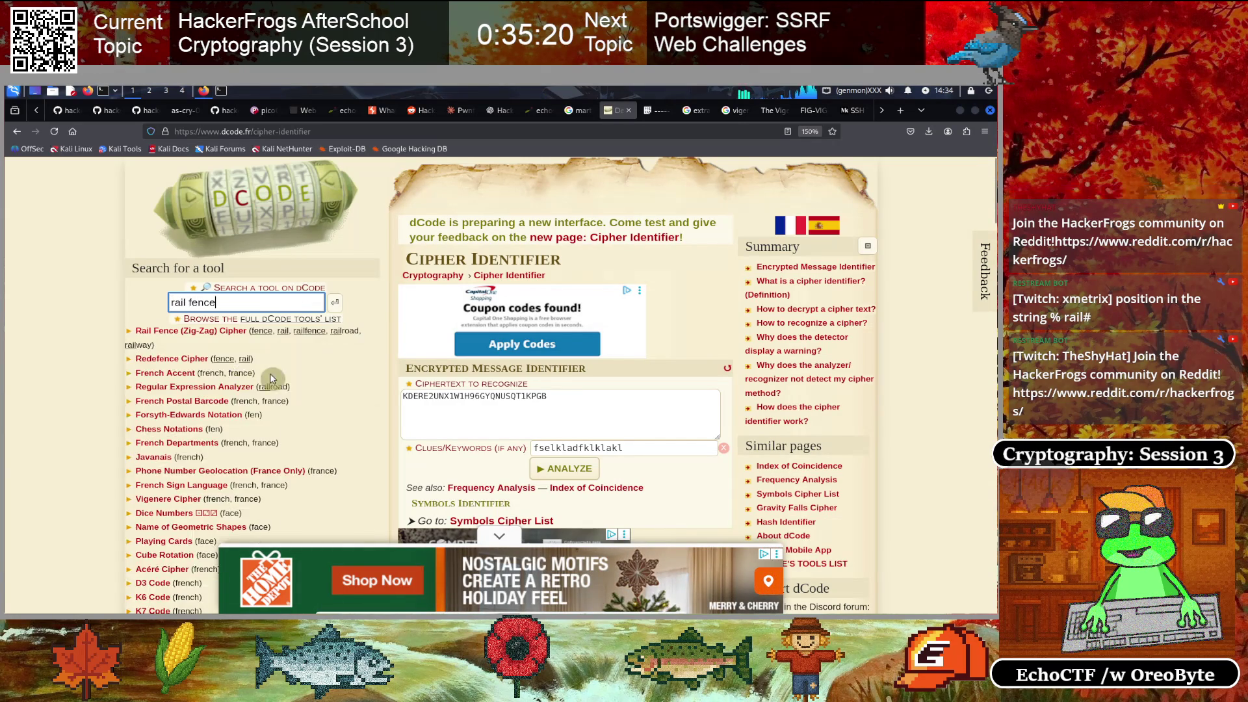
click(179, 332)
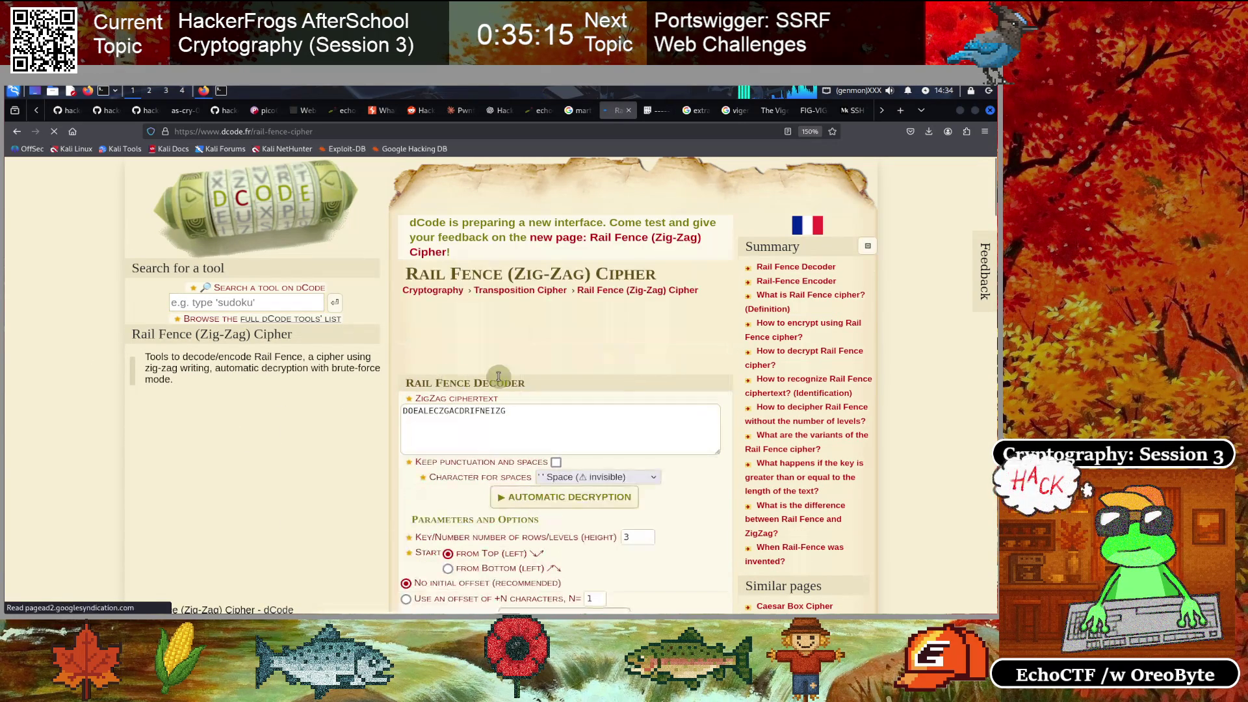
Clear the old text from the Rail Fence tool's ciphertext box.
click(274, 132)
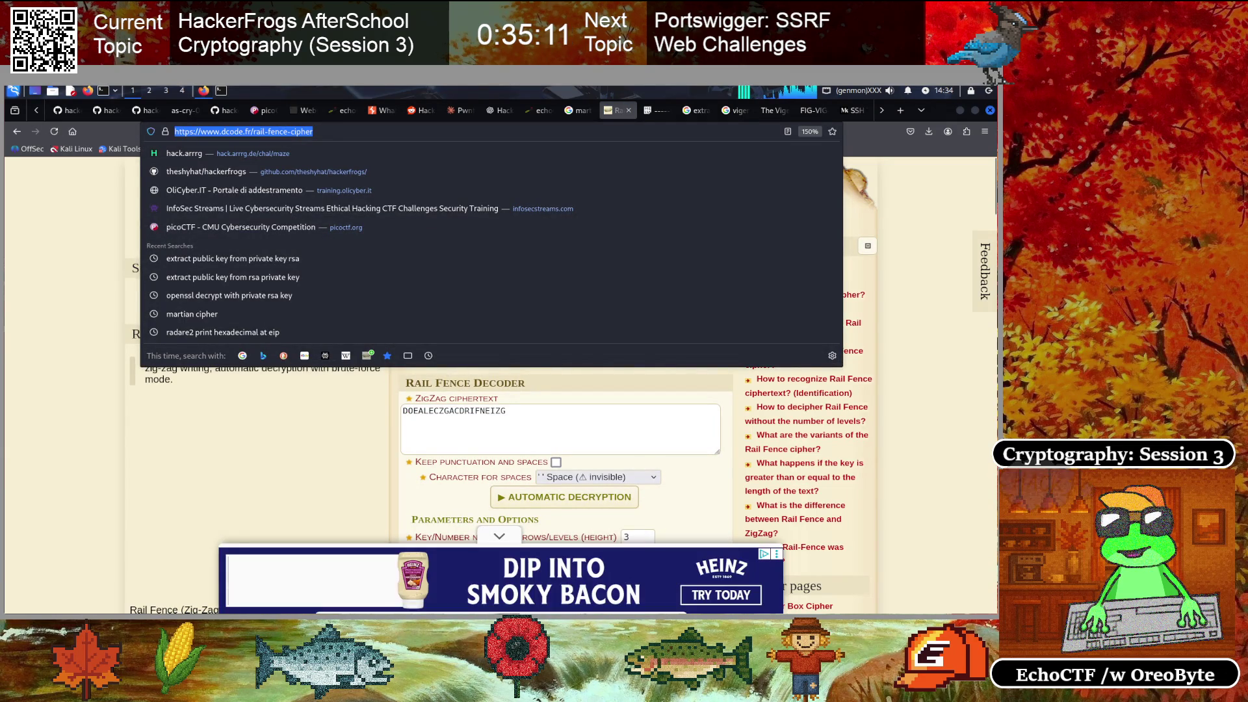
click(108, 387)
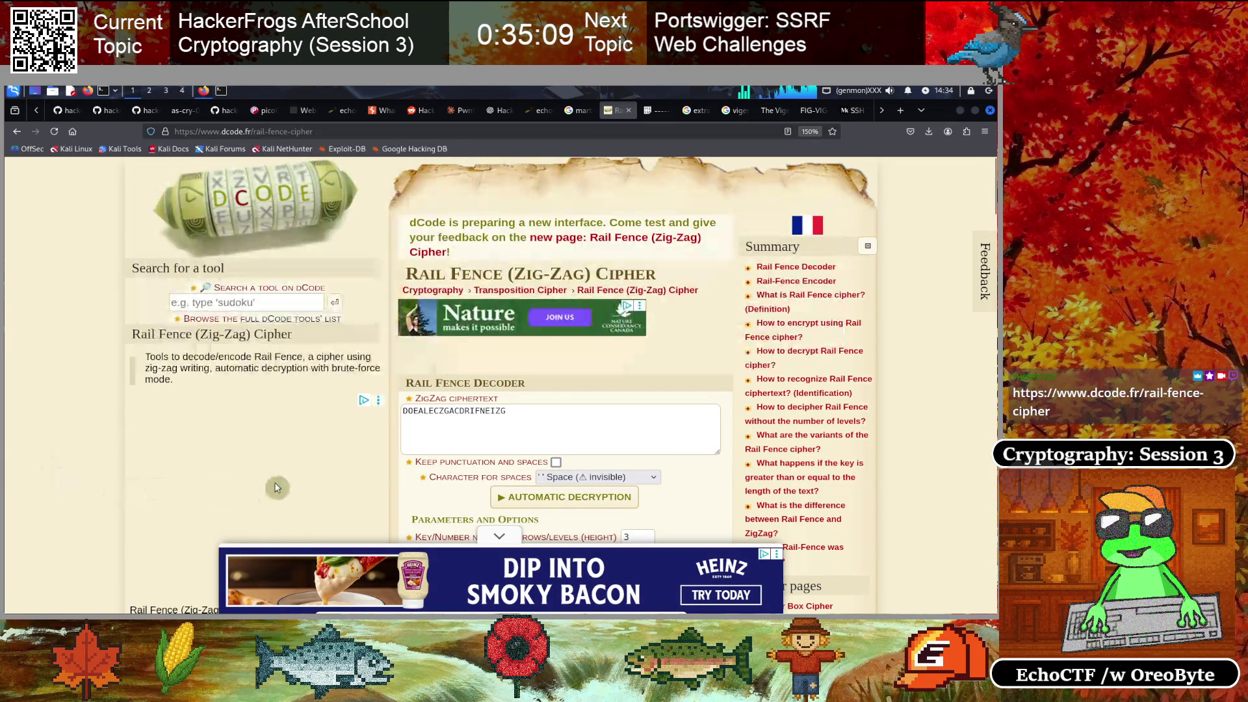
scroll(284, 403, down, 5)
click(429, 239)
click(535, 246)
key(ctrl+a)
key(BackSpace)
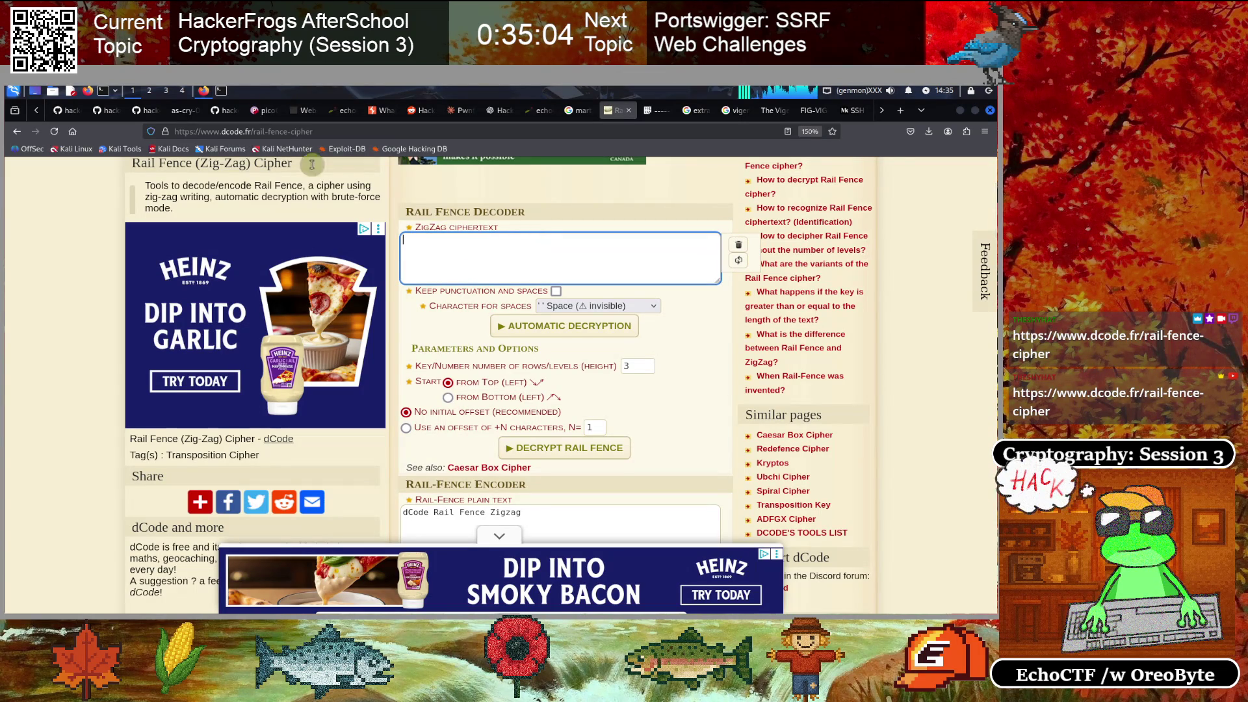
click(221, 90)
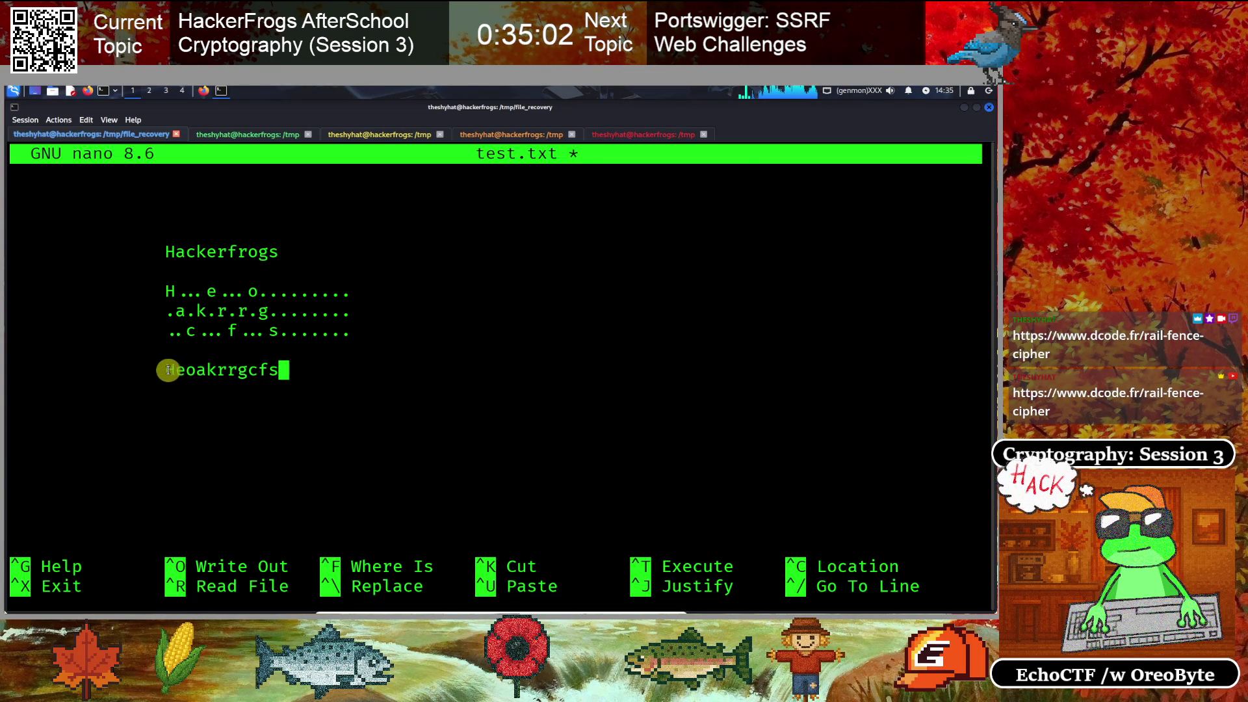
Copy Heoakrrgcfs from nano and paste it into dCode's Rail Fence ciphertext box.
drag(163, 372, 269, 367)
right_click(261, 355)
click(286, 364)
click(169, 181)
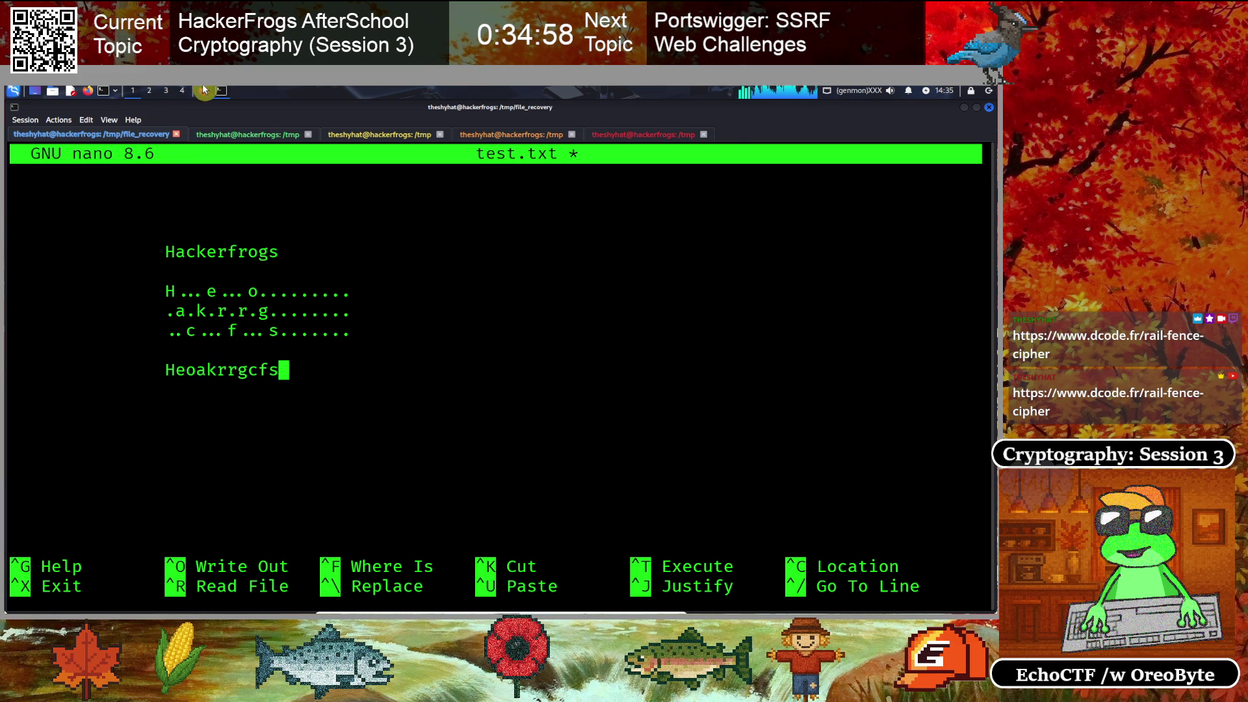
click(204, 90)
click(468, 260)
key(ctrl+v)
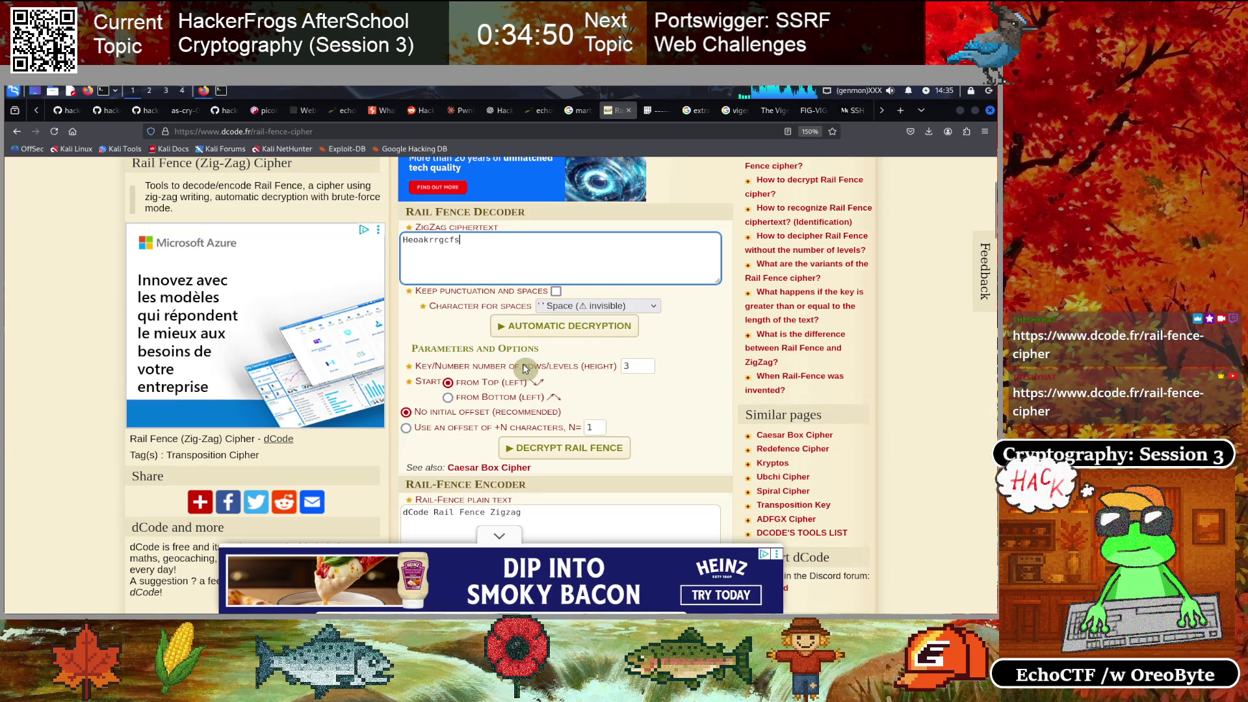
Decrypt Heoakrrgcfs in dCode with 3 rails, revealing HACKERFROGS.
double_click(627, 366)
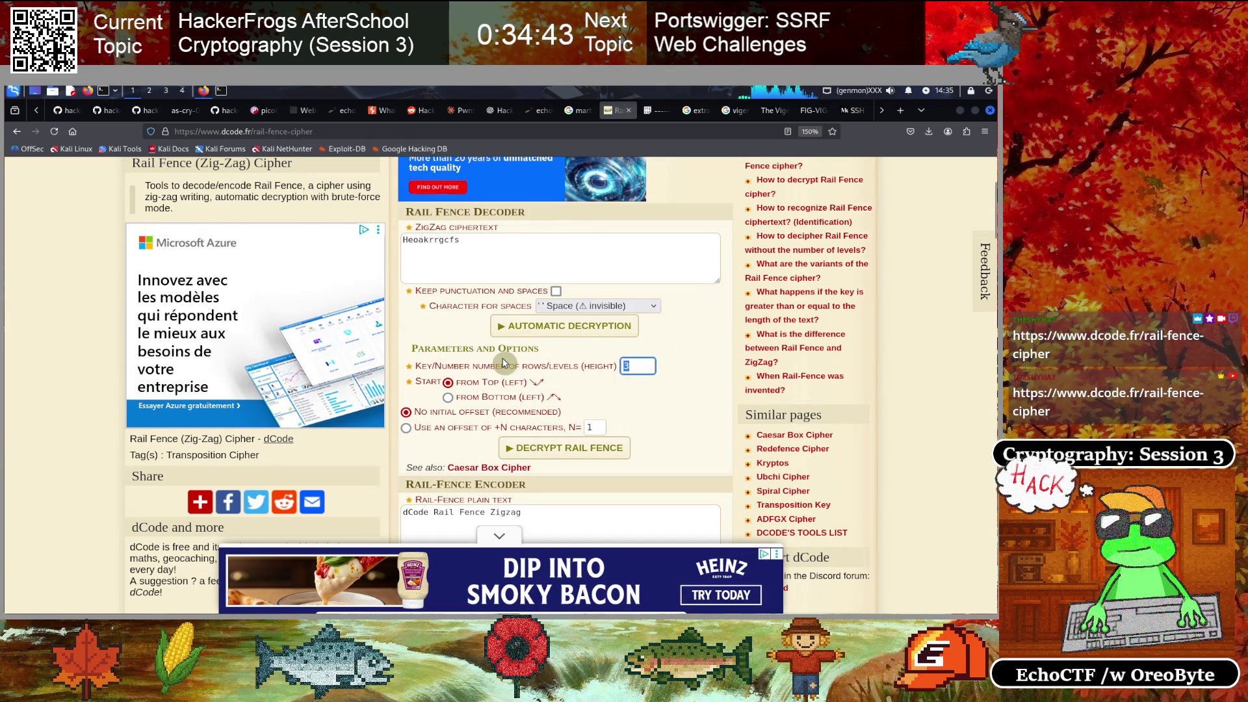
click(575, 453)
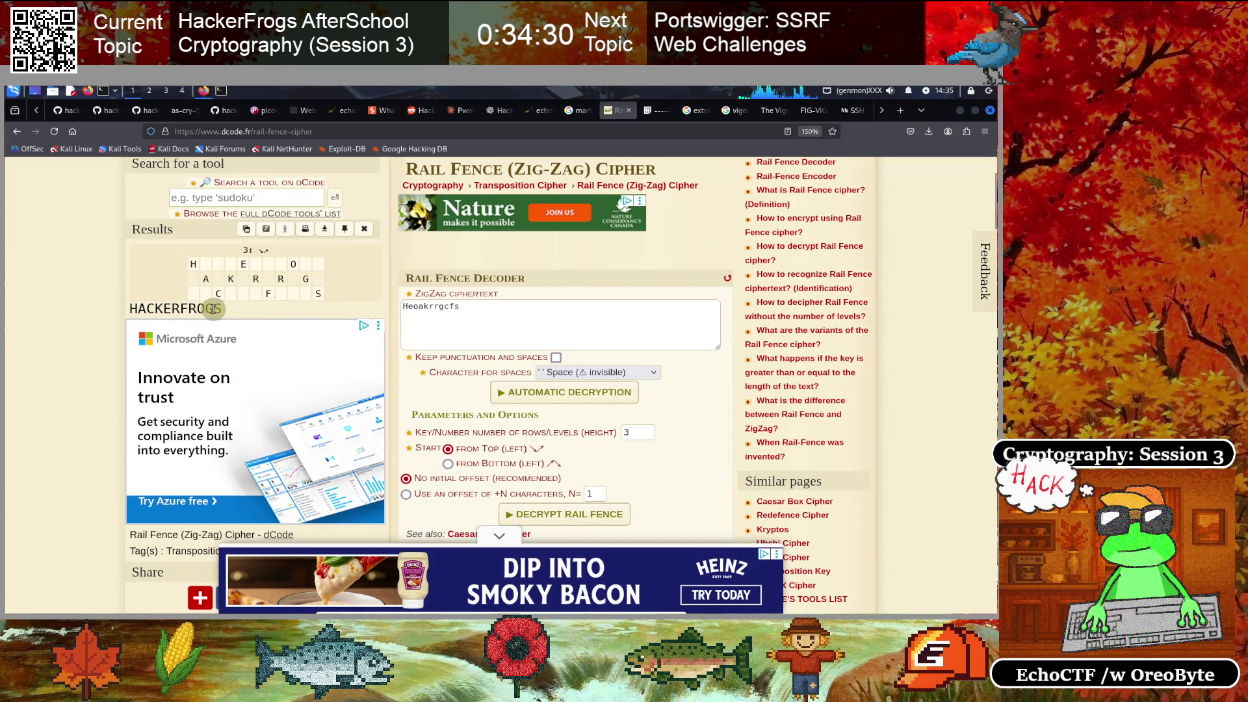
drag(220, 309, 104, 309)
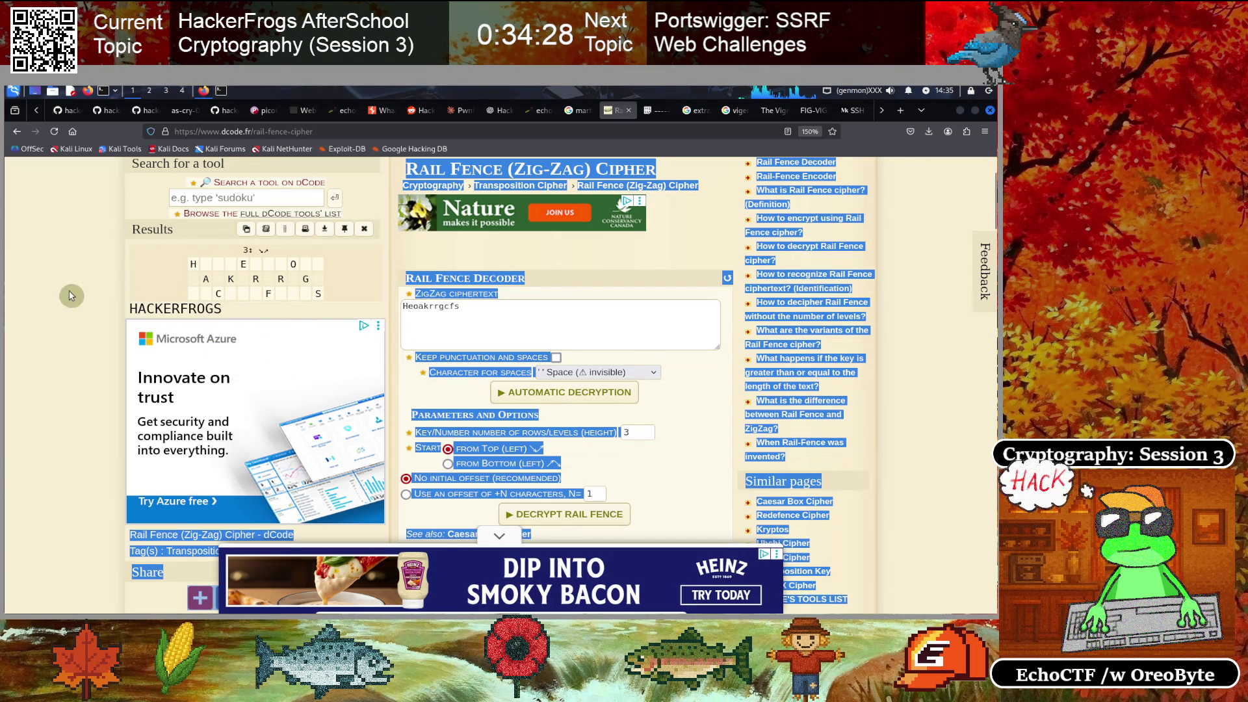
click(74, 293)
scroll(521, 377, up, 2)
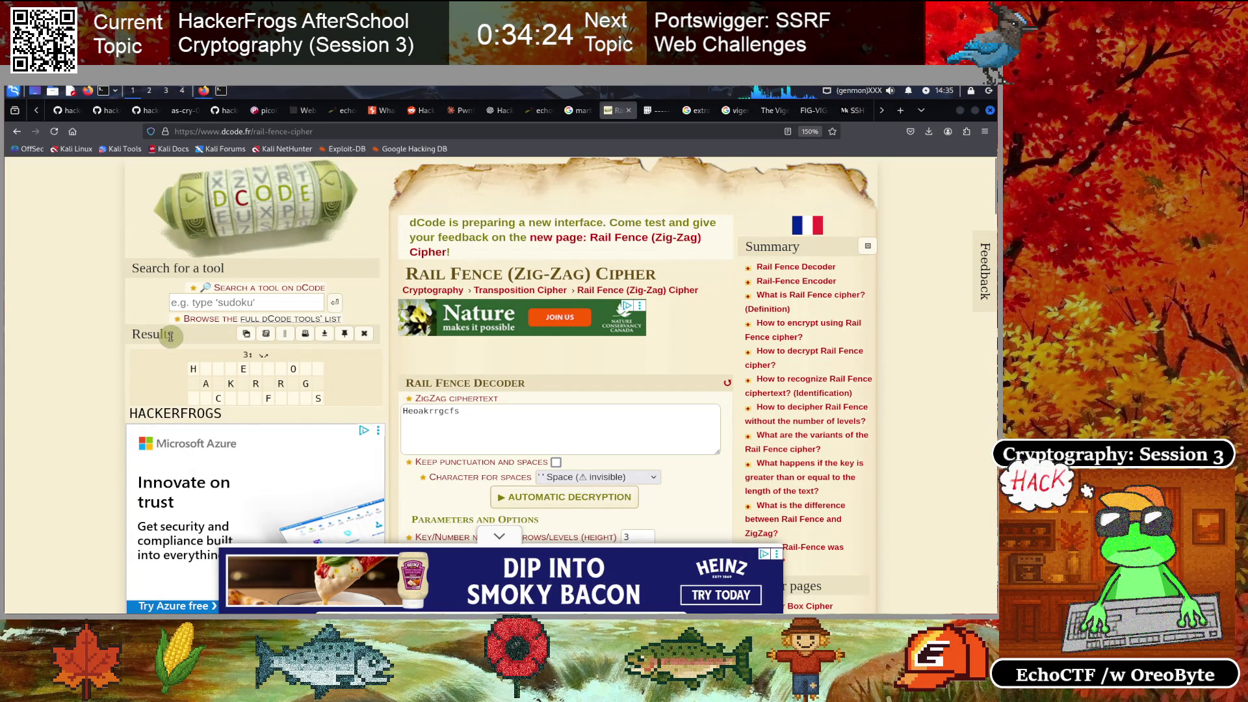
scroll(262, 416, down, 2)
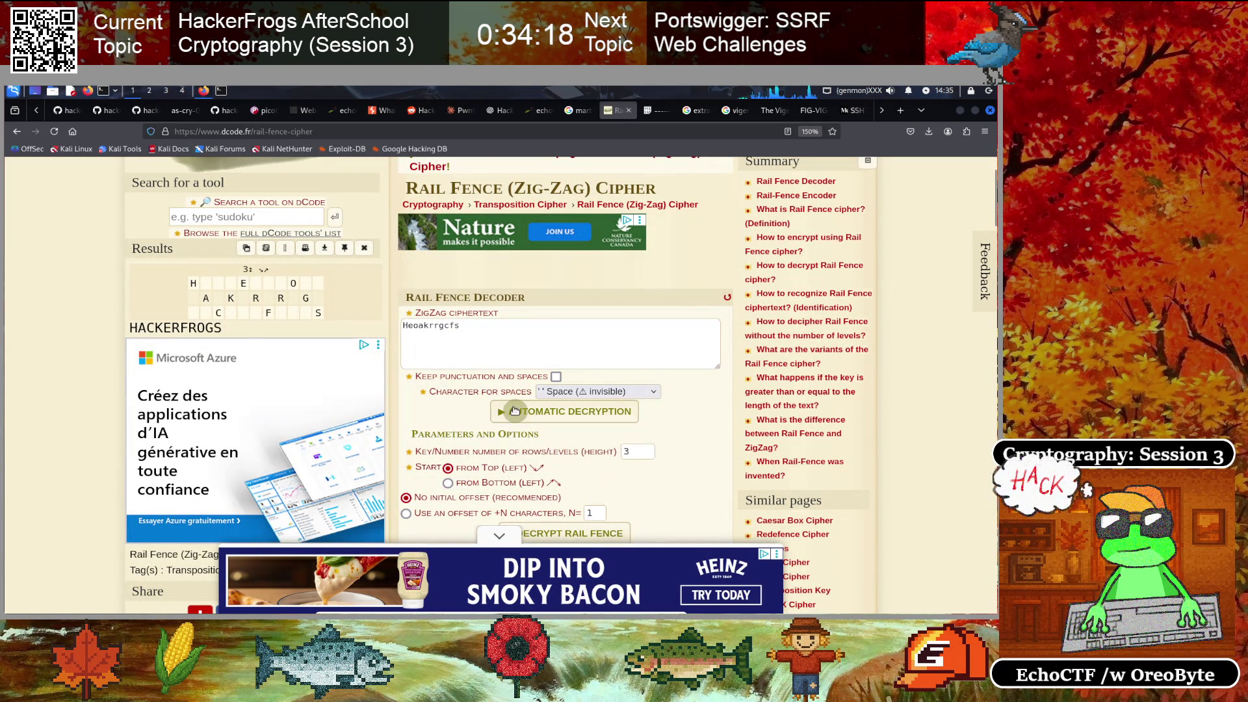
click(221, 91)
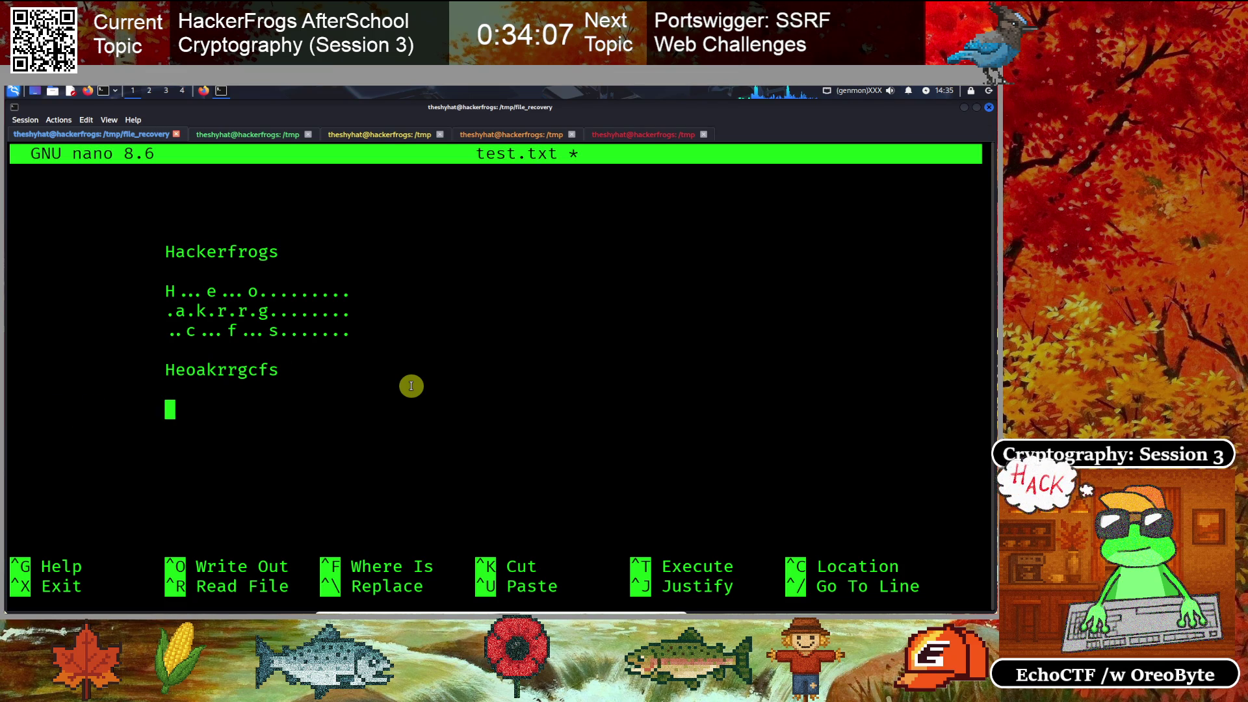
Extend the dot grid in nano to four rows for a four-rail zigzag.
text(........)
key(Return)
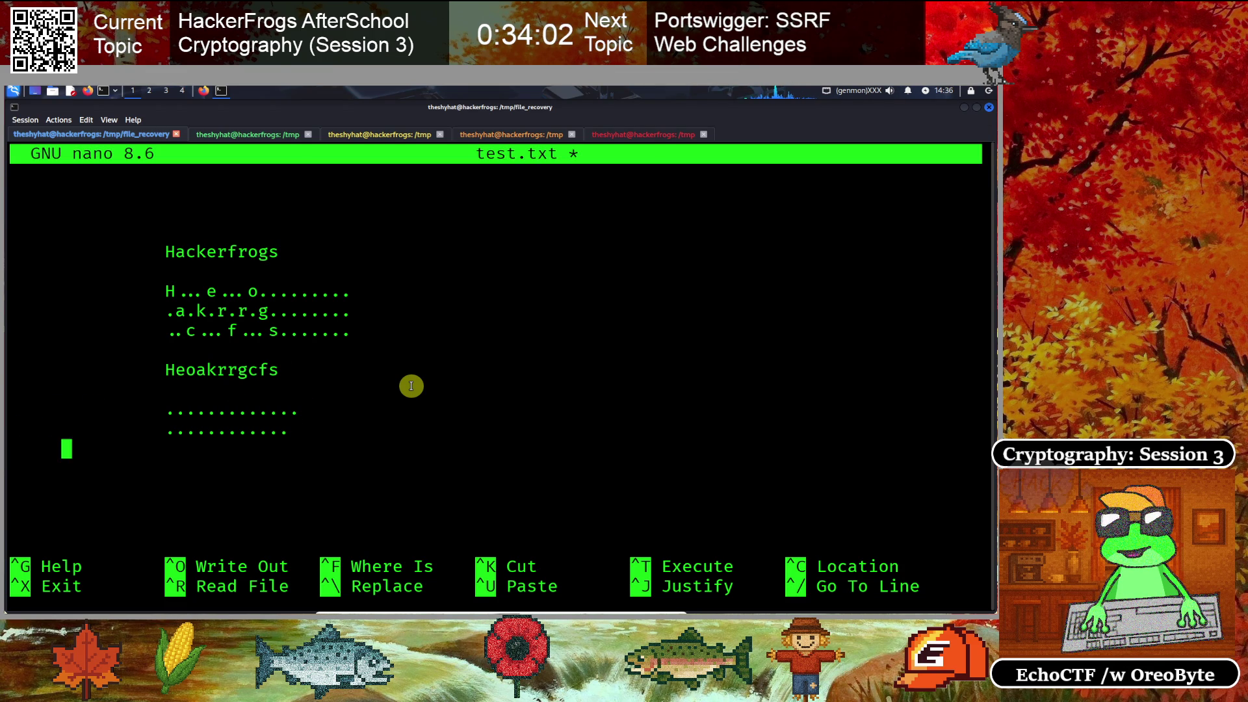
text(...........)
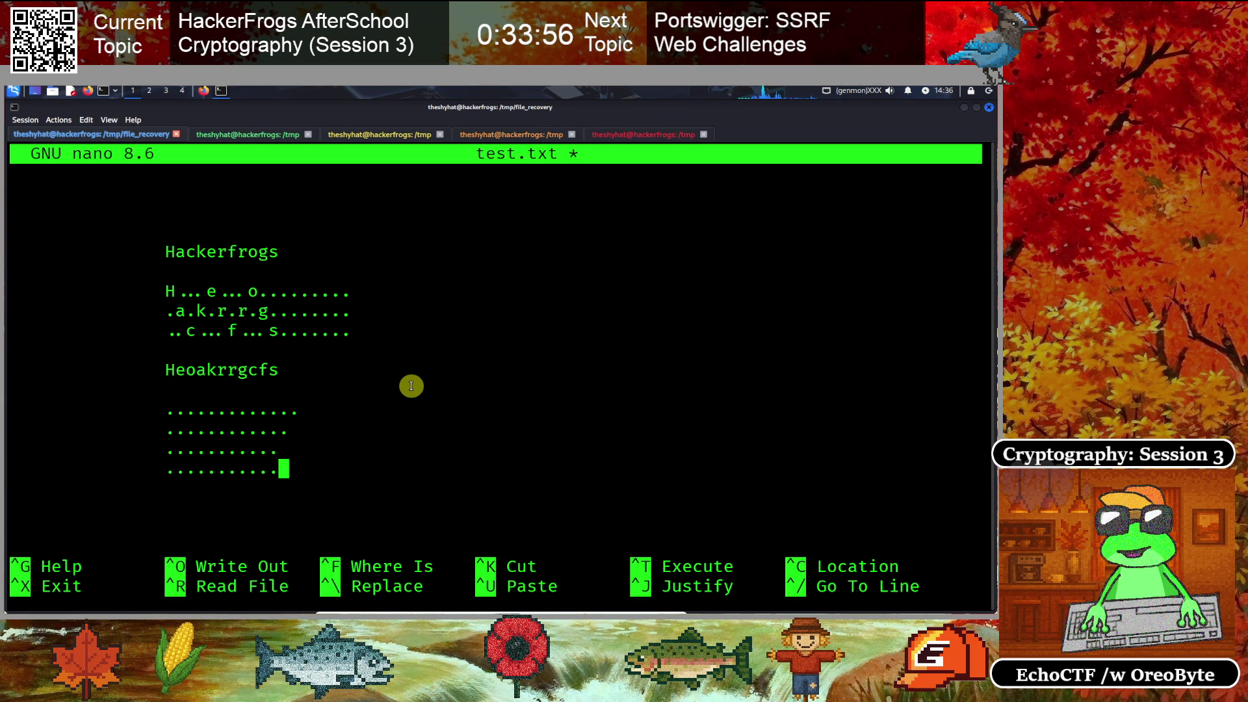
key(Up)
key(Left)
key(Left)
key(Up)
key(Left)
key(Left)
key(Left)
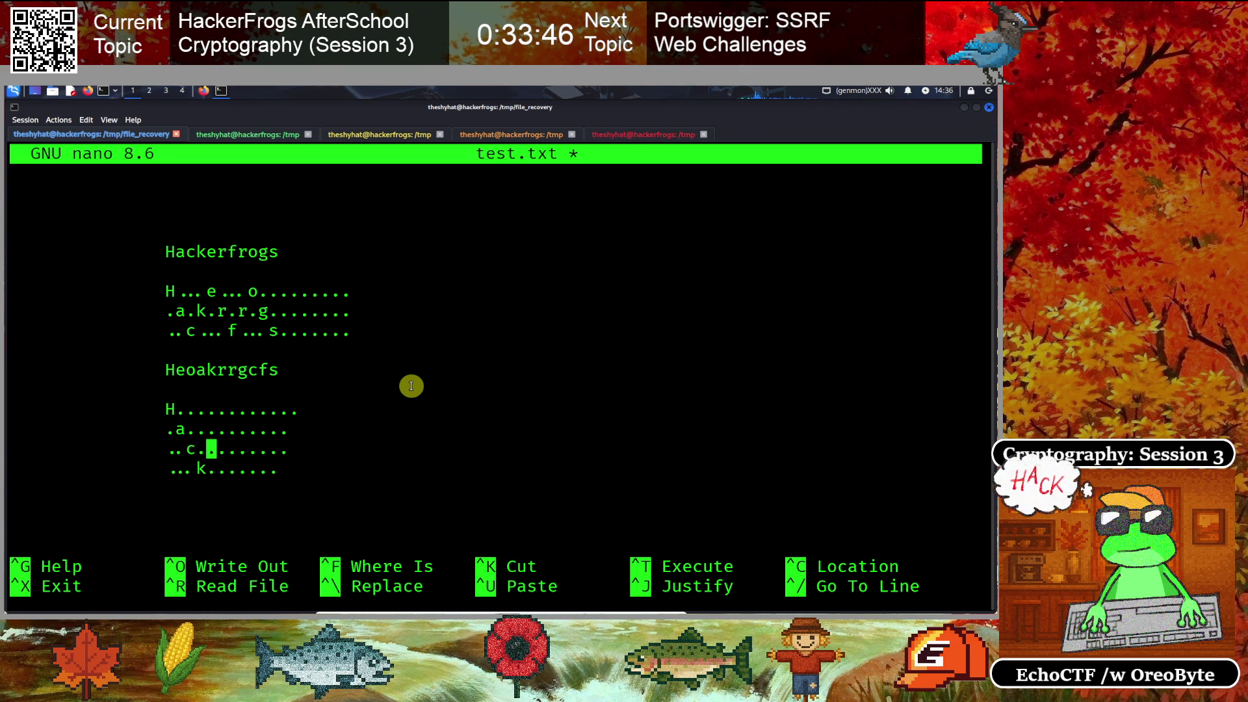
Place r, f and r on the second row of the four-rail zigzag.
key(Up)
text(r)
key(Delete)
text(f)
key(Delete)
text(r)
key(Delete)
Place o, g and s on the lower rows to finish the Hackerfrogs zigzag.
key(Down)
key(Left)
text(o)
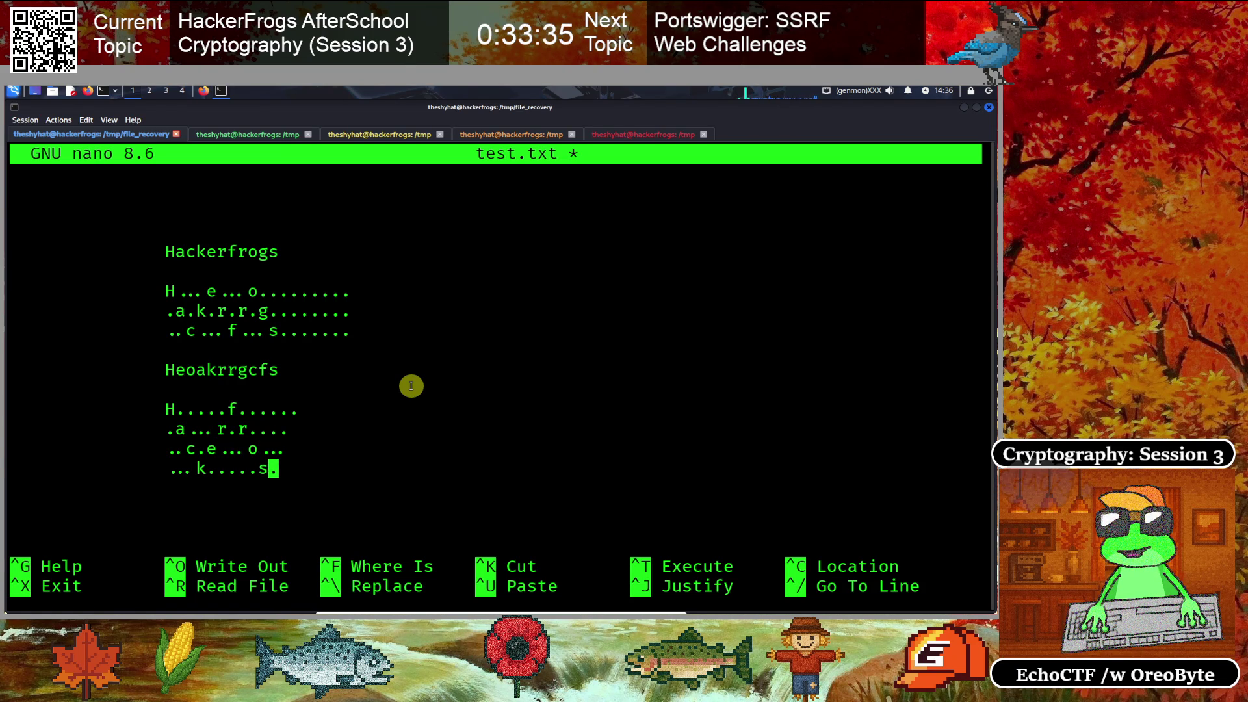
key(BackSpace)
text(g)
key(Up)
text(s)
key(Left)
key(Left)
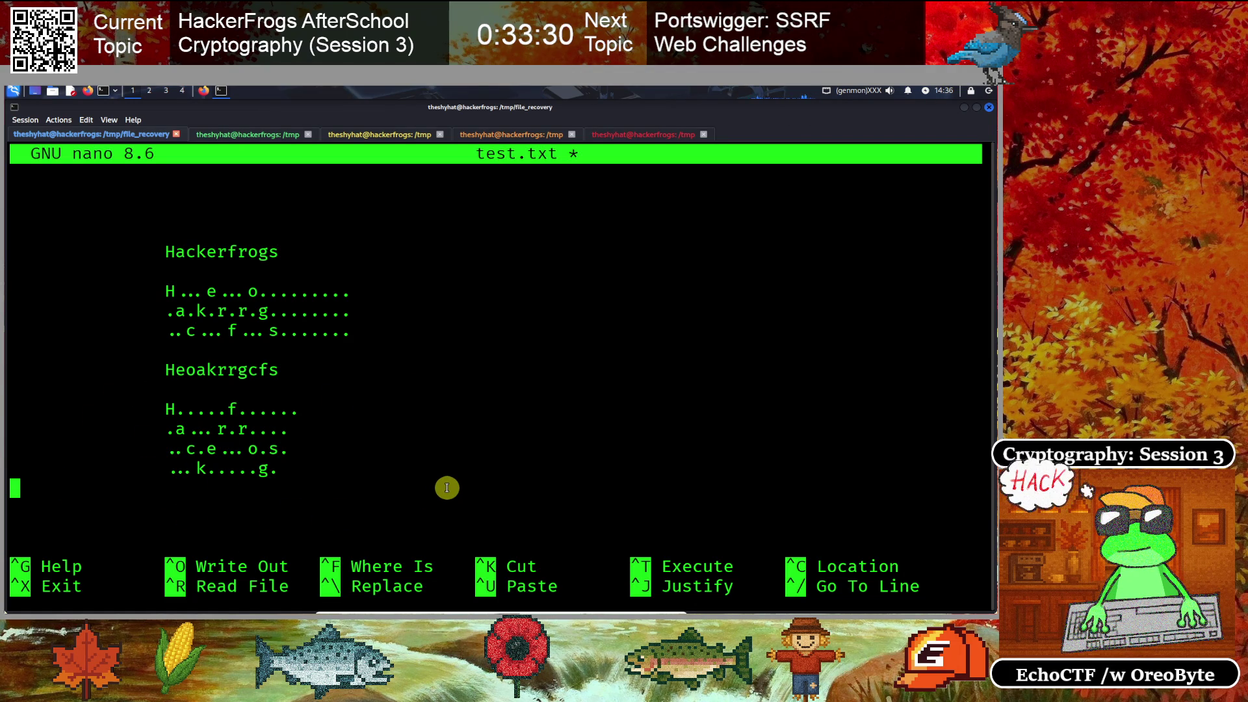
Copy the four-rail ciphertext Hfarrceoskg from nano.
key(Return)
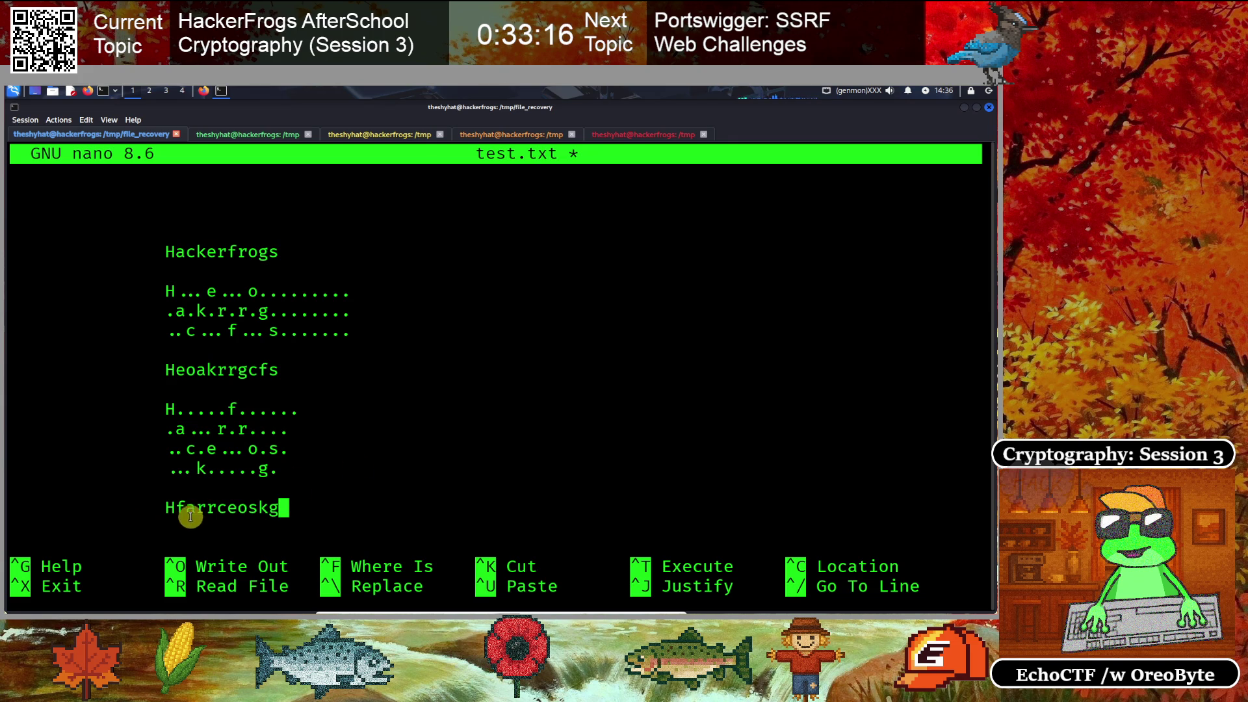
drag(182, 510, 268, 510)
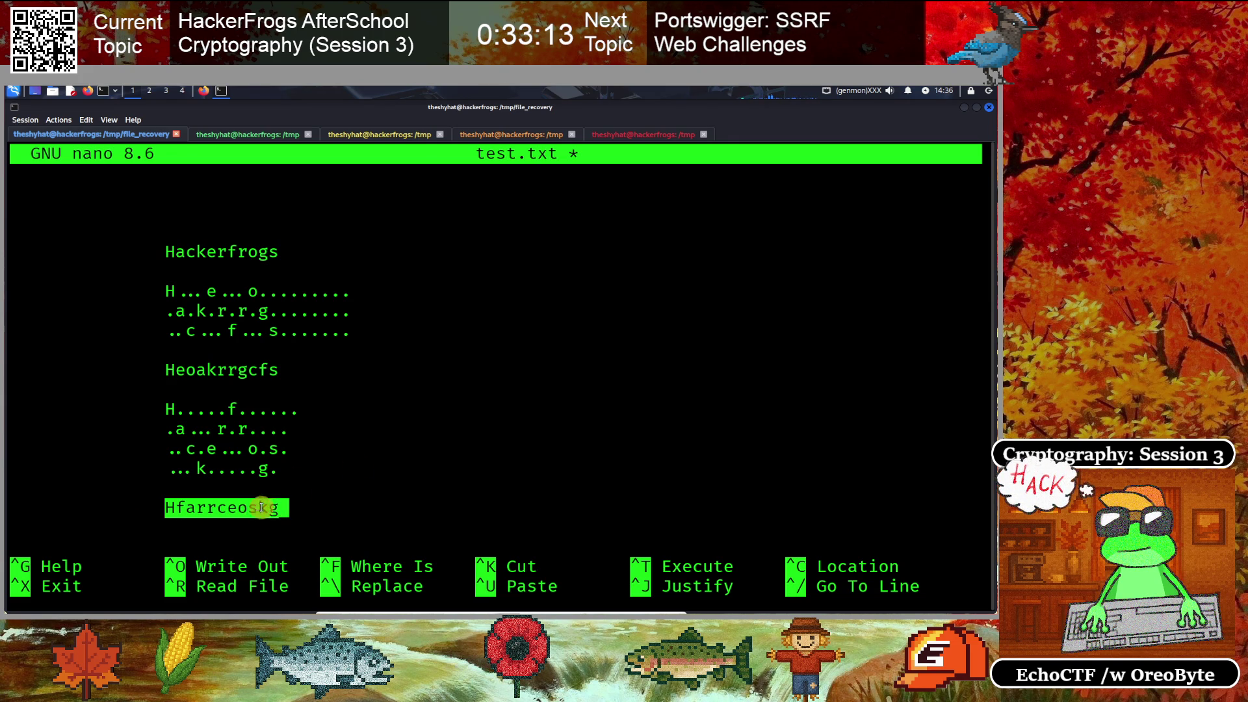
right_click(271, 509)
click(292, 345)
click(290, 512)
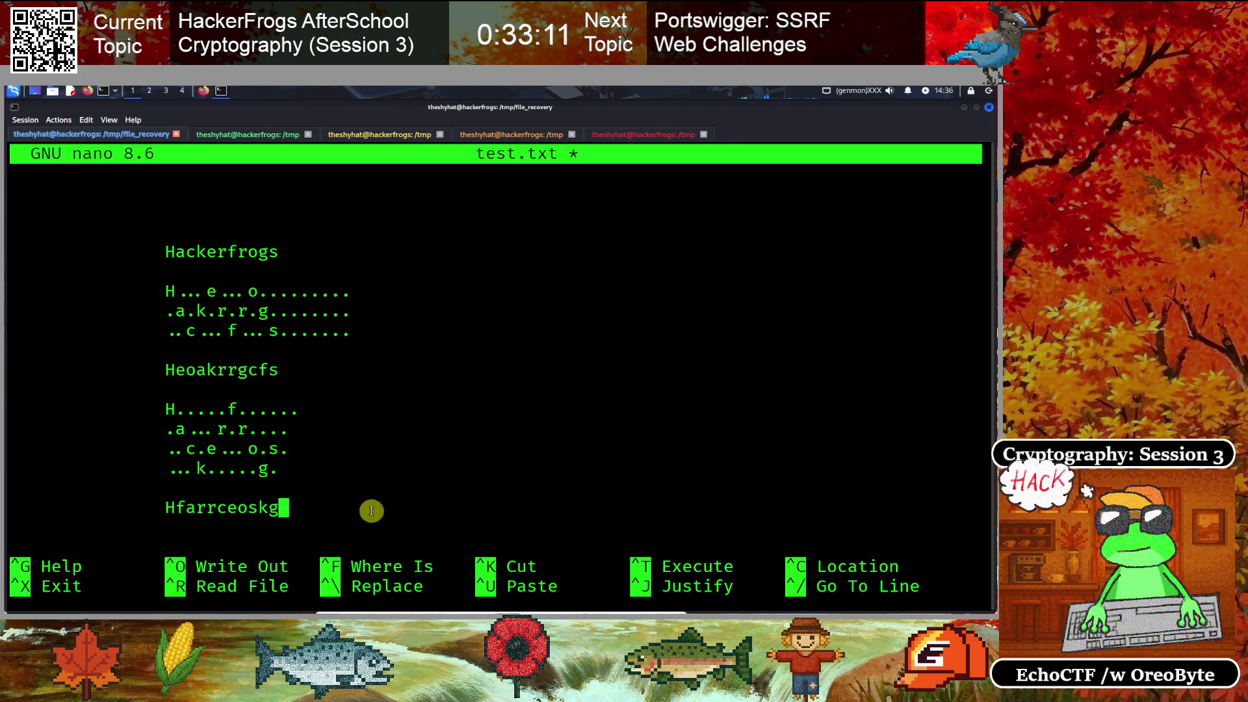
click(204, 90)
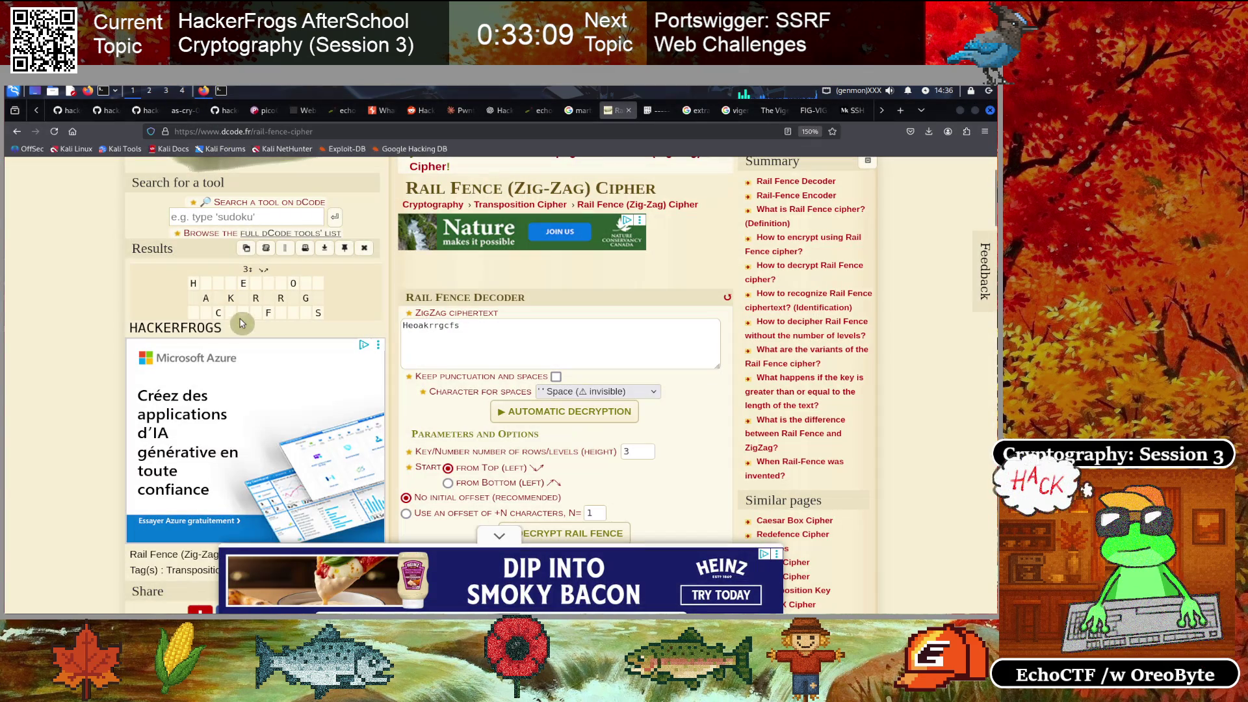
Replace dCode's ciphertext with Hfarrceoskg and decrypt it using 4 rails.
click(503, 351)
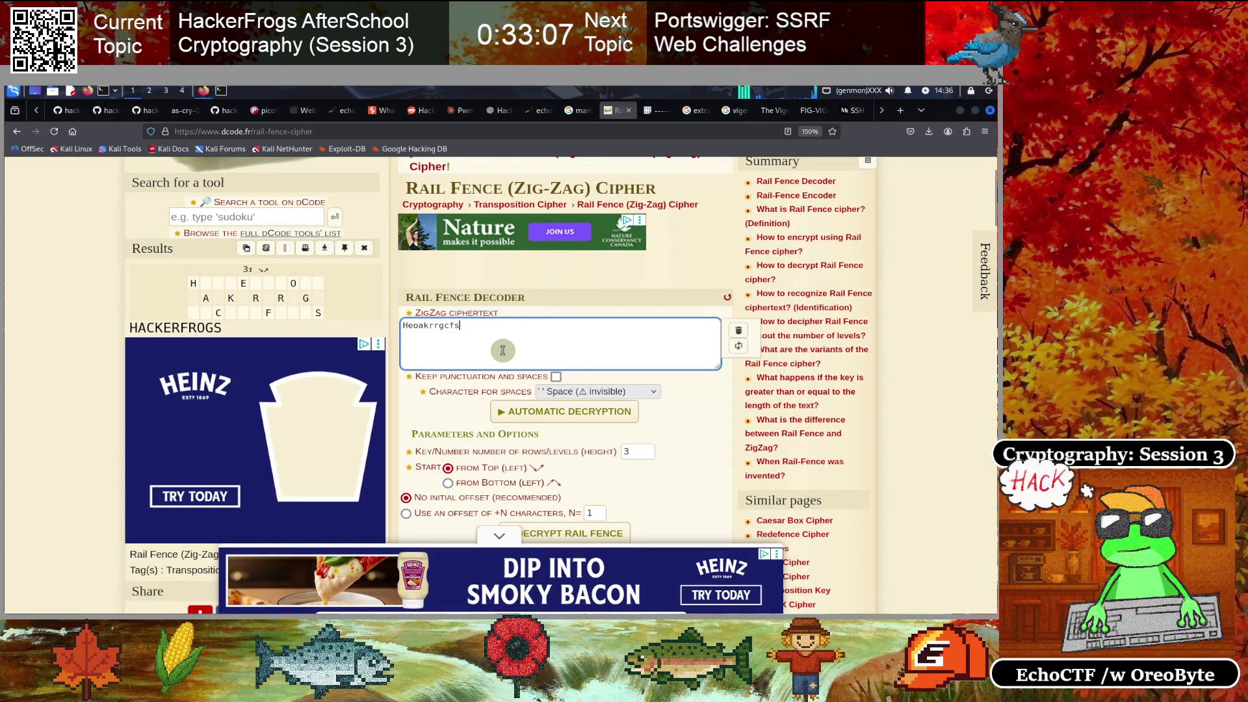
key(ctrl+a)
key(BackSpace)
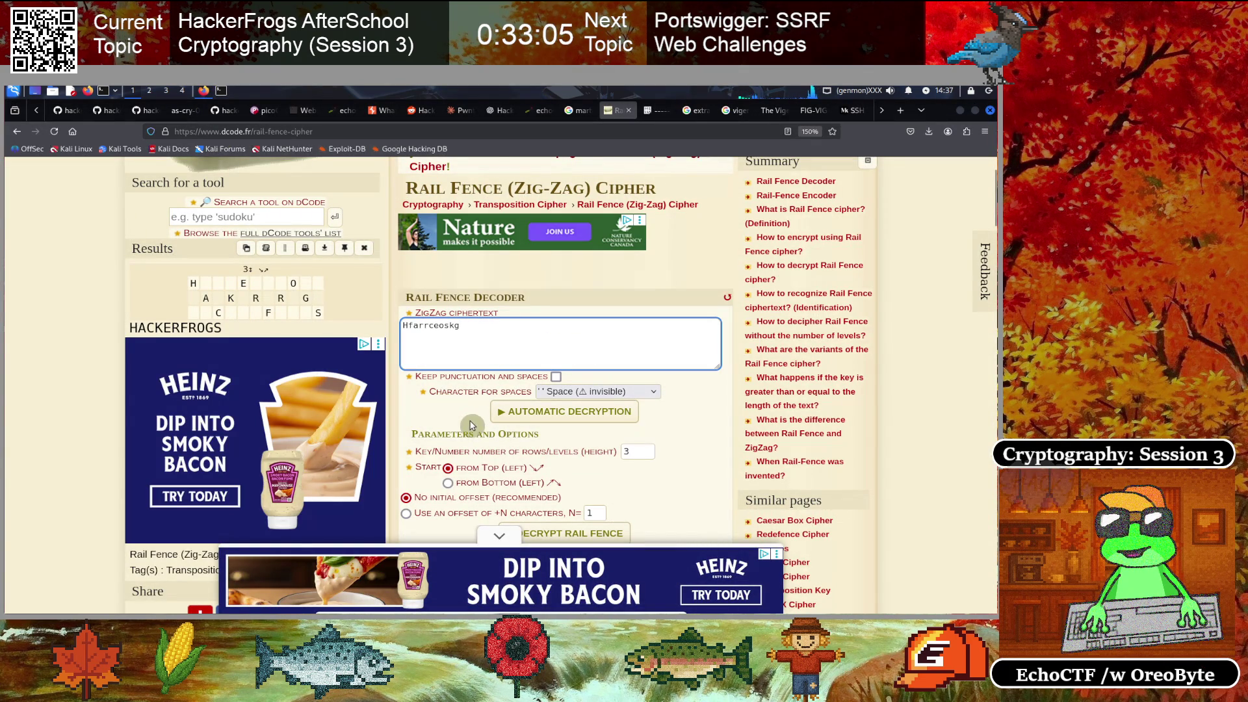
scroll(468, 416, down, 2)
click(638, 363)
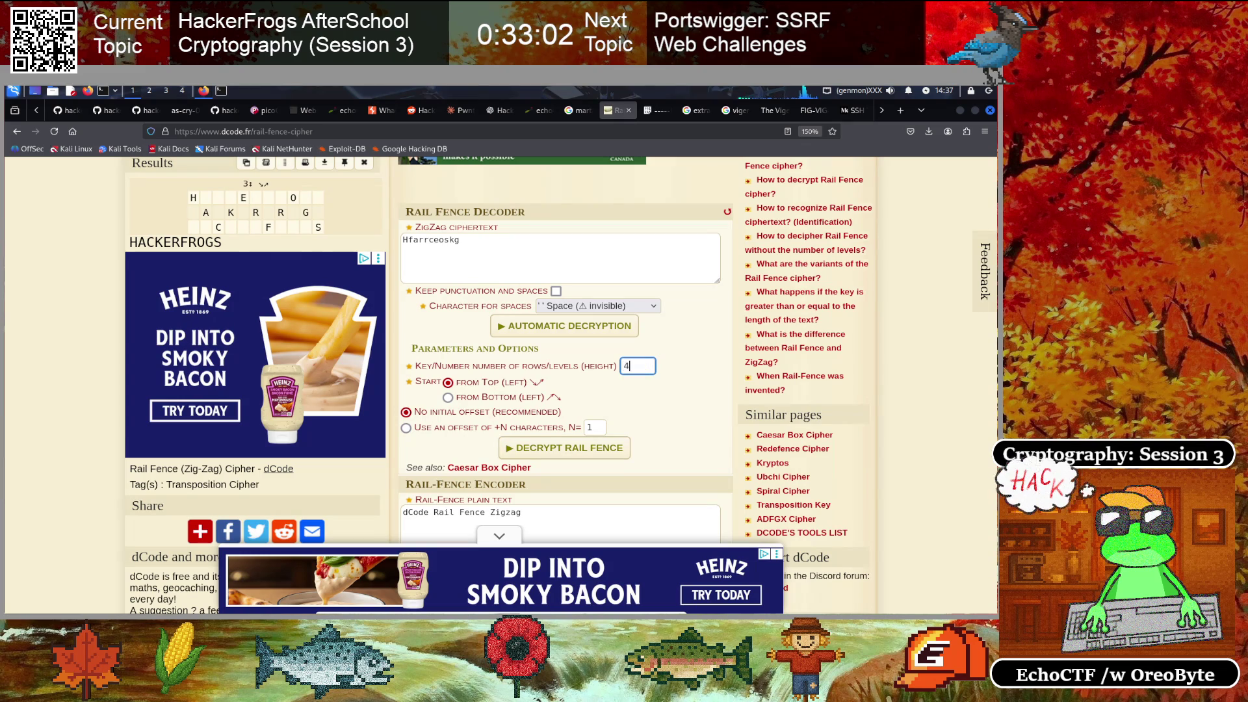
click(526, 448)
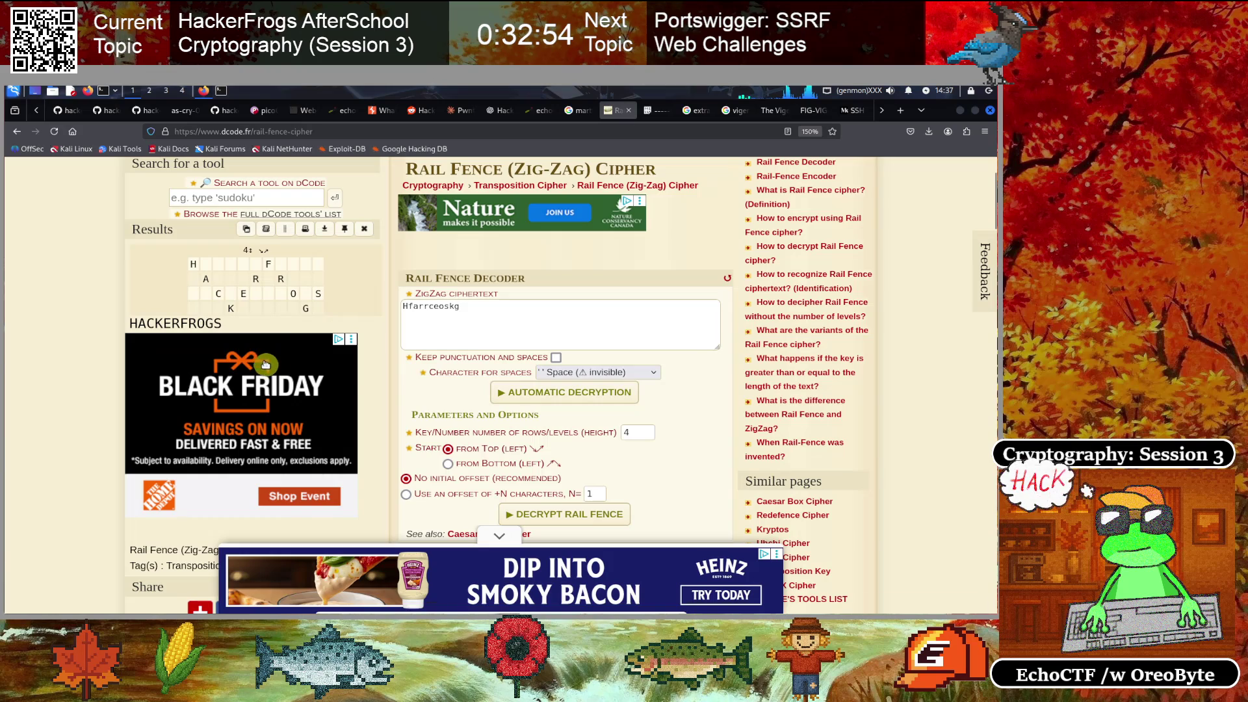
scroll(423, 395, up, 2)
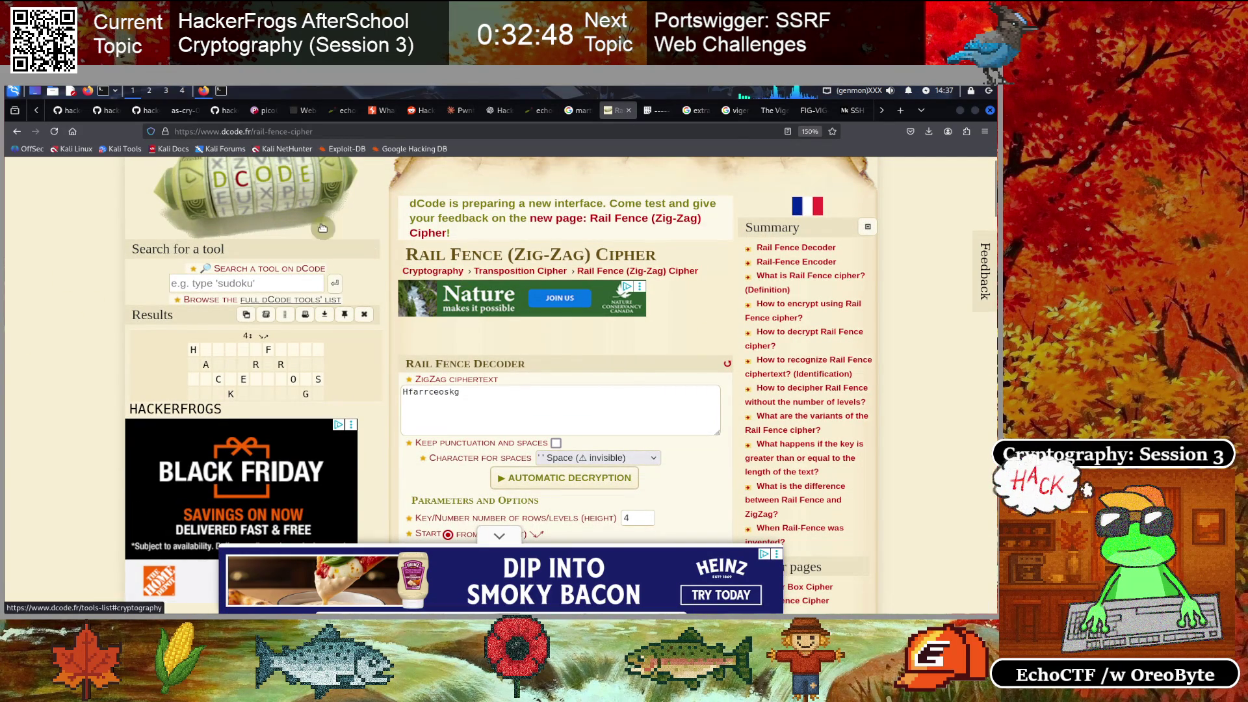
click(561, 426)
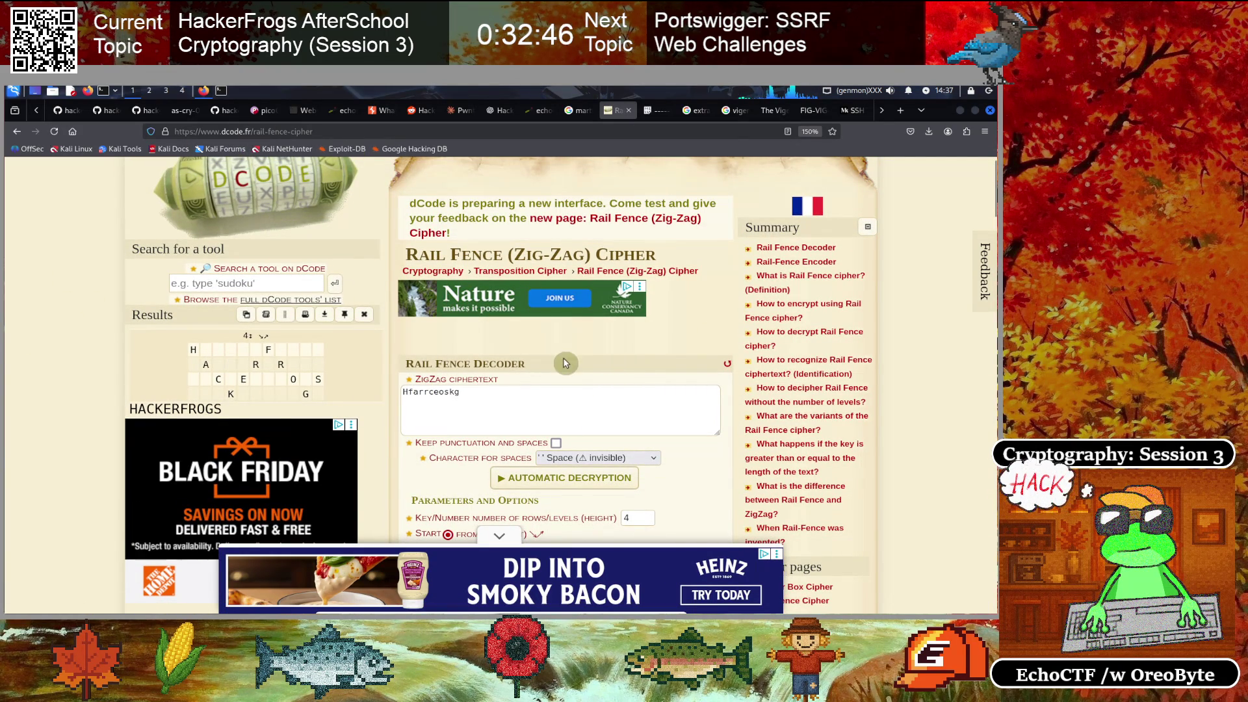
click(181, 112)
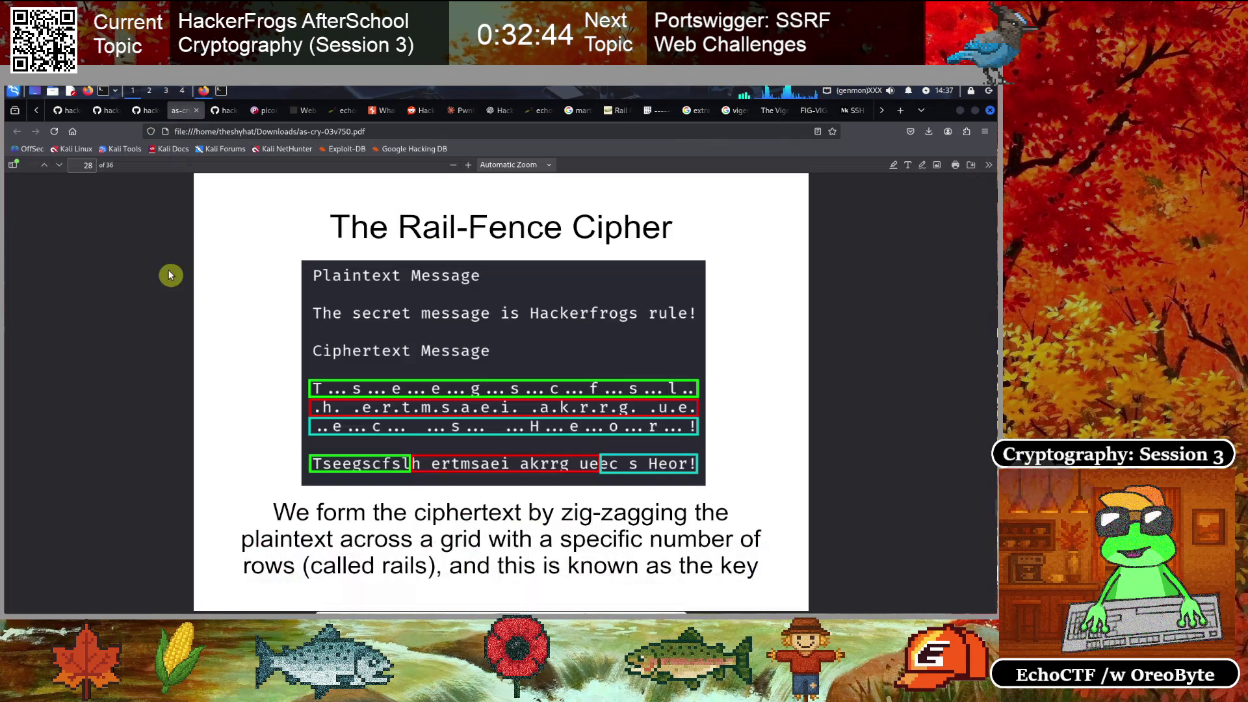
Advance two slides to the PicoCTF - Rail-Fence page, then show the GitHub repository.
key(Right)
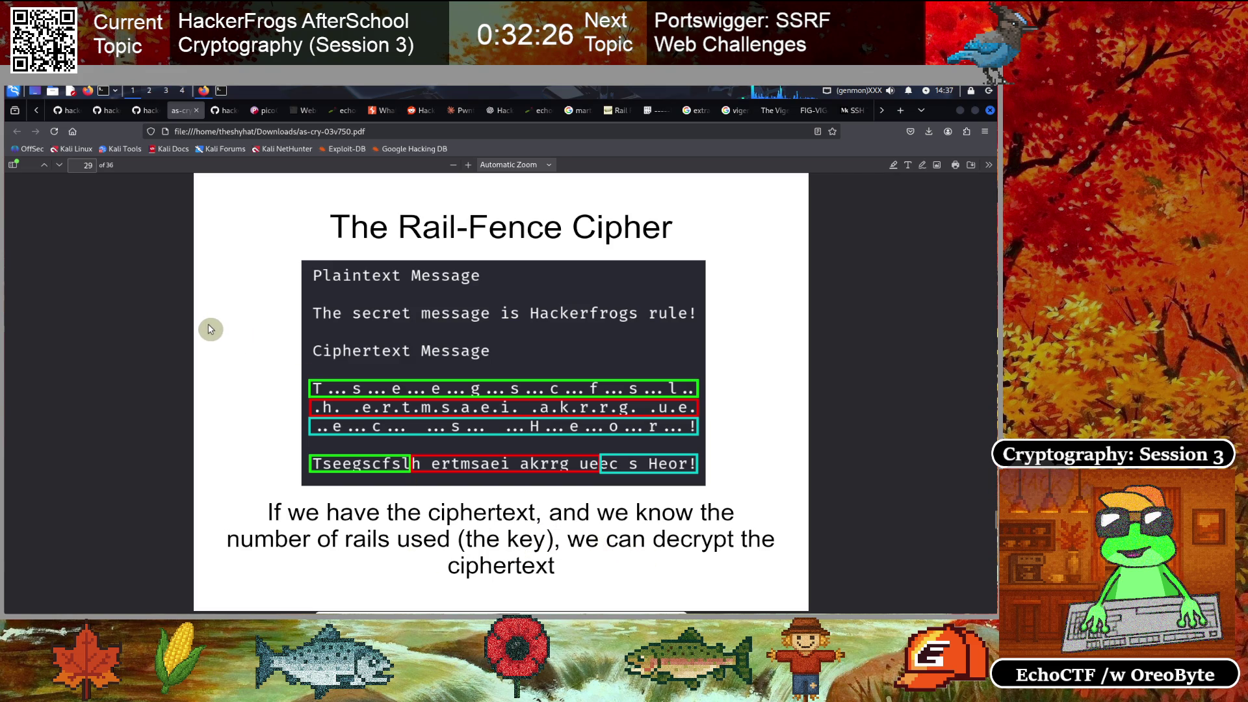
key(Right)
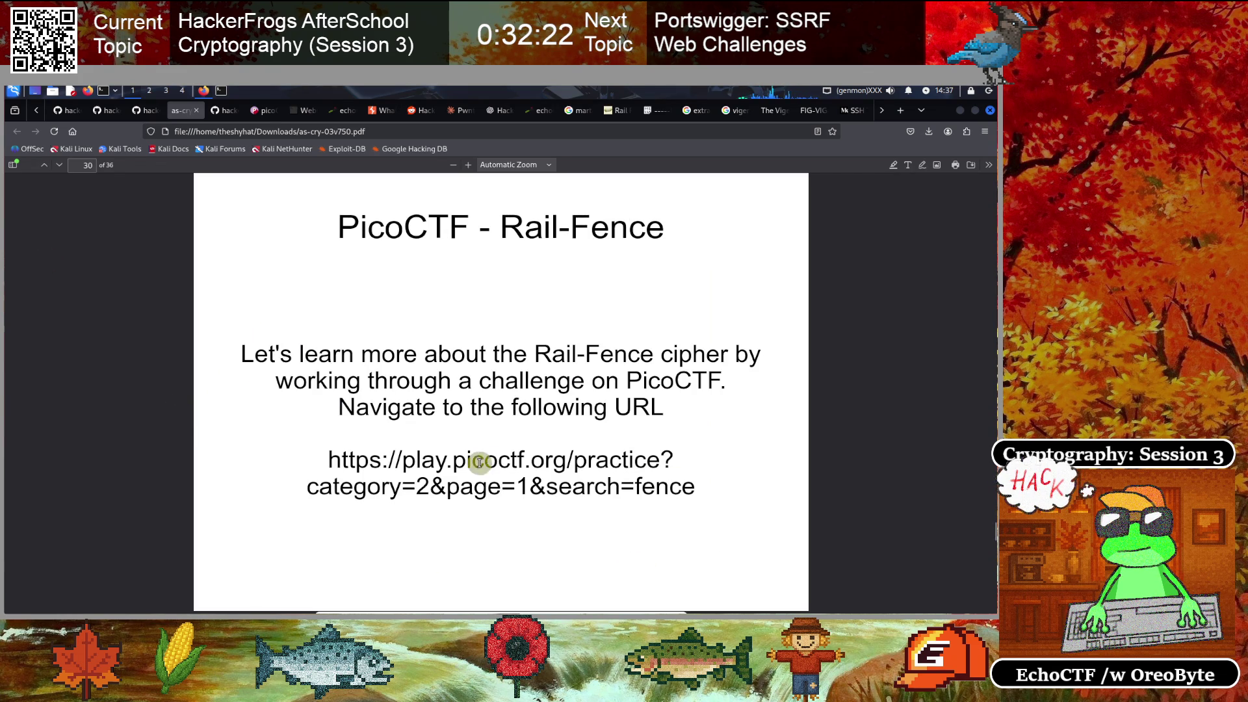
click(224, 111)
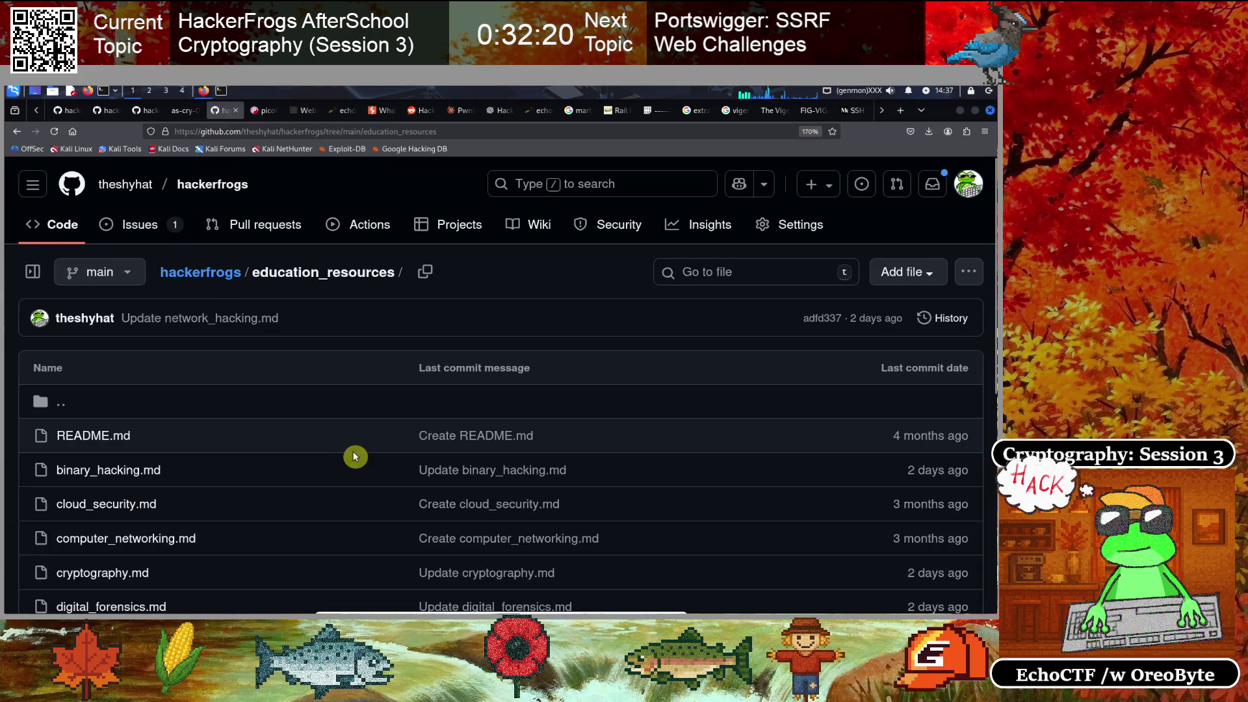
Find the Challenge 2 PicoCTF Rail Fence link in the session03 GitHub notes.
click(308, 112)
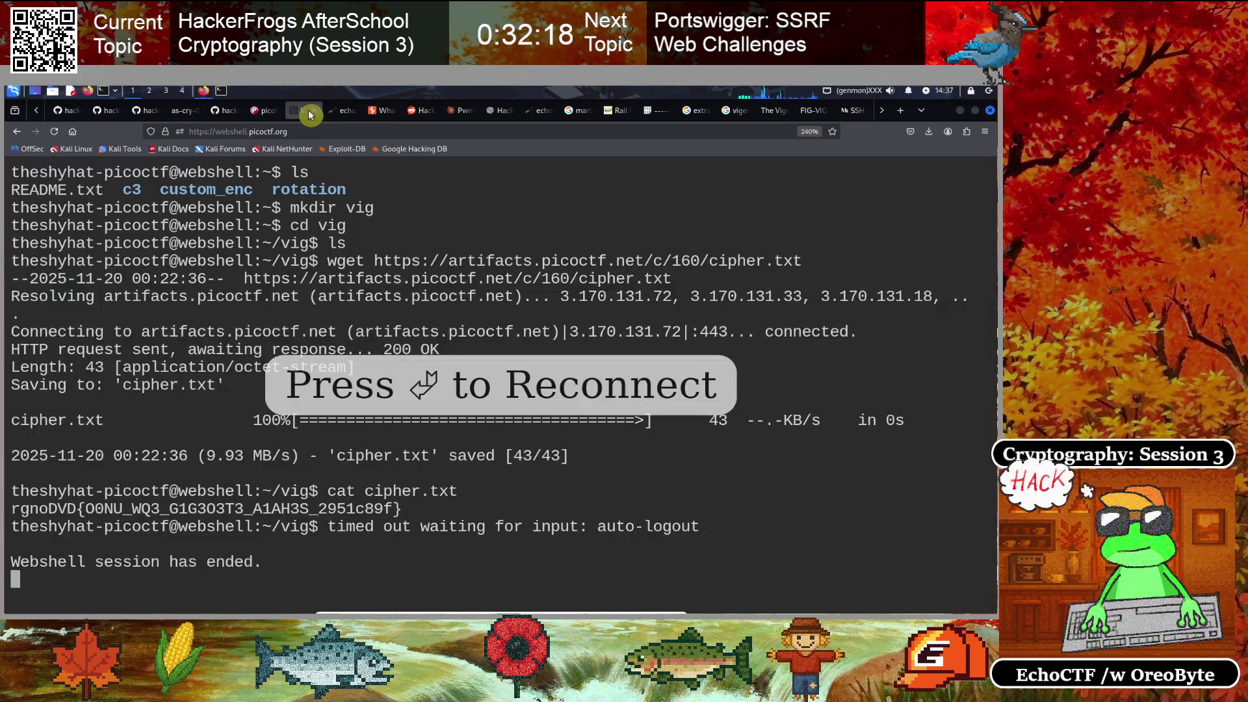
click(185, 112)
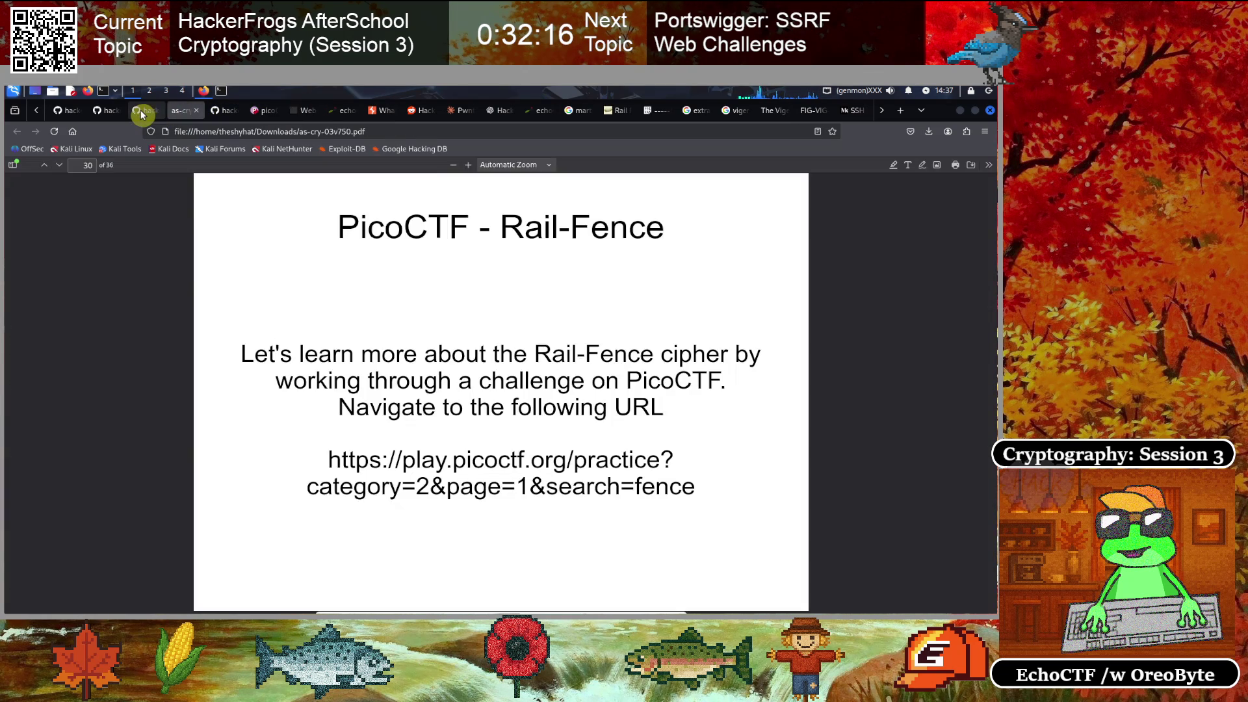
click(141, 114)
scroll(306, 452, down, 15)
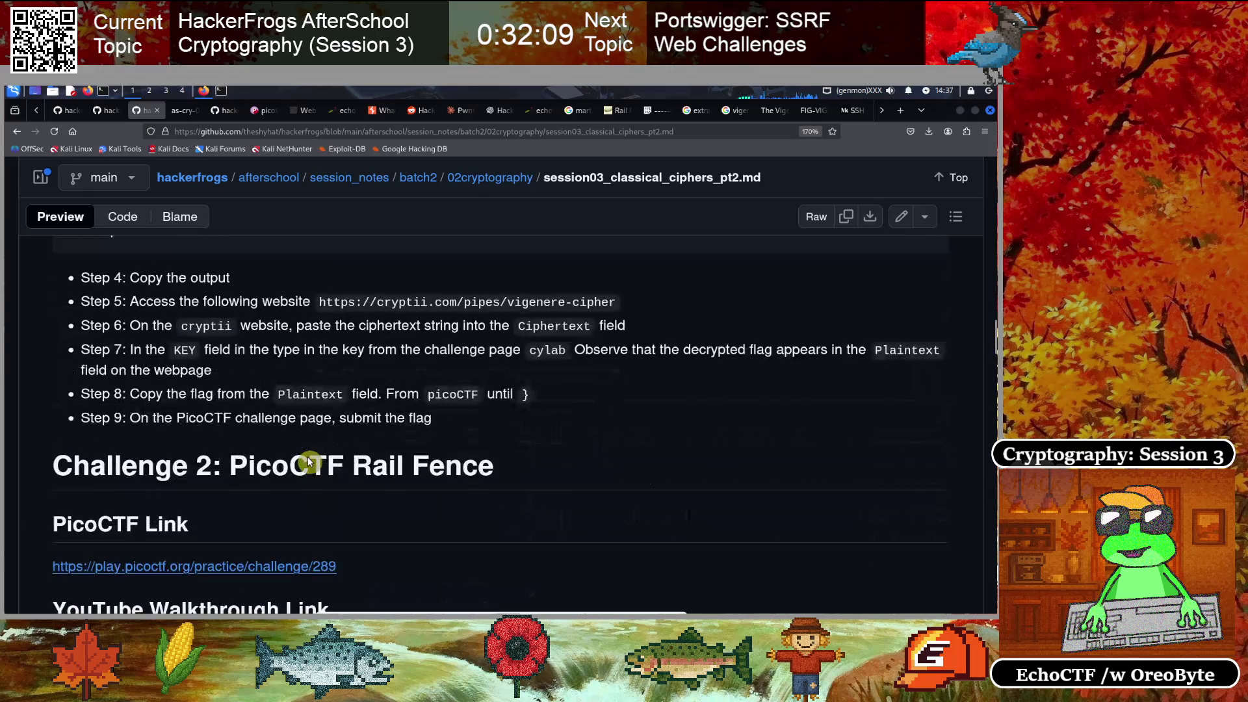
scroll(308, 456, down, 3)
drag(340, 368, 56, 365)
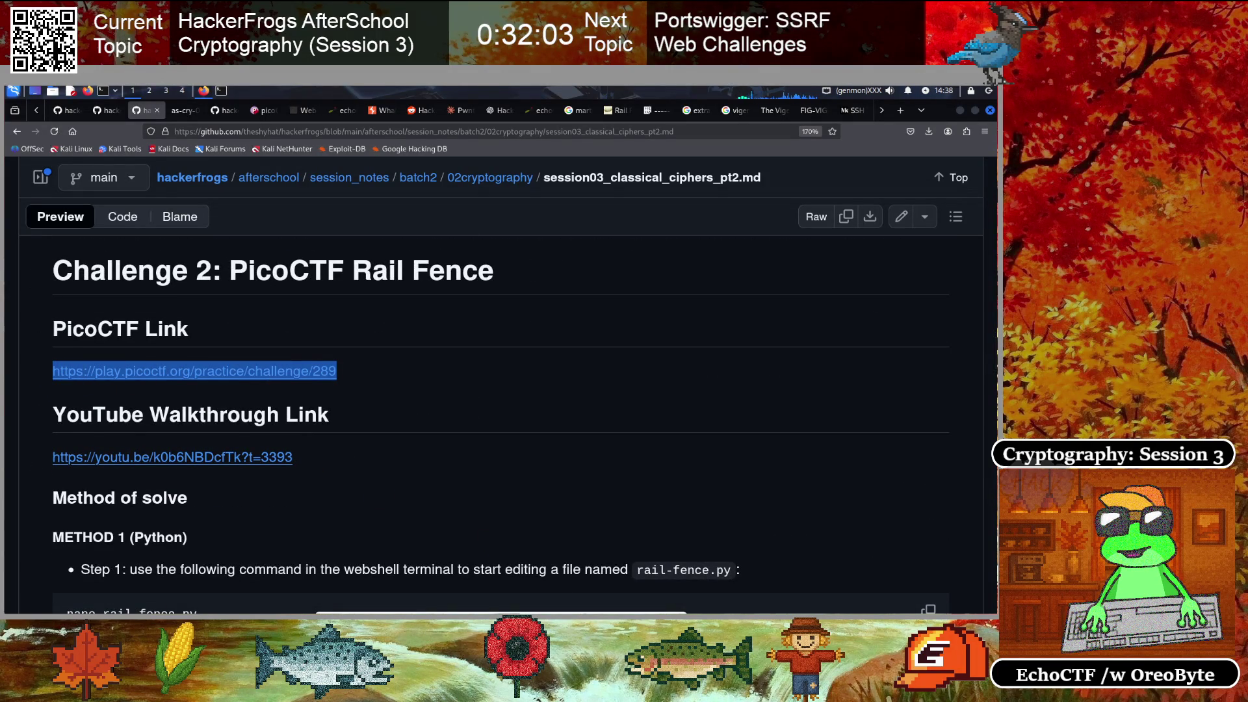
scroll(319, 302, up, 10)
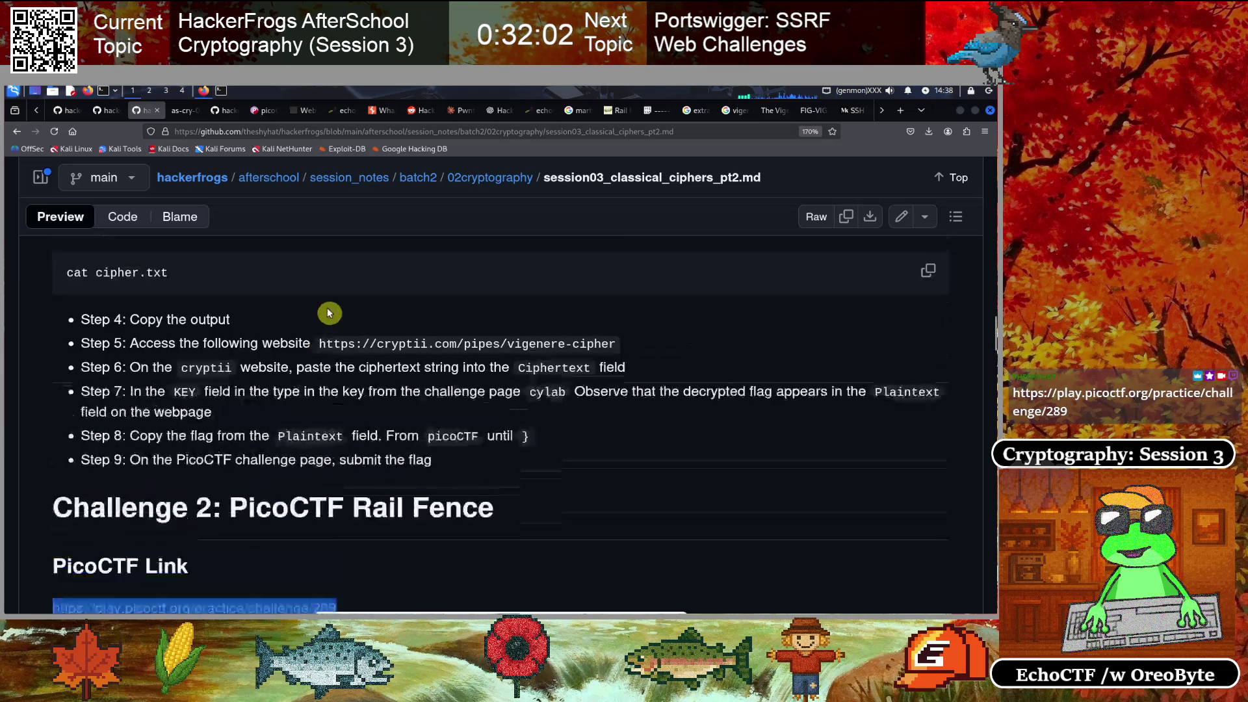
click(263, 105)
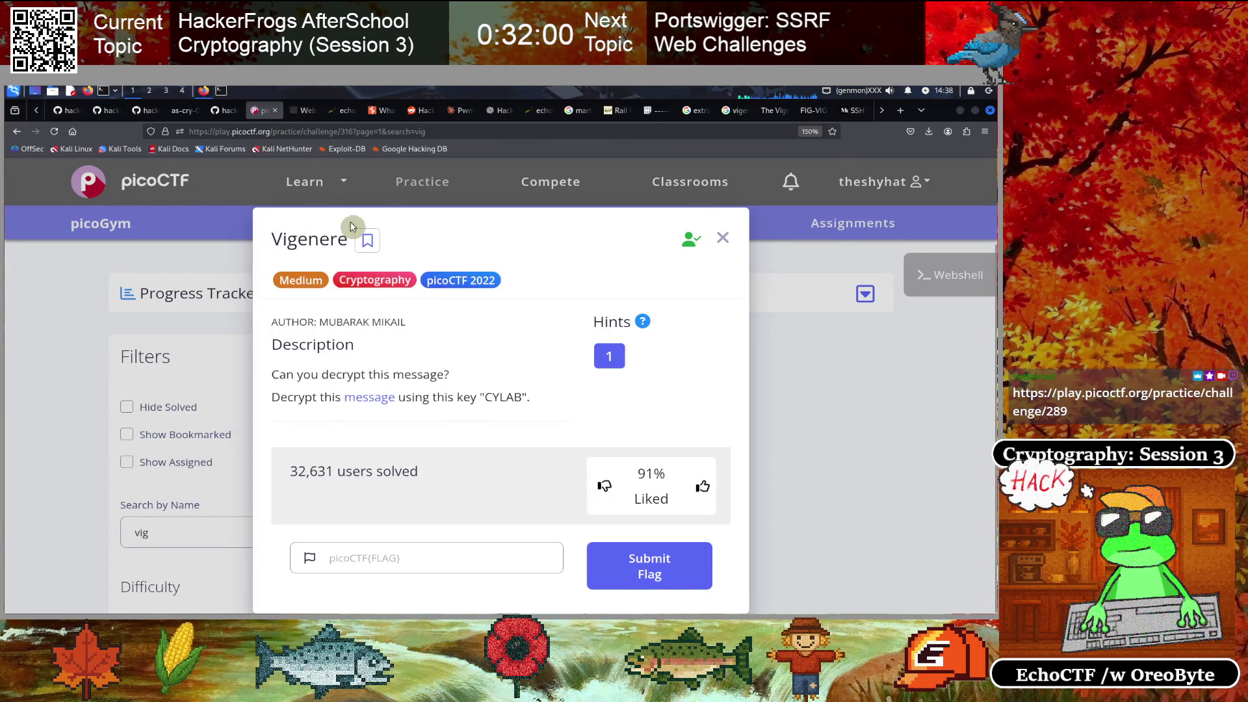
Load the picoCTF rail-fence challenge page (challenge 289) from the pasted address.
click(312, 134)
key(ctrl+v)
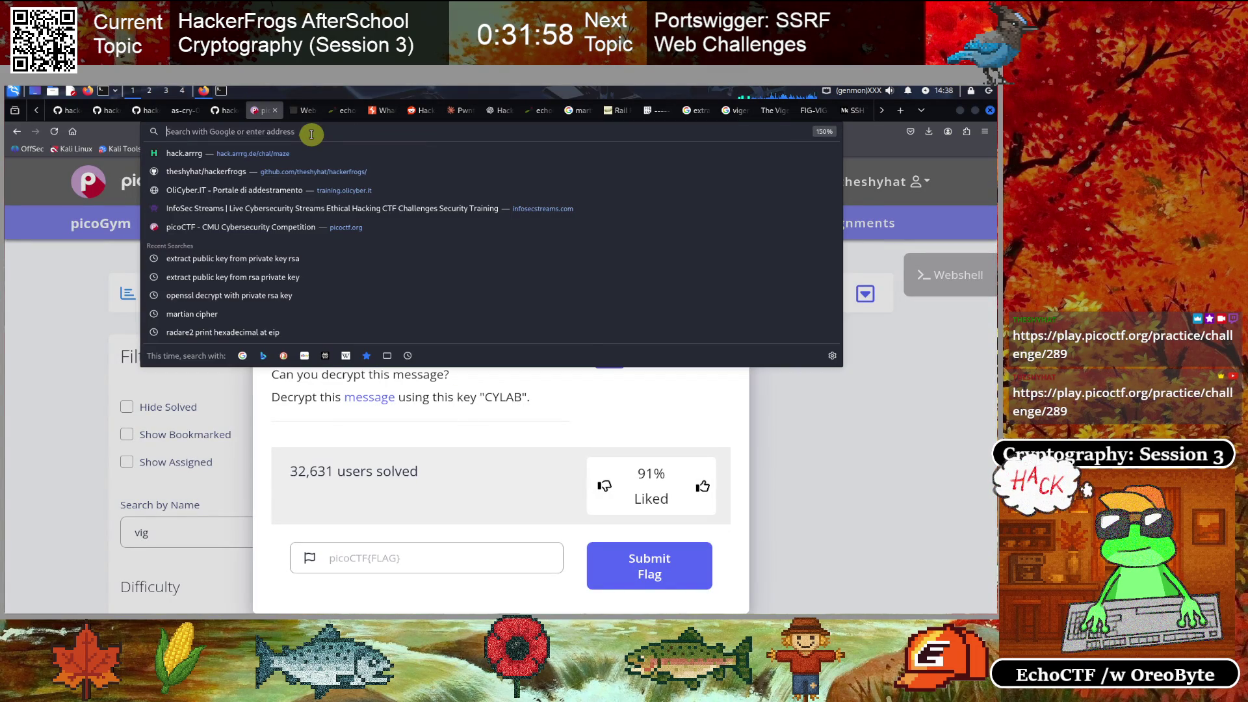
key(Return)
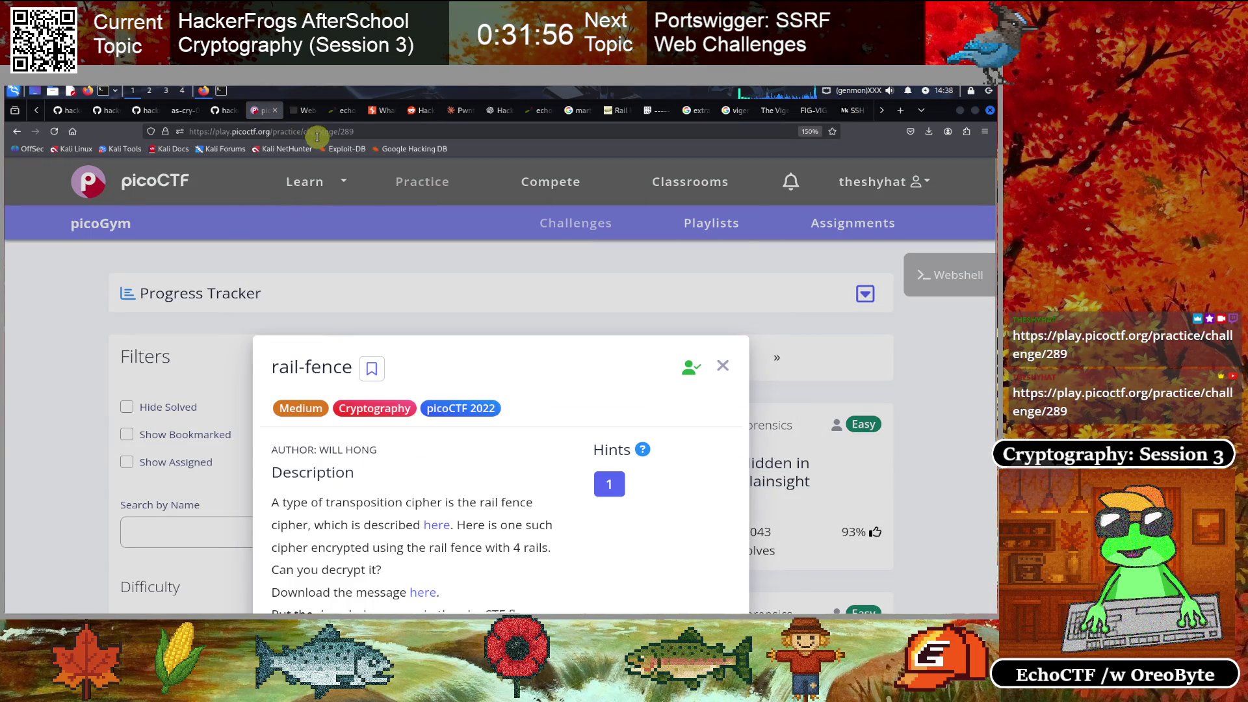
scroll(514, 456, down, 3)
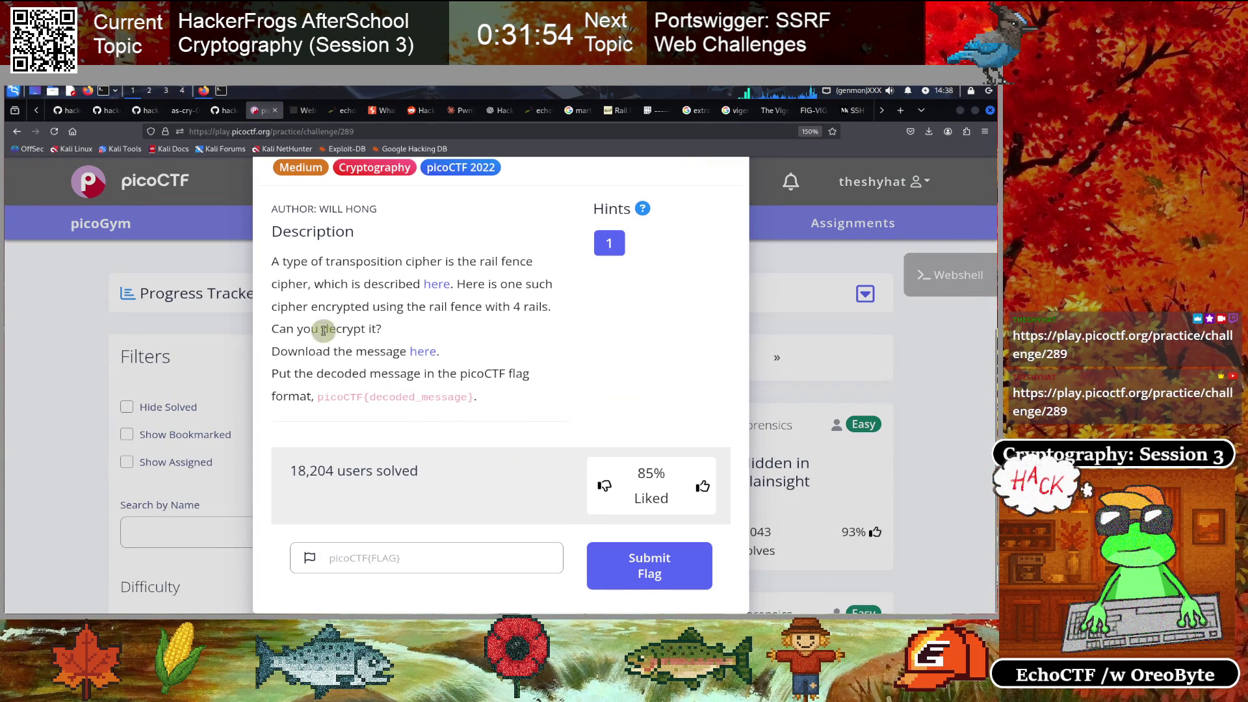
scroll(301, 278, up, 2)
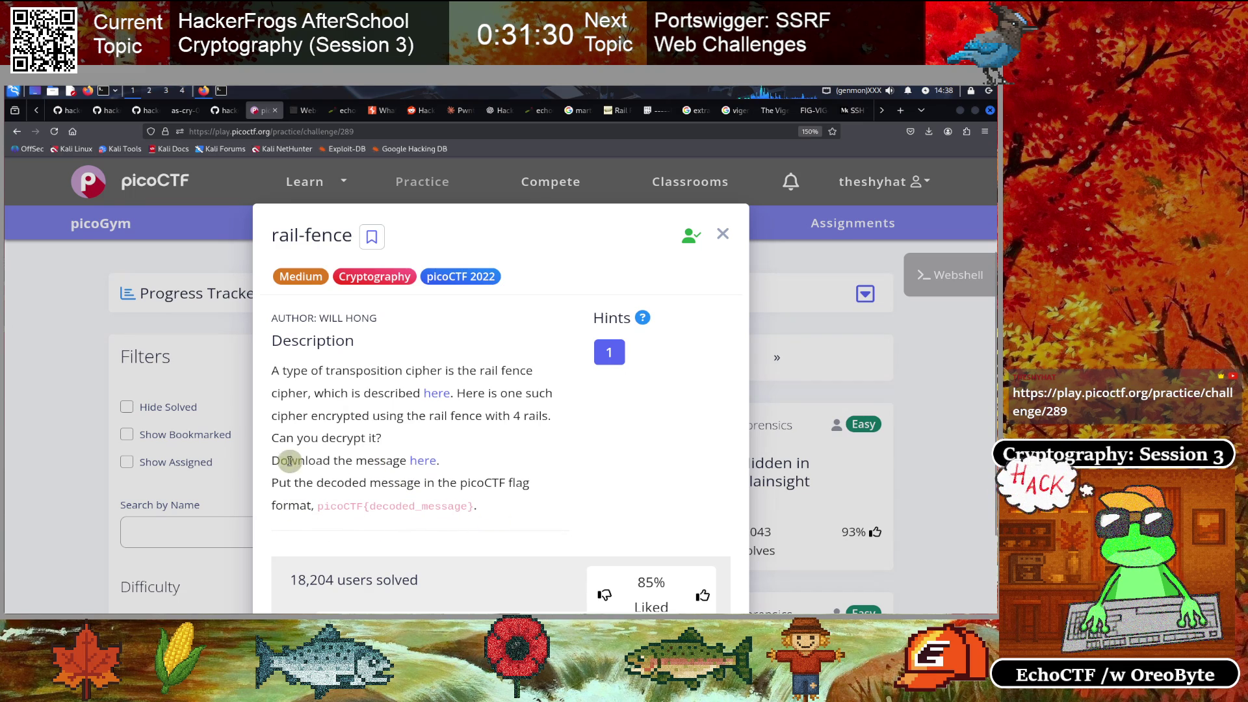
Copy the challenge's message download link and return to the webshell tab.
right_click(418, 462)
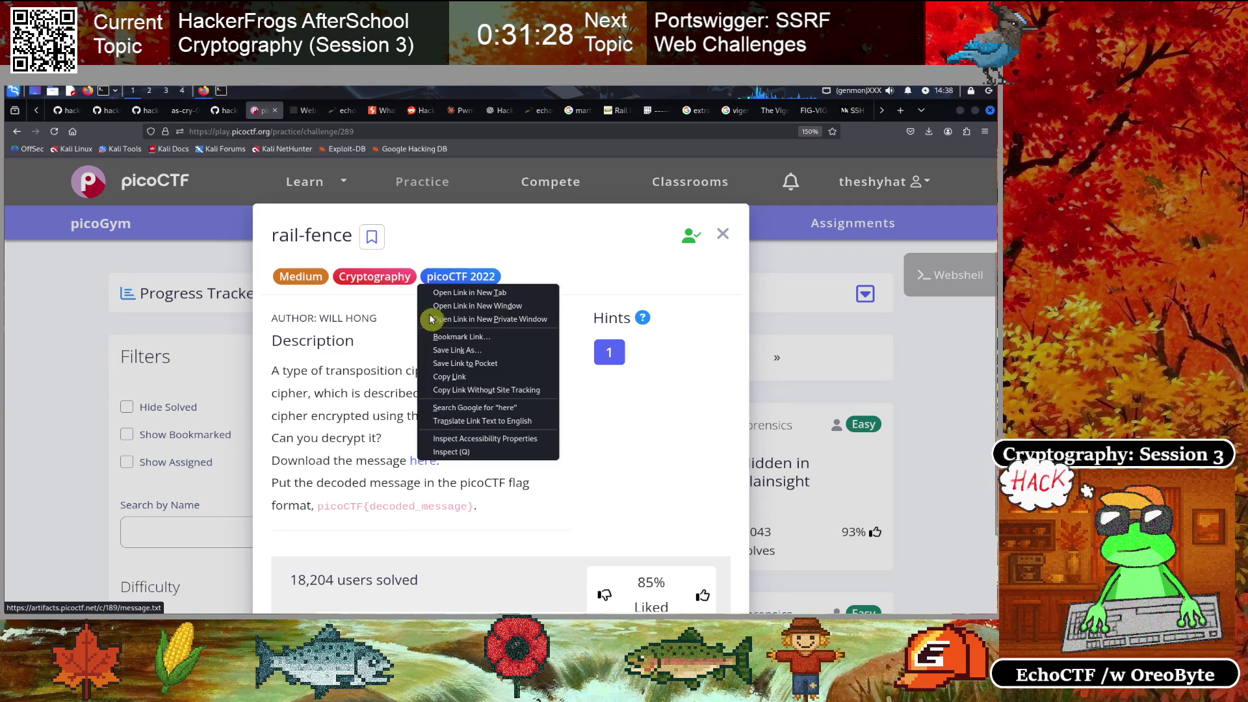
click(458, 377)
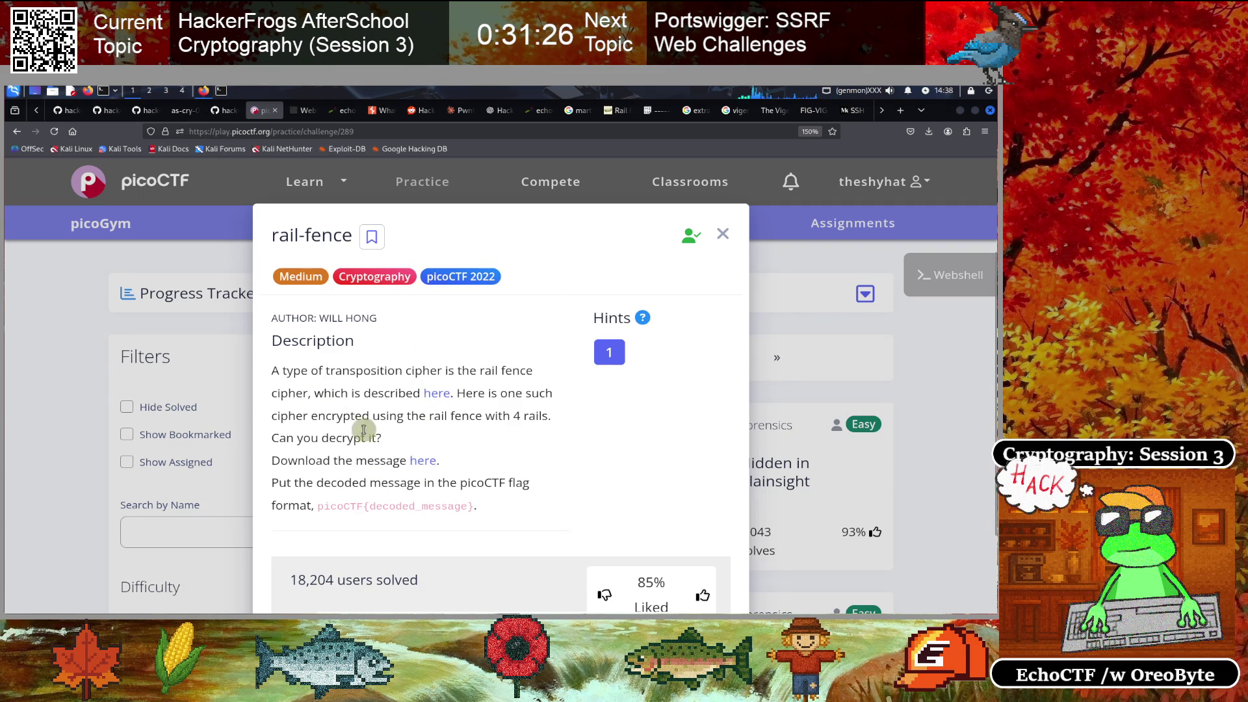
click(303, 110)
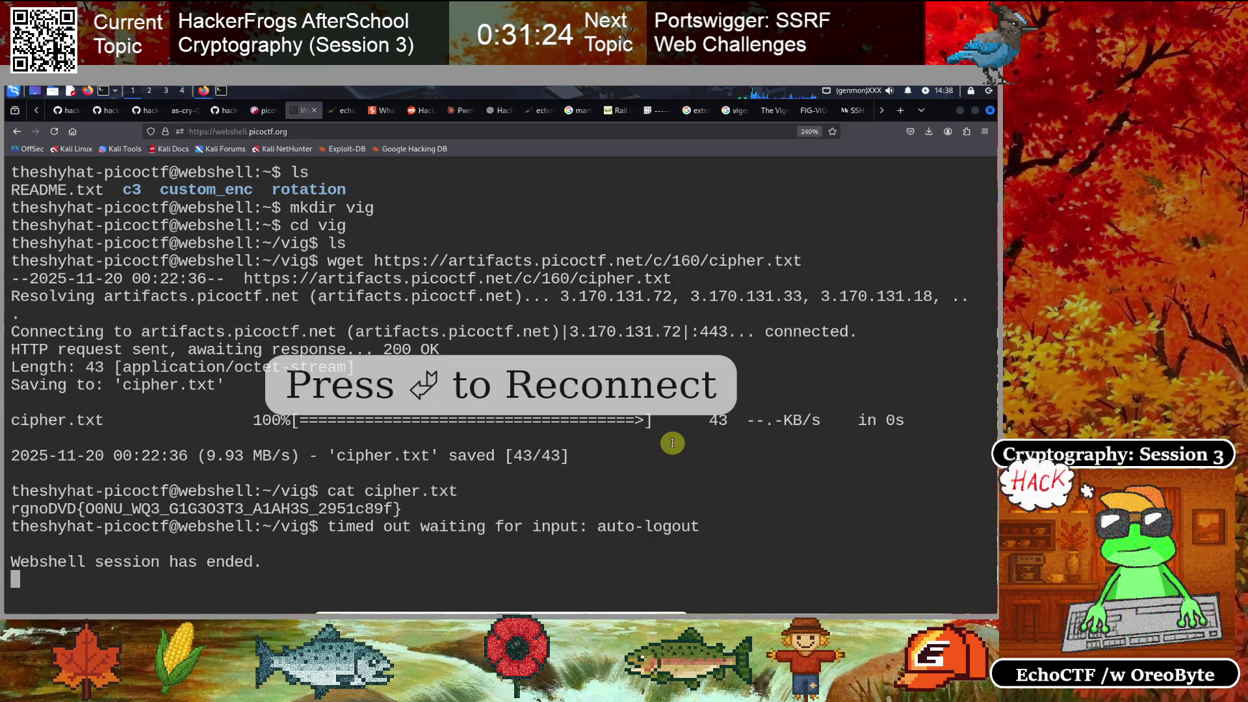
Reconnect the webshell, create a rail_fence folder and move into it.
key(Return)
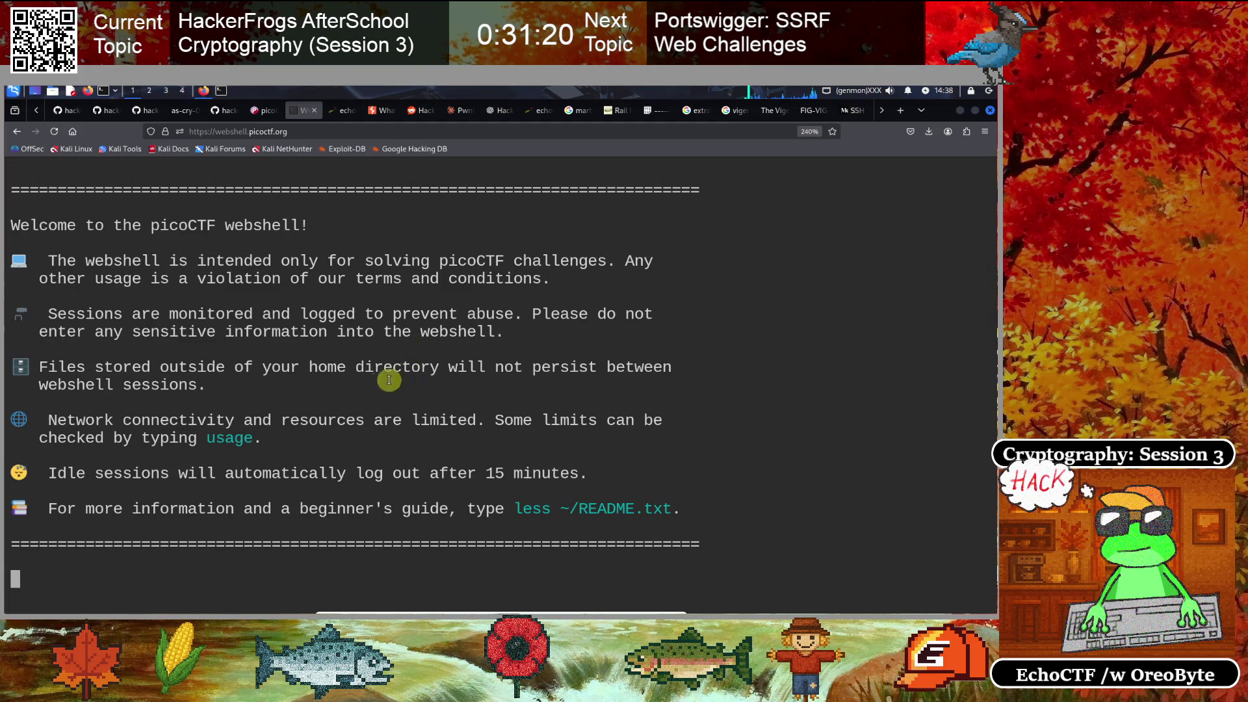
text(clear)
key(Return)
text(ls)
key(Return)
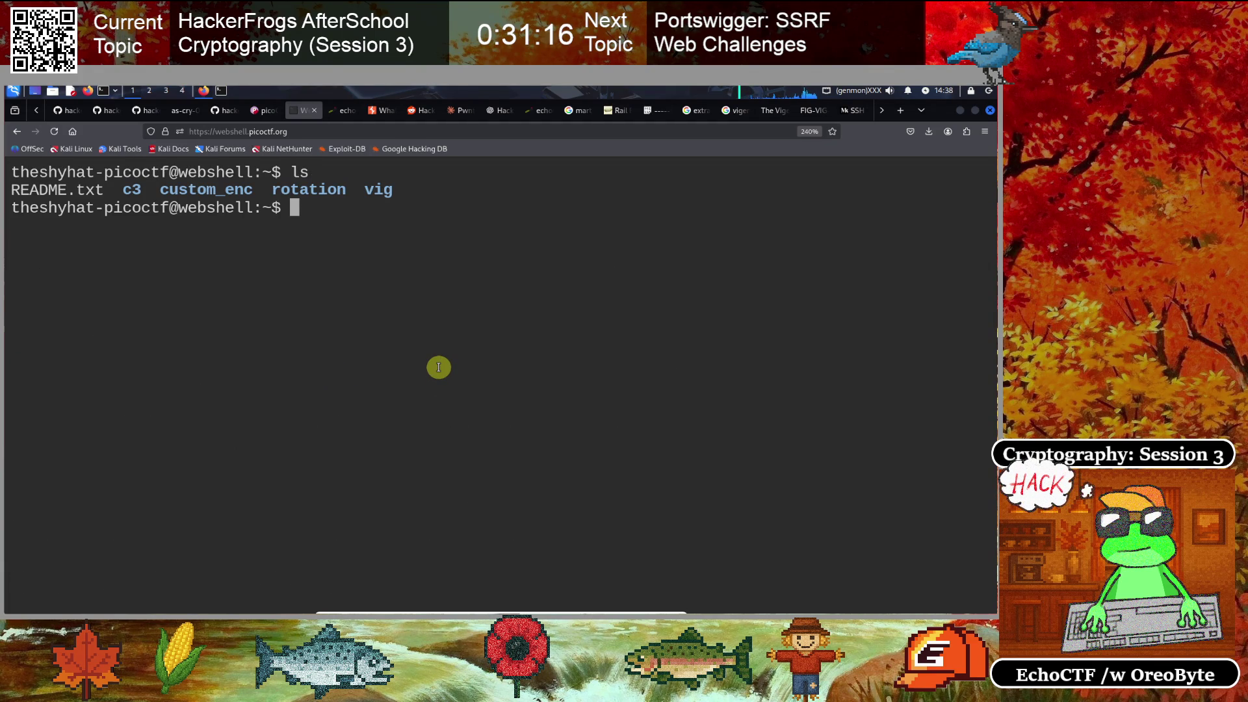
text(dir ra)
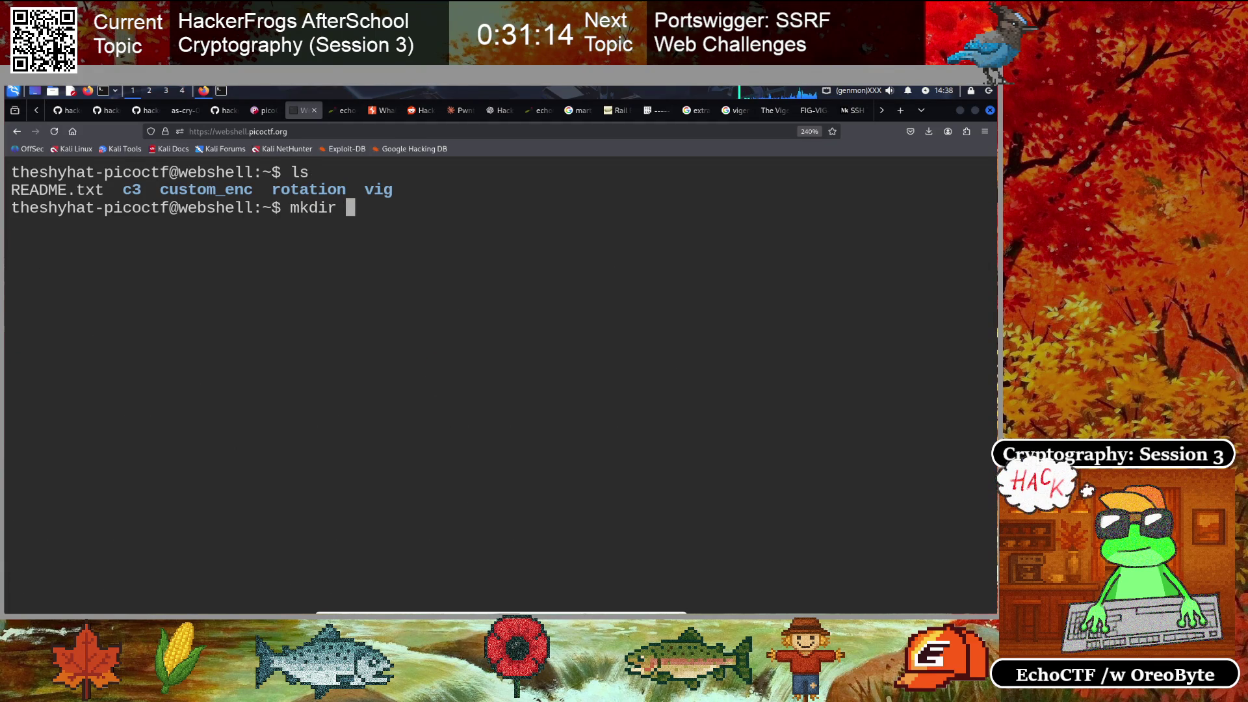
text(il_fence)
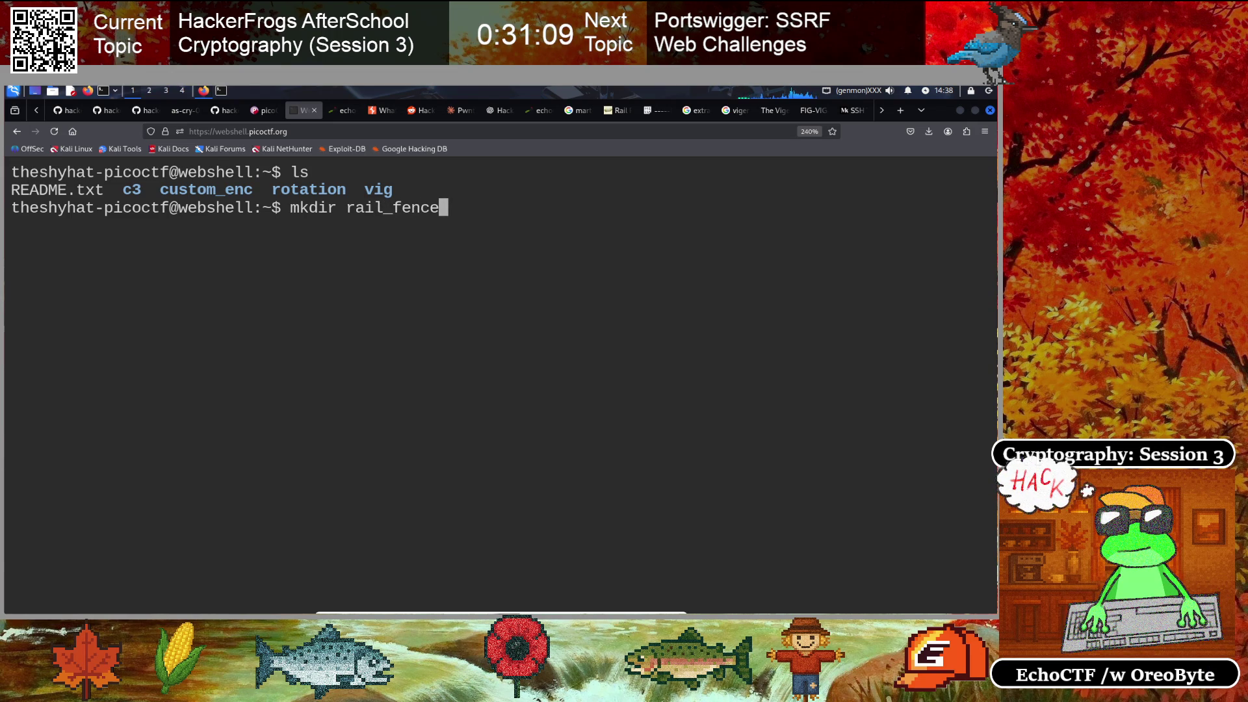
key(Return)
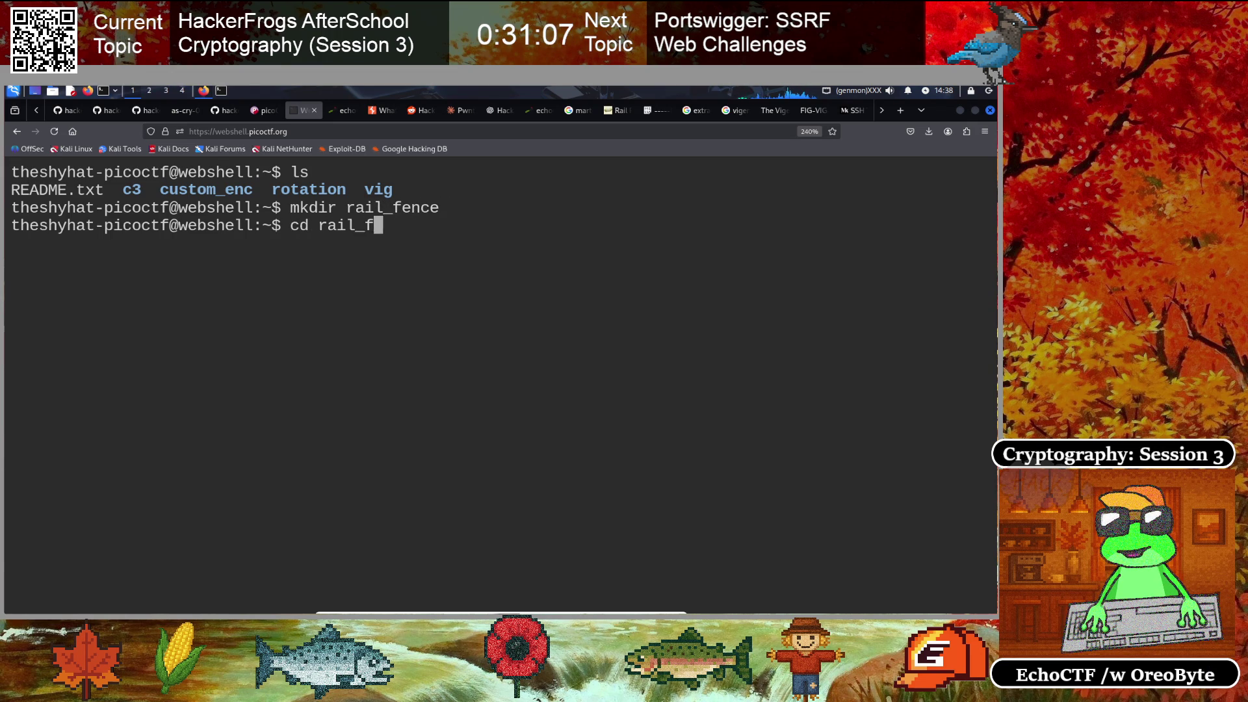
text(enc)
key(Return)
text(ls)
key(Return)
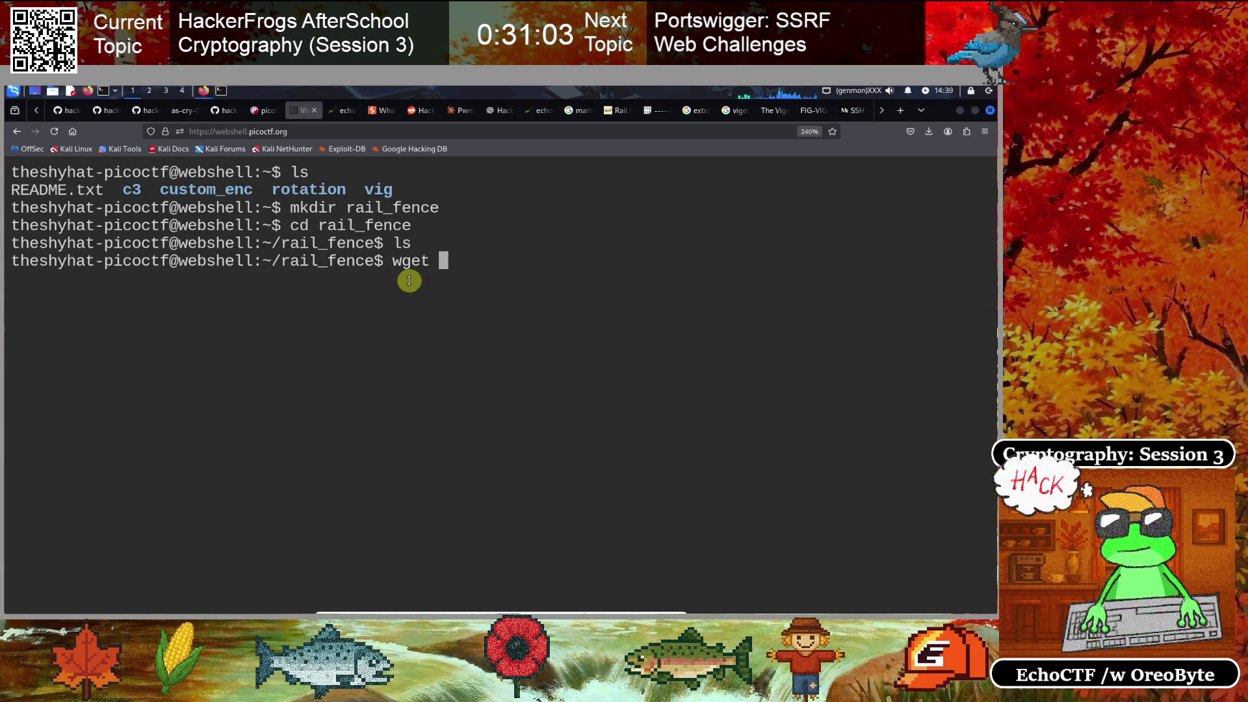
Download message.txt into rail_fence from the pasted challenge link and confirm it arrived.
right_click(443, 260)
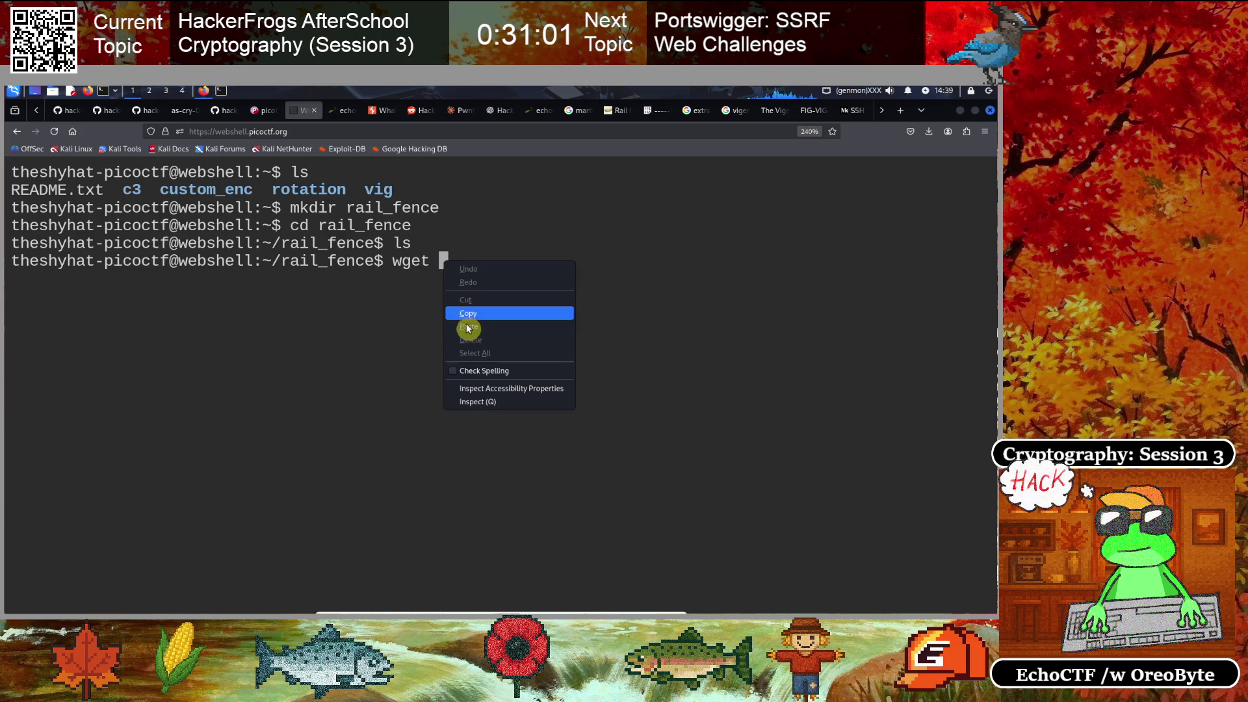
click(464, 327)
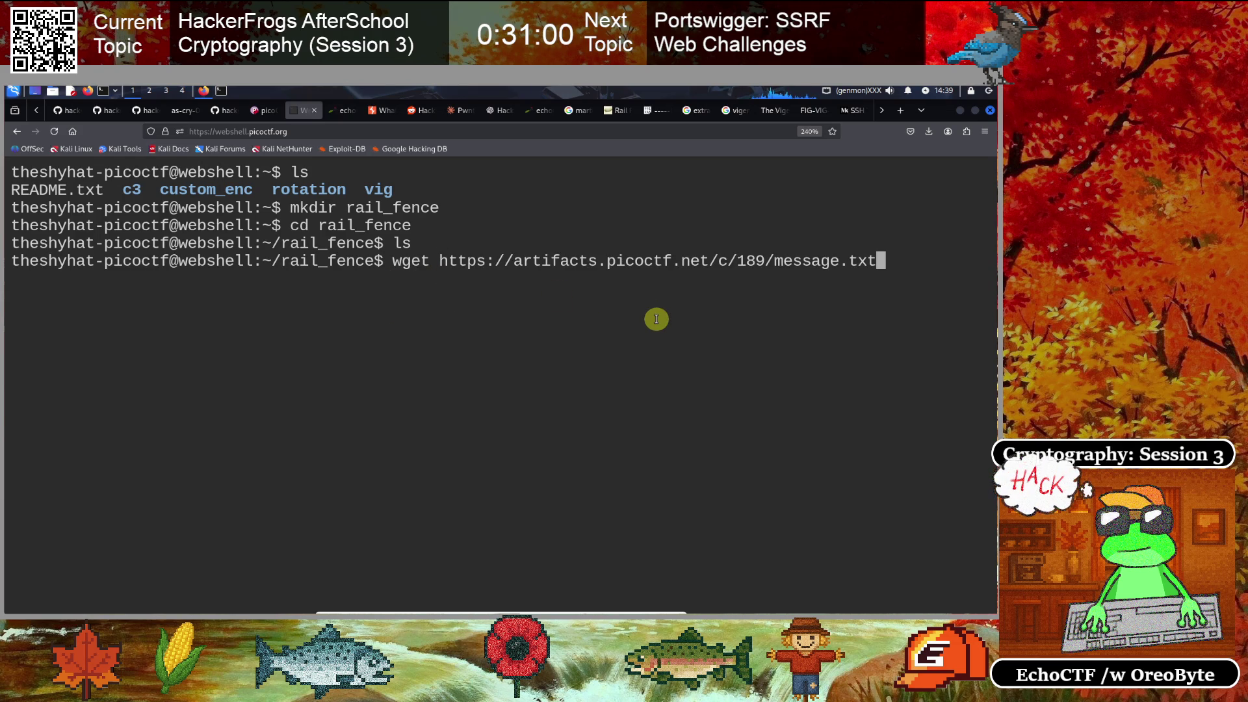
key(Return)
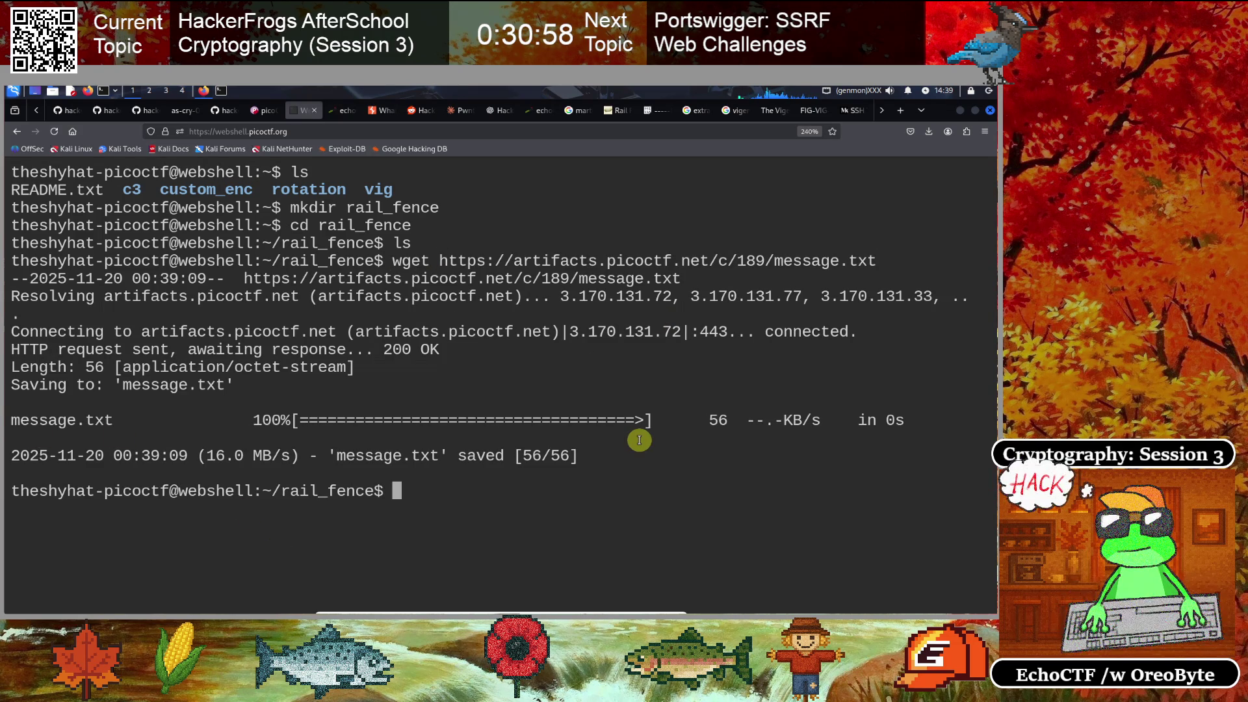
key(Return)
Print message.txt and copy its ciphertext line.
text(ls)
key(Return)
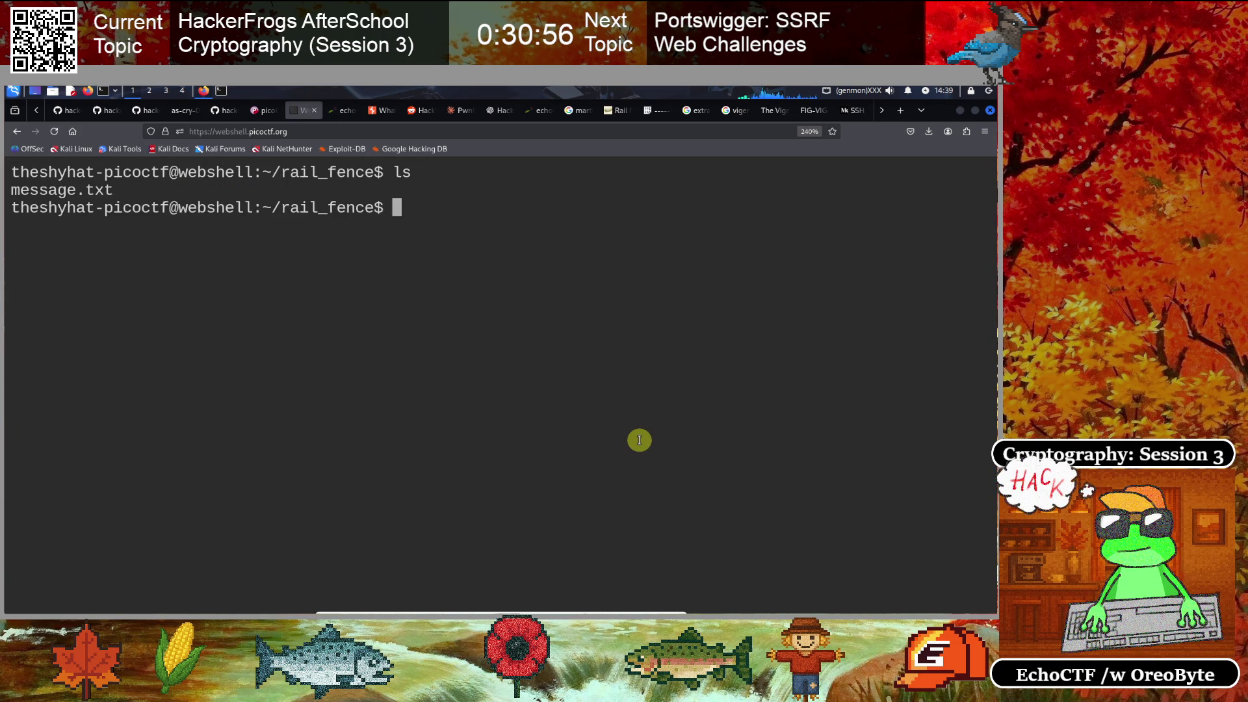
text(t)
key(Tab)
key(Return)
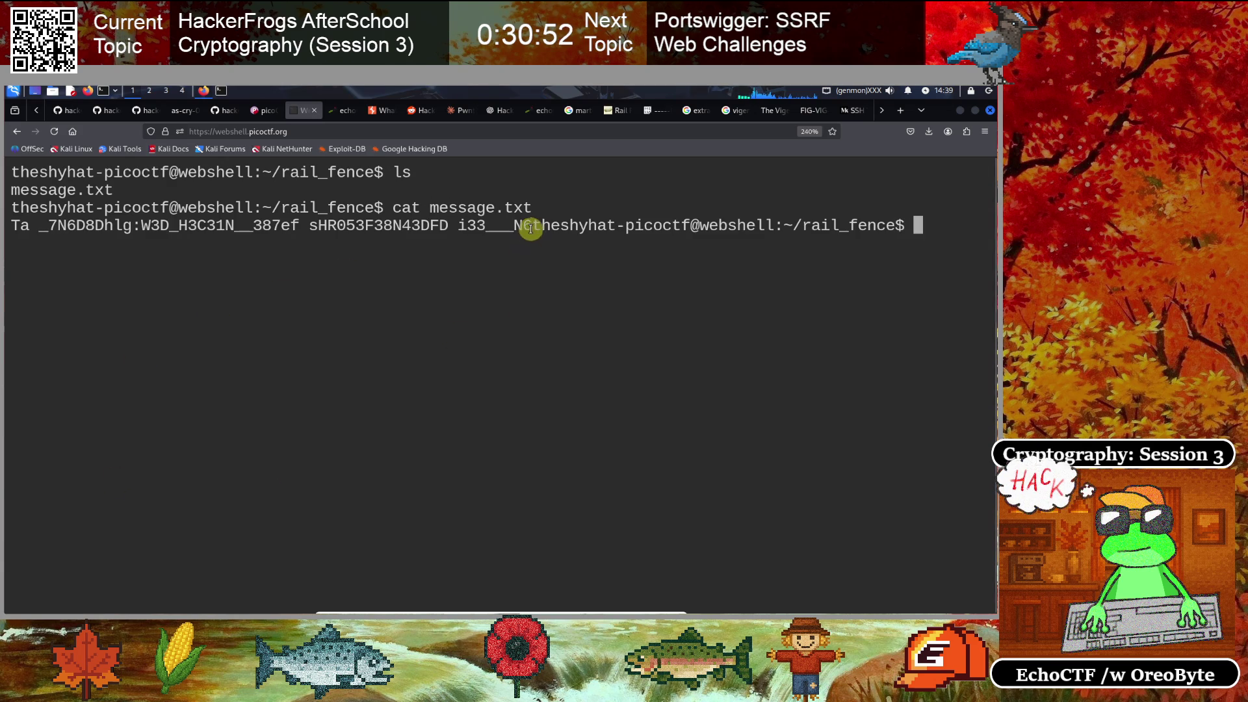
drag(533, 225, 15, 230)
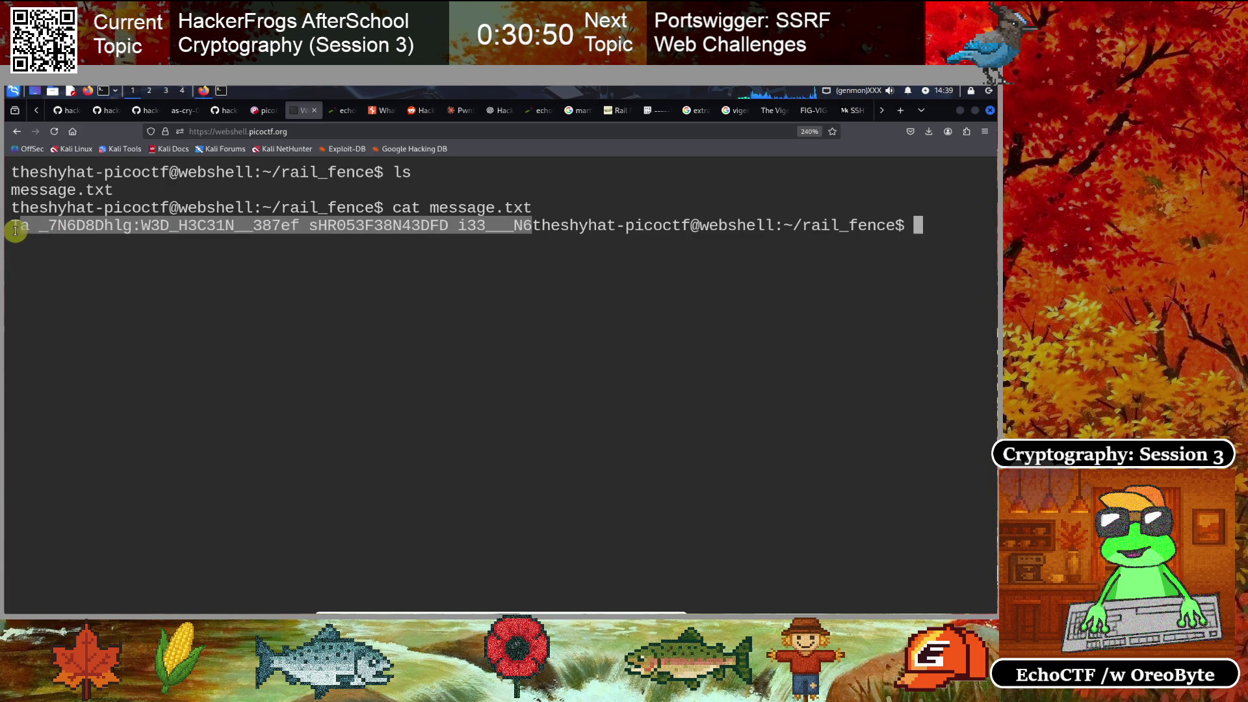
right_click(55, 227)
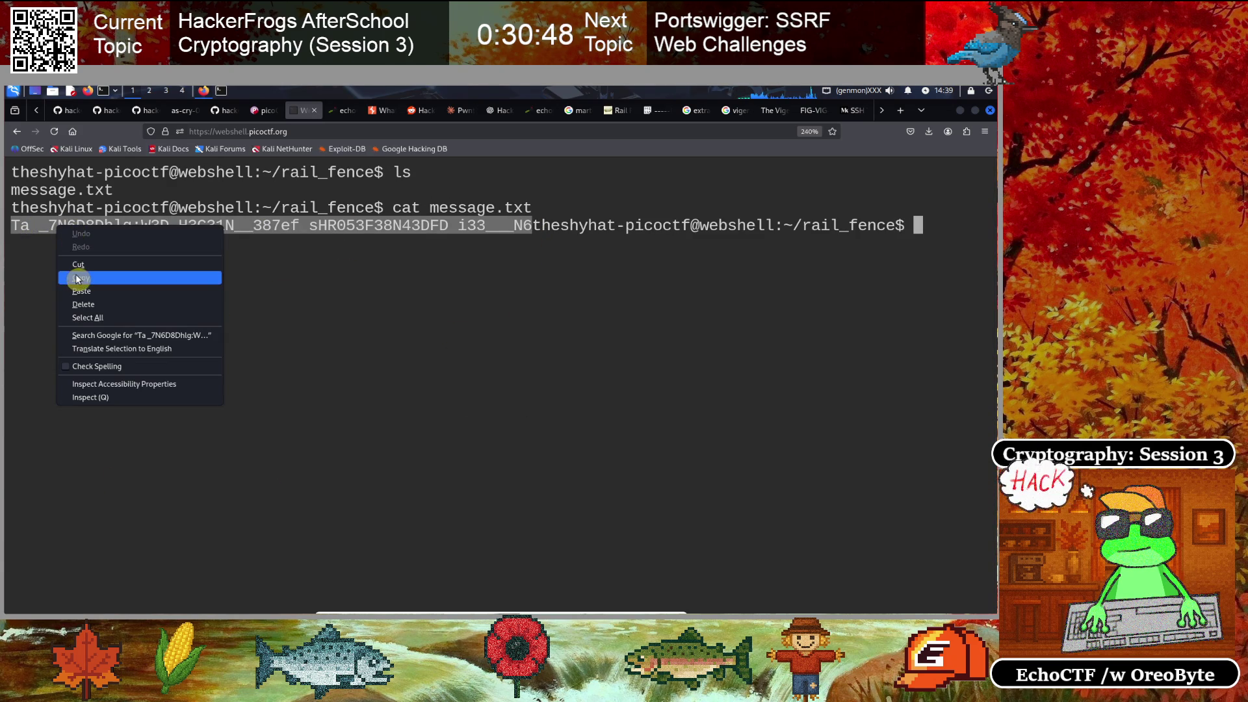
click(73, 275)
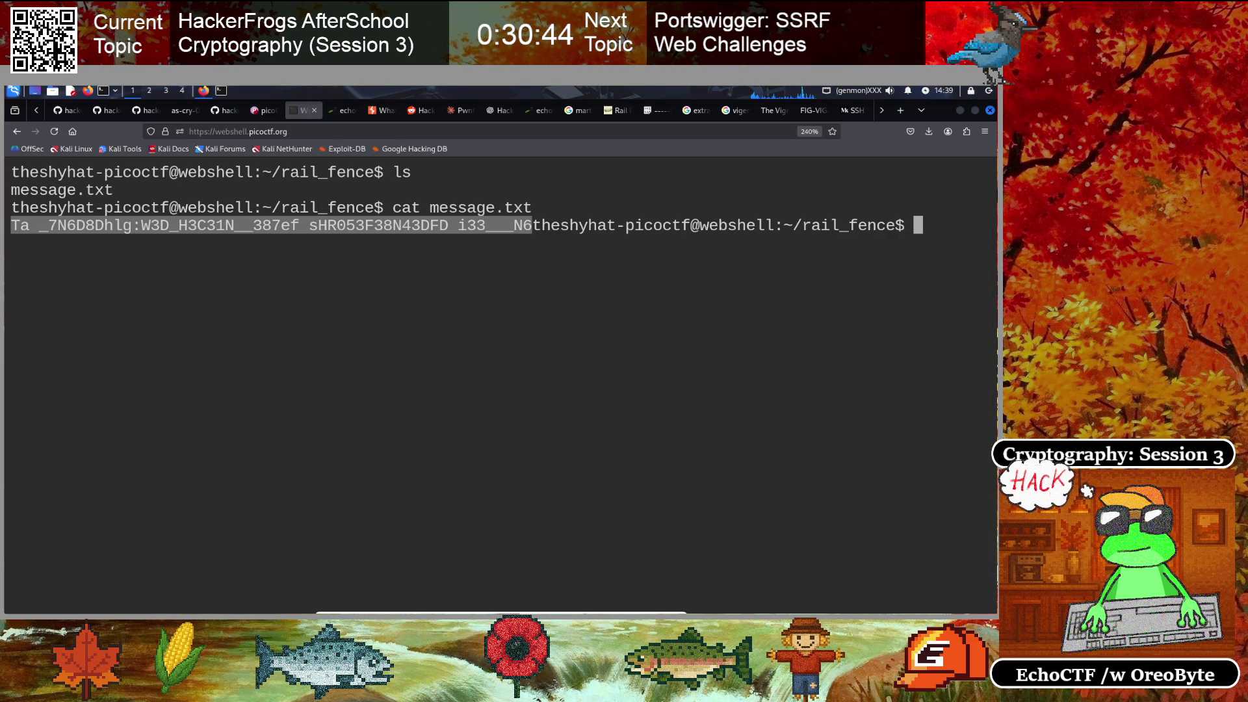
click(546, 482)
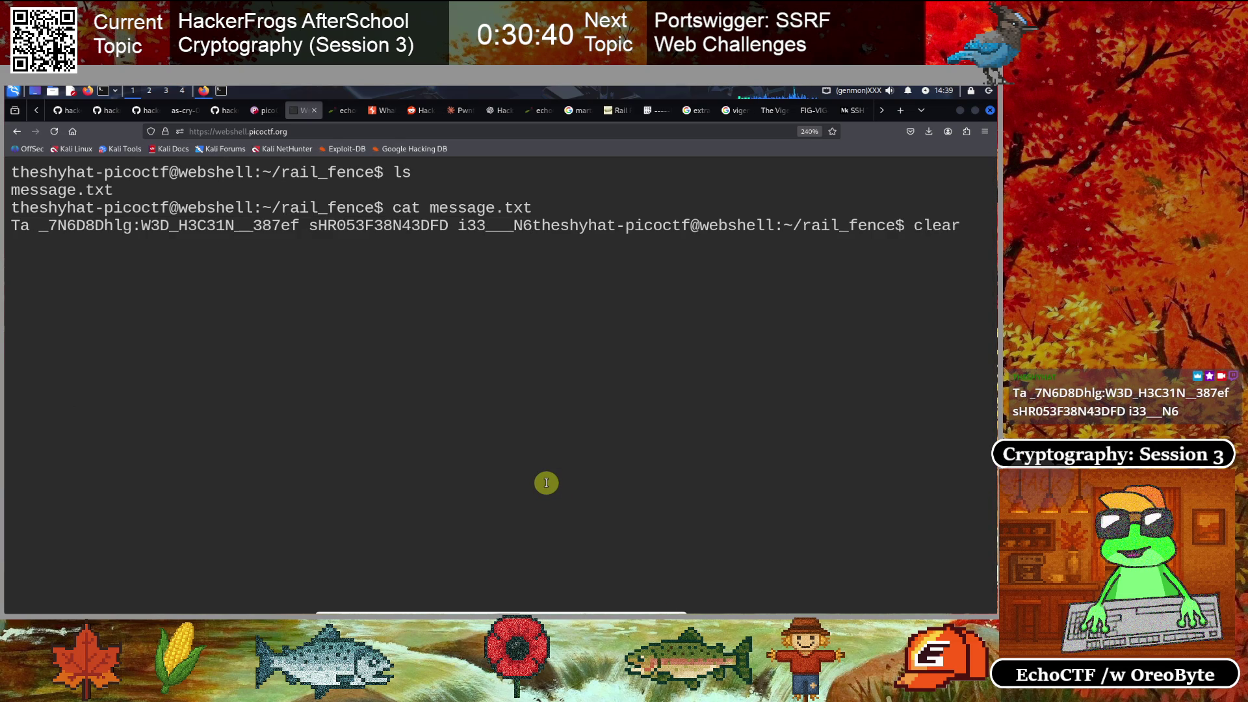
Clear the screen, reprint message.txt with cat and copy the full ciphertext again.
text(ar)
key(Return)
text(ls)
key(Return)
text(cat m)
key(Tab)
key(Return)
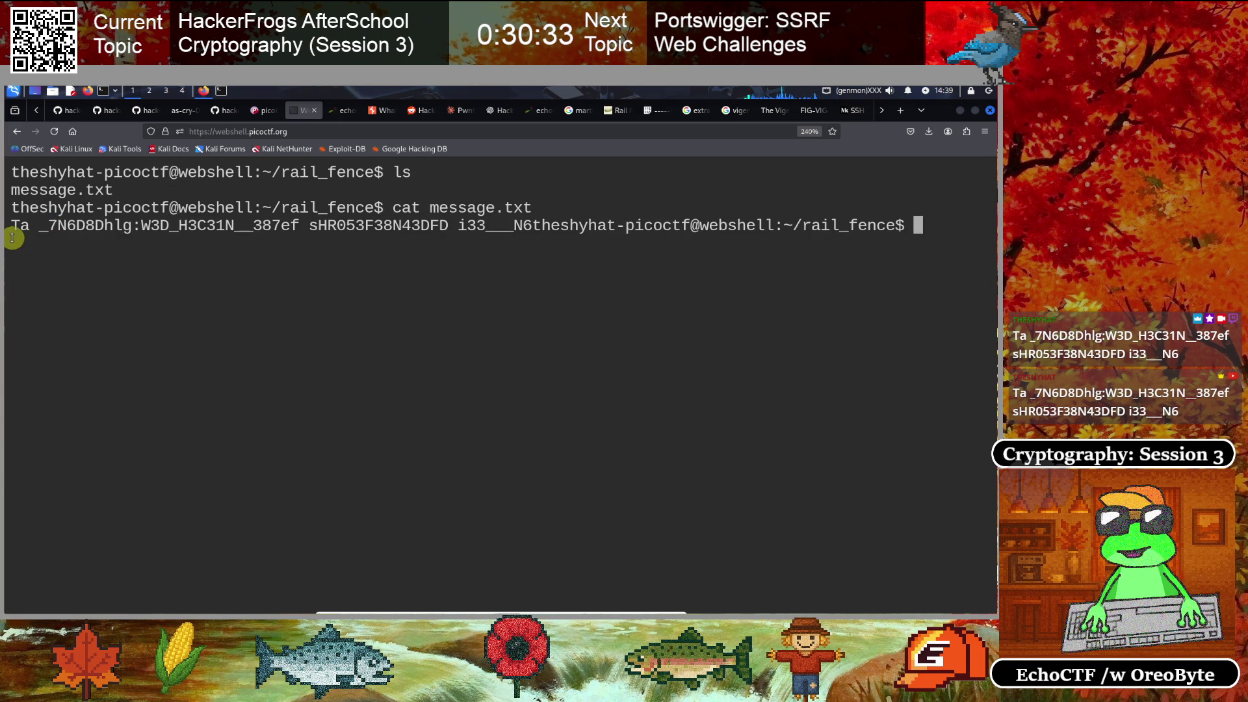
drag(15, 225, 530, 226)
right_click(520, 227)
click(549, 278)
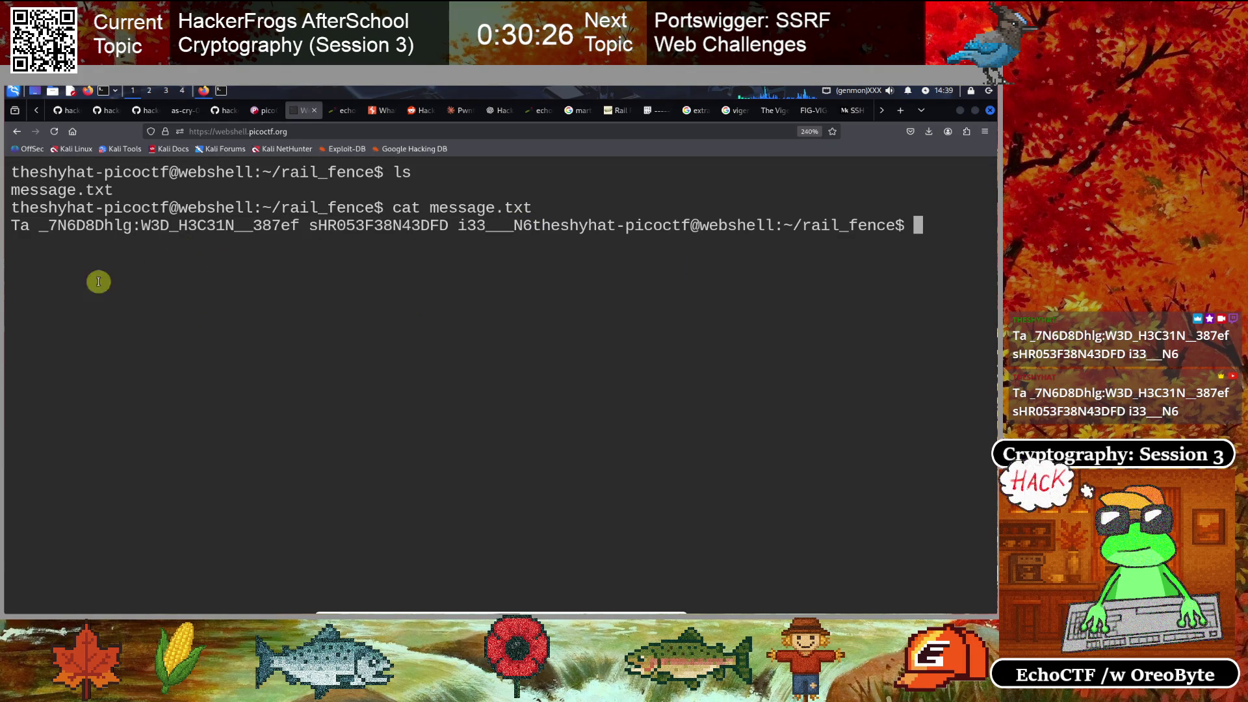
click(221, 90)
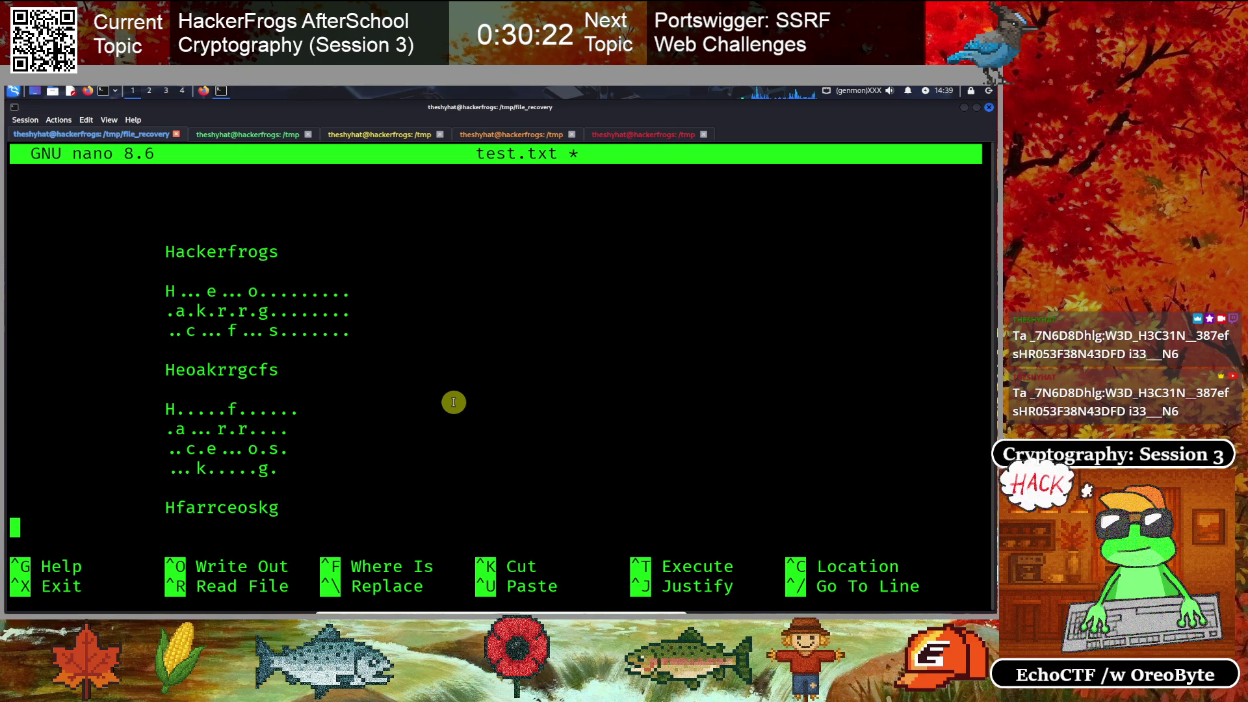
Paste the ciphertext onto the indented blank line under Hfarrceoskg in test.txt.
key(Down)
key(Down)
key(Down)
key(Up)
key(Up)
key(Up)
key(Right)
key(Right)
key(Right)
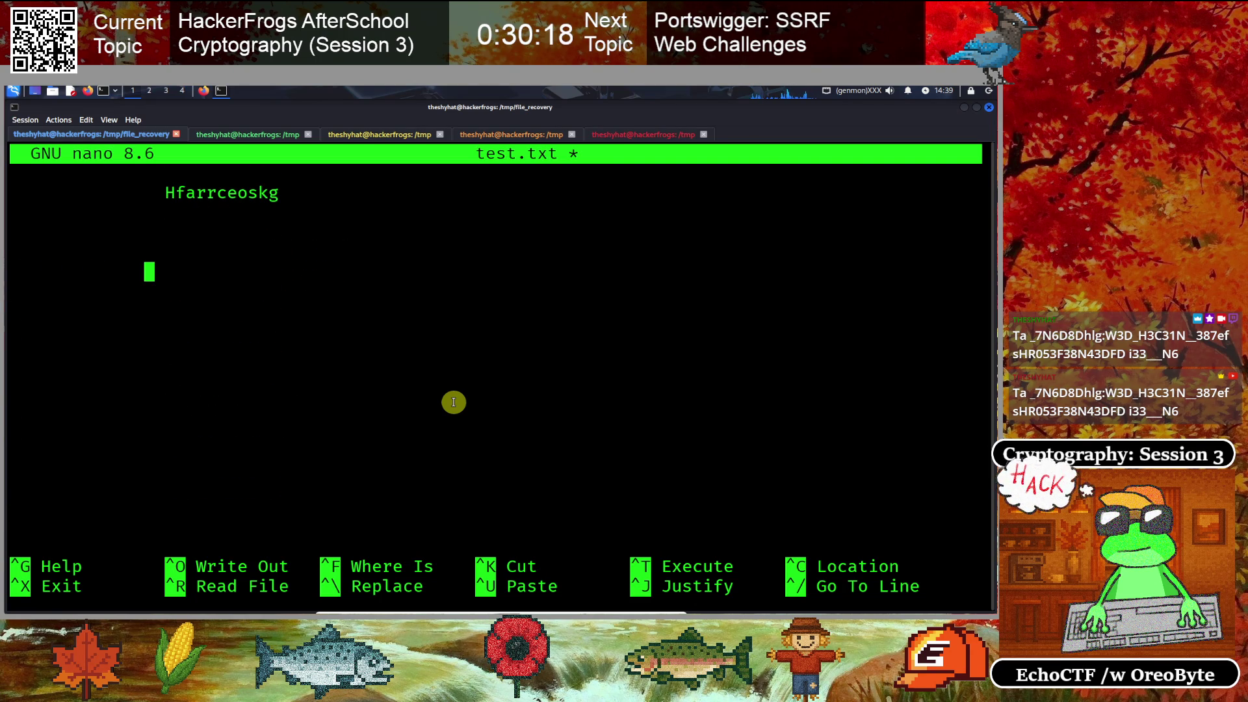
key(ctrl+shift+v)
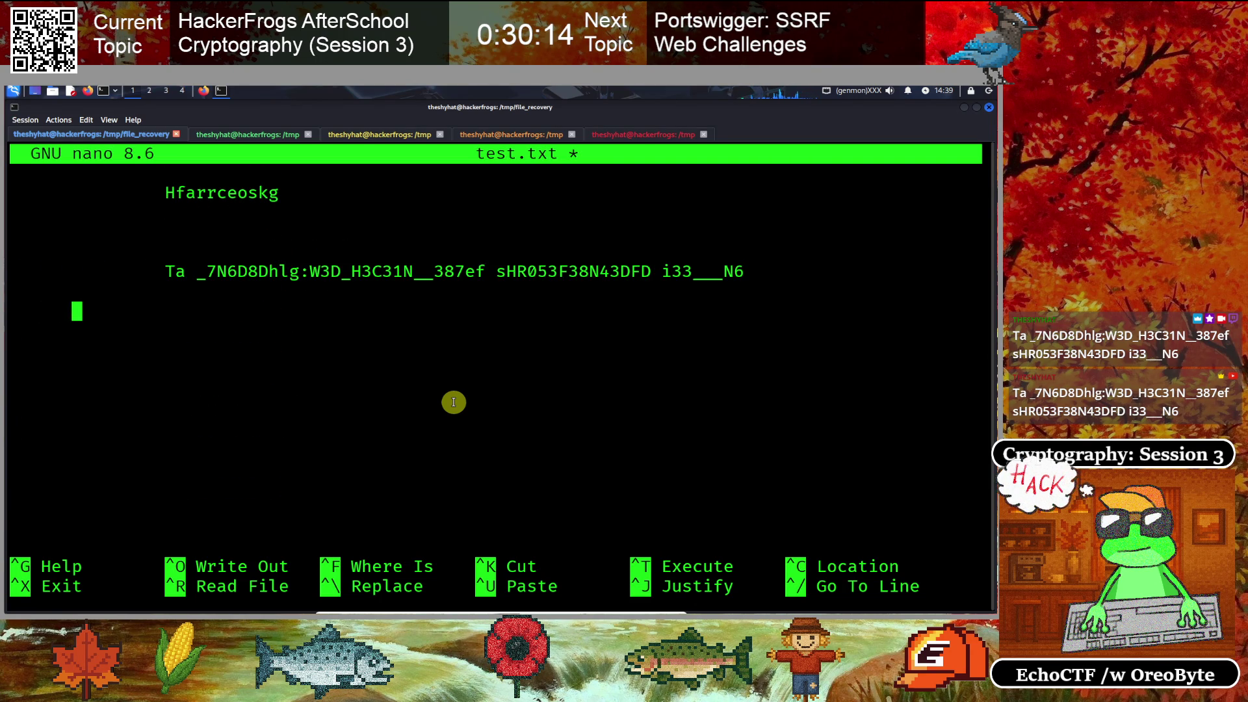
key(Right)
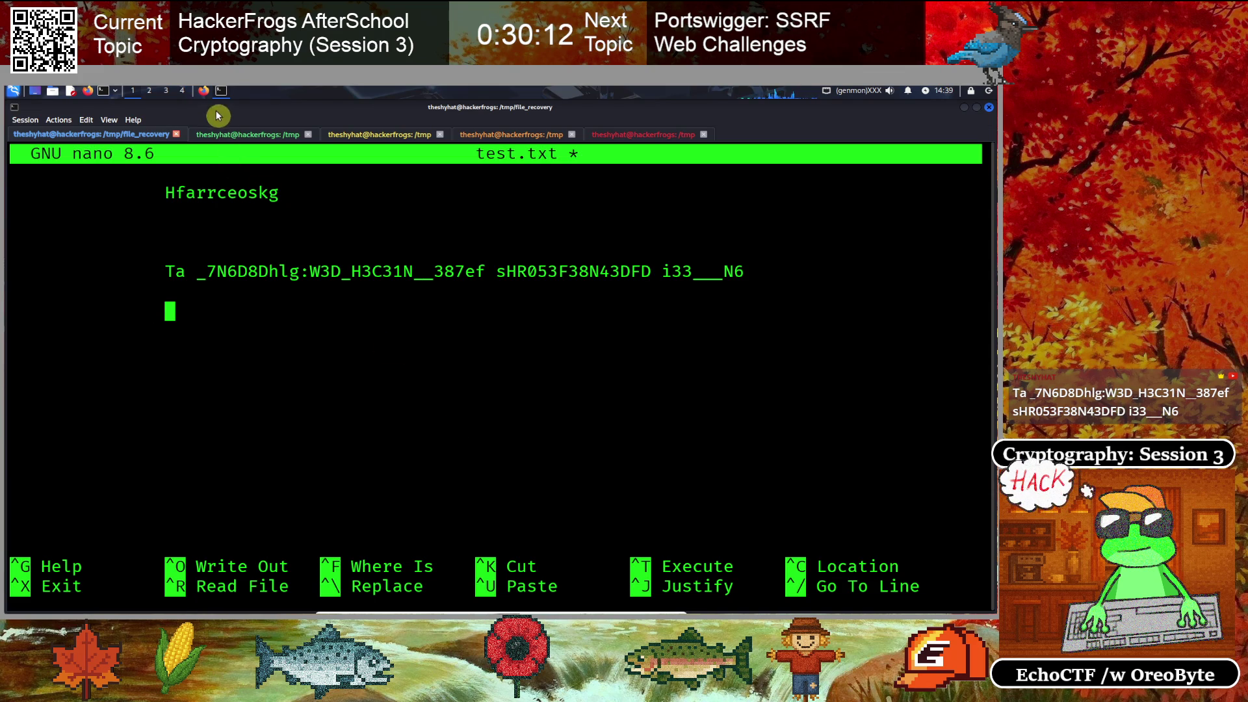
click(204, 91)
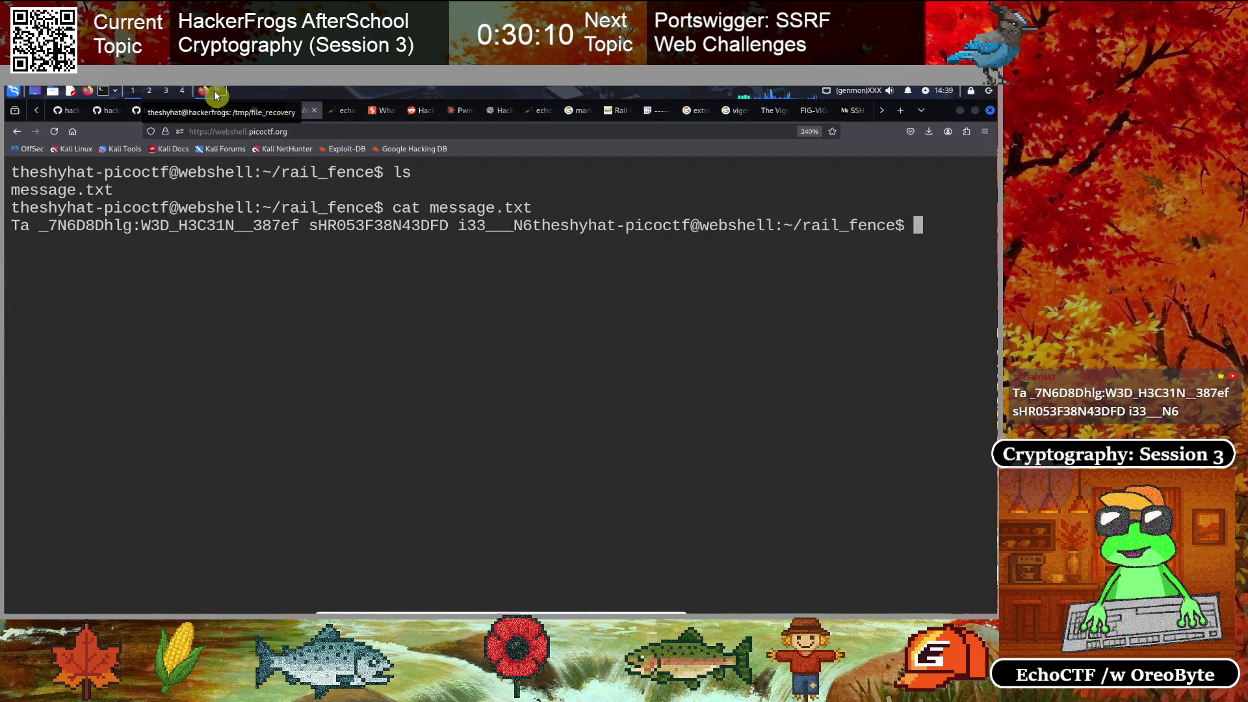
click(263, 111)
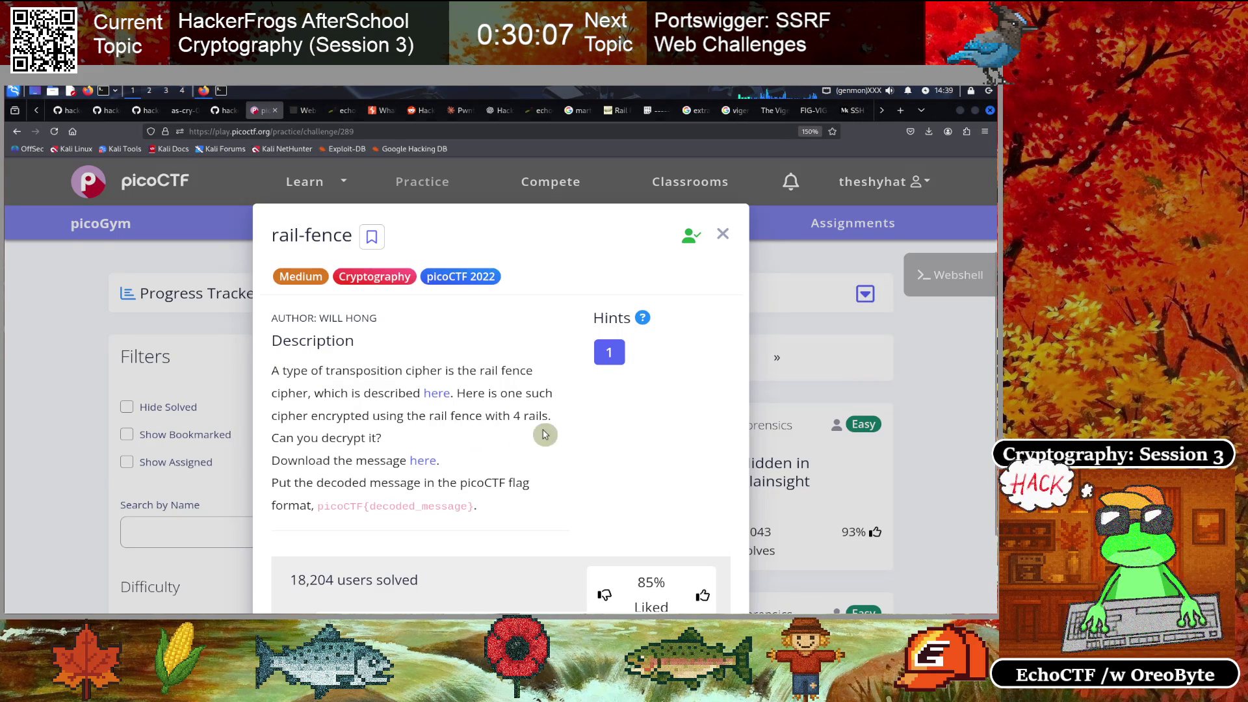
click(221, 90)
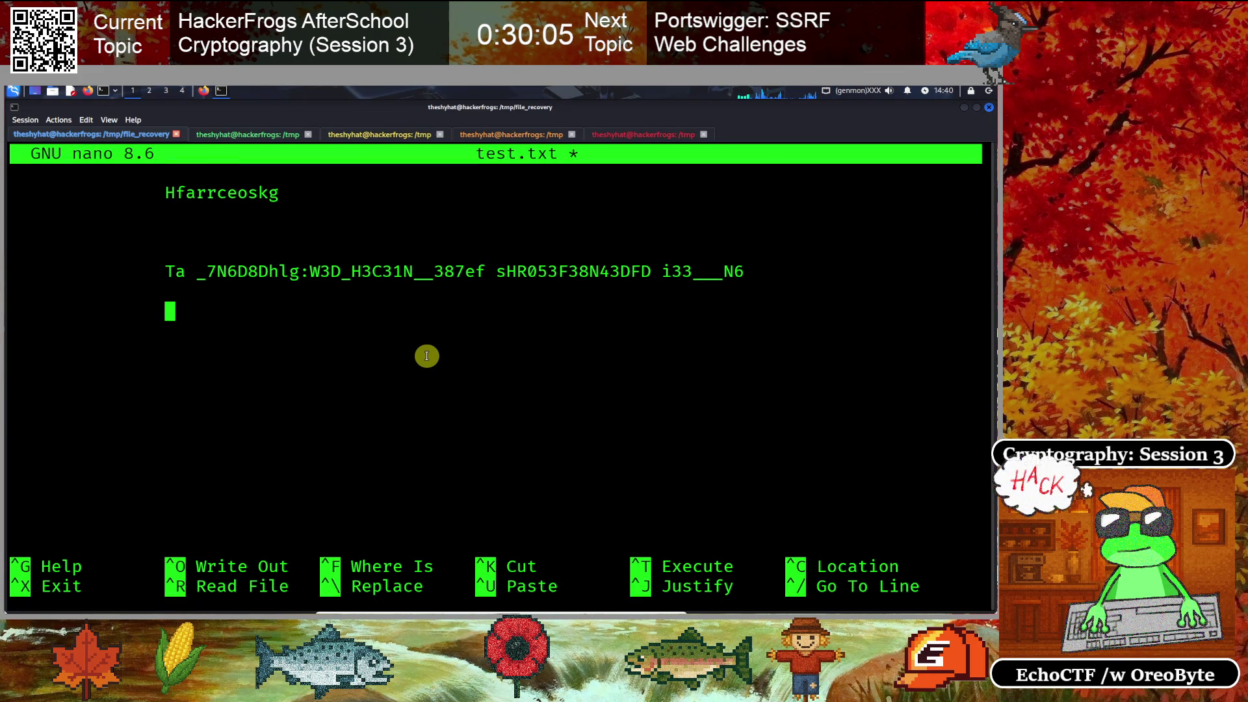
Type four indented rows of dots under the ciphertext, matching its length, as the rail grid.
text(...............................................)
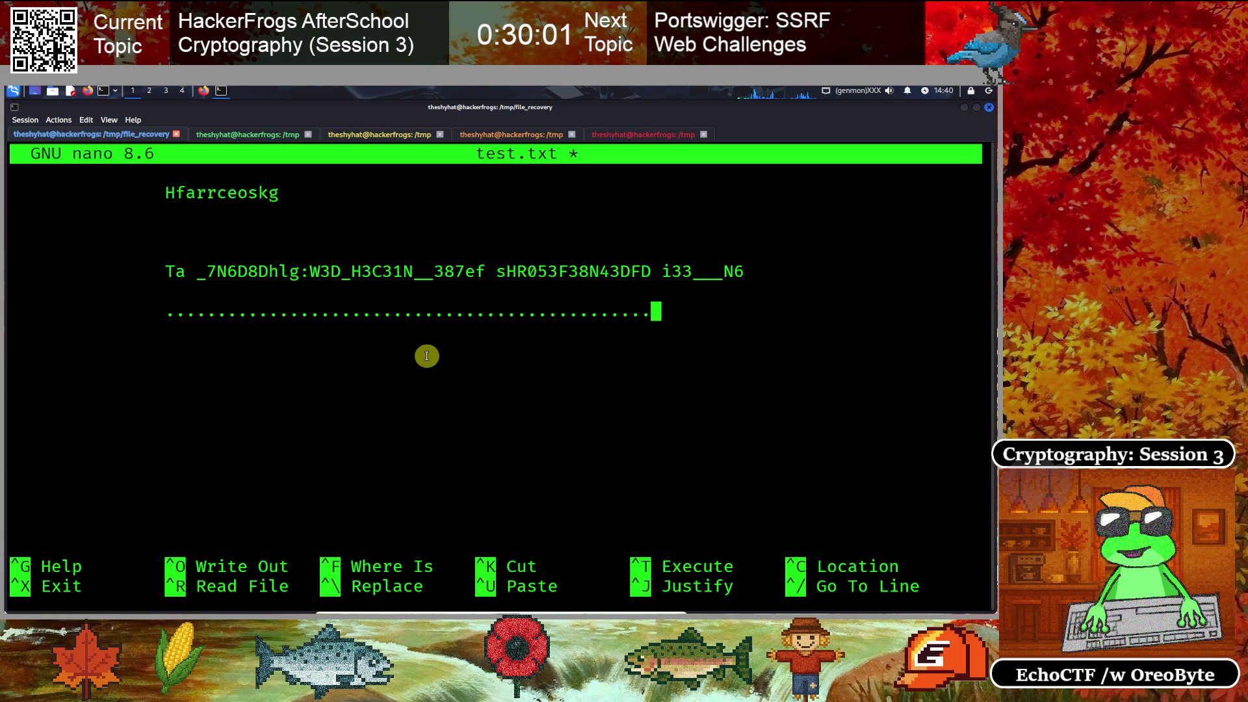
key(Return)
key(Tab)
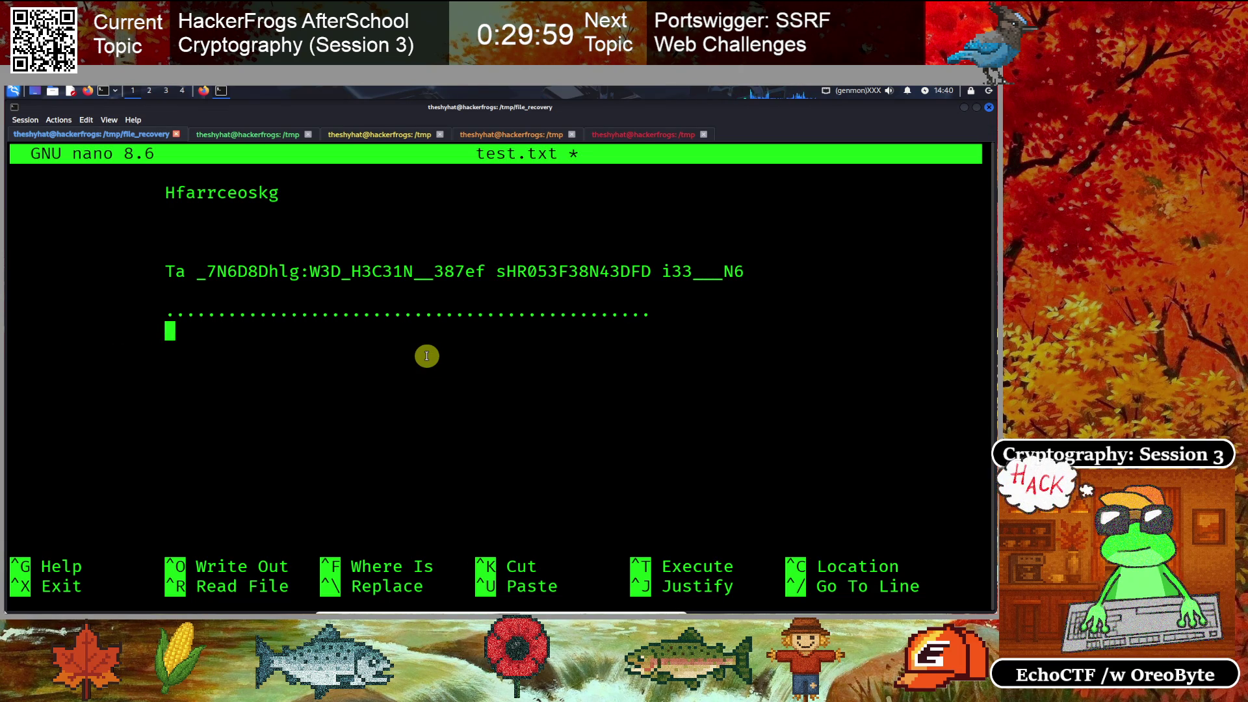
text(..........)
key(Return)
key(Tab)
text(................)
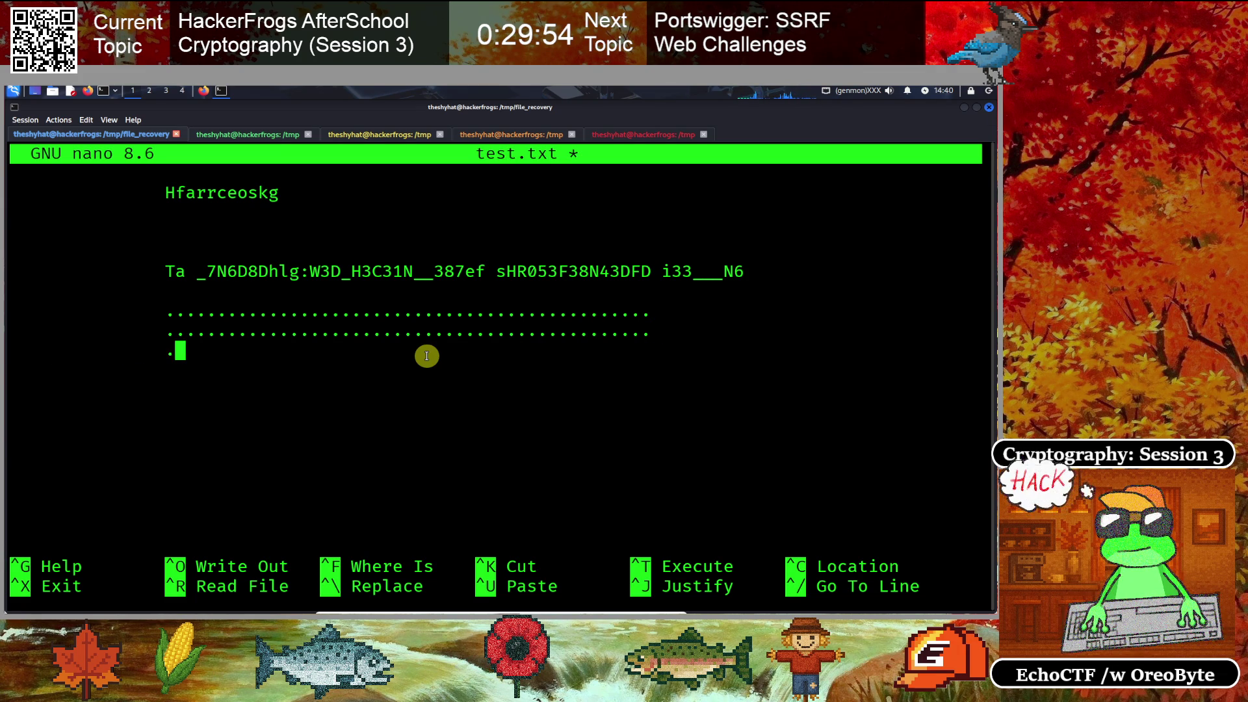
text(...................)
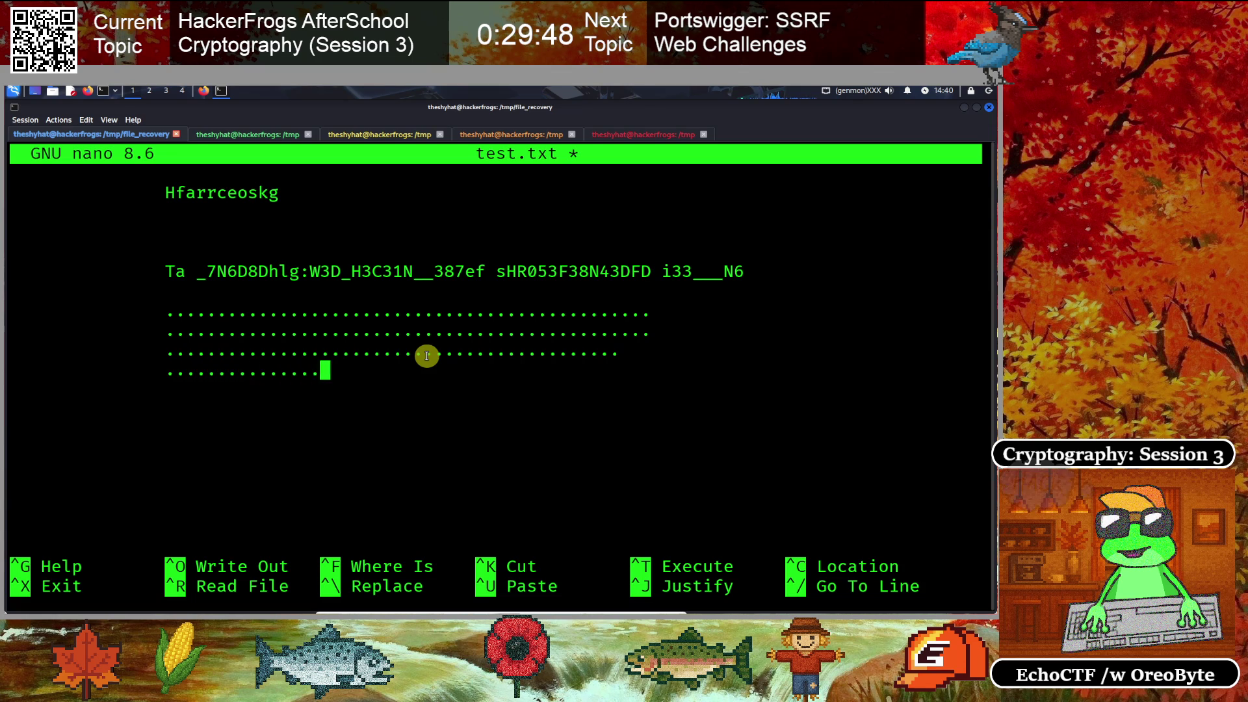
text(        ............)
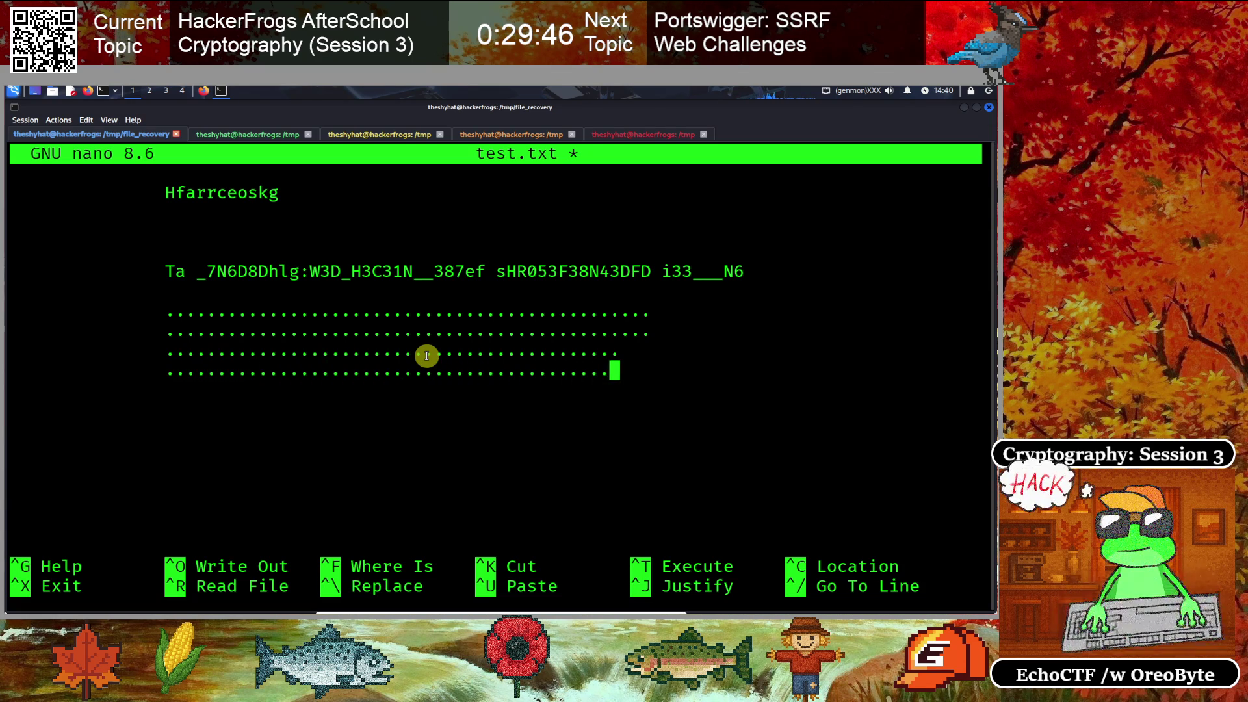
key(Up)
text(...)
key(Down)
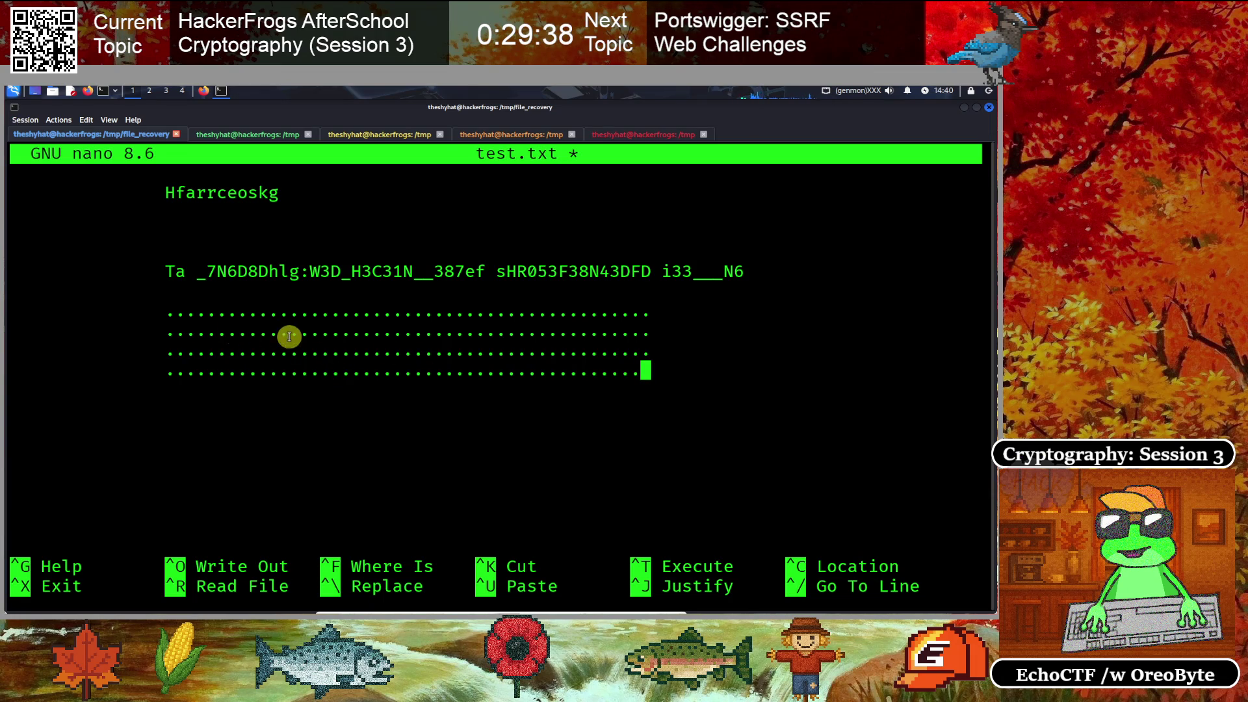
key(Up)
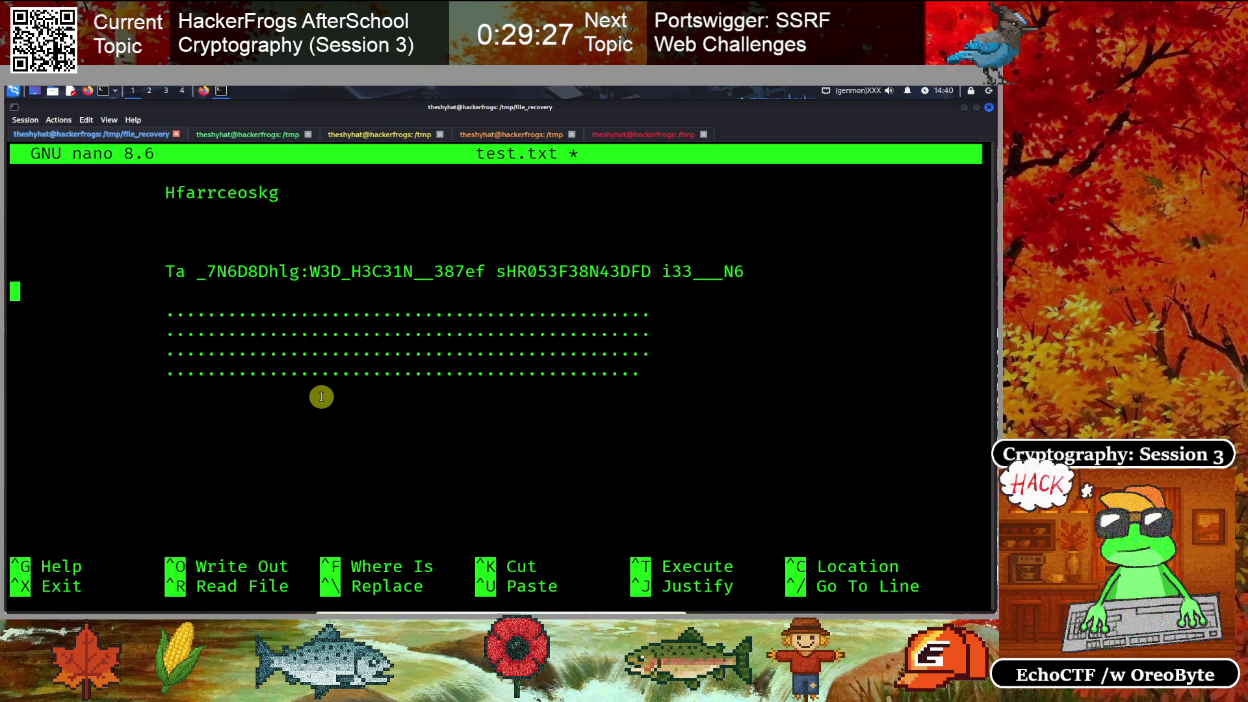
key(Up)
key(Up)
key(Up)
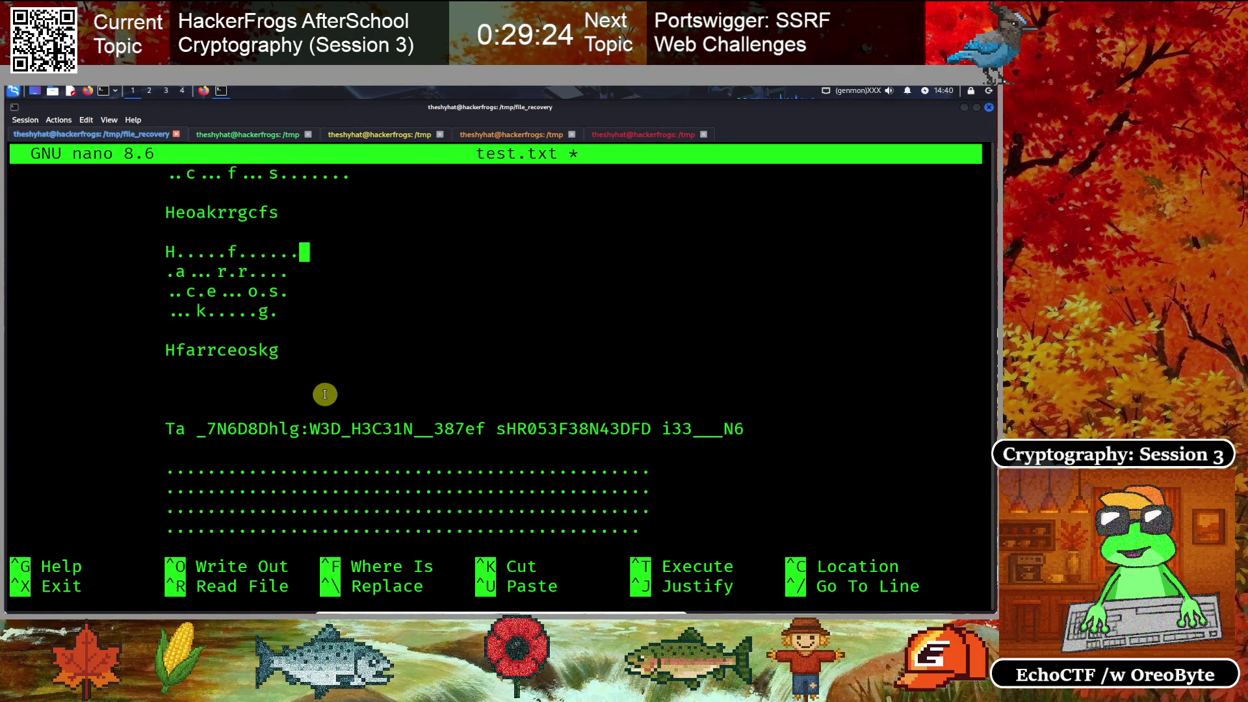
Compare the H.....f...... rail row with the ciphertext, then close the challenge details in Firefox.
drag(165, 252, 269, 252)
click(221, 280)
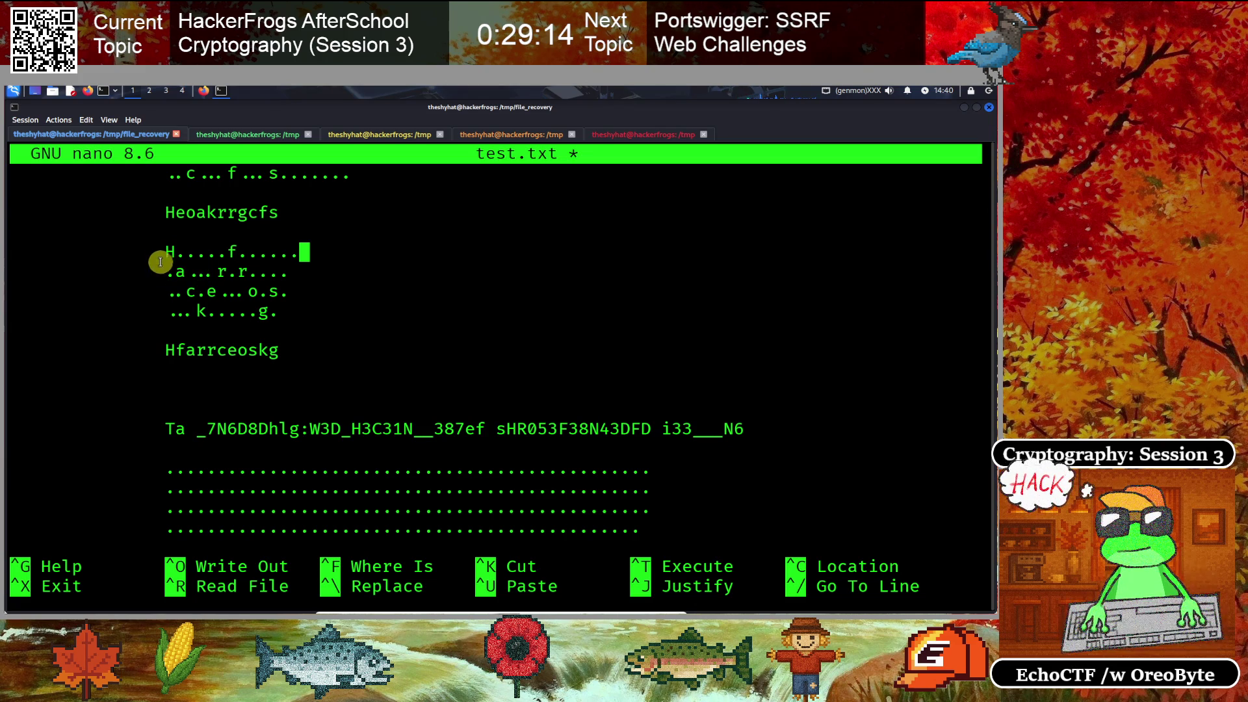
click(234, 281)
drag(219, 252, 321, 252)
click(284, 301)
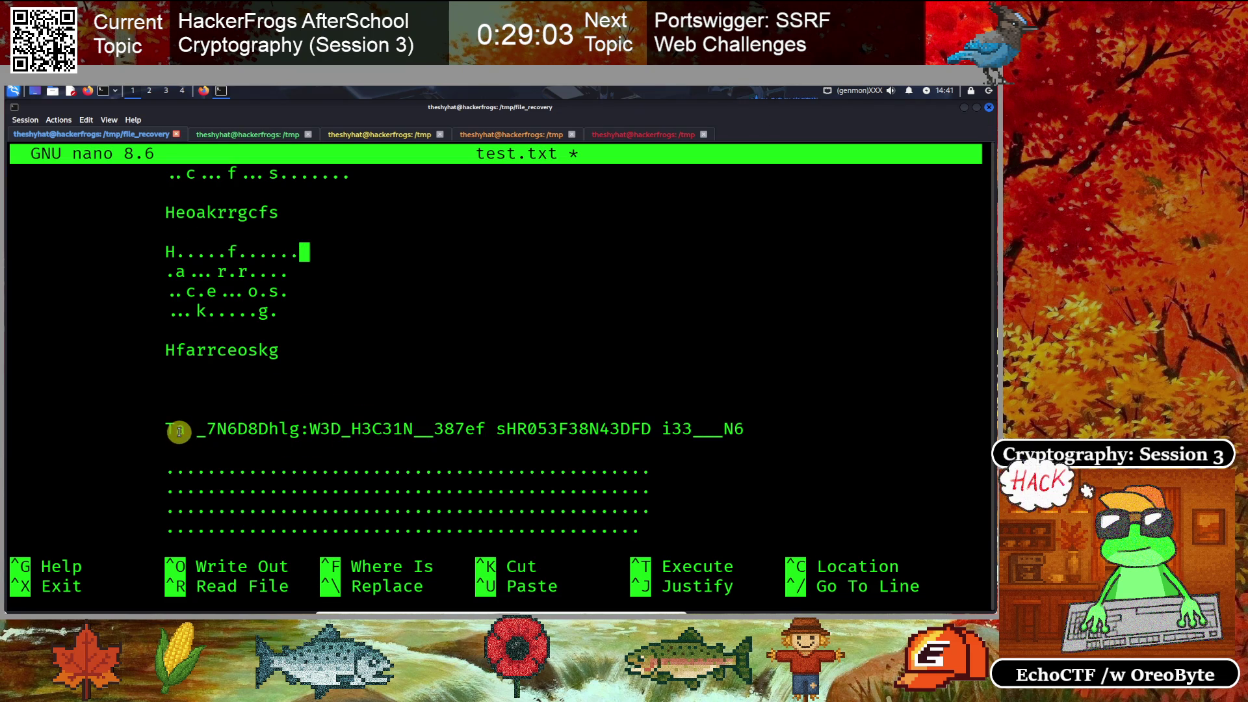
mouse_move(164, 428)
mouse_down()
mouse_move(380, 426)
mouse_move(298, 440)
mouse_move(307, 423)
mouse_move(293, 424)
mouse_move(401, 424)
mouse_up()
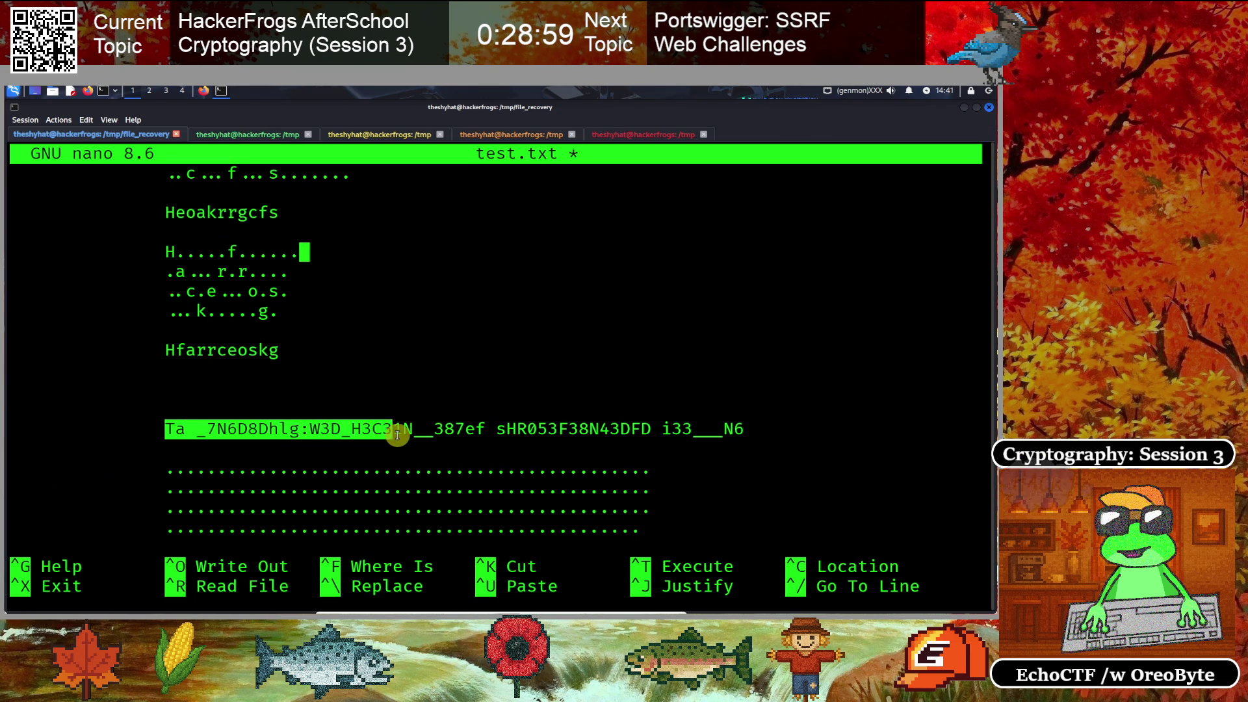
click(533, 411)
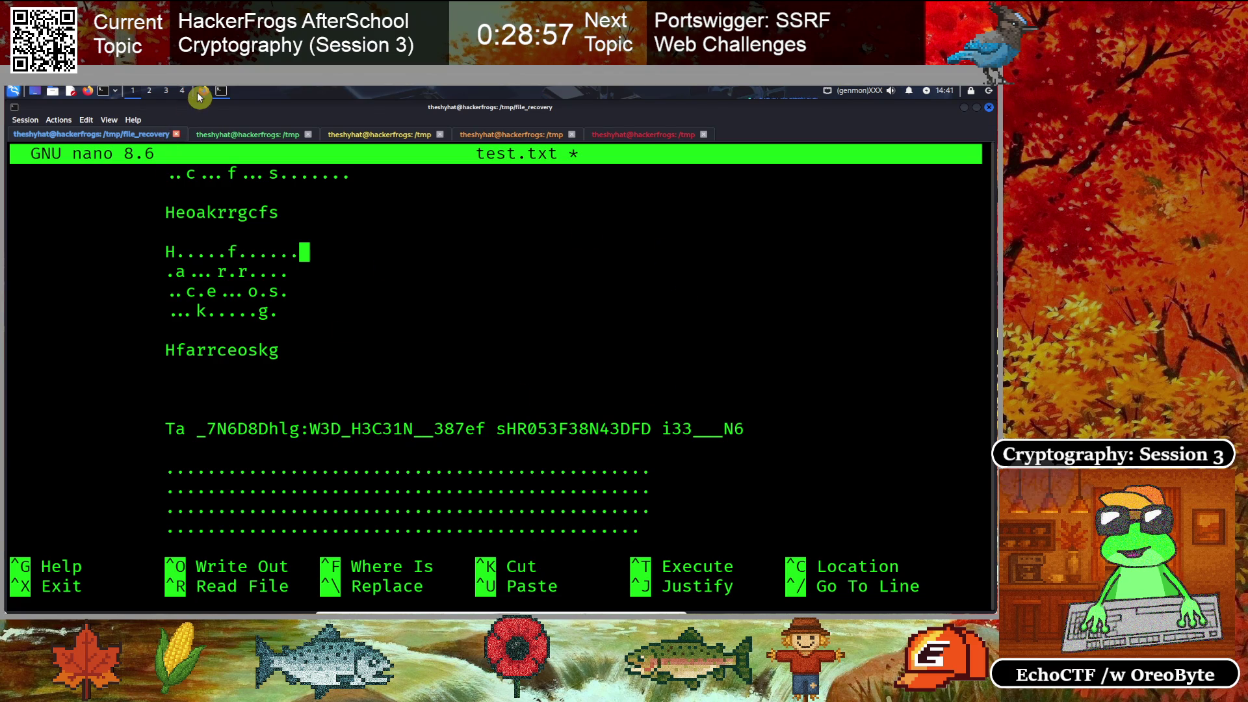
click(201, 92)
key(Escape)
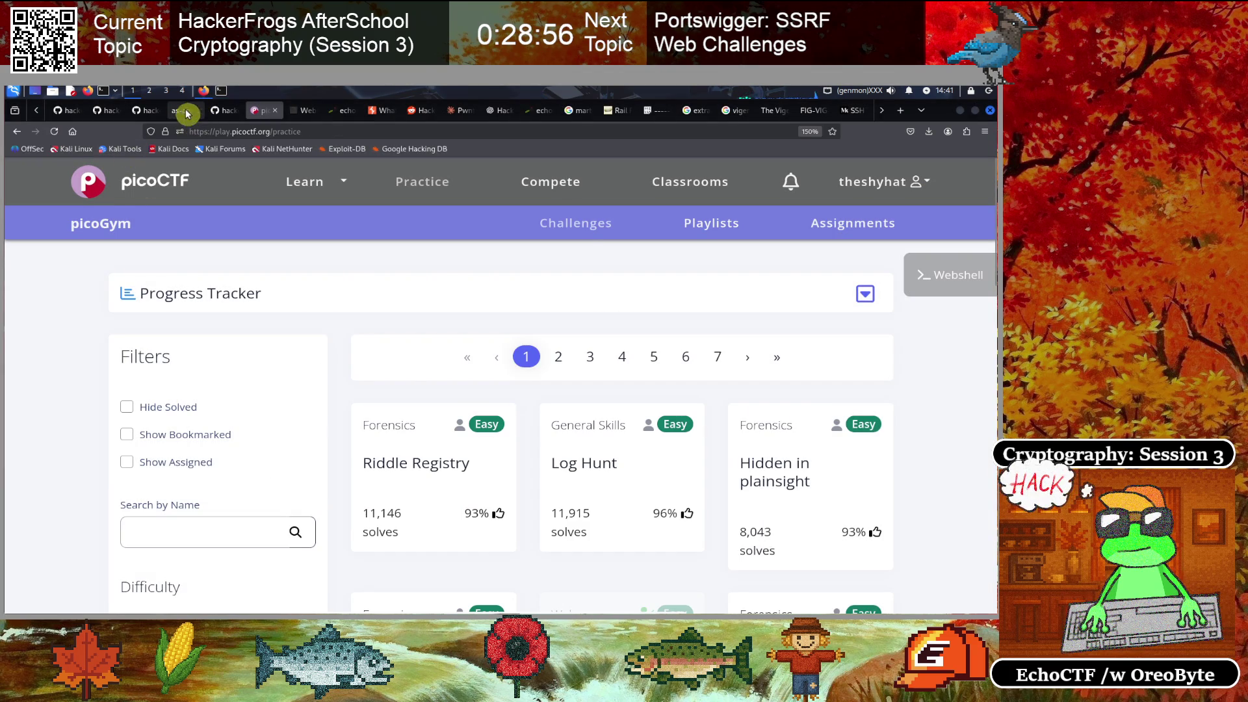
Review the Transposition Trial and Rail-Fence slides in the course PDF, then return to test.txt.
click(181, 112)
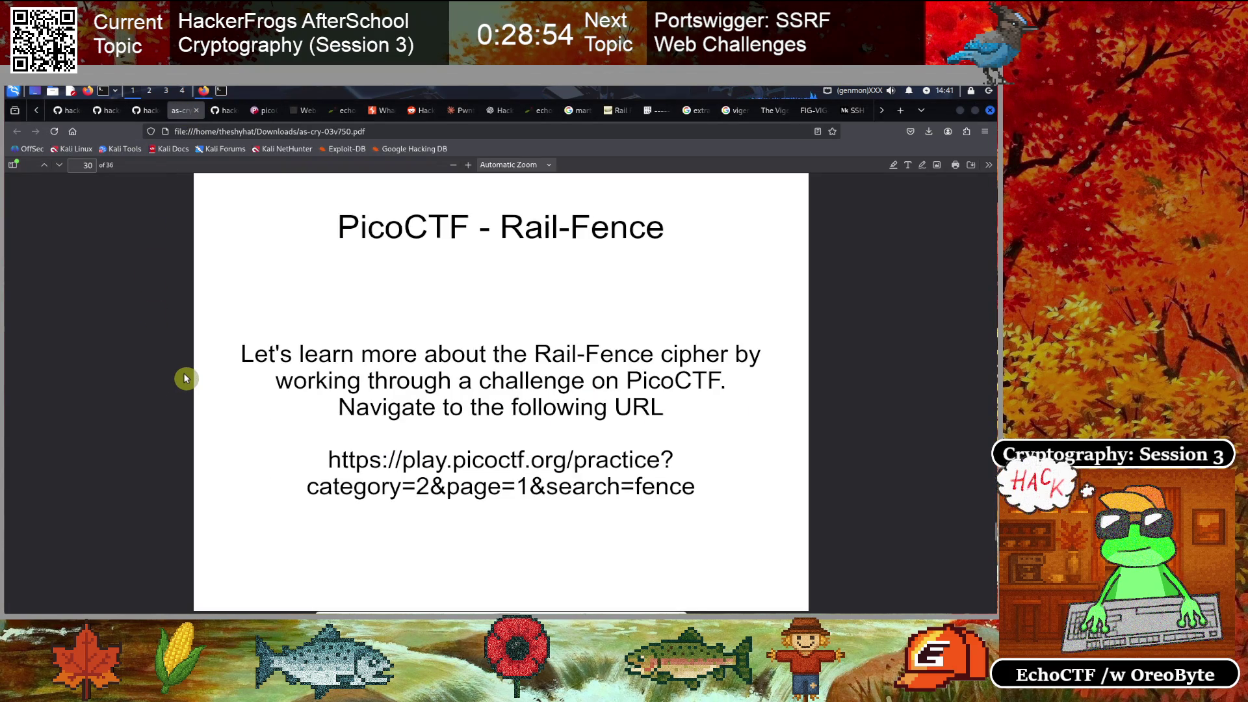
key(Right)
key(Left)
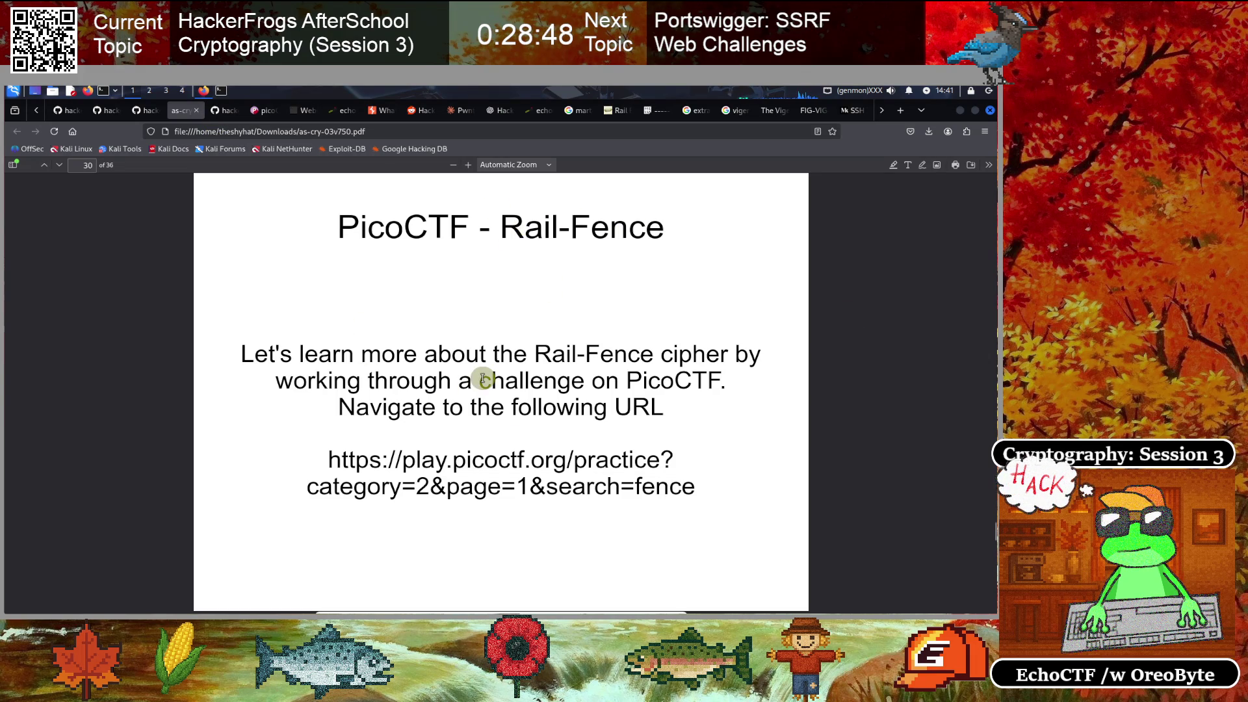
click(222, 91)
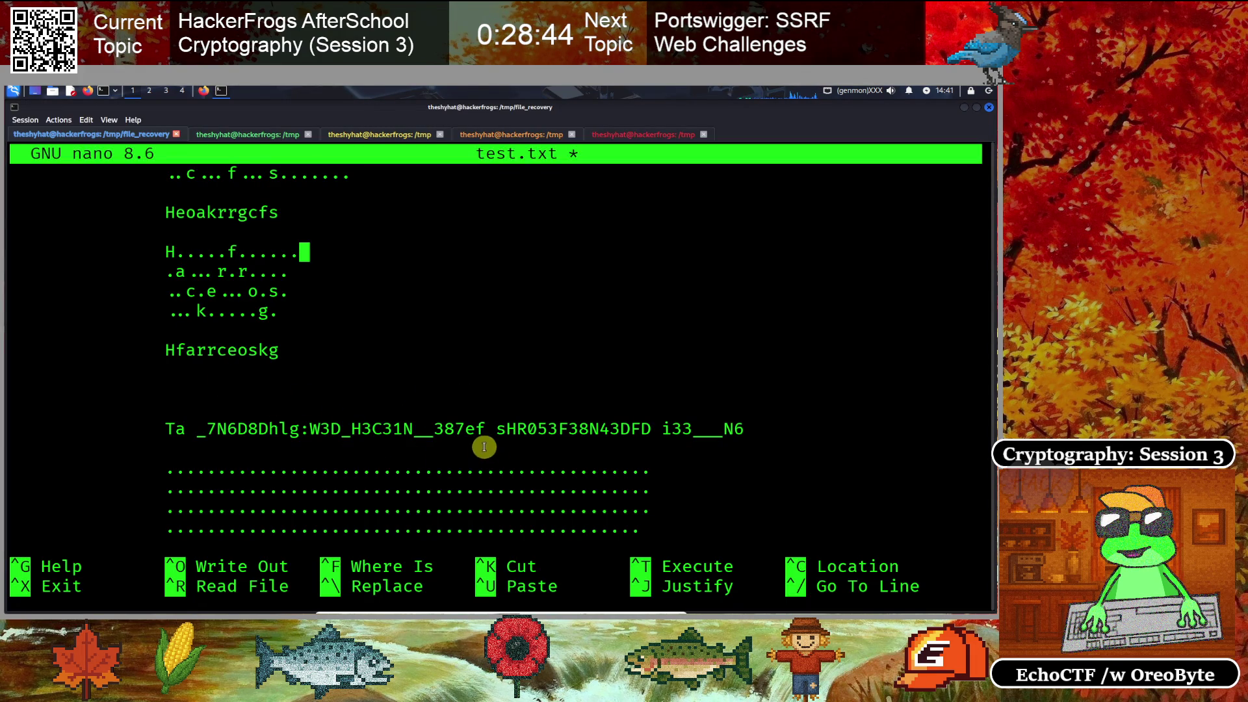
drag(150, 254, 337, 259)
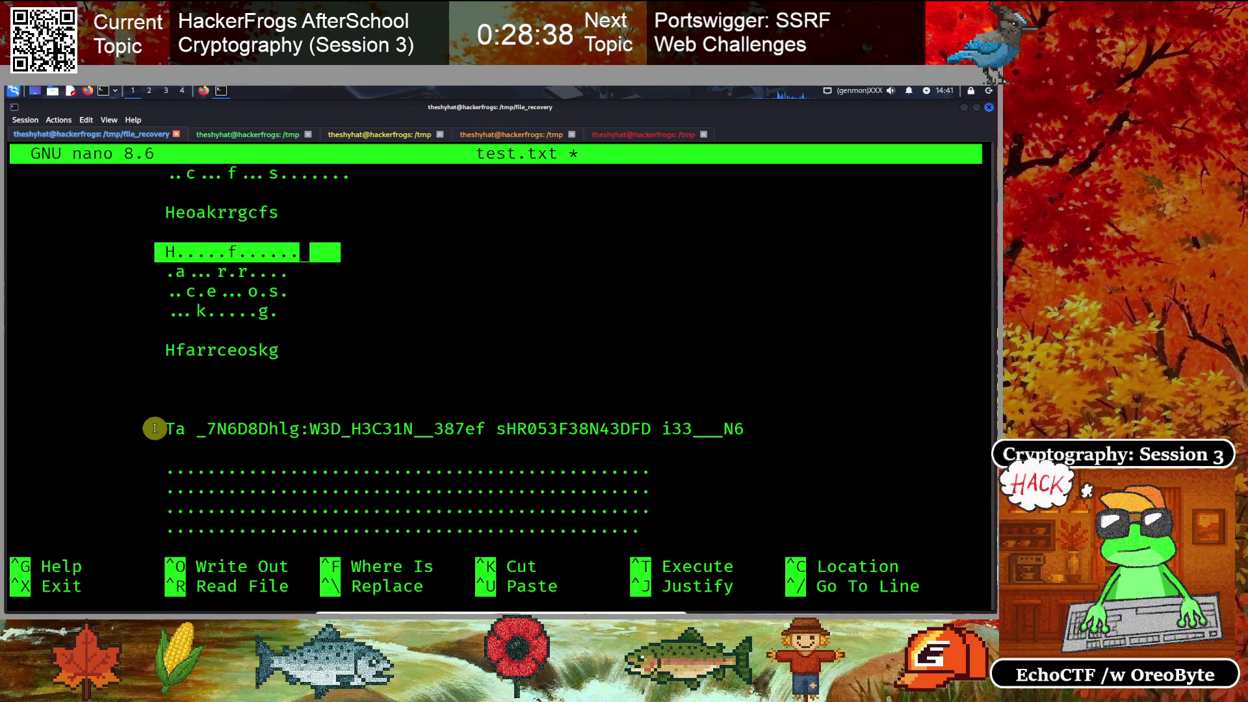
drag(169, 430, 730, 432)
click(401, 395)
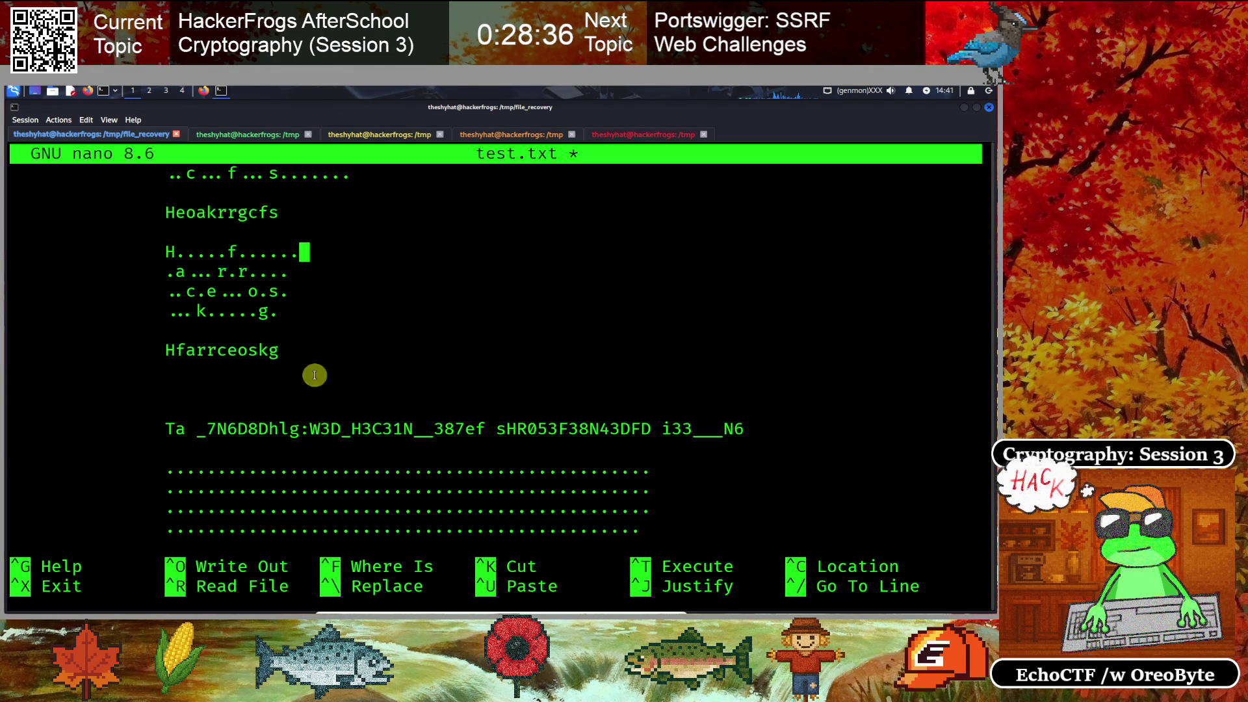
drag(169, 273, 302, 273)
click(242, 291)
drag(164, 293, 299, 291)
click(213, 316)
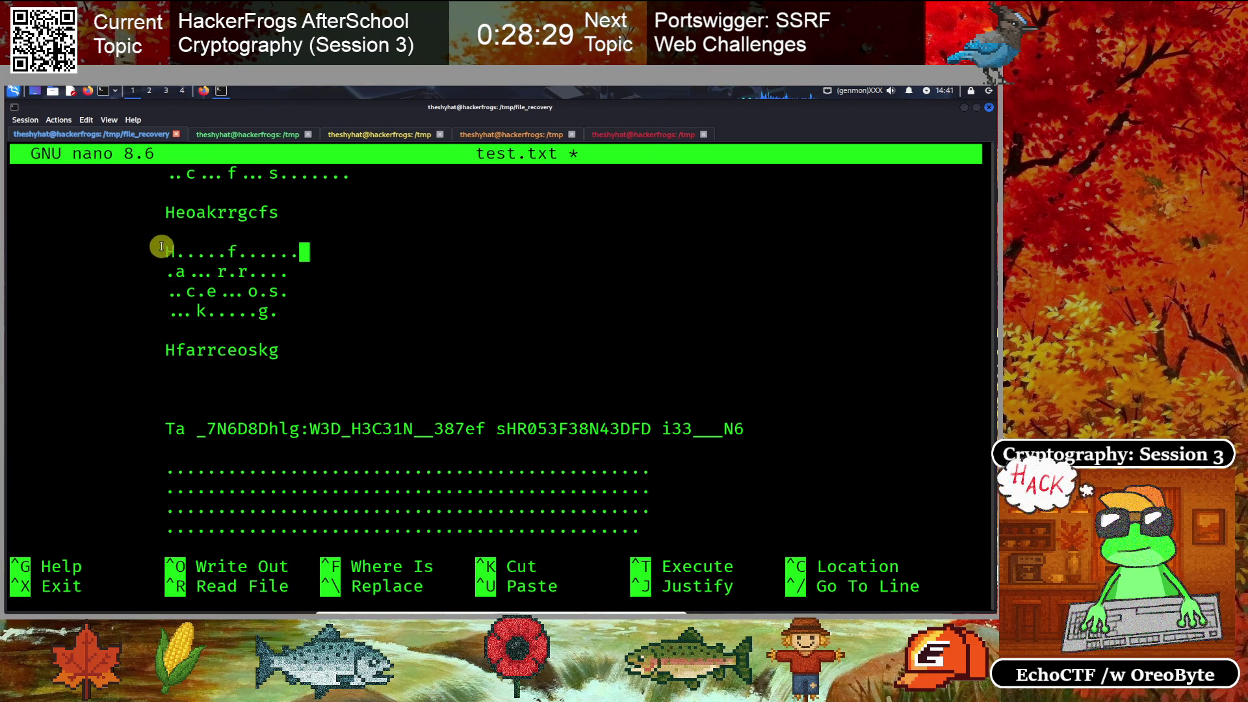
drag(168, 251, 299, 251)
click(165, 314)
mouse_move(166, 314)
mouse_down()
mouse_move(265, 314)
mouse_move(280, 338)
mouse_up()
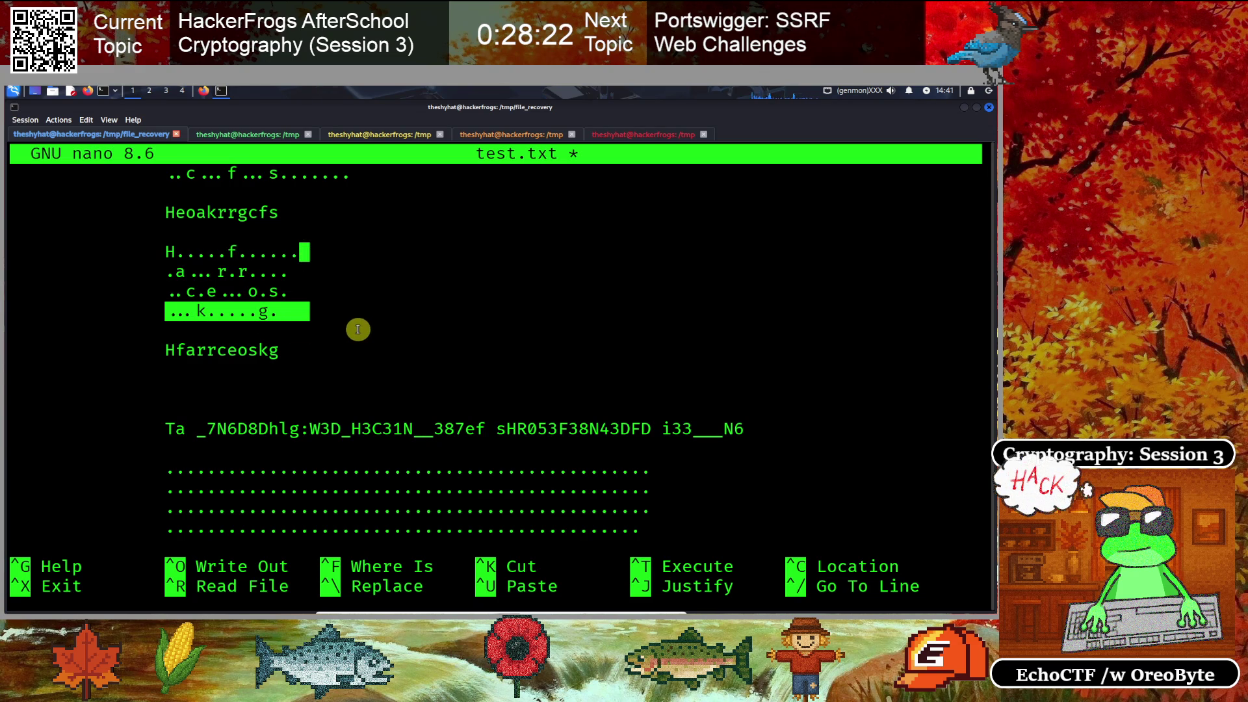
click(471, 346)
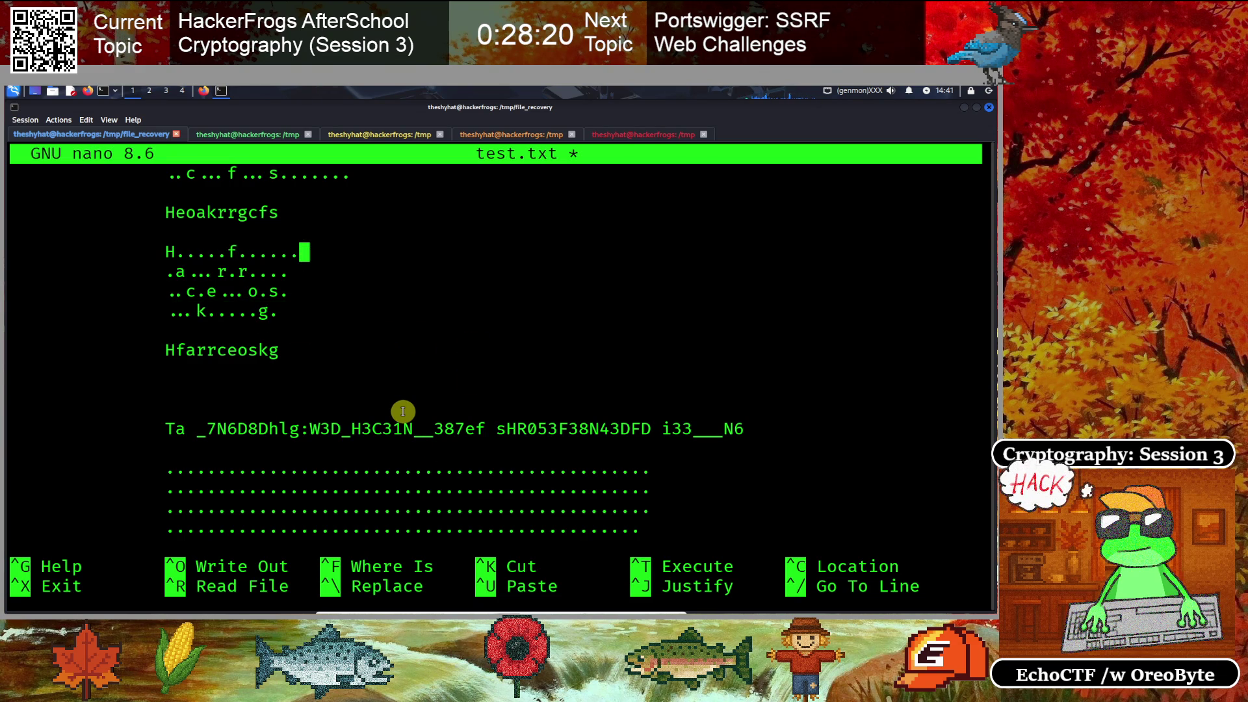
key(Down)
key(Down)
key(Down)
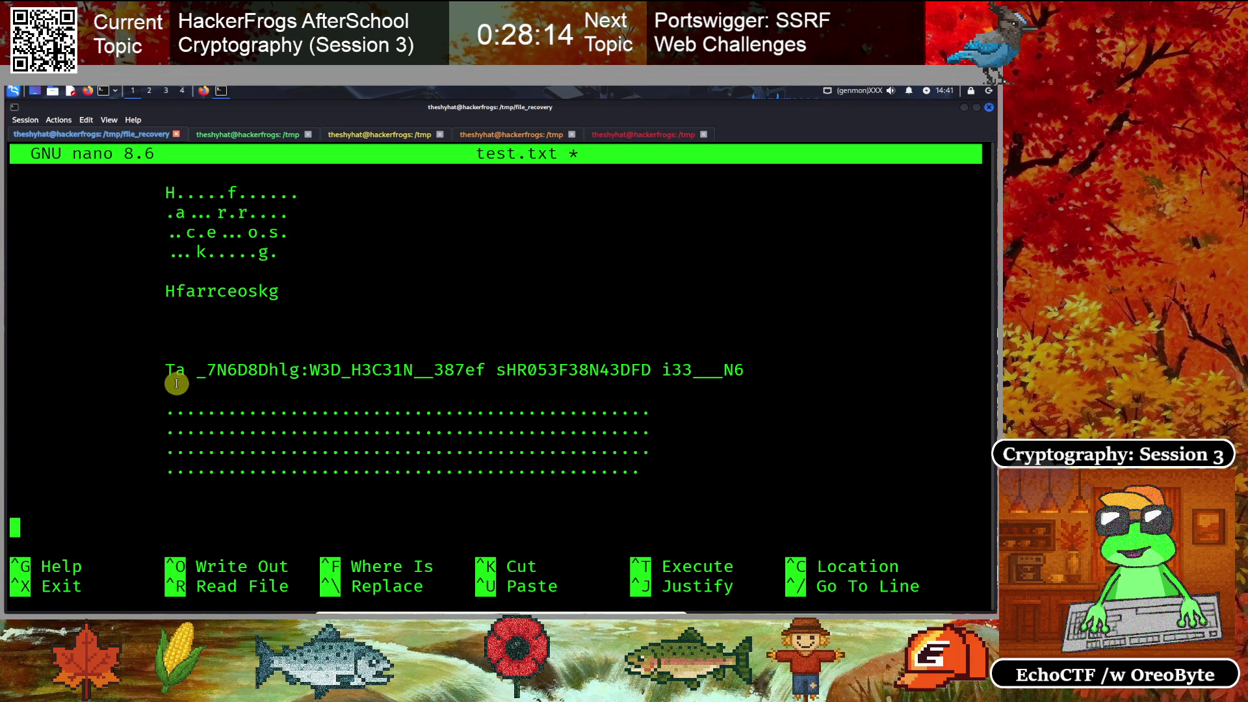
mouse_move(166, 368)
mouse_down()
mouse_move(585, 353)
mouse_move(728, 368)
mouse_up()
click(266, 329)
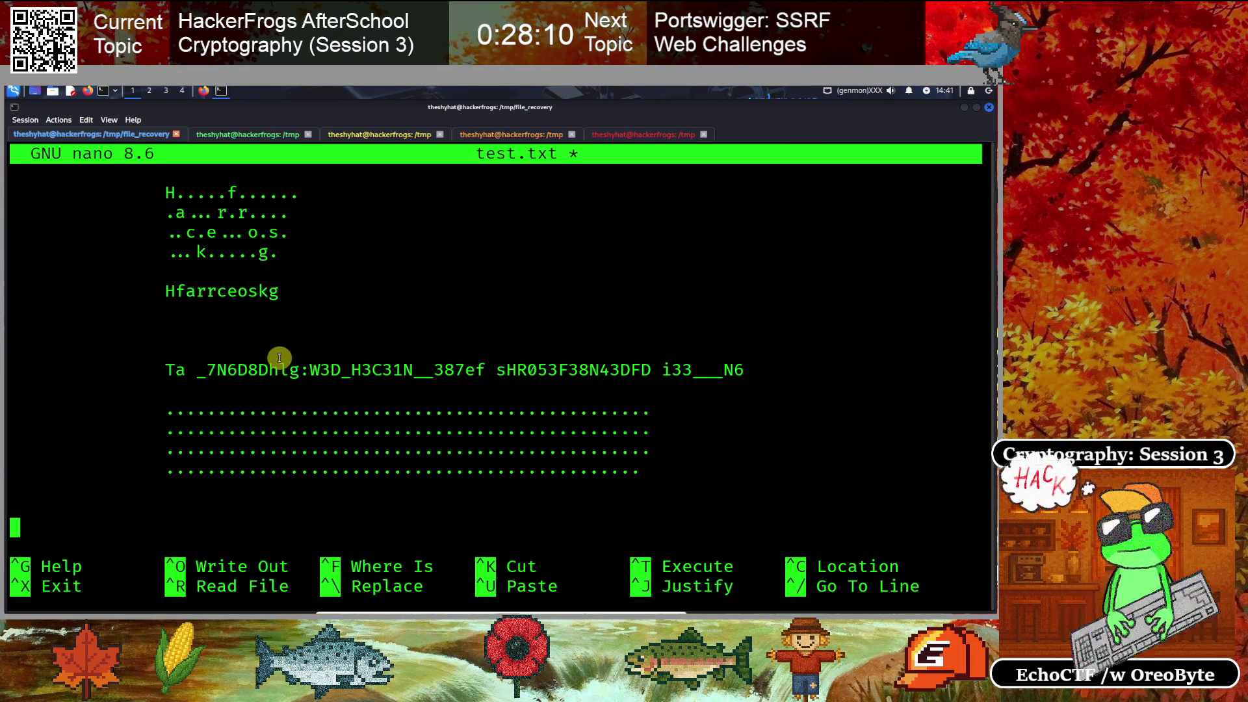
key(Up)
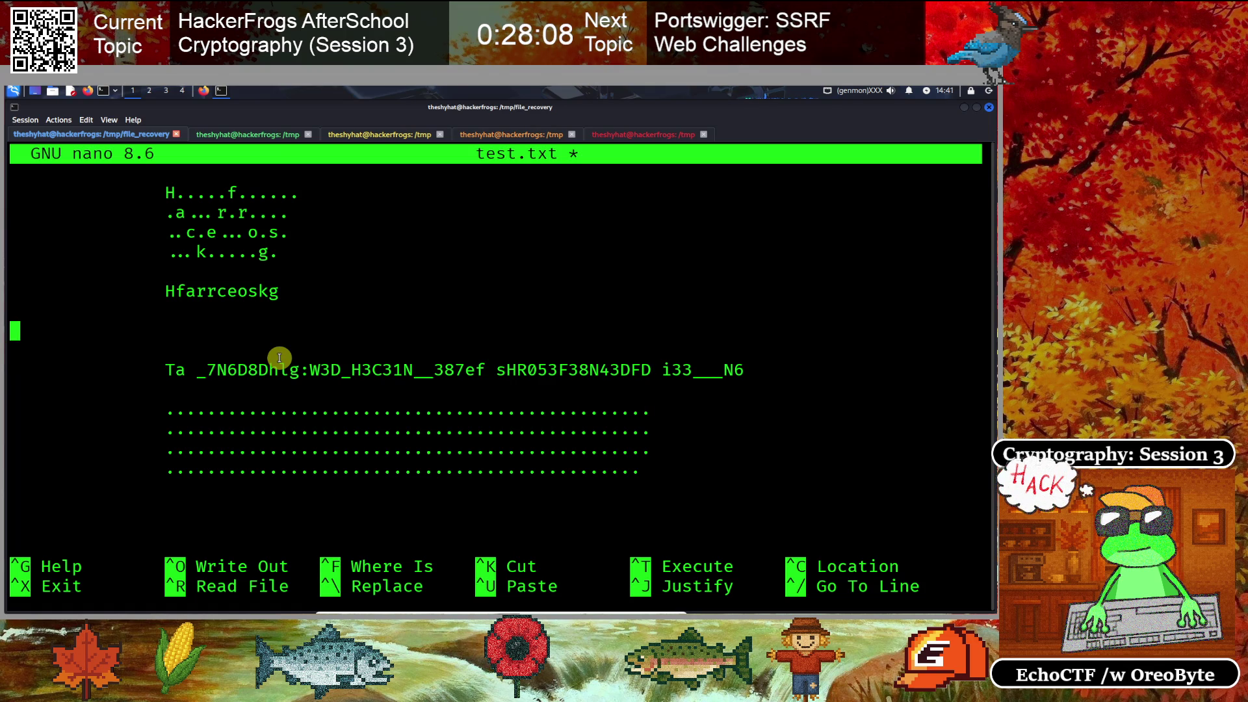
key(Down)
key(Down)
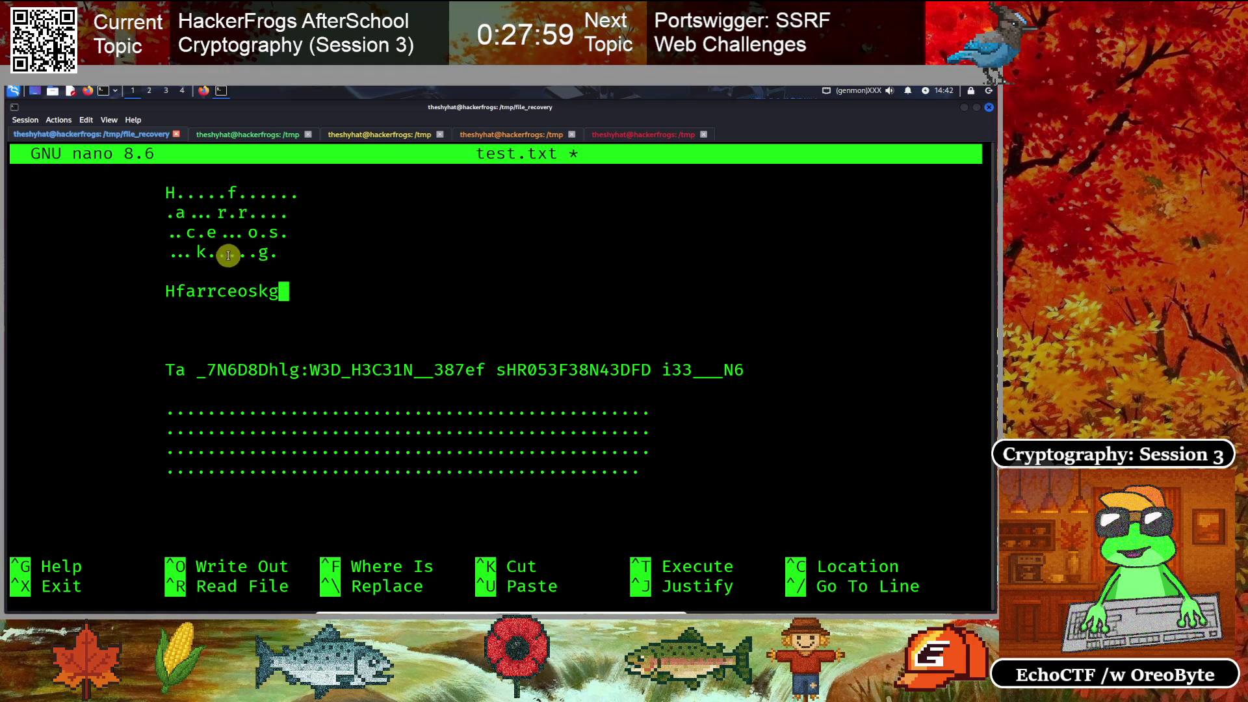
drag(167, 192, 230, 193)
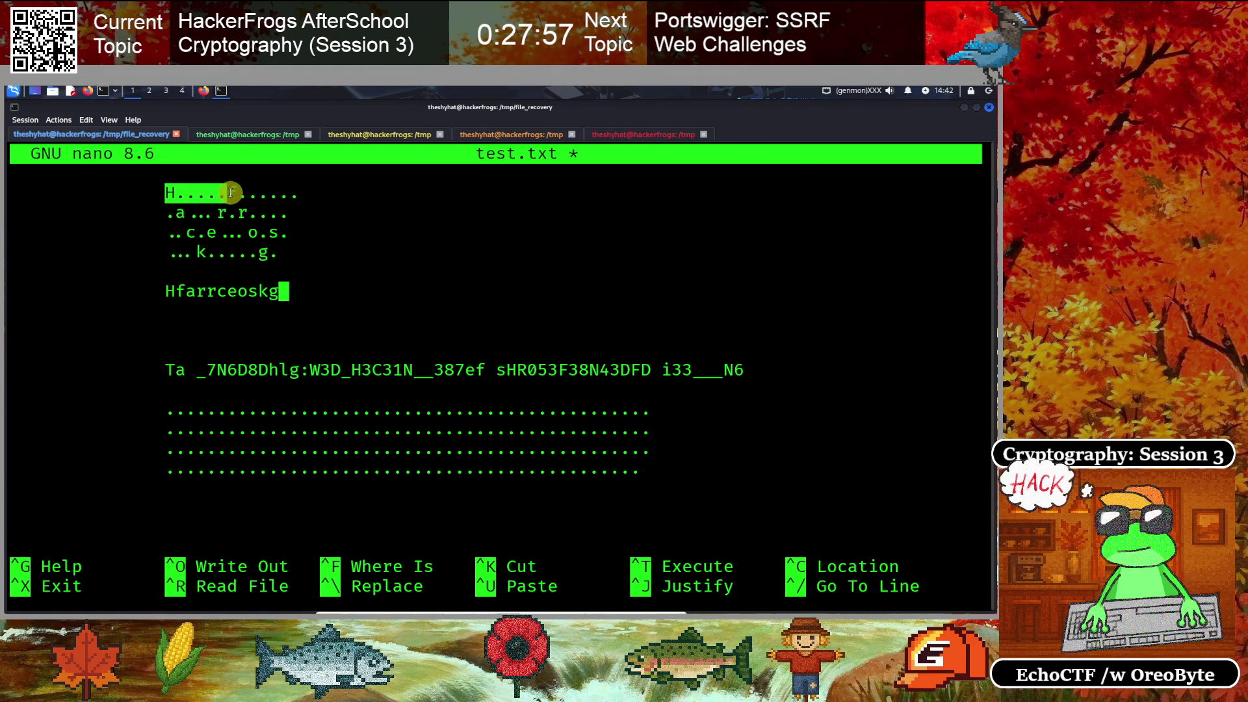
click(174, 279)
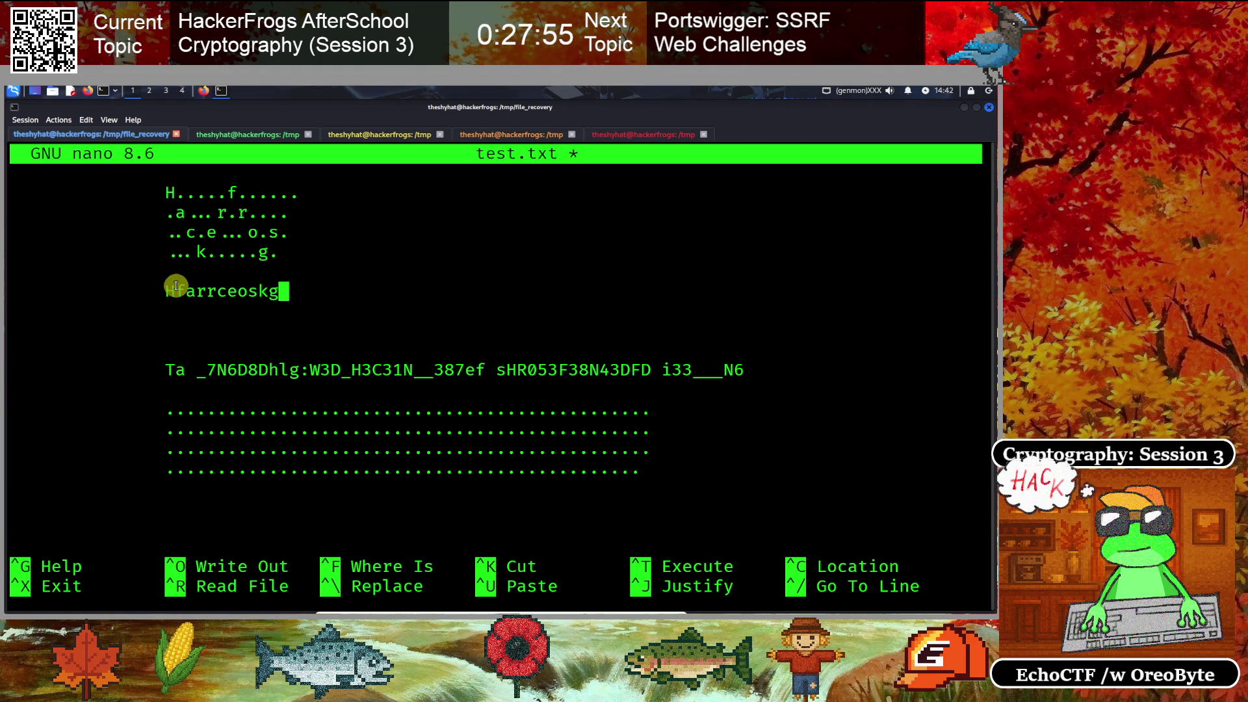
click(193, 260)
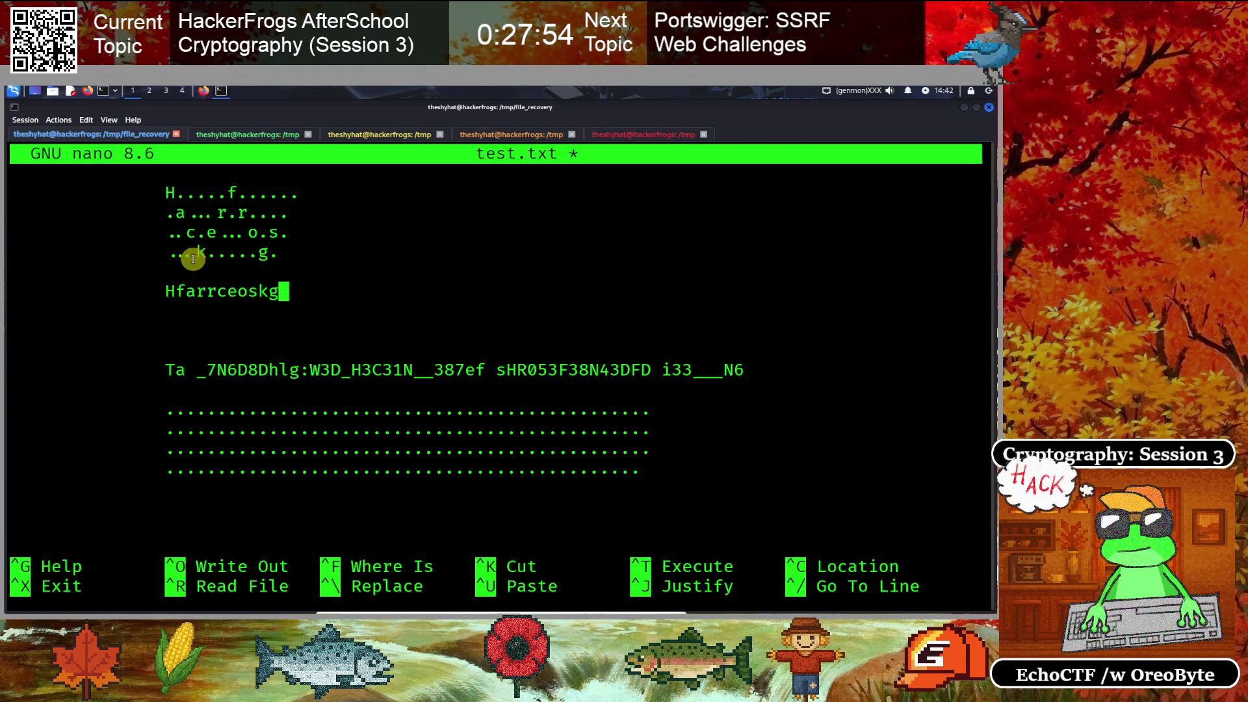
drag(200, 252, 281, 253)
click(220, 297)
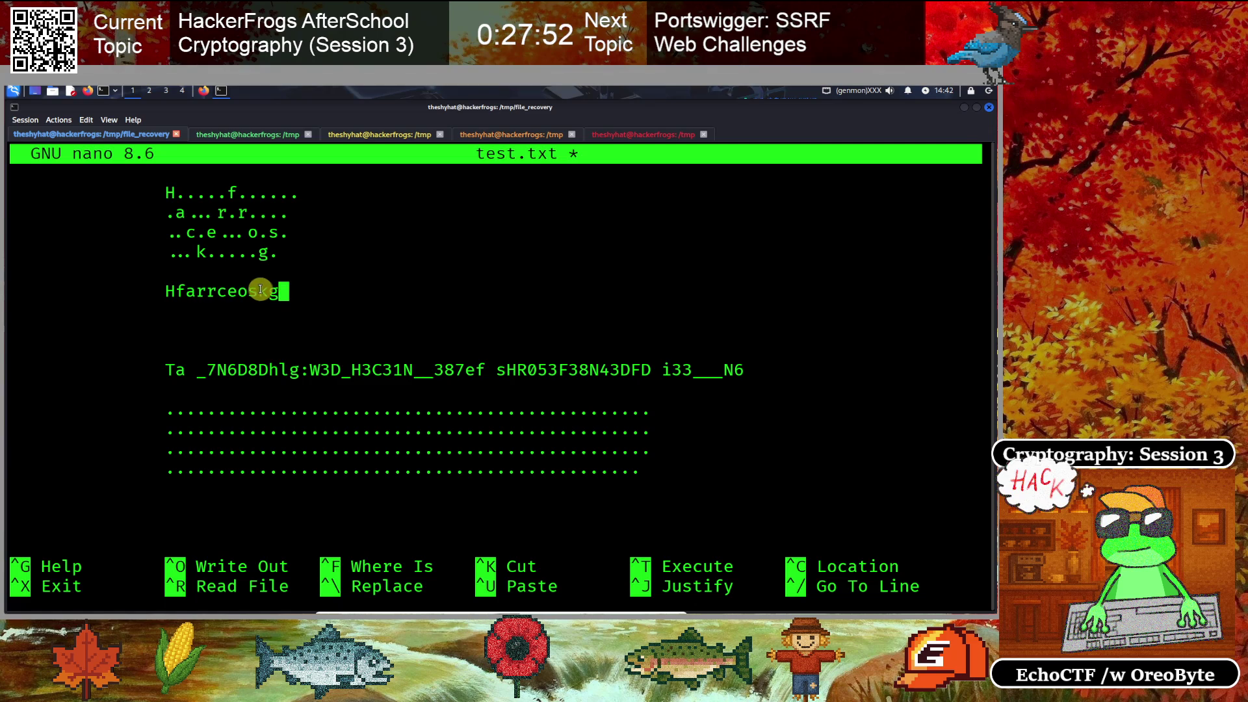
click(286, 289)
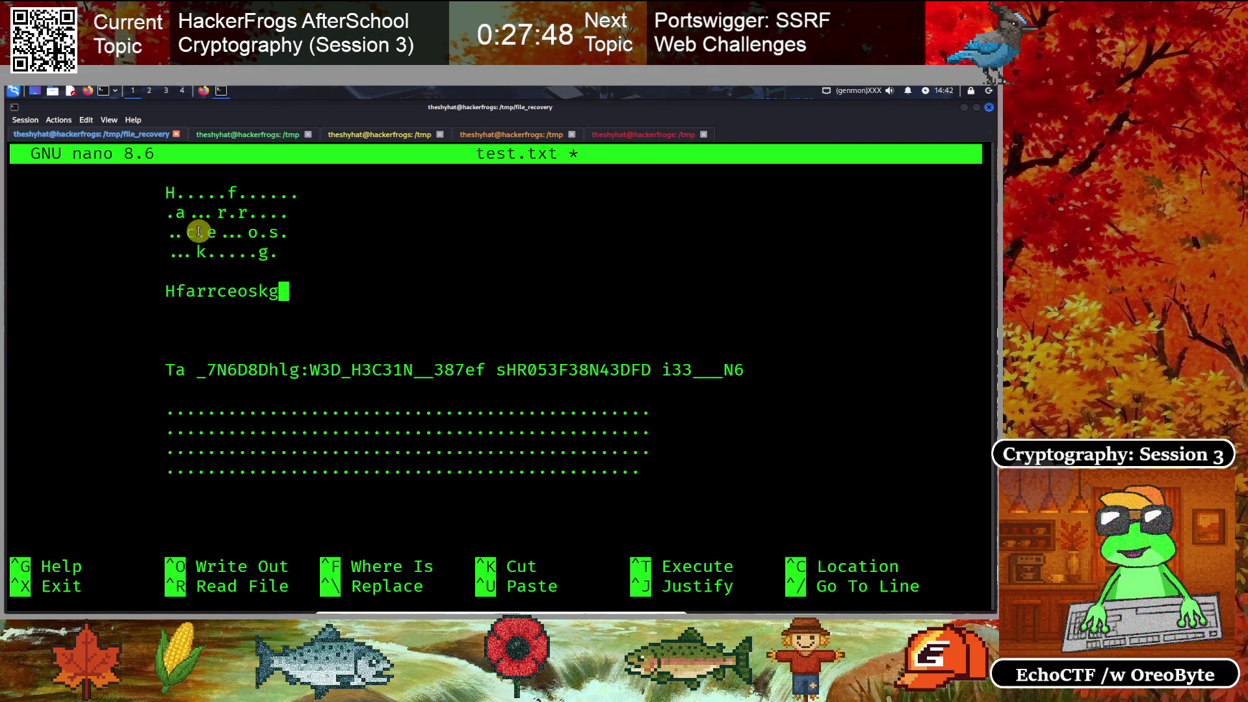
drag(190, 213, 286, 213)
click(195, 244)
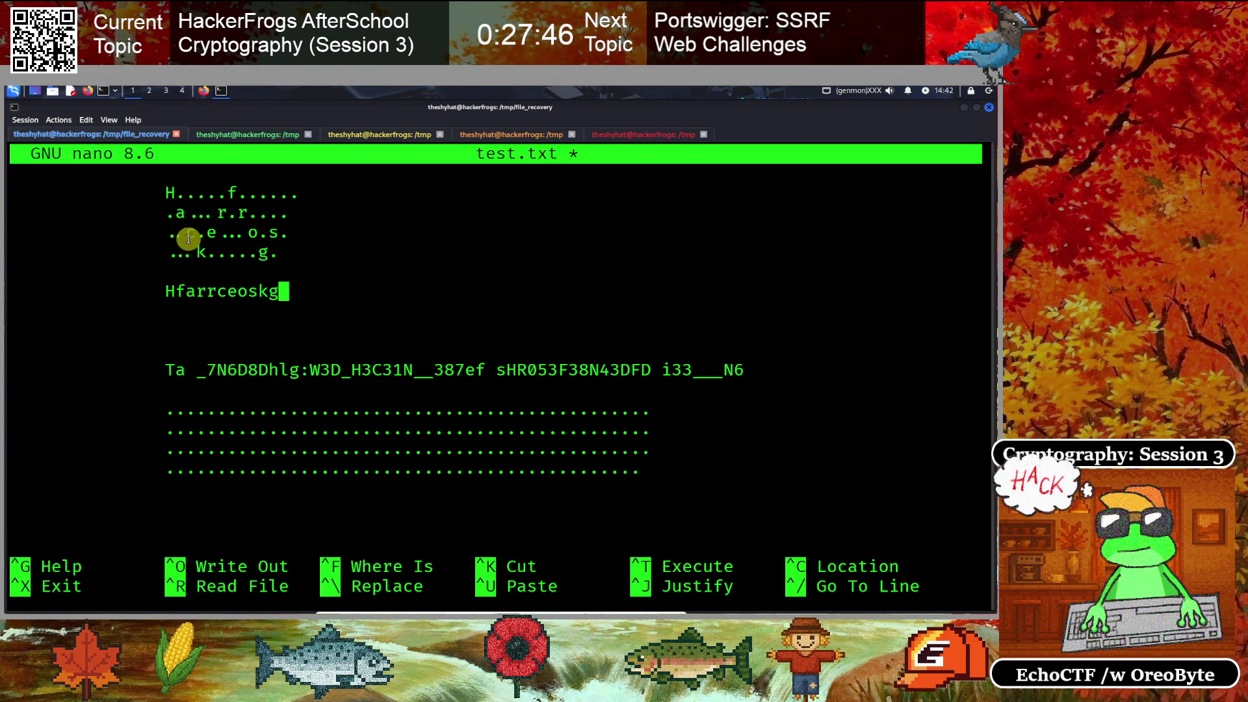
drag(192, 234, 289, 231)
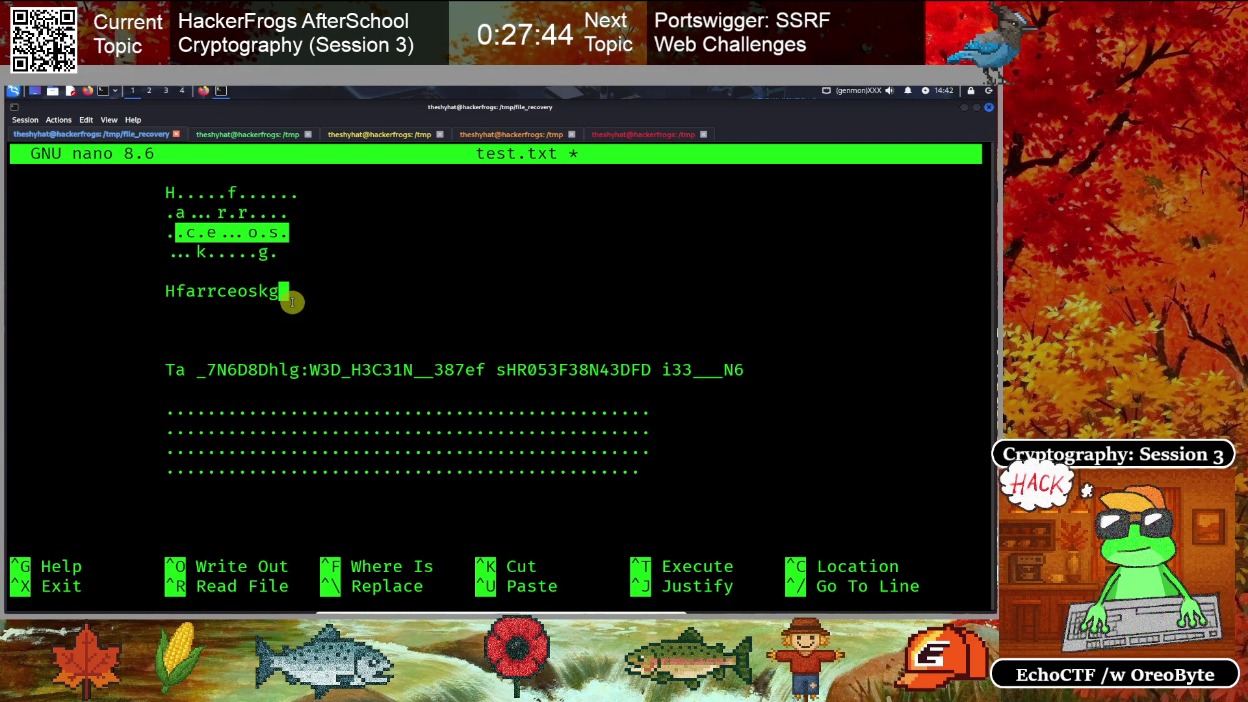
click(183, 312)
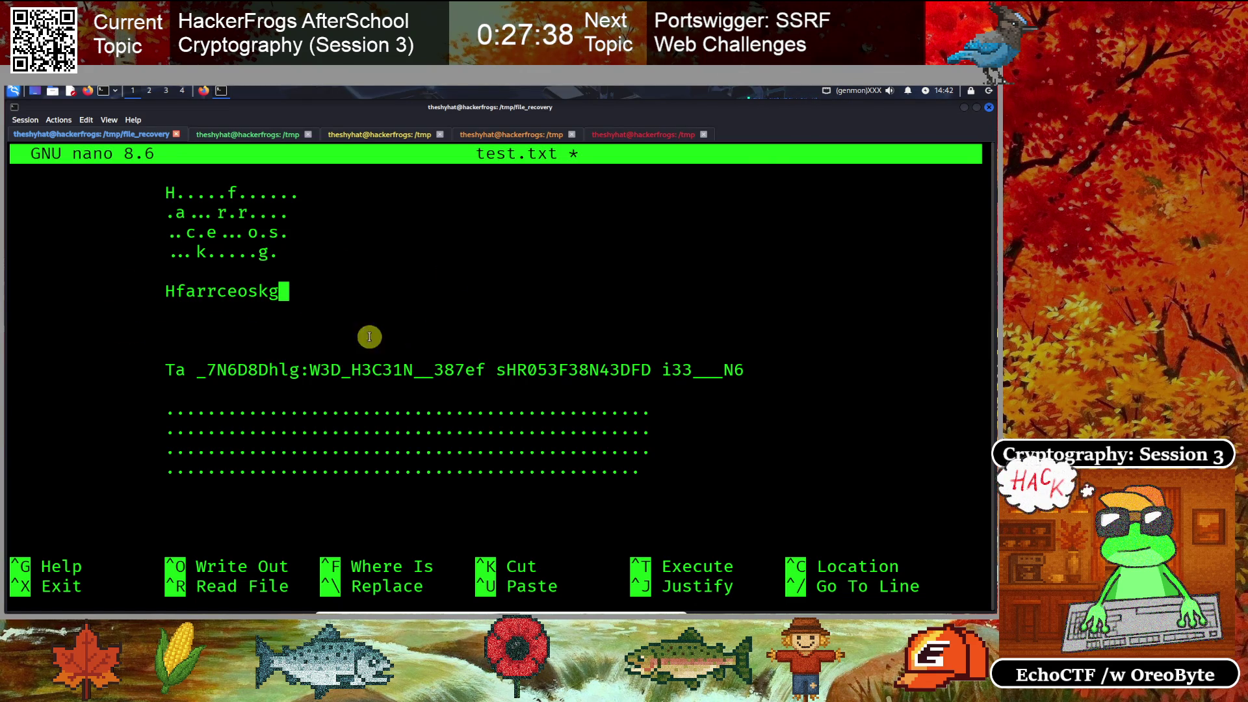
click(205, 91)
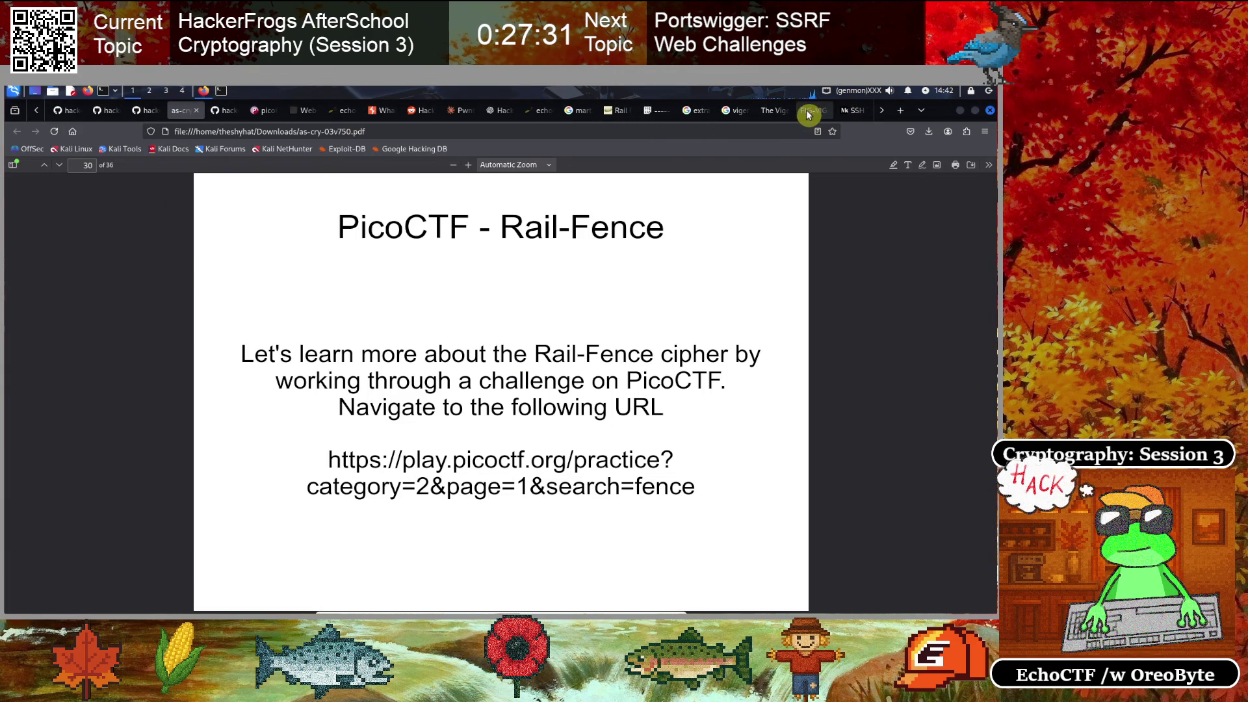
Move through the Firefox tabs to the dCode Rail Fence Cipher page.
click(774, 111)
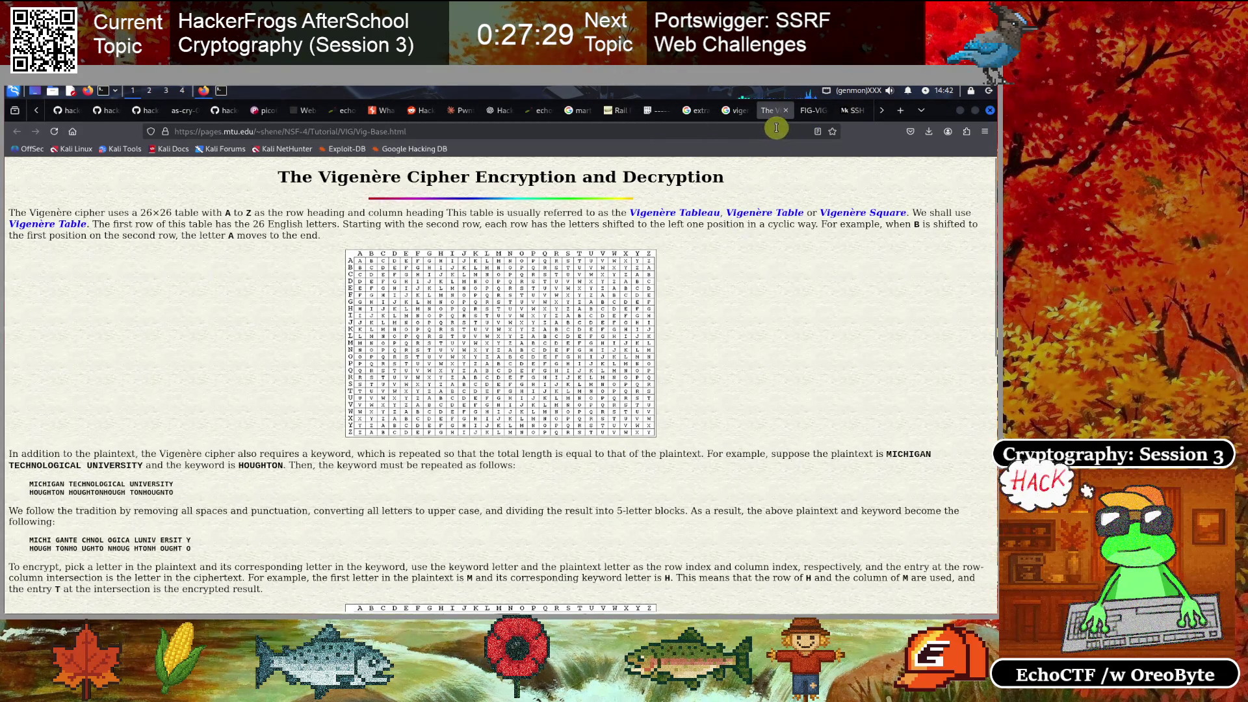
click(647, 111)
click(618, 111)
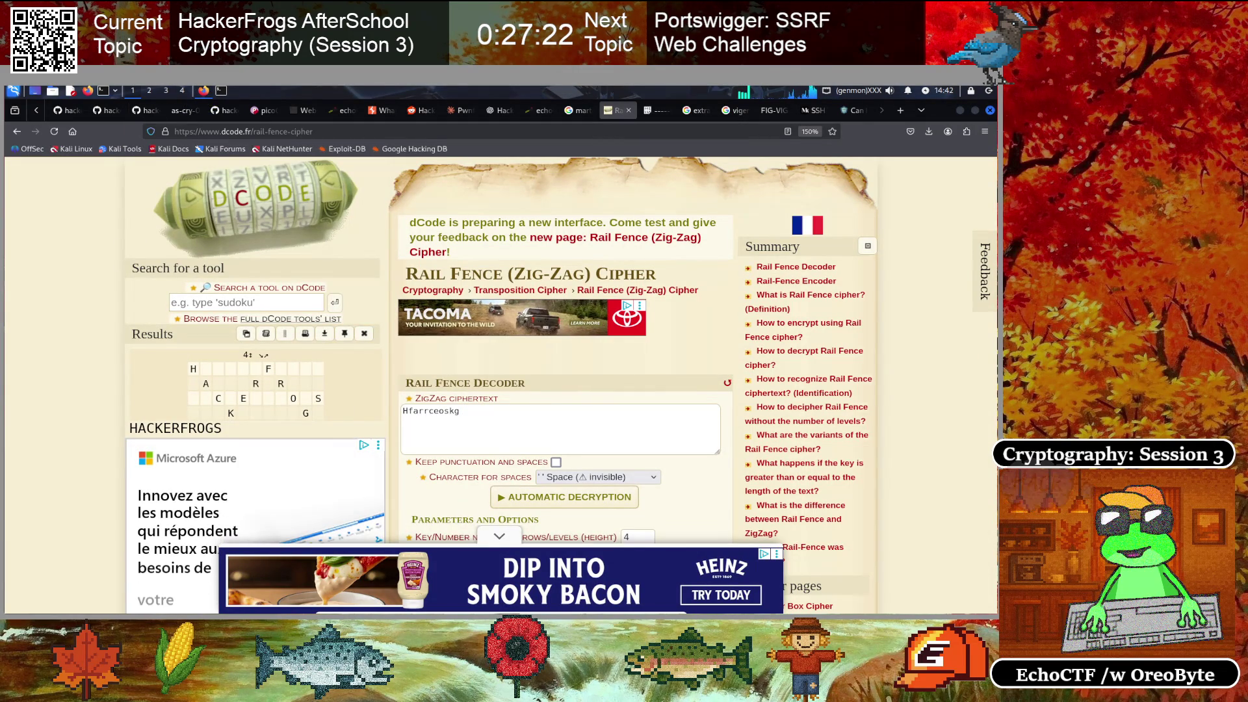
Replace dCode's old ciphertext with the challenge message and decrypt it with 4 rails.
click(494, 427)
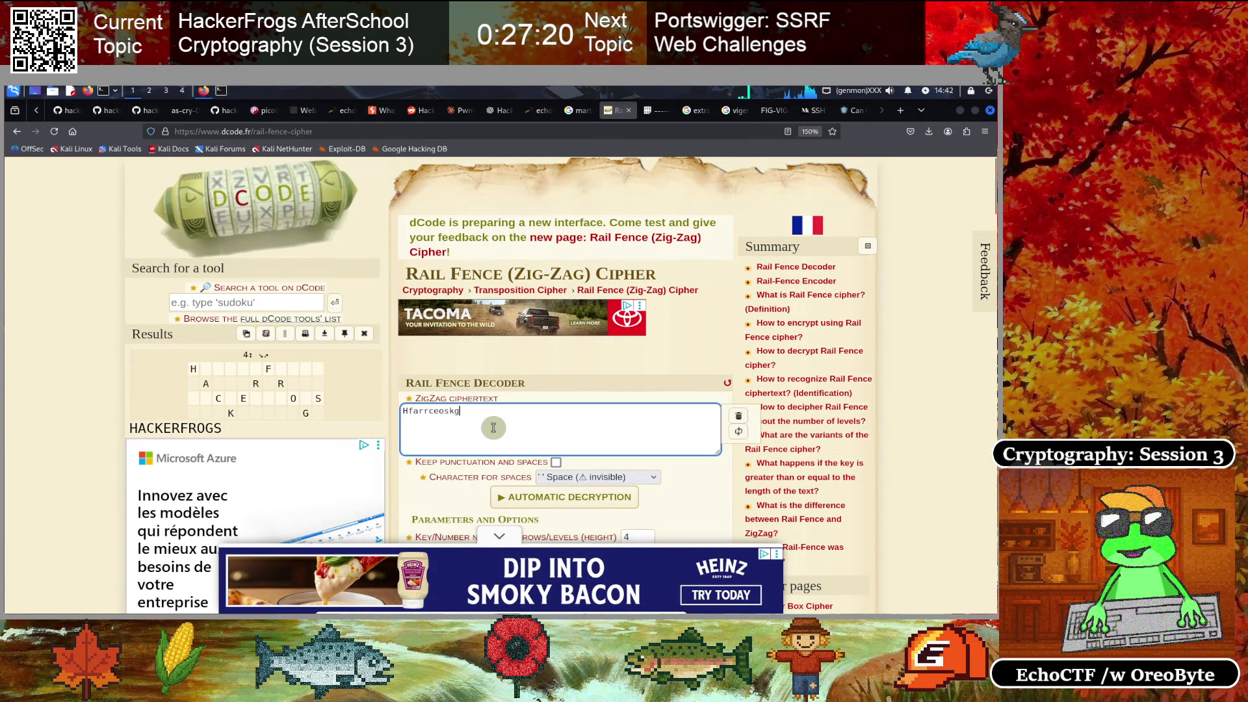
key(ctrl+a)
key(BackSpace)
key(ctrl+v)
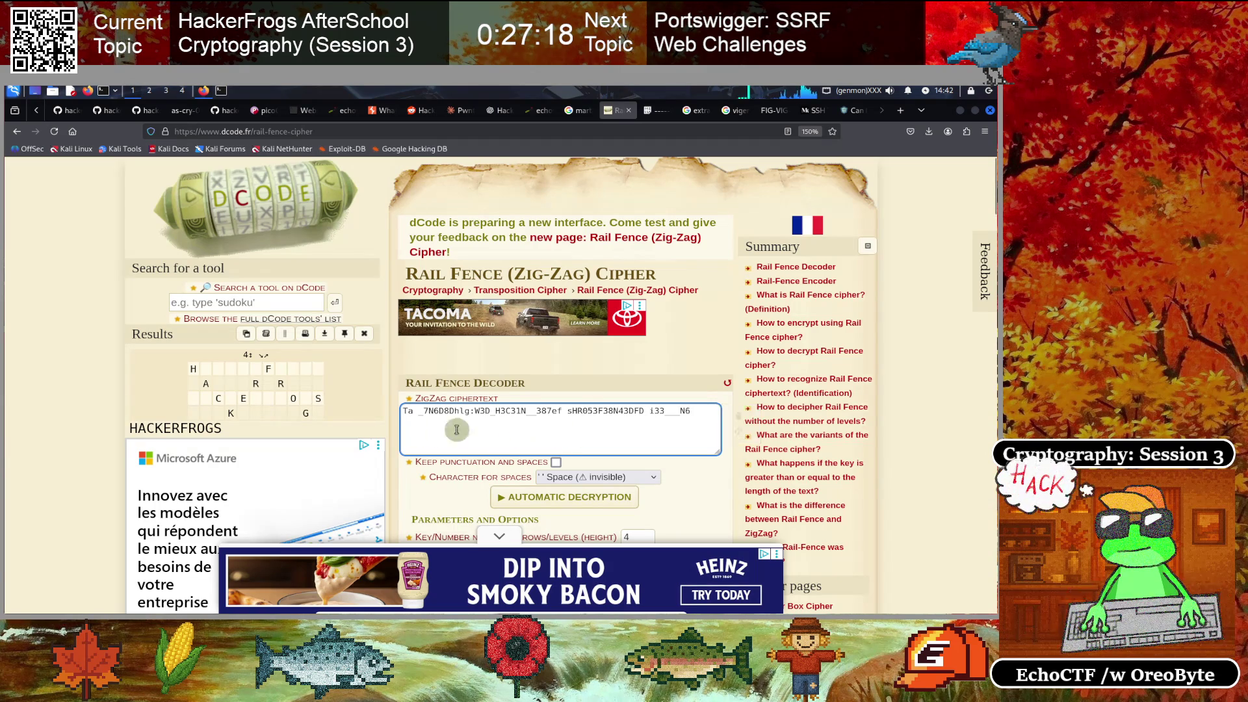
click(686, 492)
scroll(477, 347, down, 5)
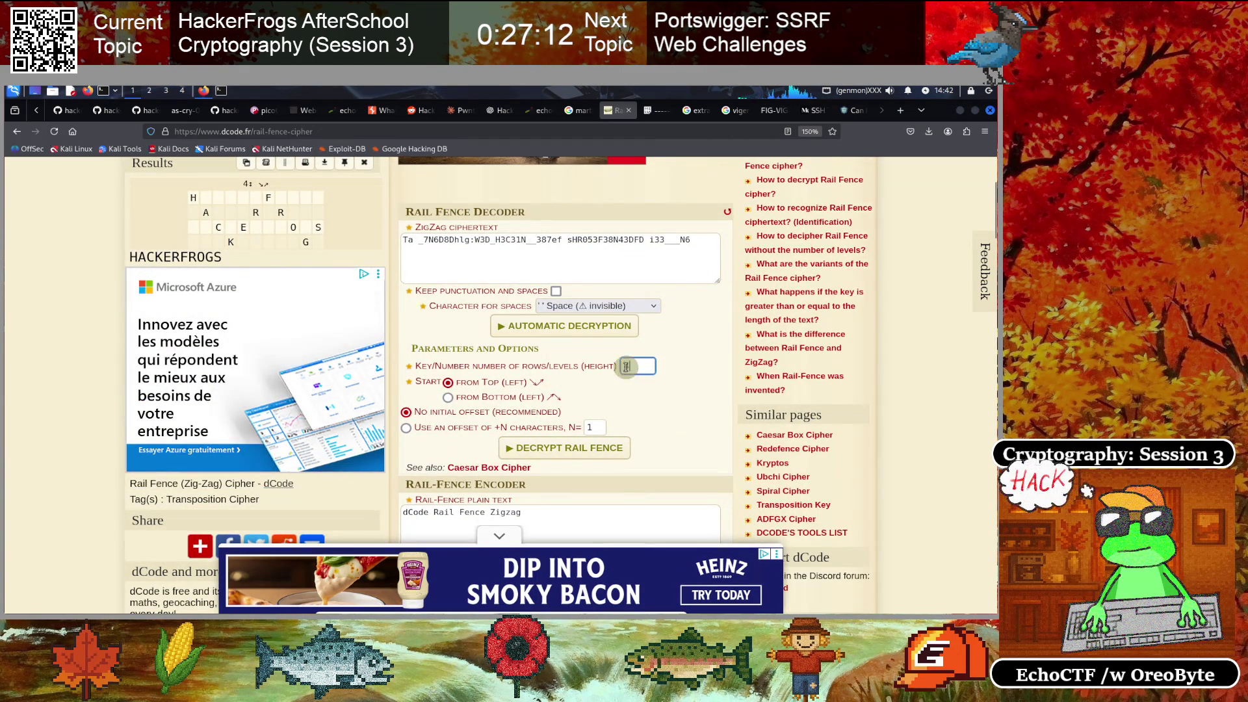
click(580, 455)
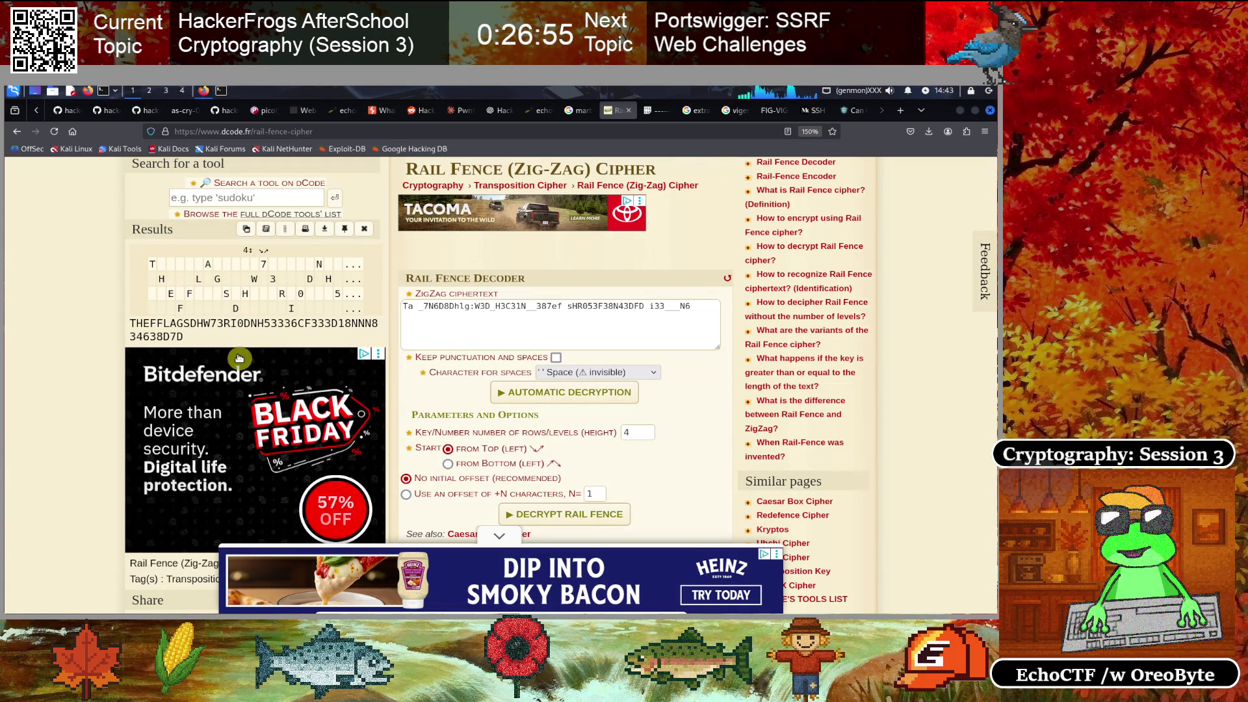
scroll(325, 403, up, 2)
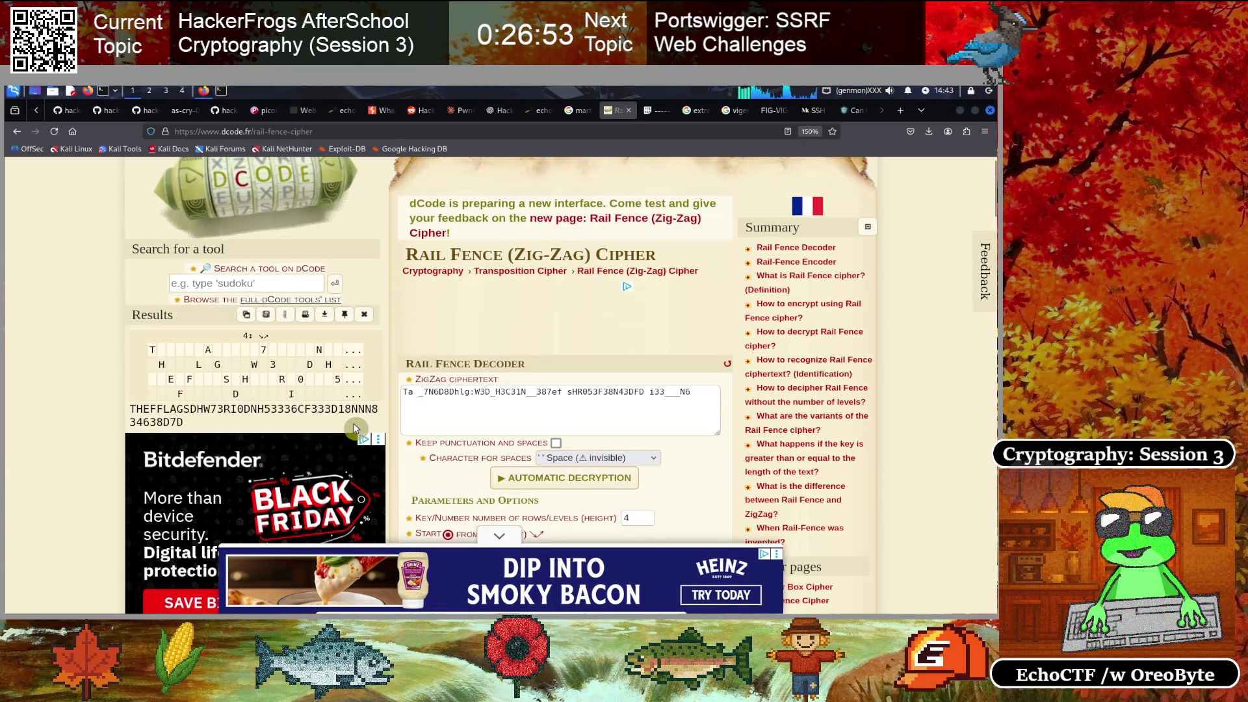
scroll(580, 416, down, 2)
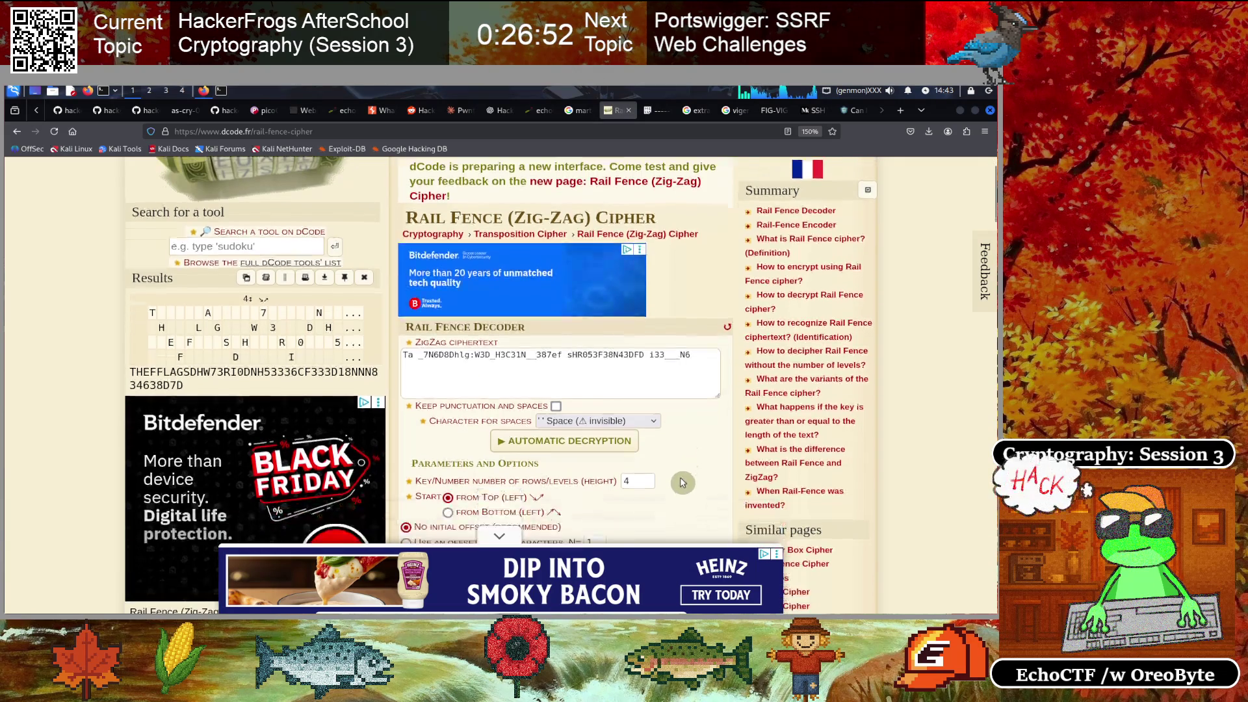
click(627, 371)
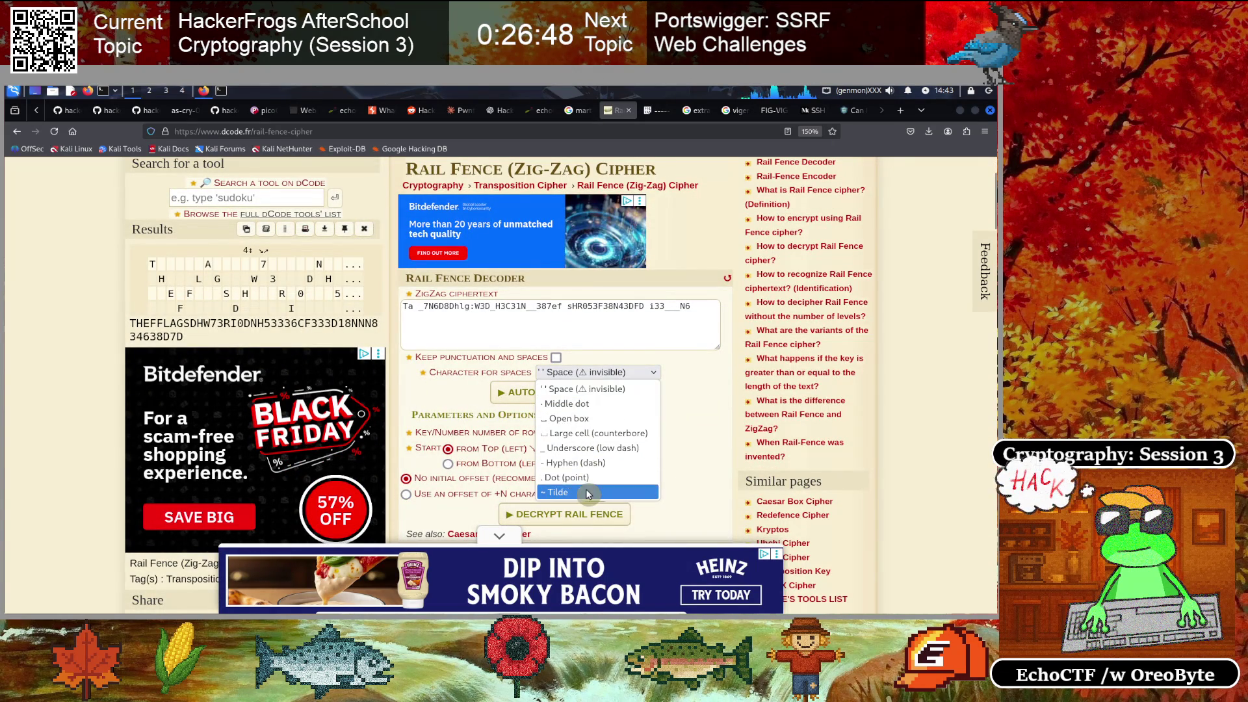
Show spaces as Dot (point), keep punctuation and spaces, and decrypt again with 4 rails.
click(568, 477)
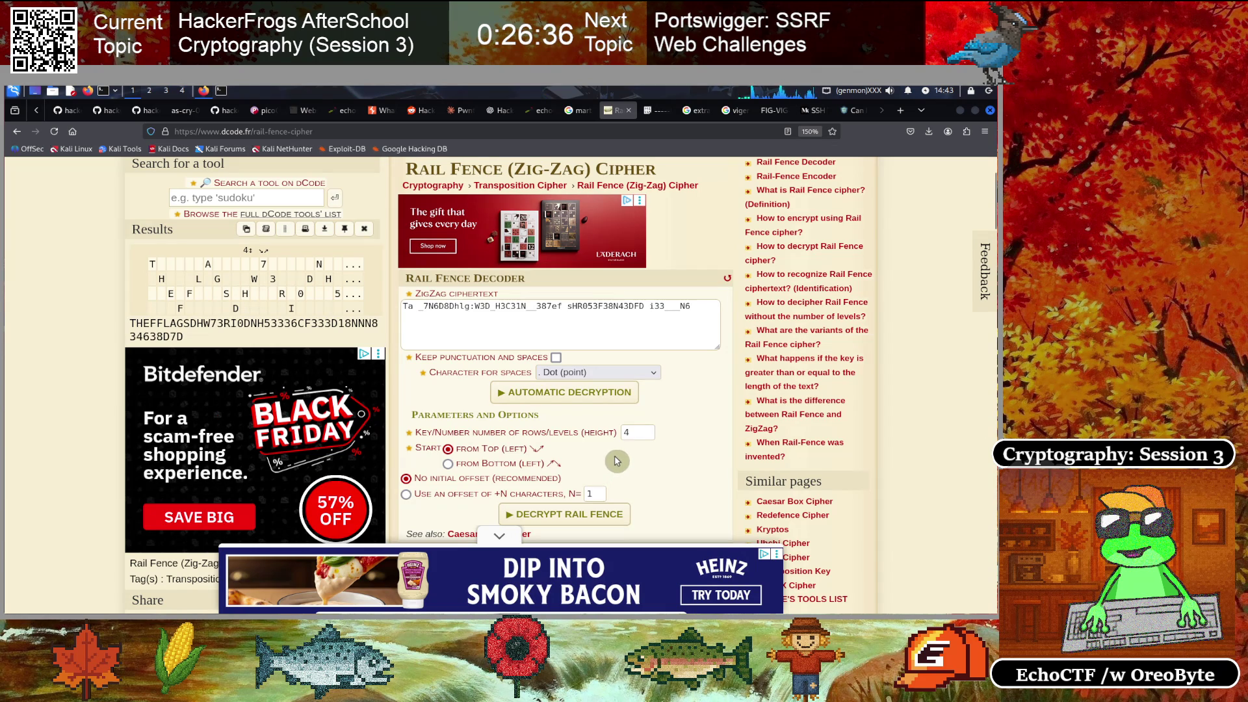
scroll(617, 461, down, 2)
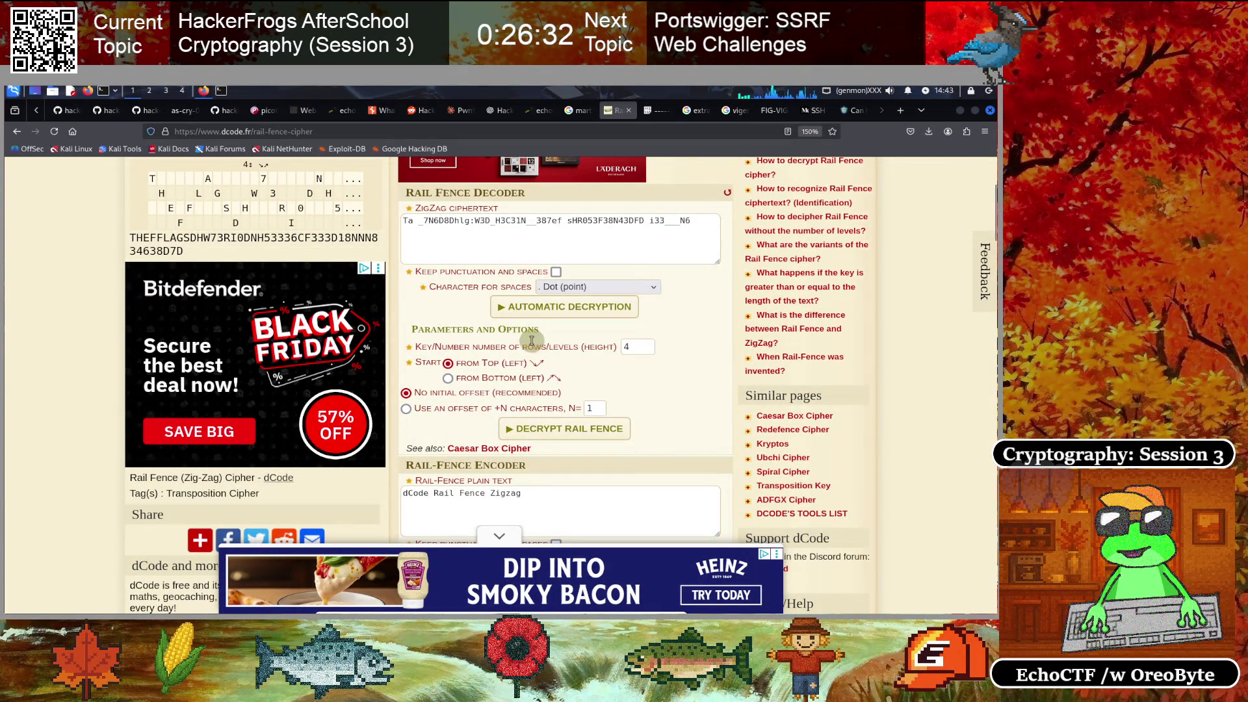
click(549, 430)
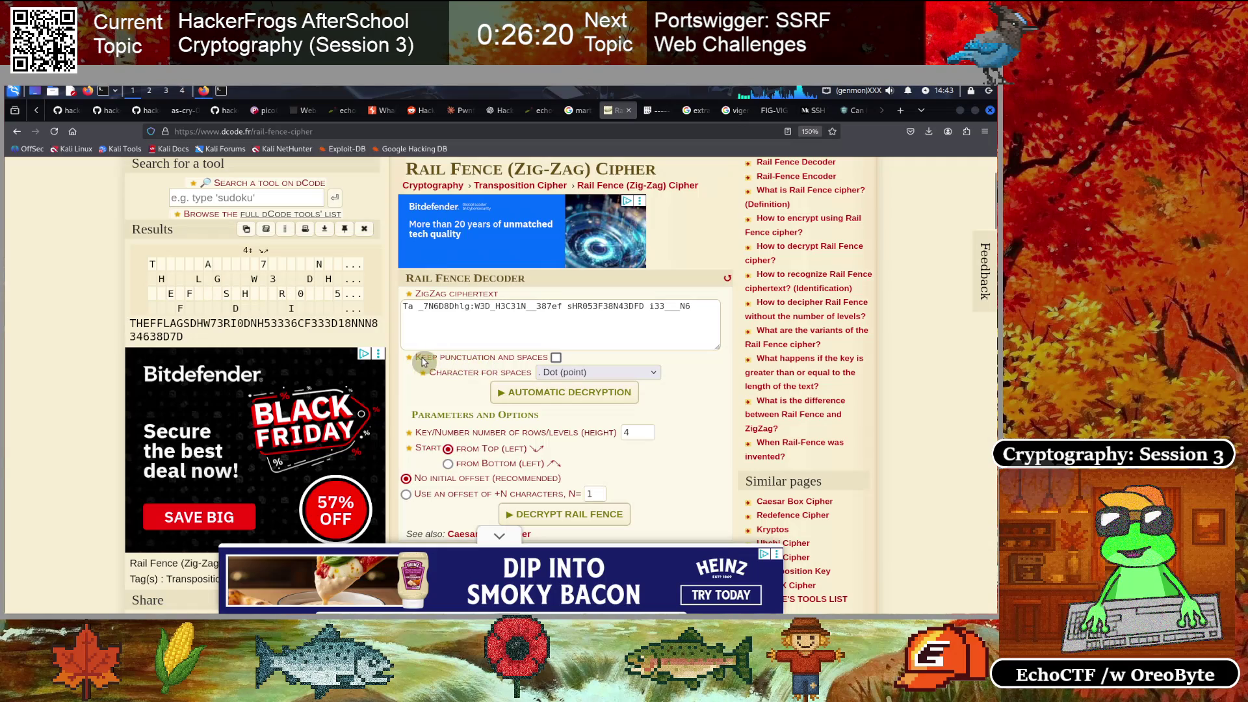
click(527, 360)
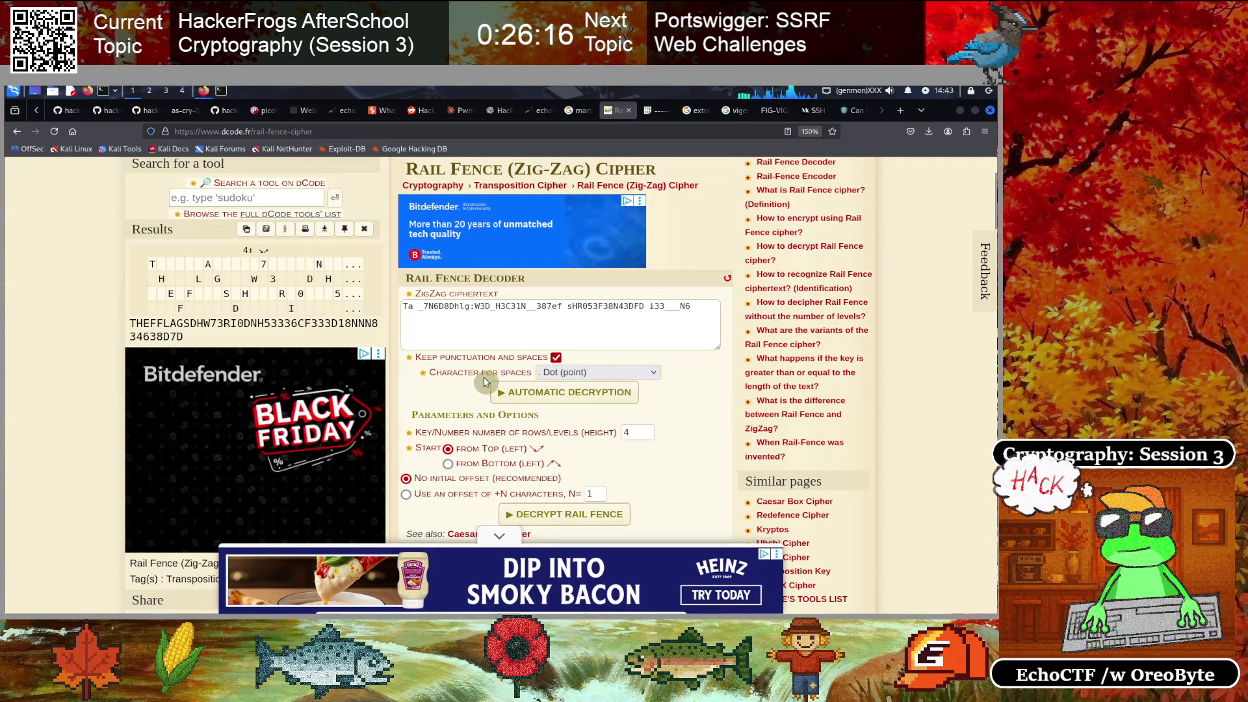
click(563, 514)
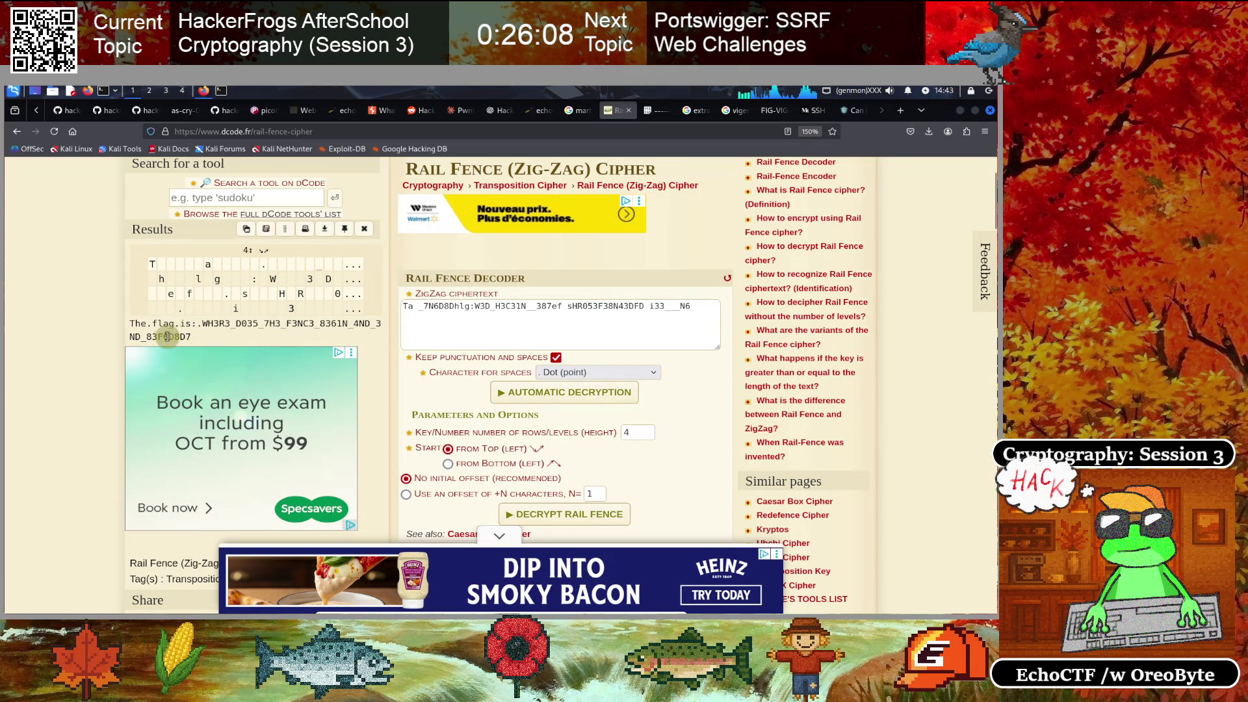
Select the decoded 'The flag is' sentence and switch back to nano.
triple_click(192, 338)
key(ctrl+a)
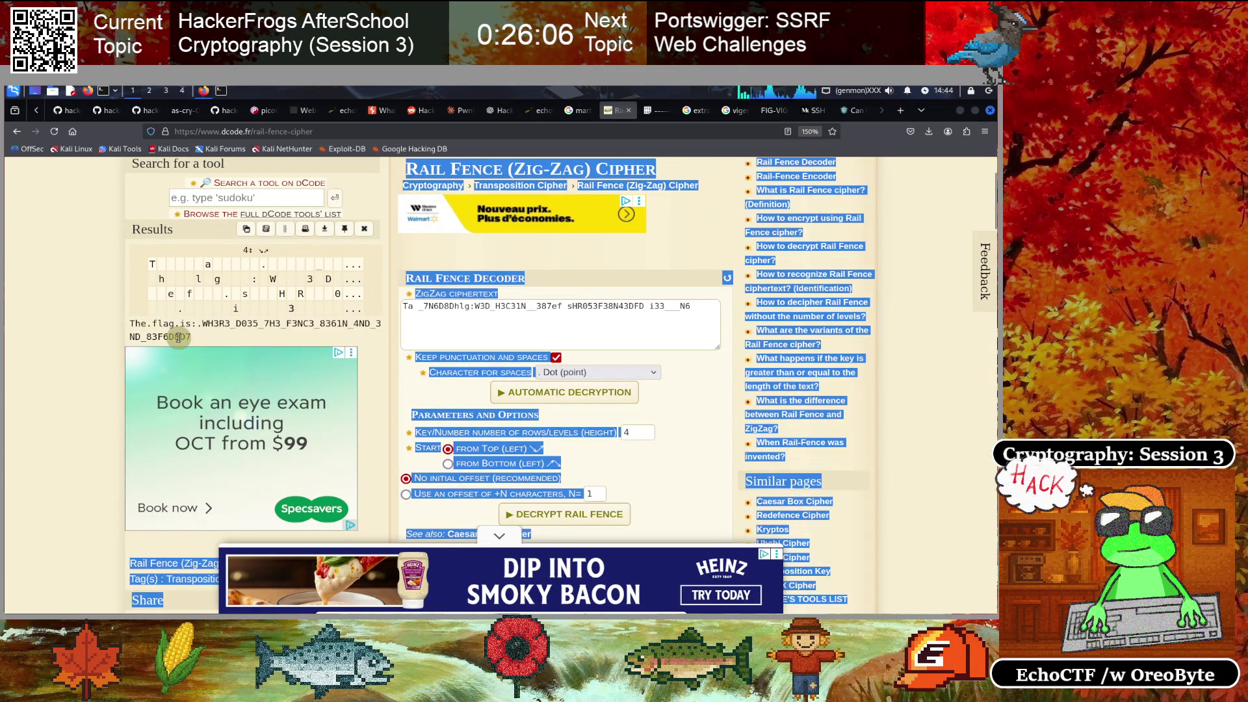
click(189, 337)
drag(189, 337, 132, 327)
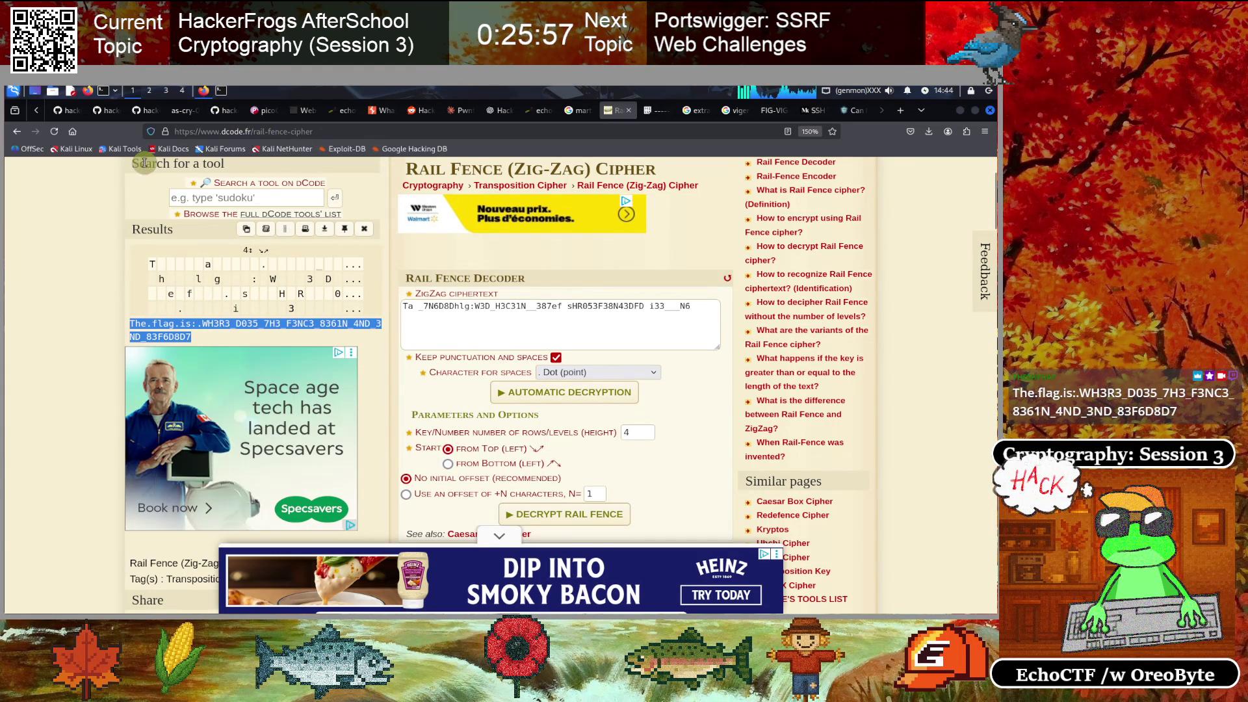
click(203, 94)
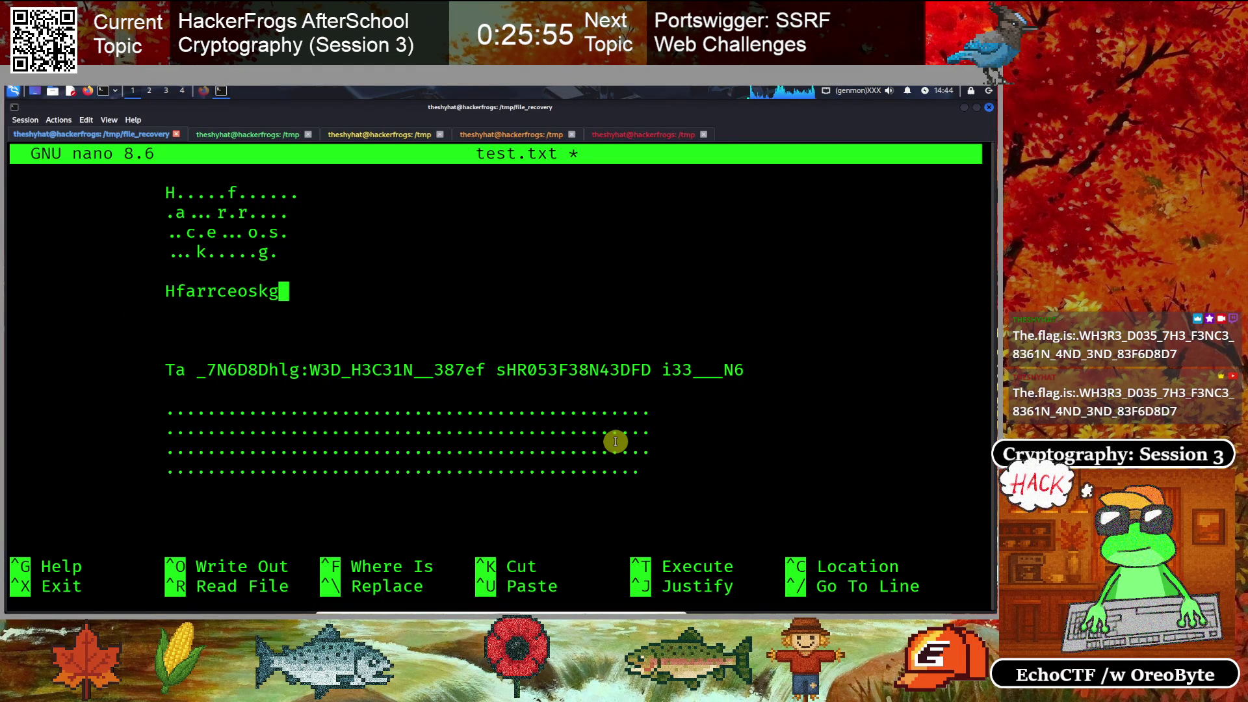
Paste the decoded line The.flag.is:.WH3R3_D035_7H3_F3NC3_8361N_4ND_3ND_83F6D8D7 below the grid.
key(Down)
key(Down)
key(Down)
key(Down)
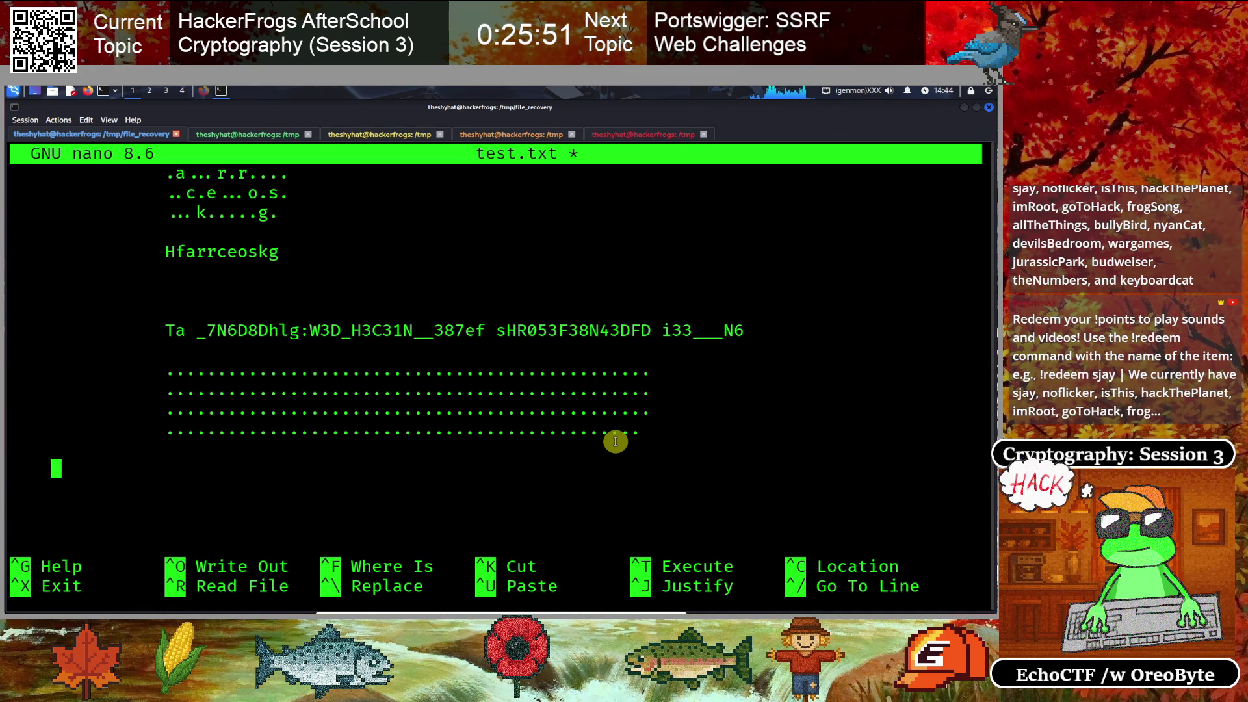
text(The.flag.is:.WH3R3_D035_7H3_F3NC3_8361N_4ND_3ND_83F6D8D7)
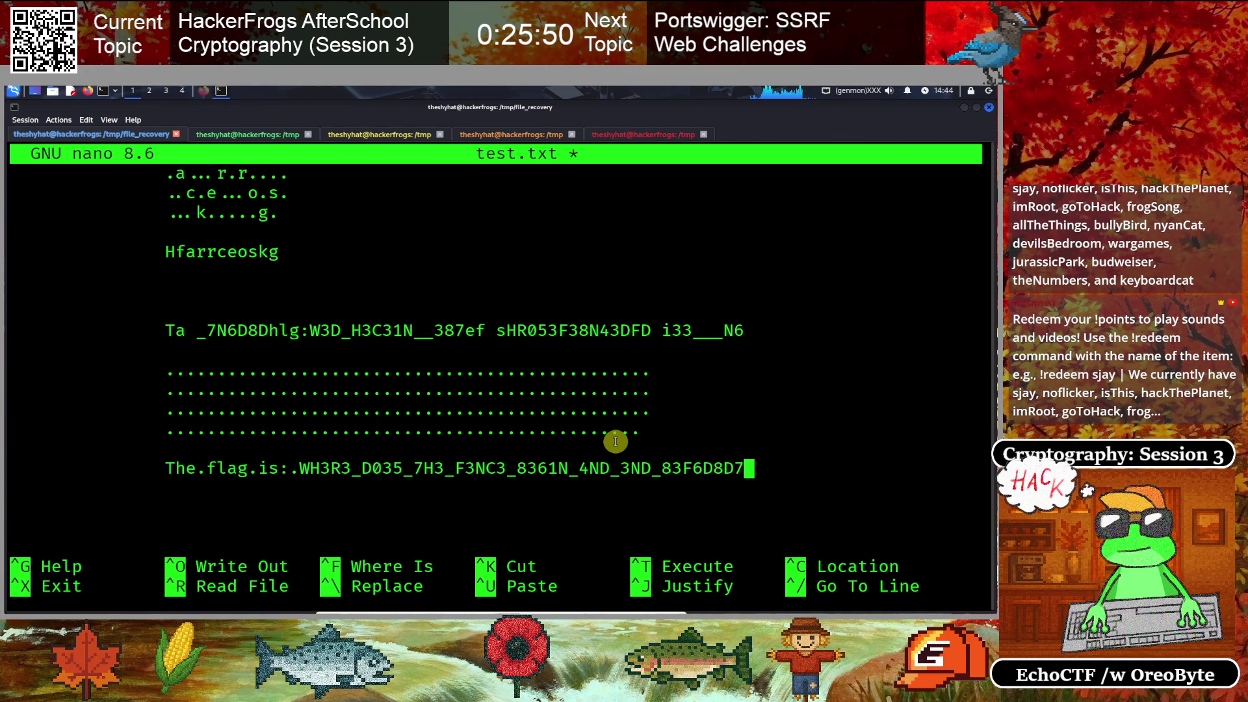
key(Left)
key(Left)
key(Left)
key(Up)
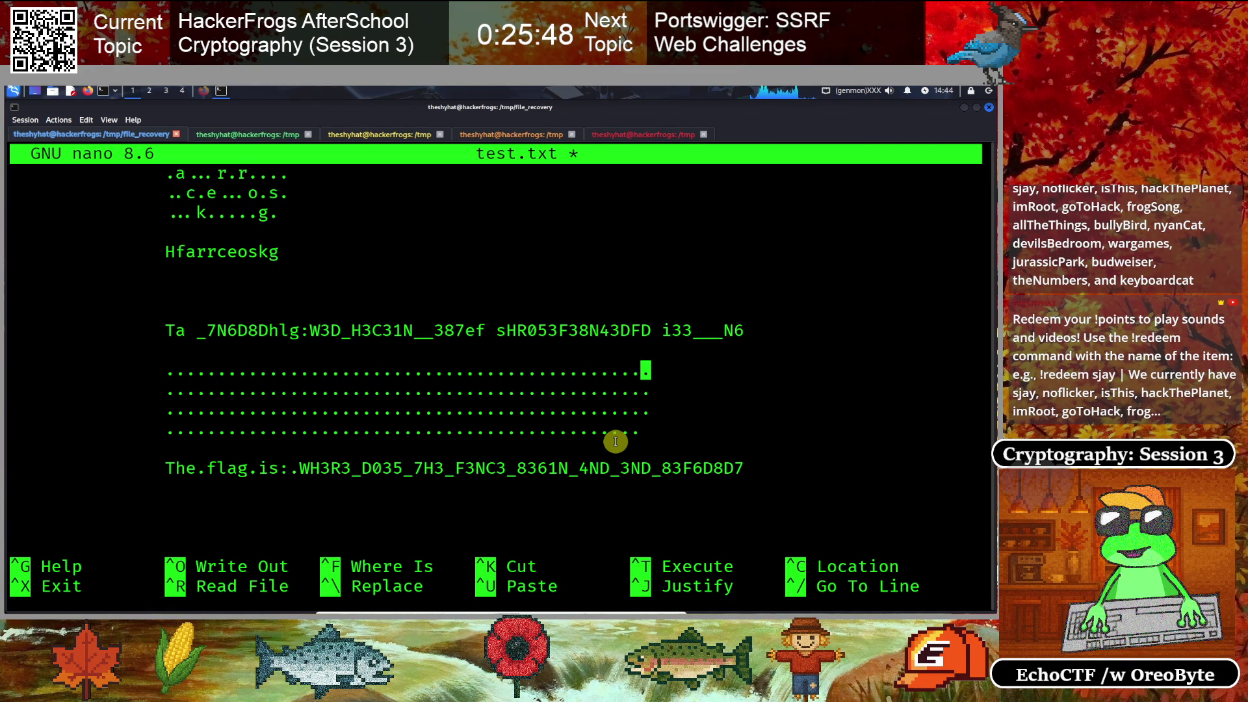
Fill the first dotted rail columns with the letters T, h and l.
key(Right)
key(Right)
key(Right)
key(Delete)
text(T)
key(Down)
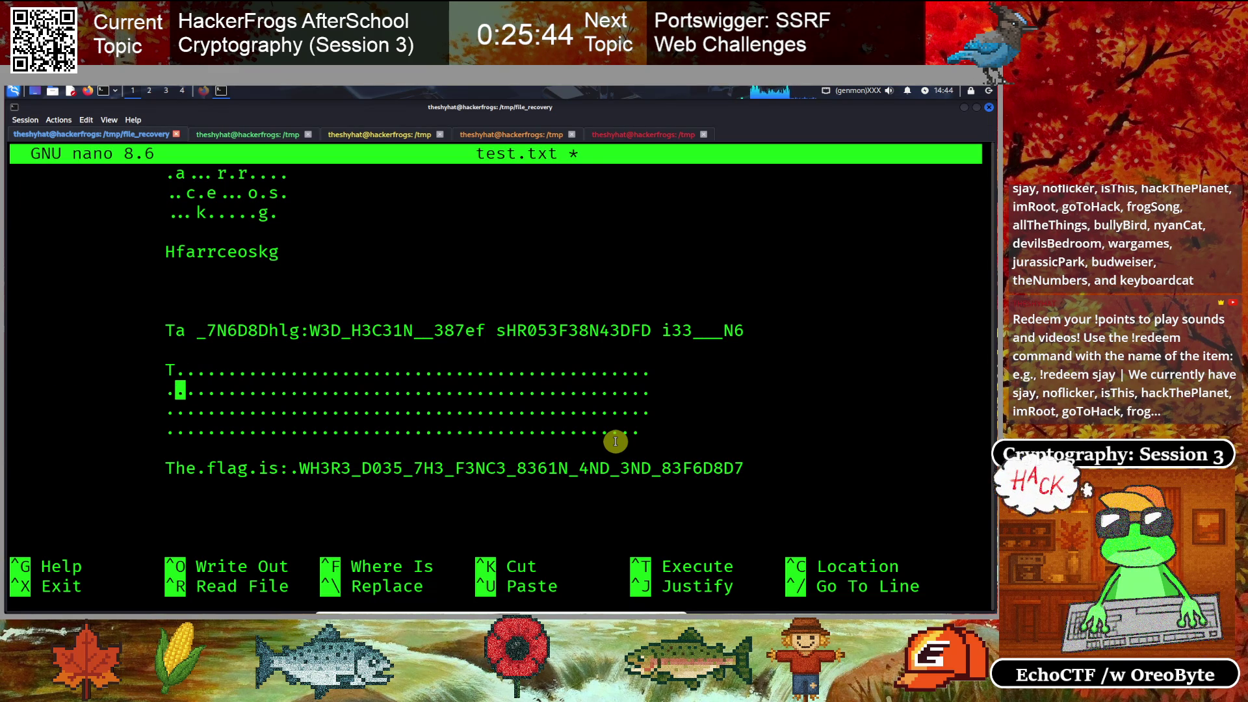
text(h)
key(Down)
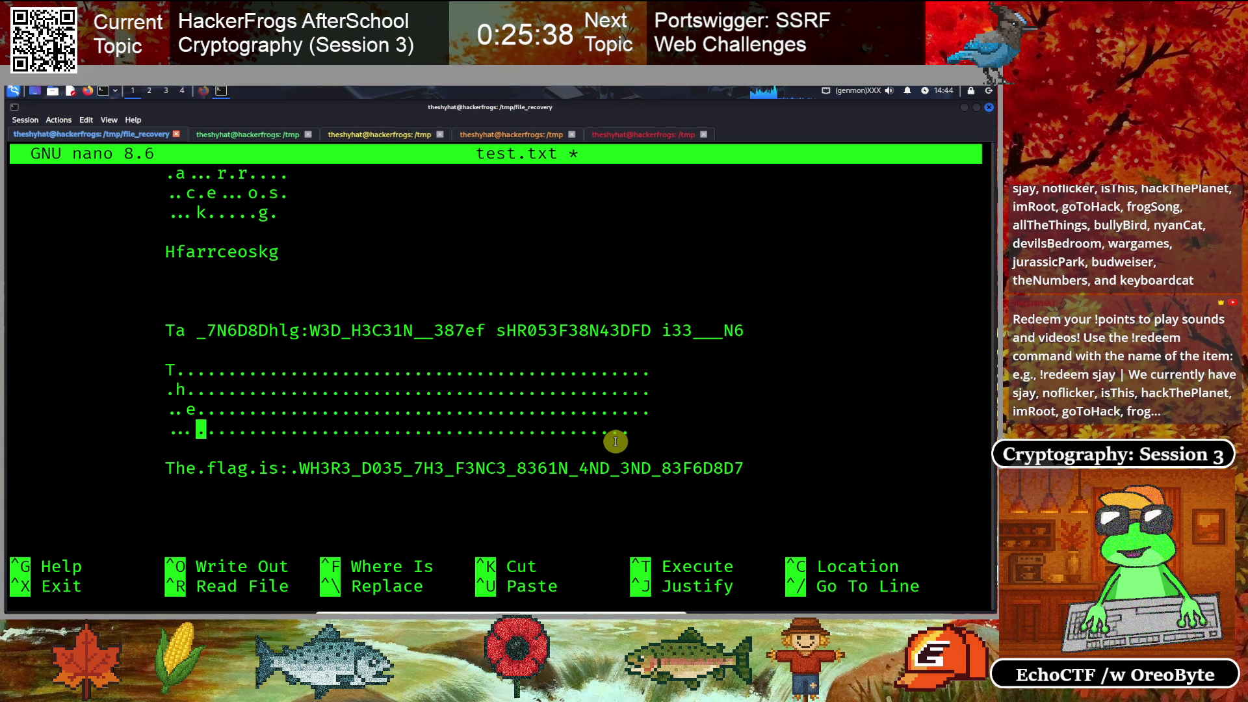
key(Up)
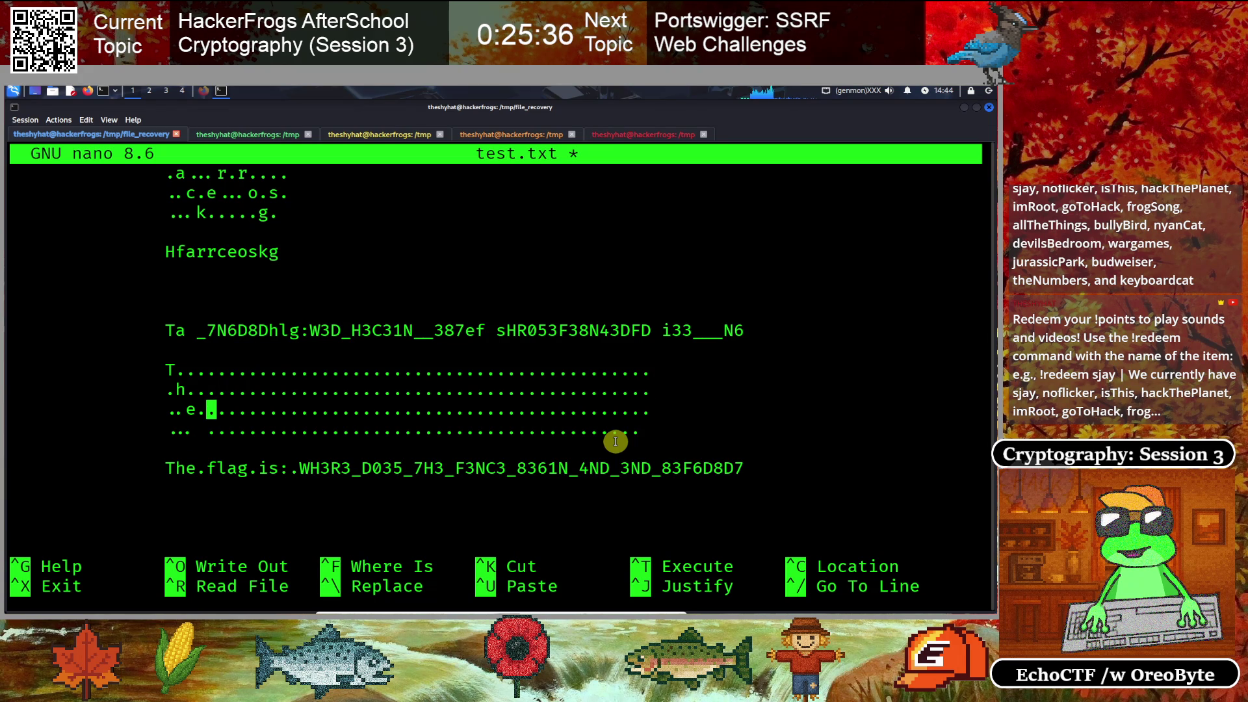
key(Up)
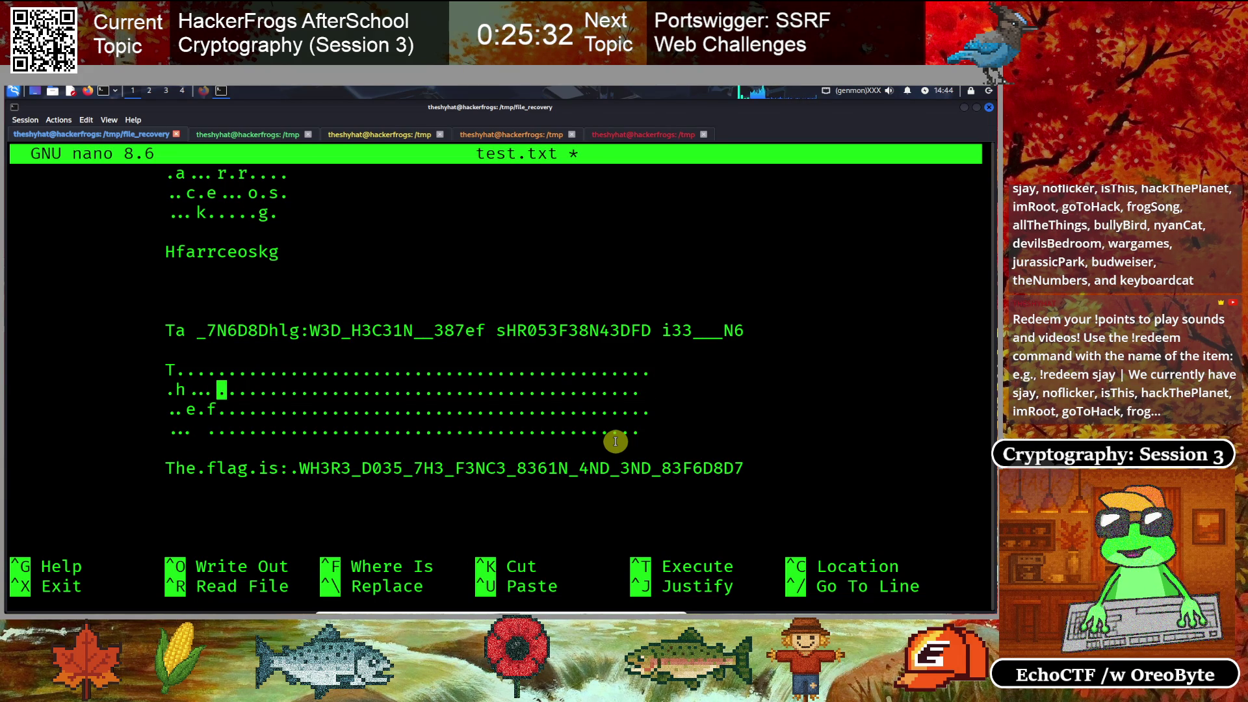
text(l)
key(Up)
key(Down)
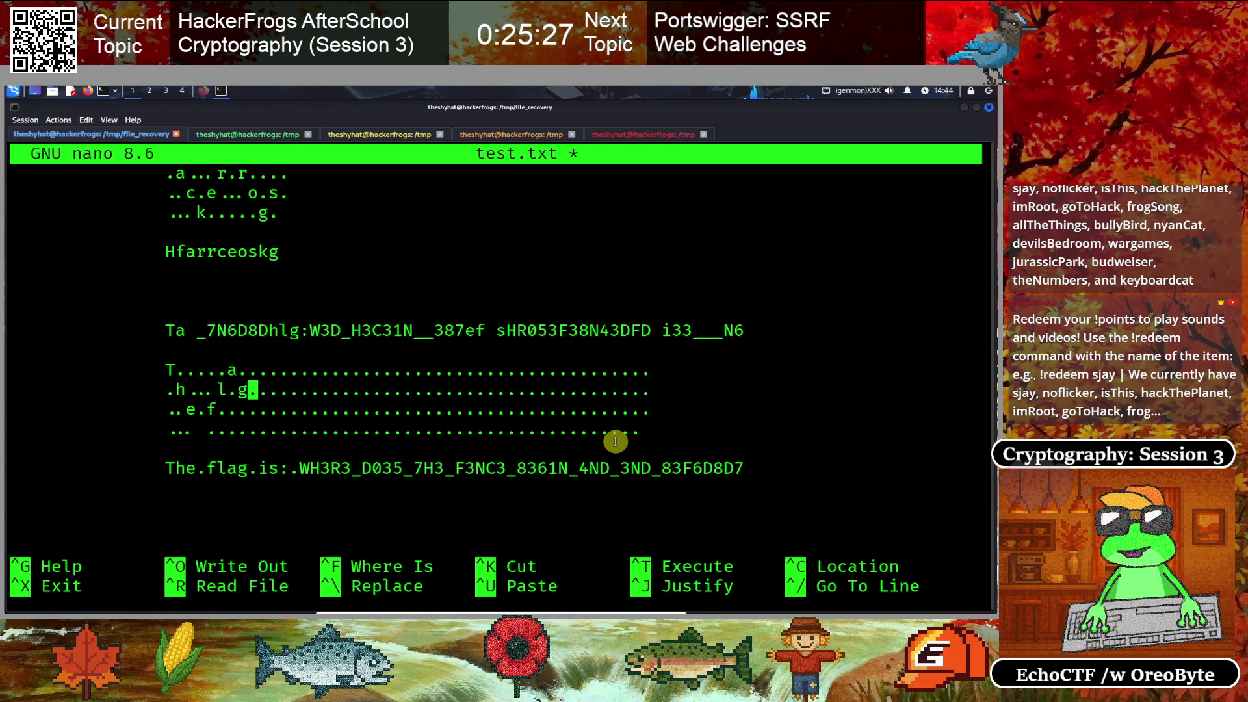
key(Left)
key(Left)
key(Left)
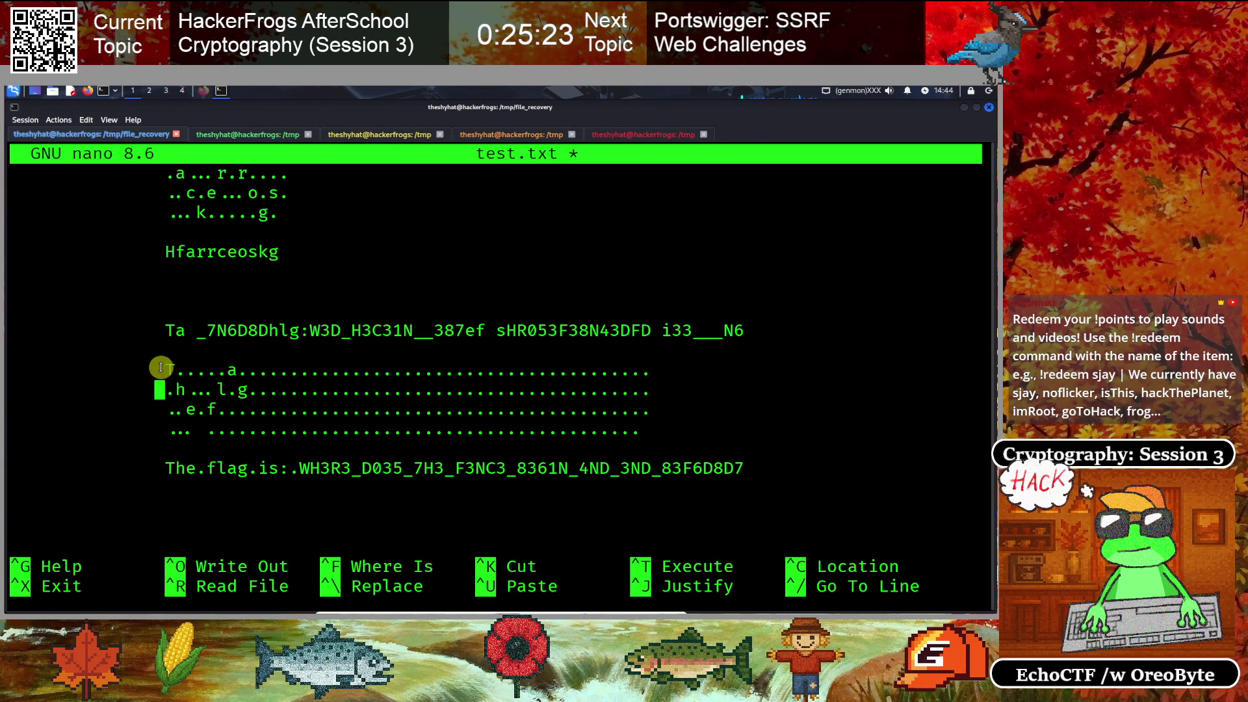
Highlight rail letters and ciphertext fragments like Ta and 3C31N__387 to explain the pattern.
drag(250, 370, 163, 370)
click(171, 334)
double_click(173, 332)
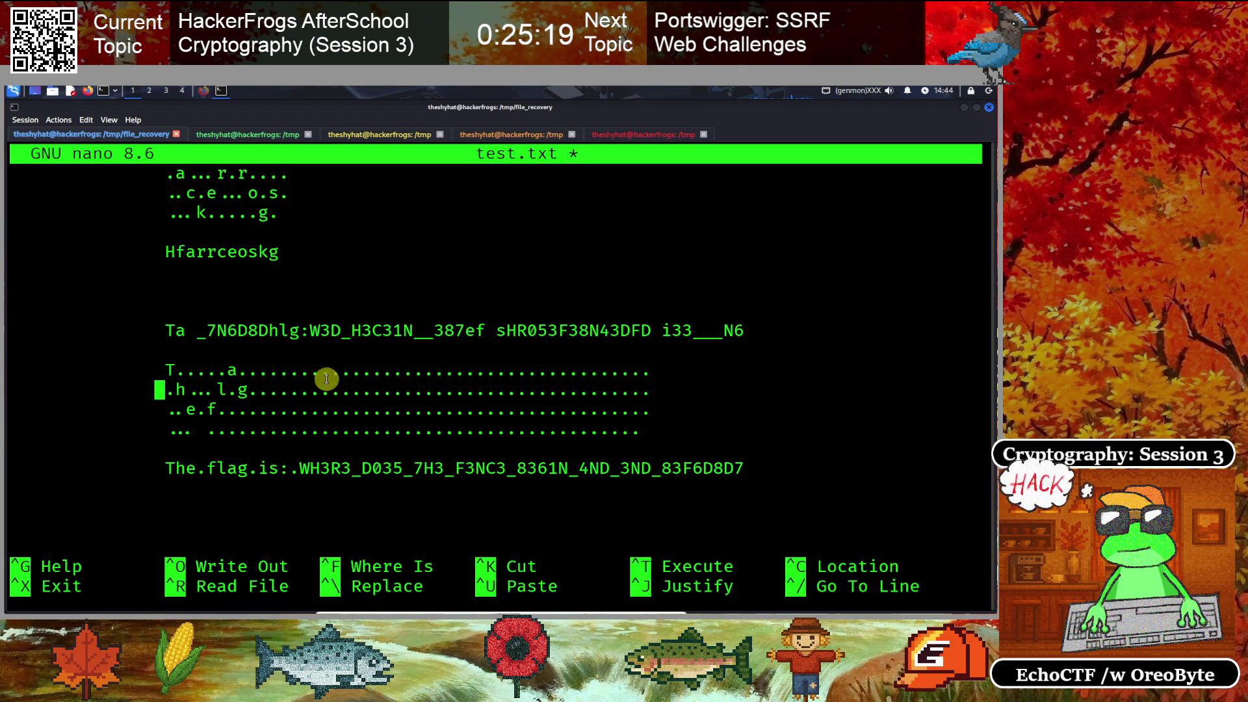
click(173, 389)
drag(186, 388, 264, 390)
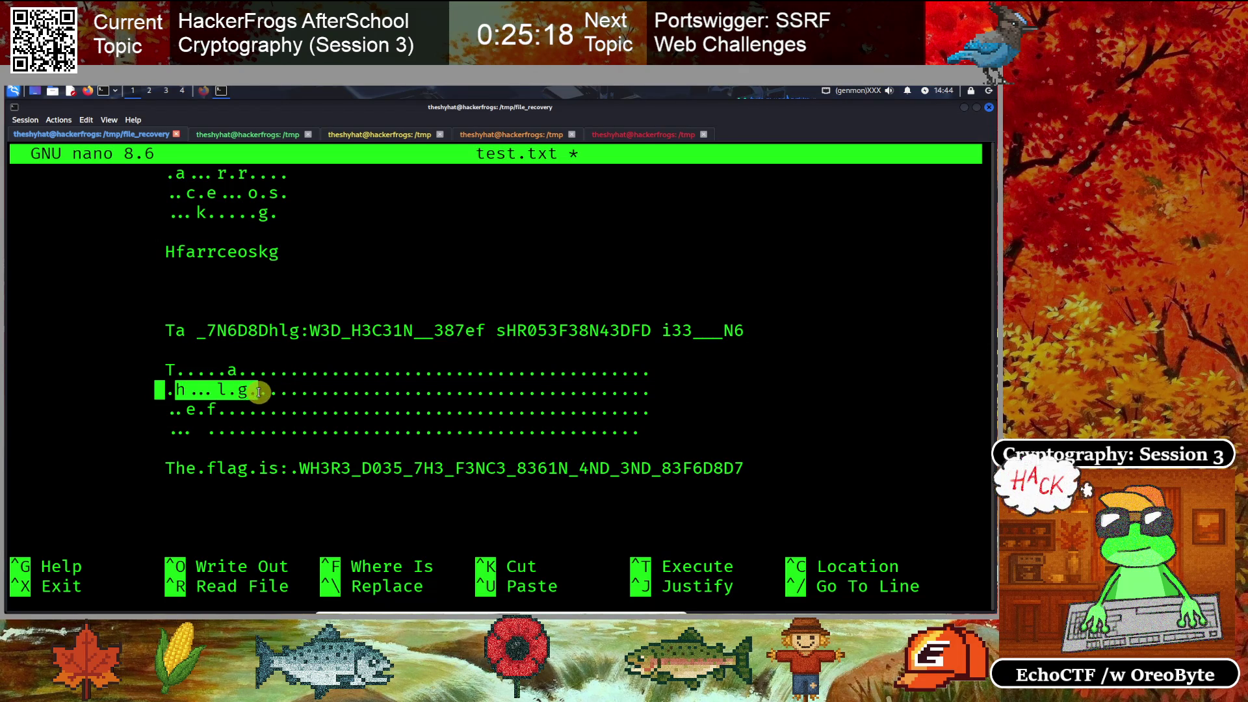
click(179, 390)
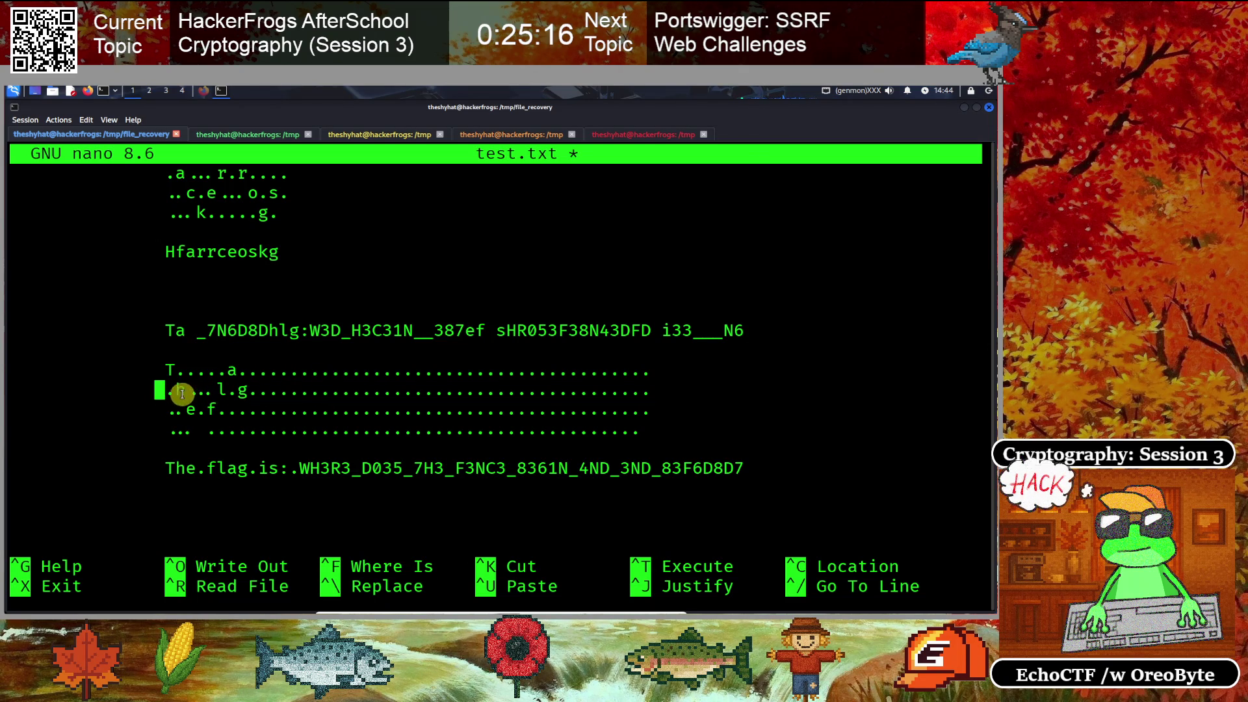
drag(177, 390, 247, 390)
click(203, 408)
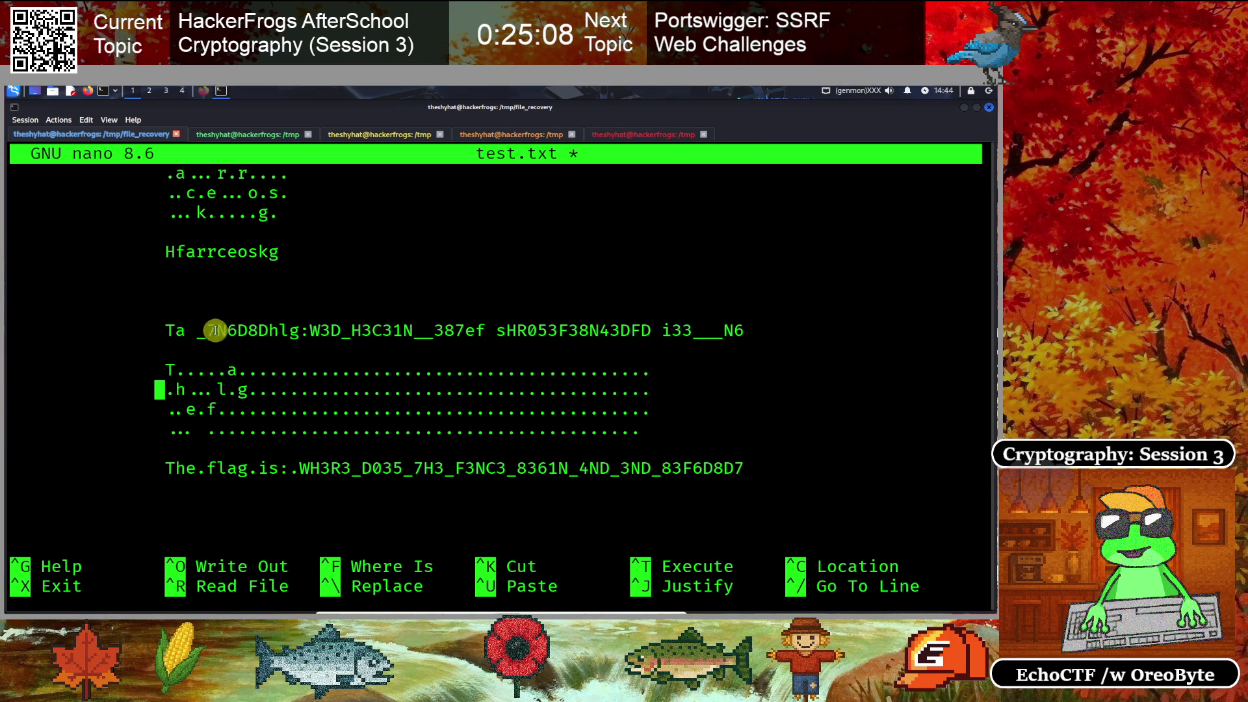
drag(361, 332, 464, 332)
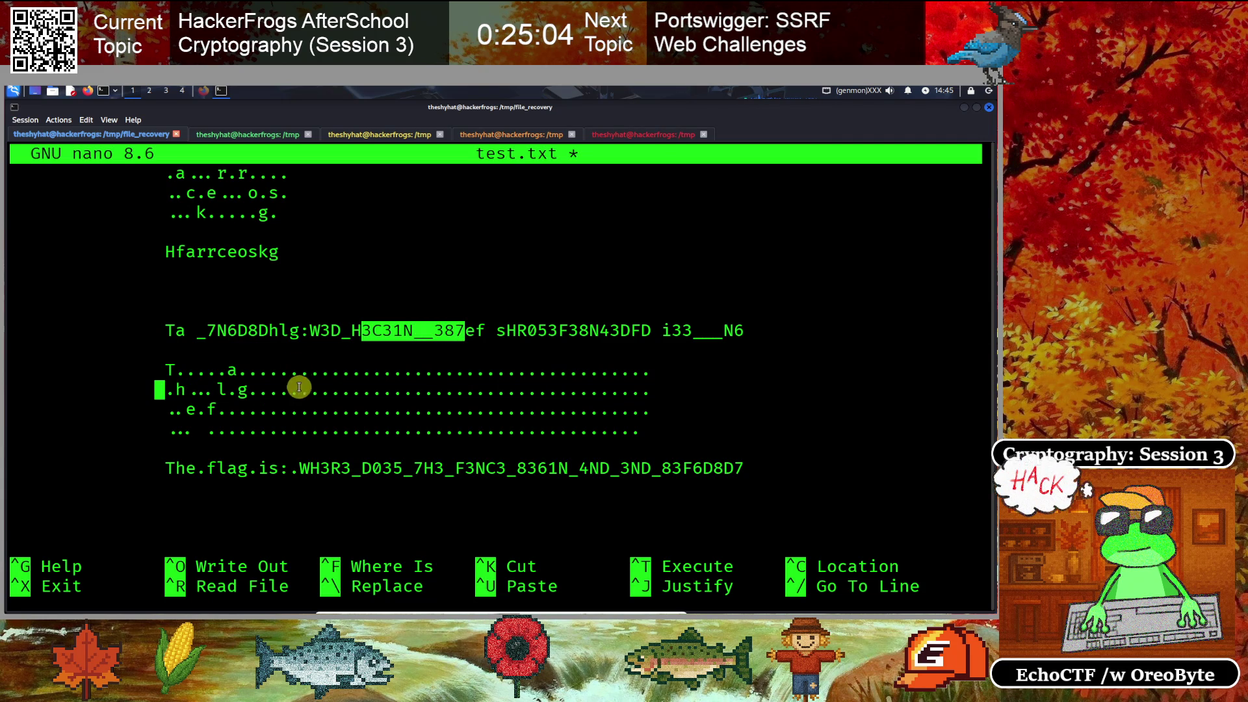
click(358, 330)
drag(359, 330, 167, 330)
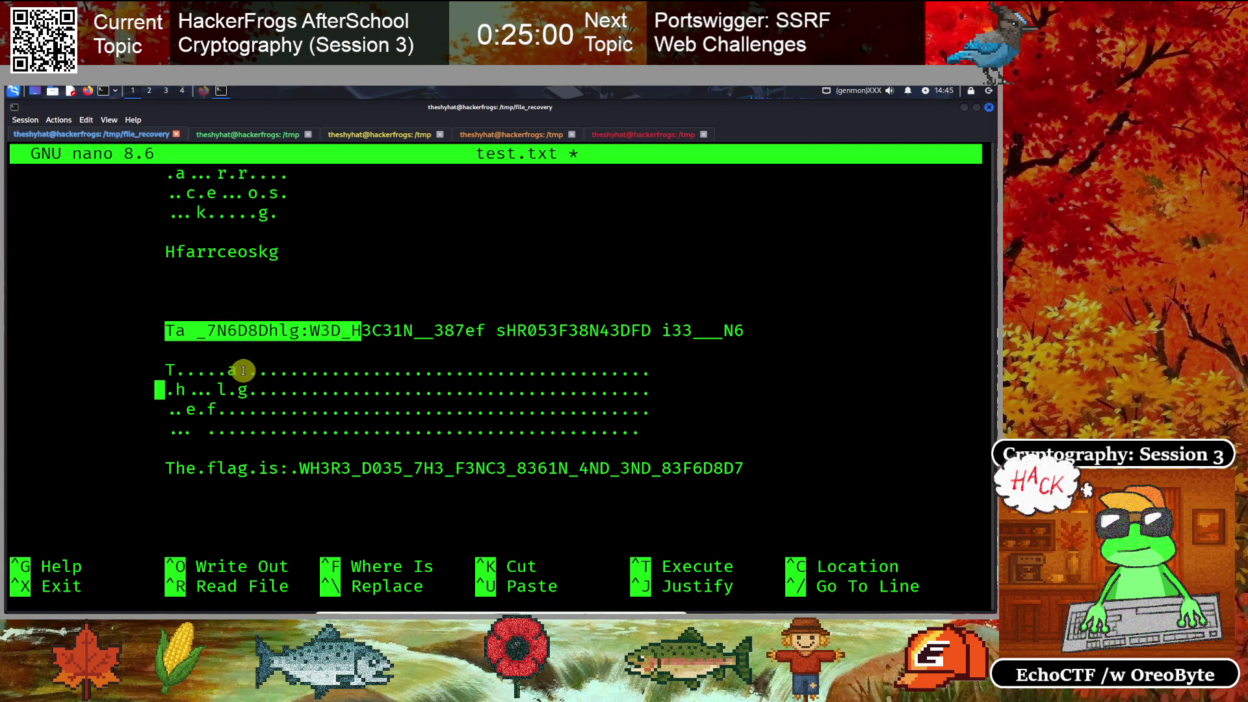
click(225, 395)
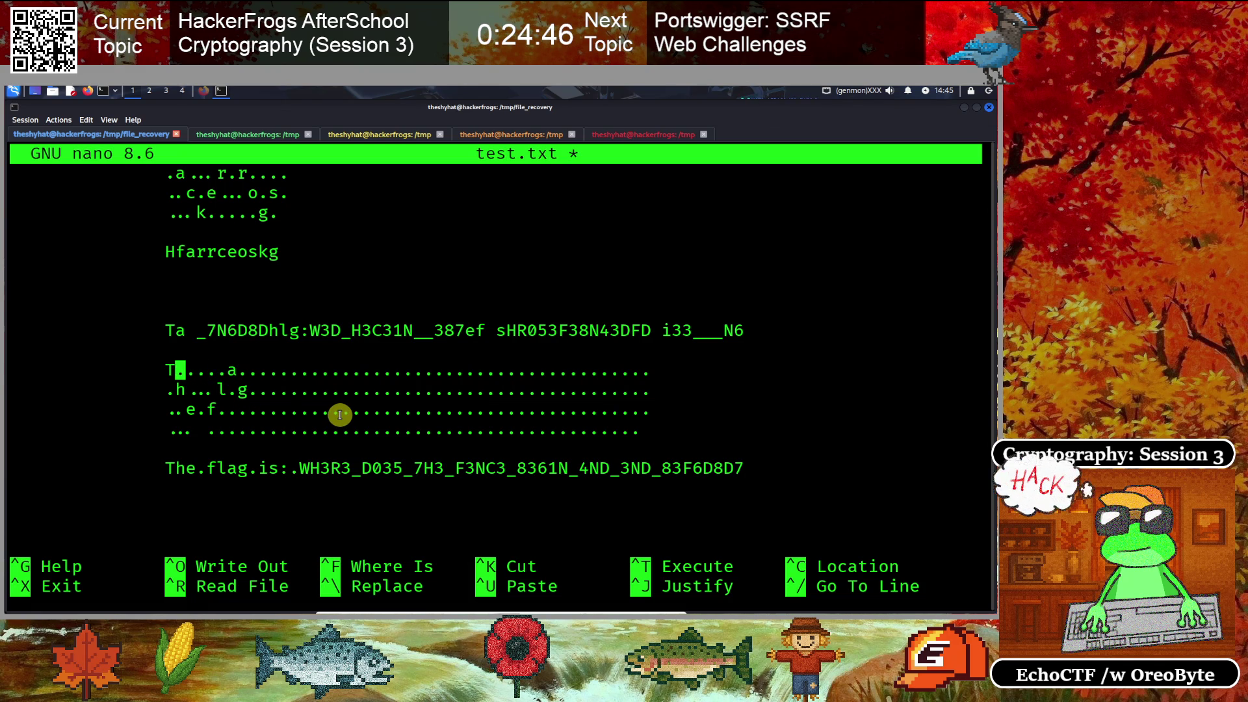
Place '_' on the third rail and 'is' on the fourth rail.
key(Right)
key(Right)
key(Right)
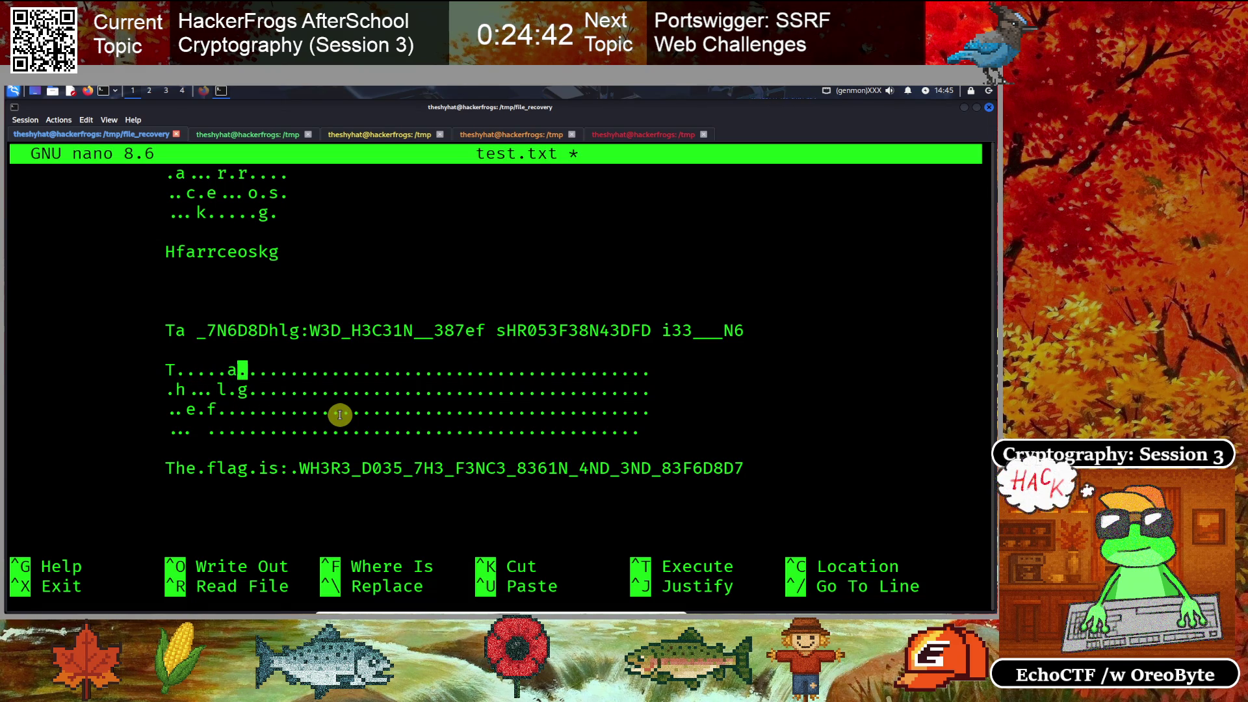
key(Left)
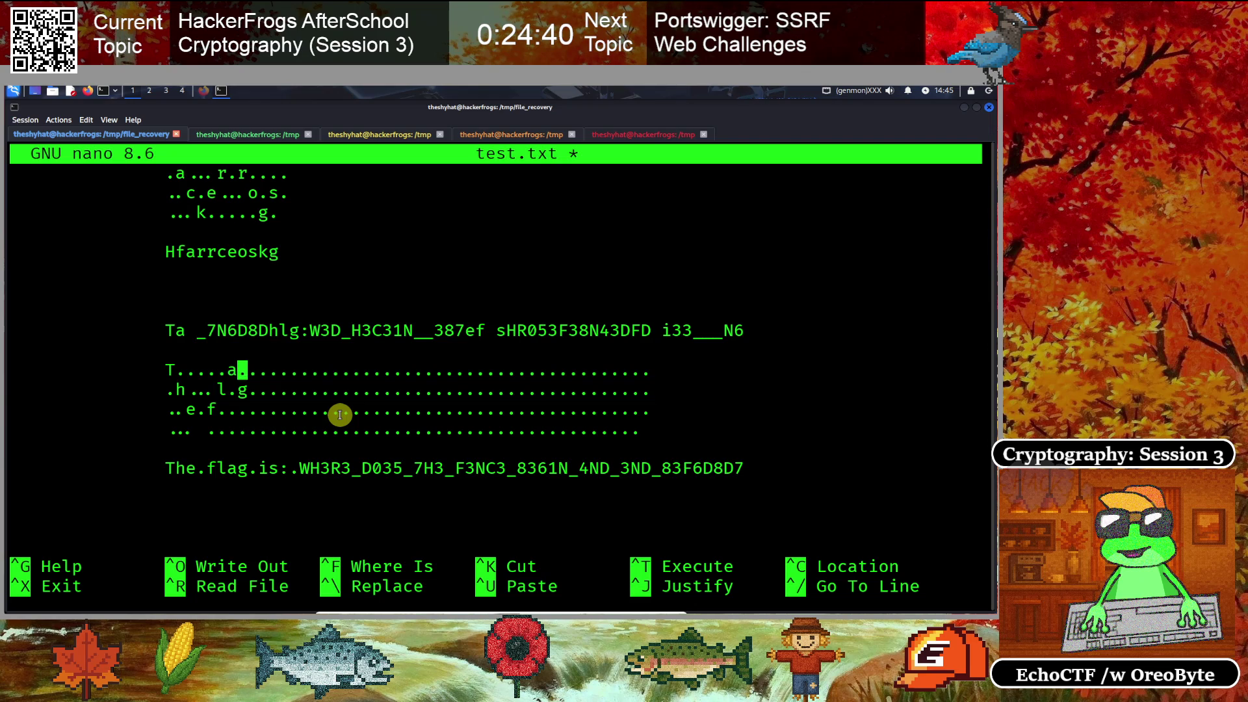
key(Right)
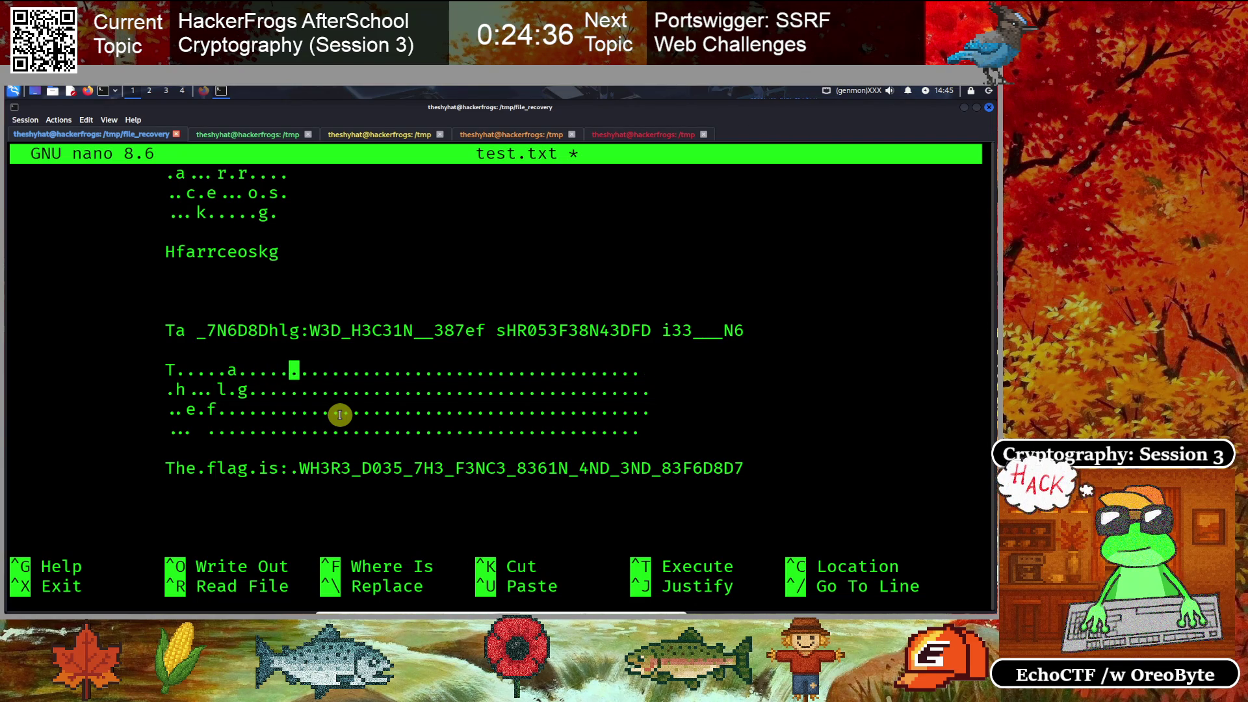
key(Left)
key(Left)
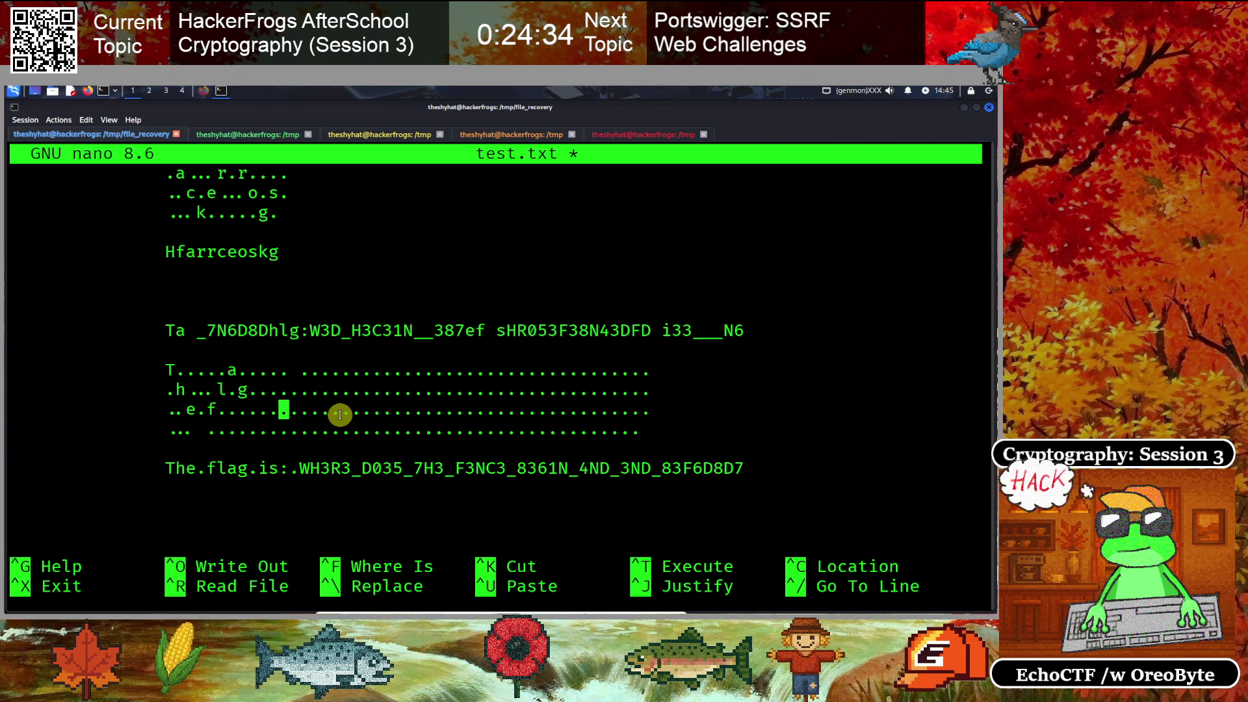
key(Left)
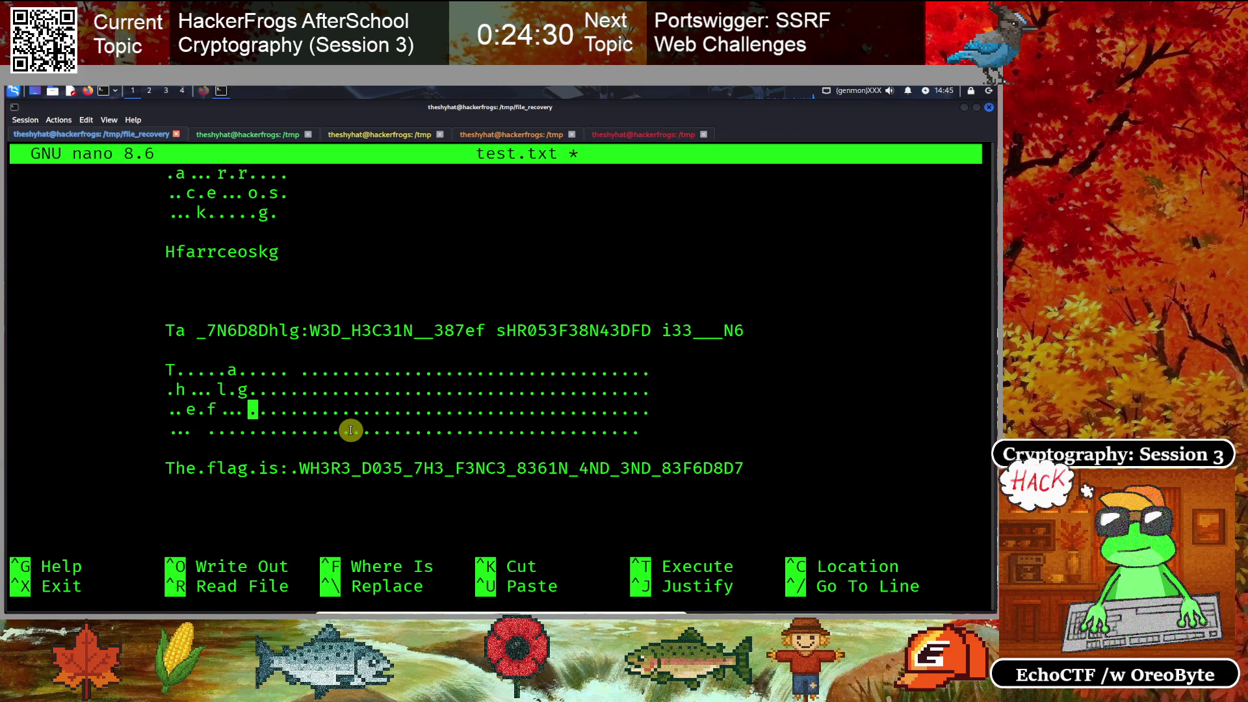
text(_)
key(Down)
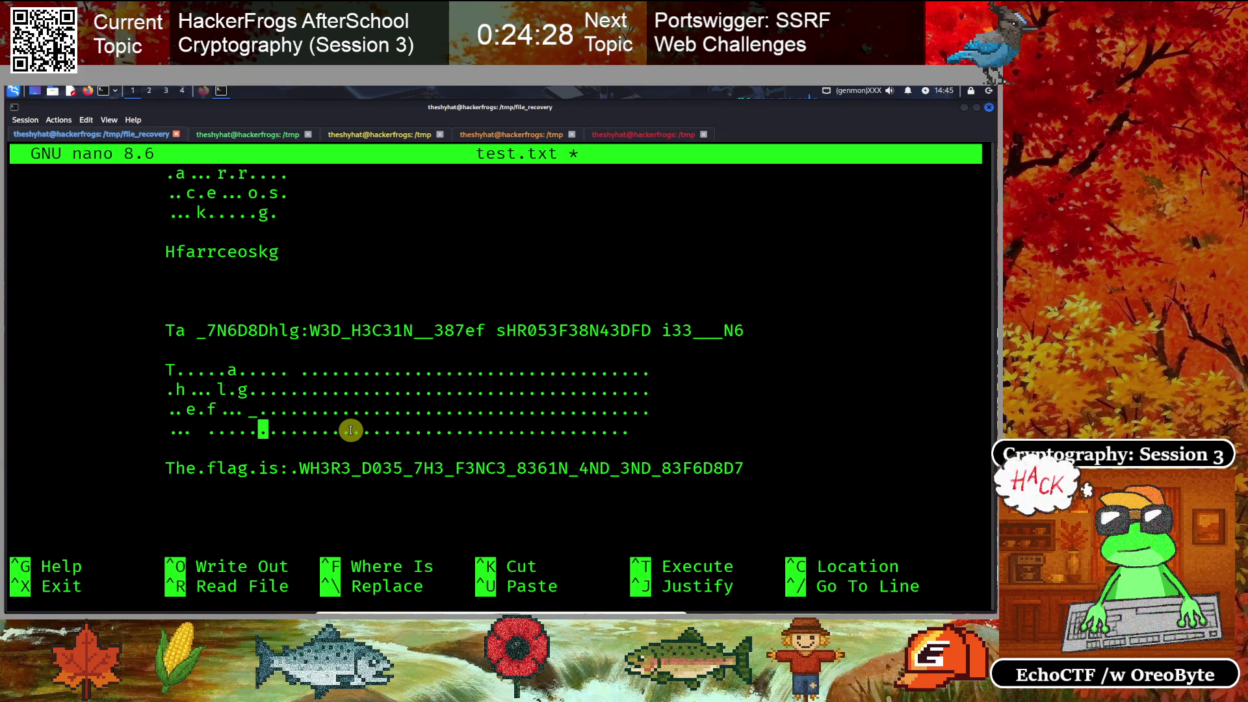
text(i)
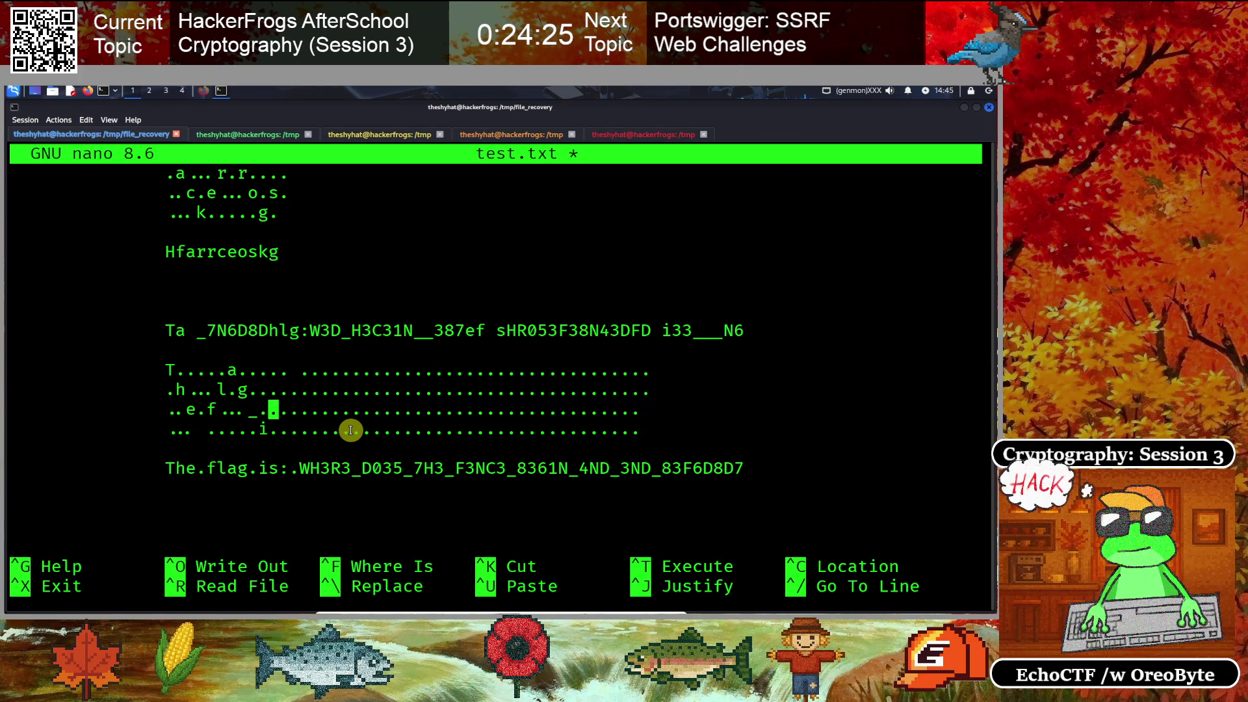
text(s)
key(Up)
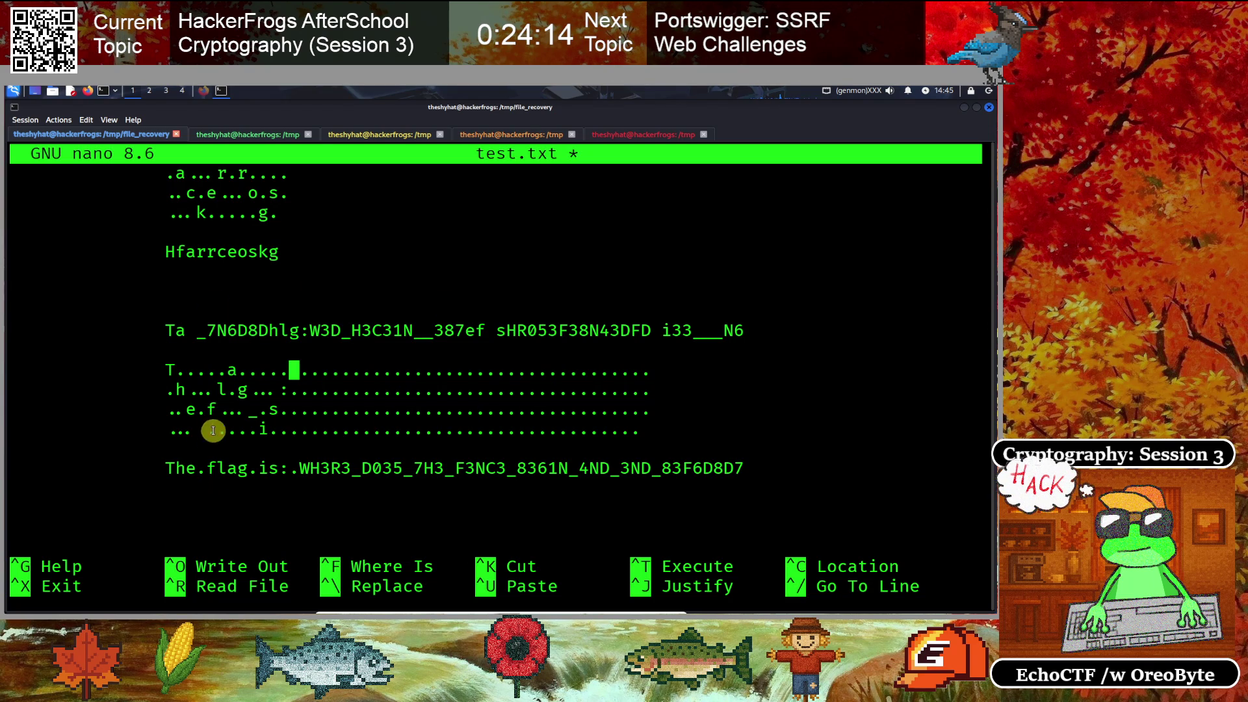
Copy the flag text following The.flag.is:. on the flag line.
drag(167, 469, 446, 468)
click(418, 473)
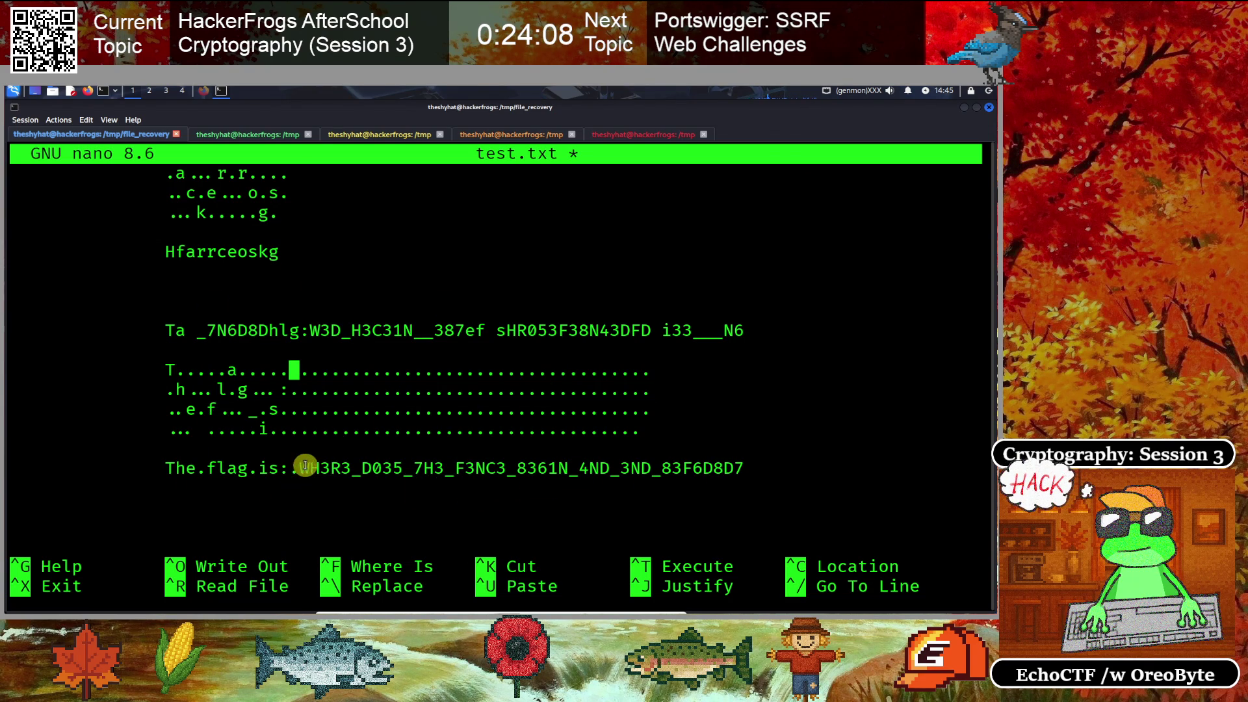
drag(299, 465, 736, 467)
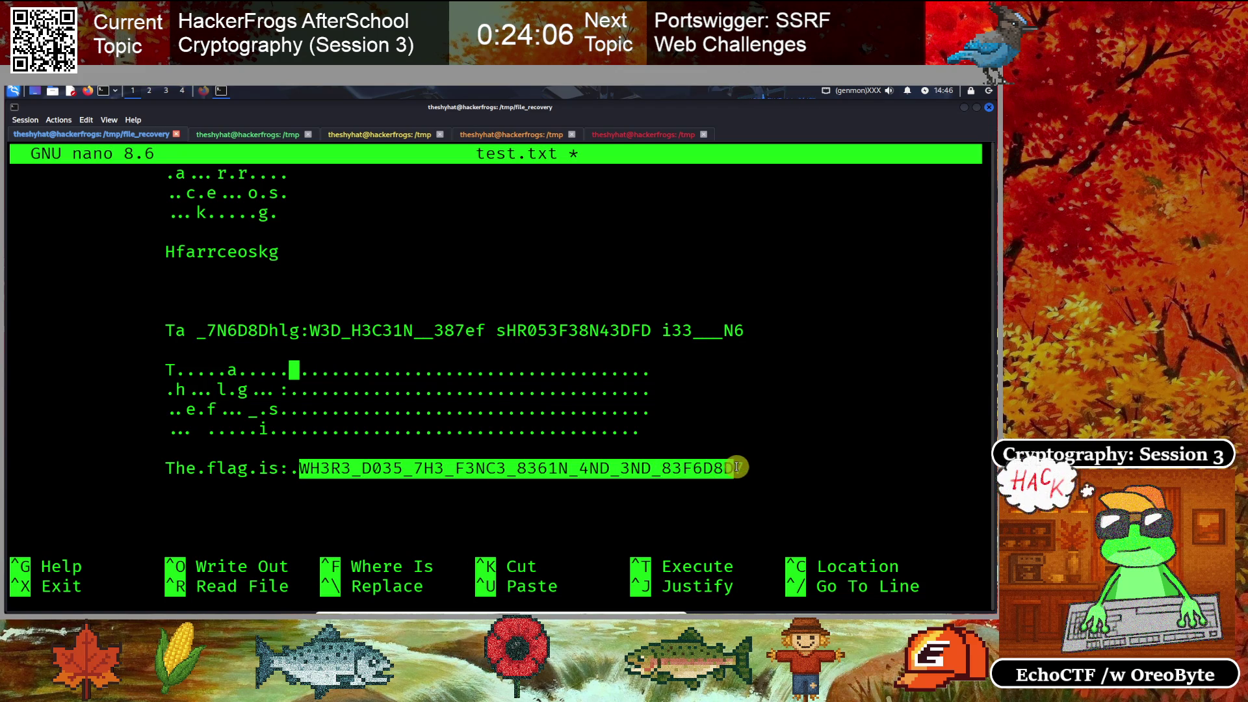
right_click(490, 463)
click(518, 297)
click(489, 405)
key(Down)
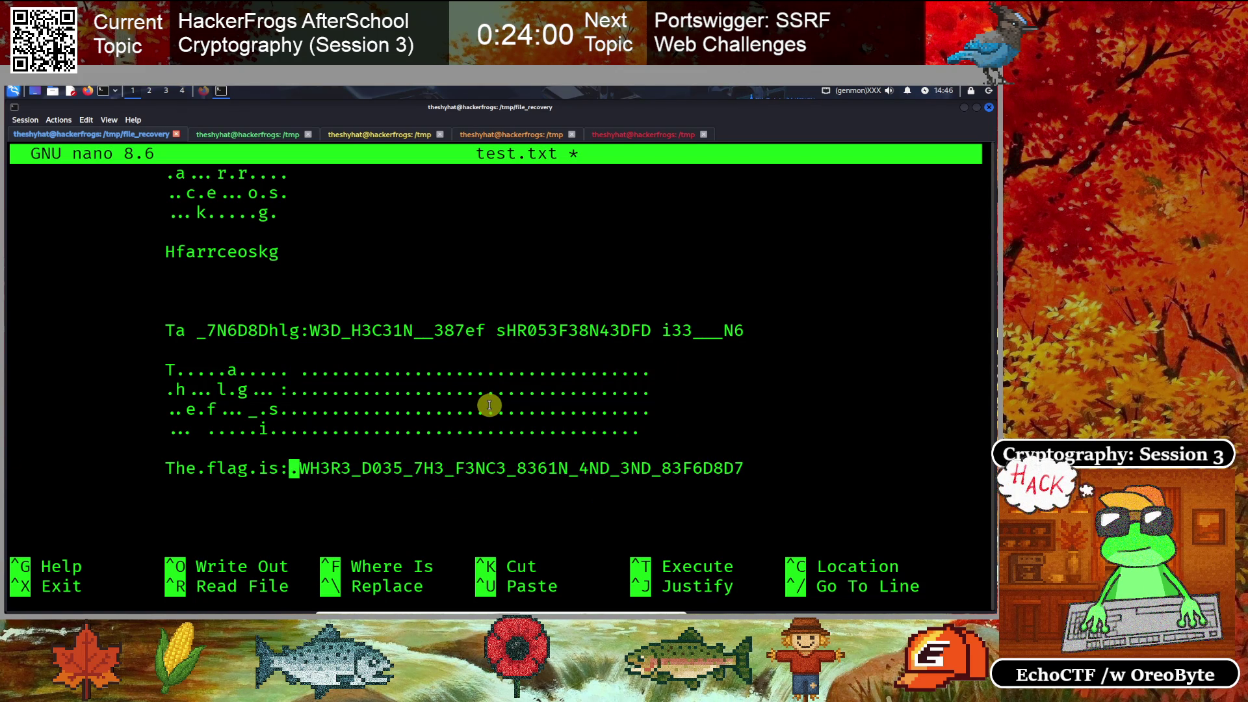
key(Down)
key(Right)
key(Right)
key(Right)
key(Right)
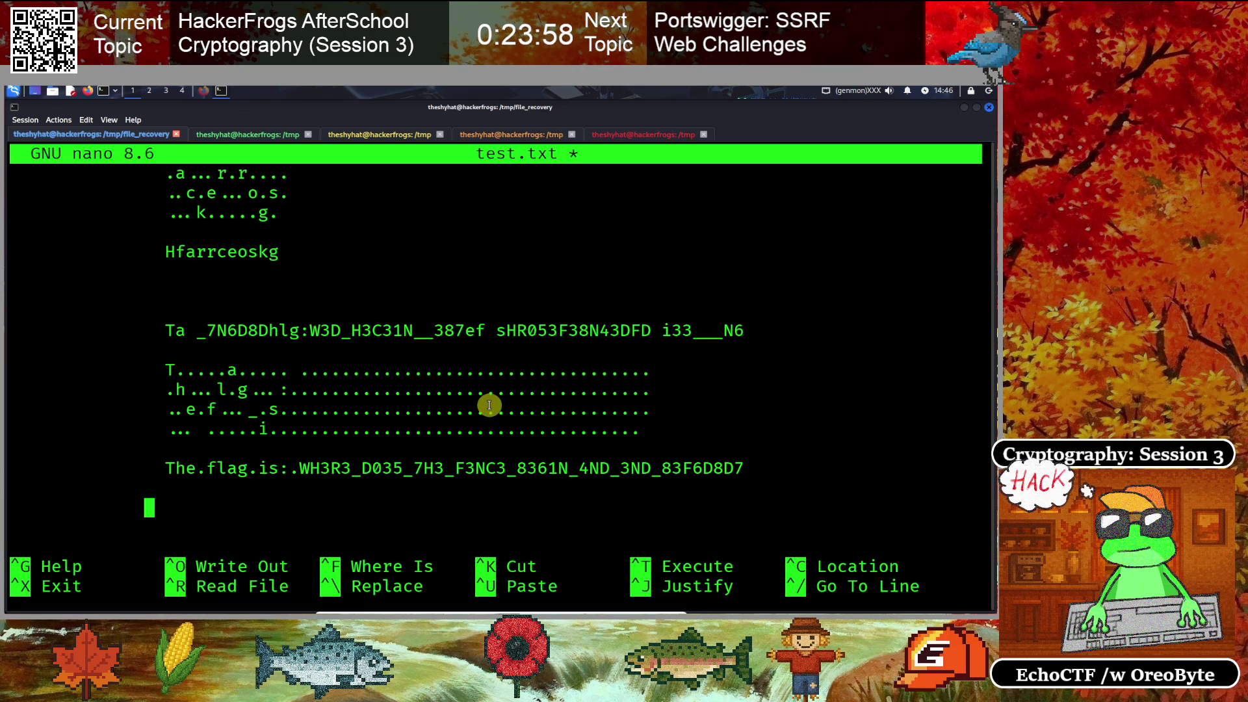
Type picoCTF{} on a new line and paste the flag text inside the braces.
key(Down)
key(Down)
key(Down)
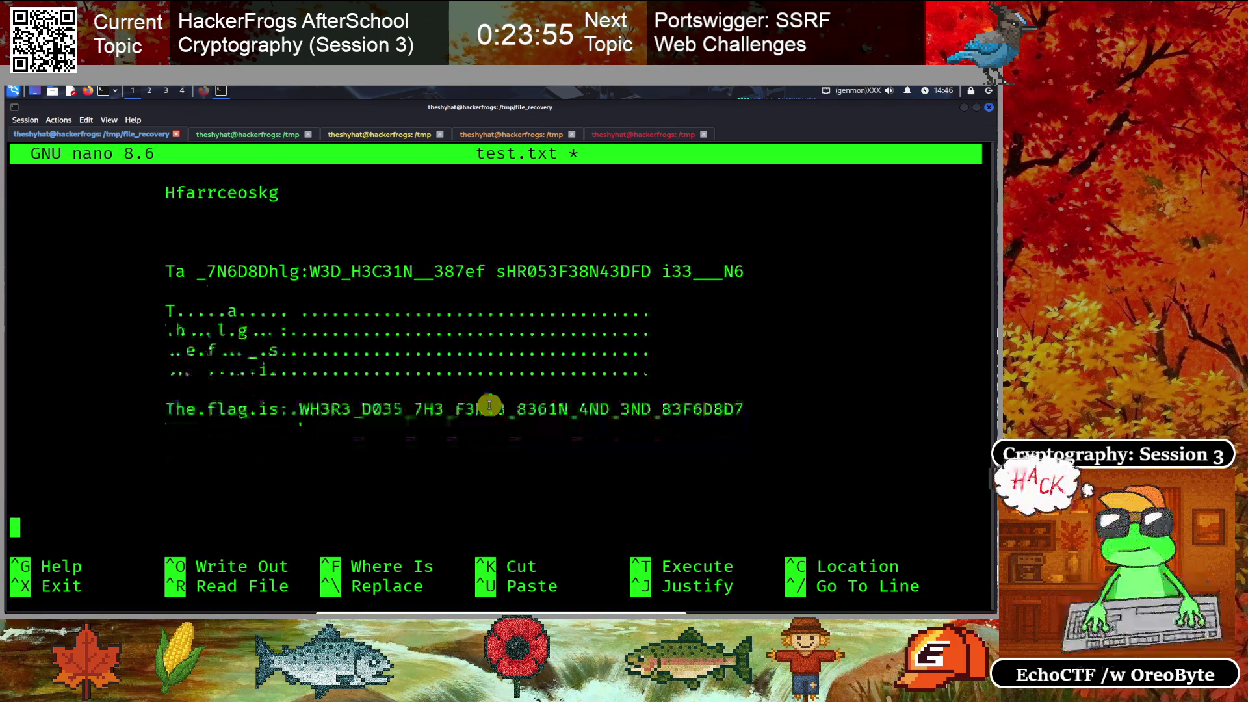
key(Up)
key(Up)
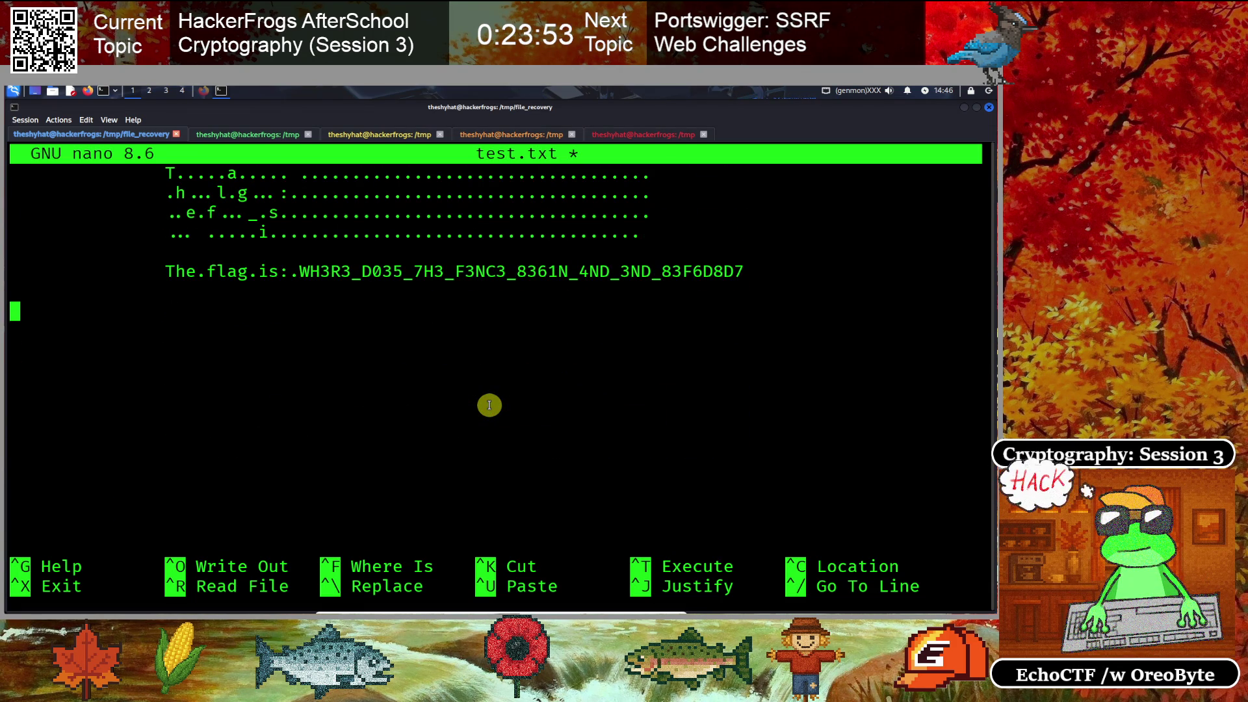
key(Right)
key(Right)
key(Right)
text(pico)
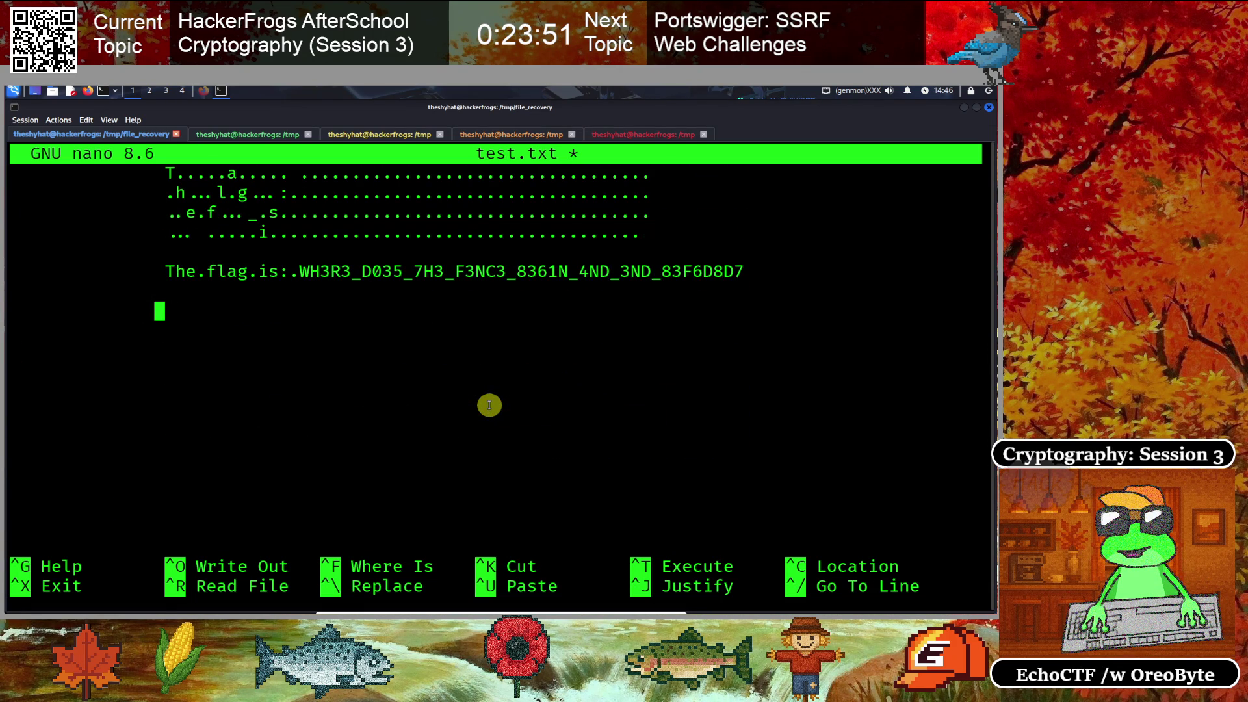
text(CTF)
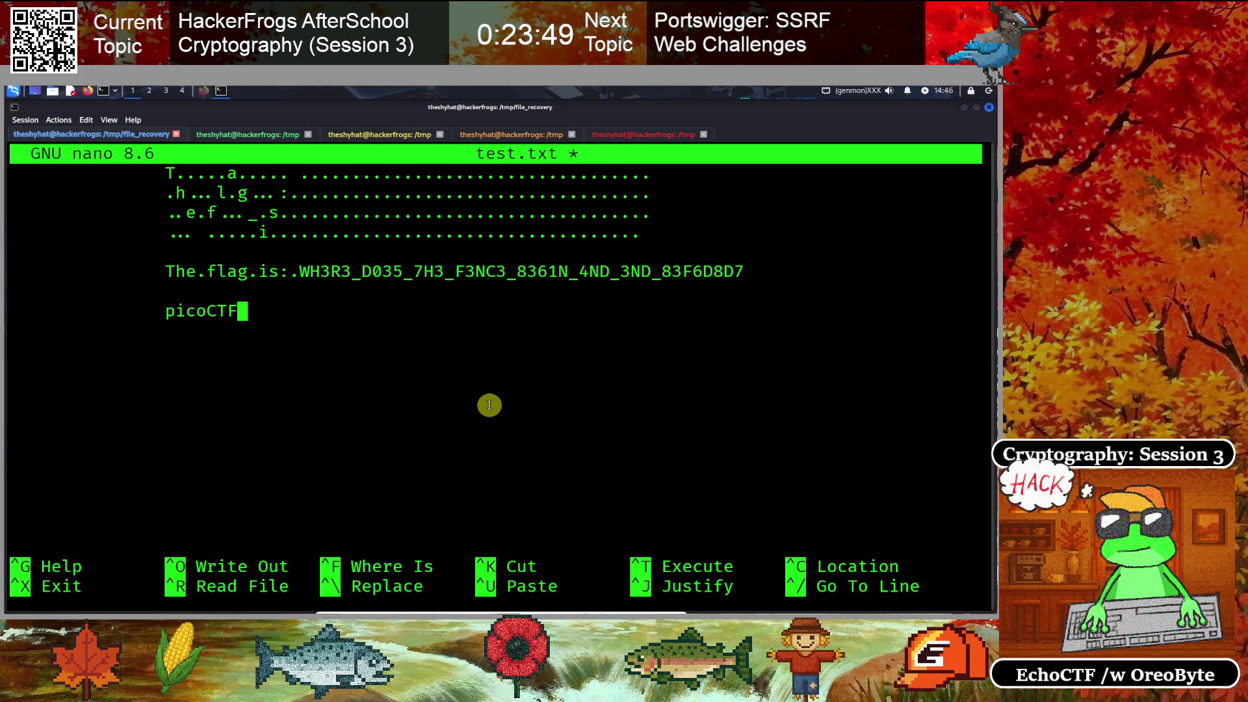
text({})
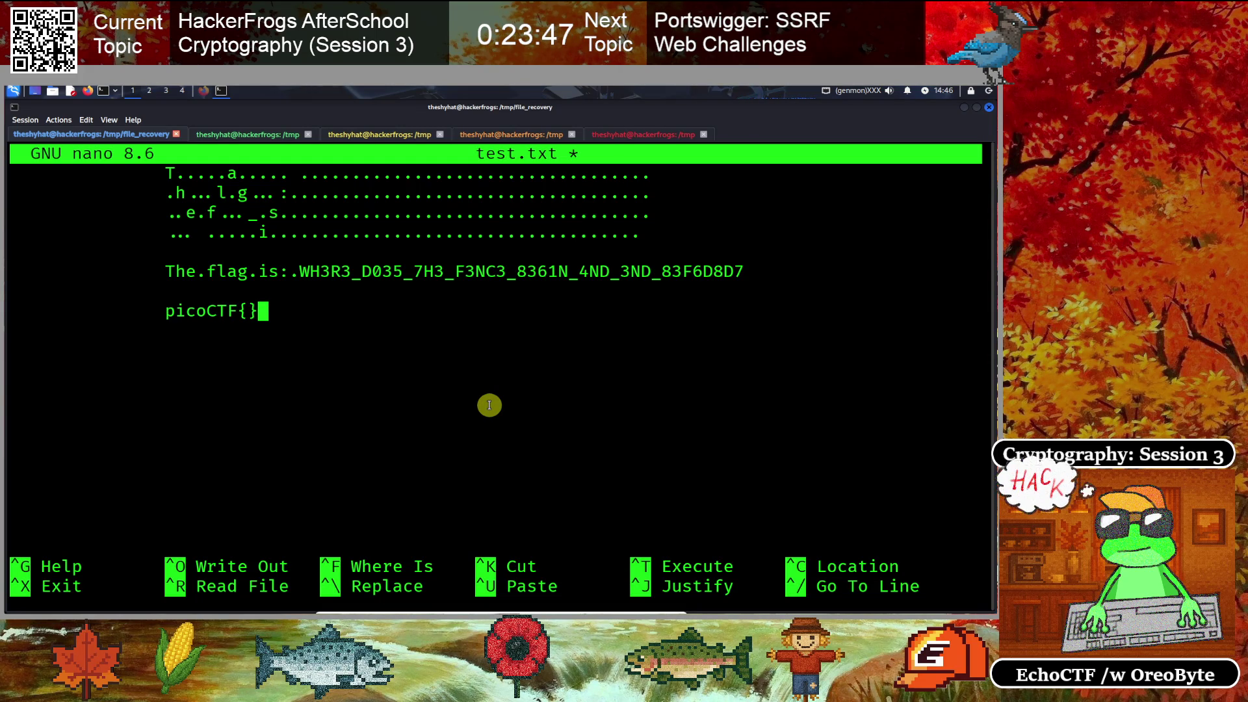
key(ctrl+shift+v)
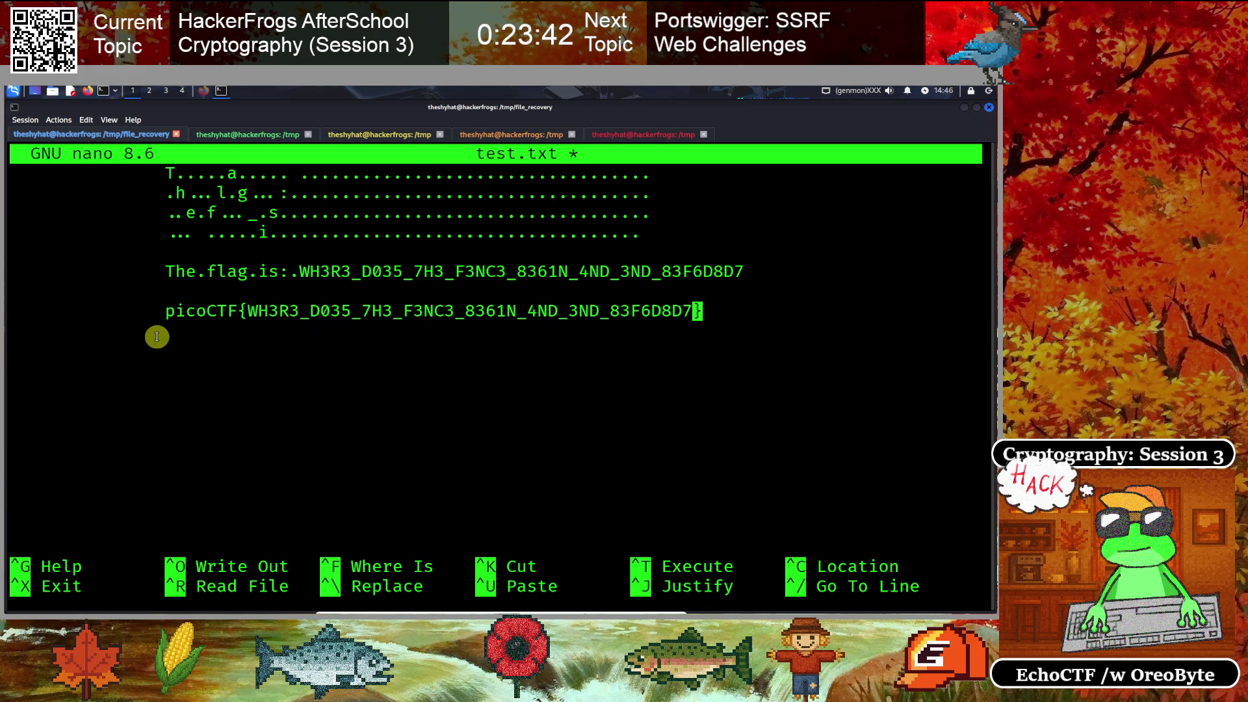
Copy the finished picoCTF flag line and return to the dCode Rail Fence decoder box.
mouse_move(165, 312)
mouse_down()
mouse_move(694, 312)
mouse_move(666, 314)
mouse_up()
right_click(666, 314)
click(679, 314)
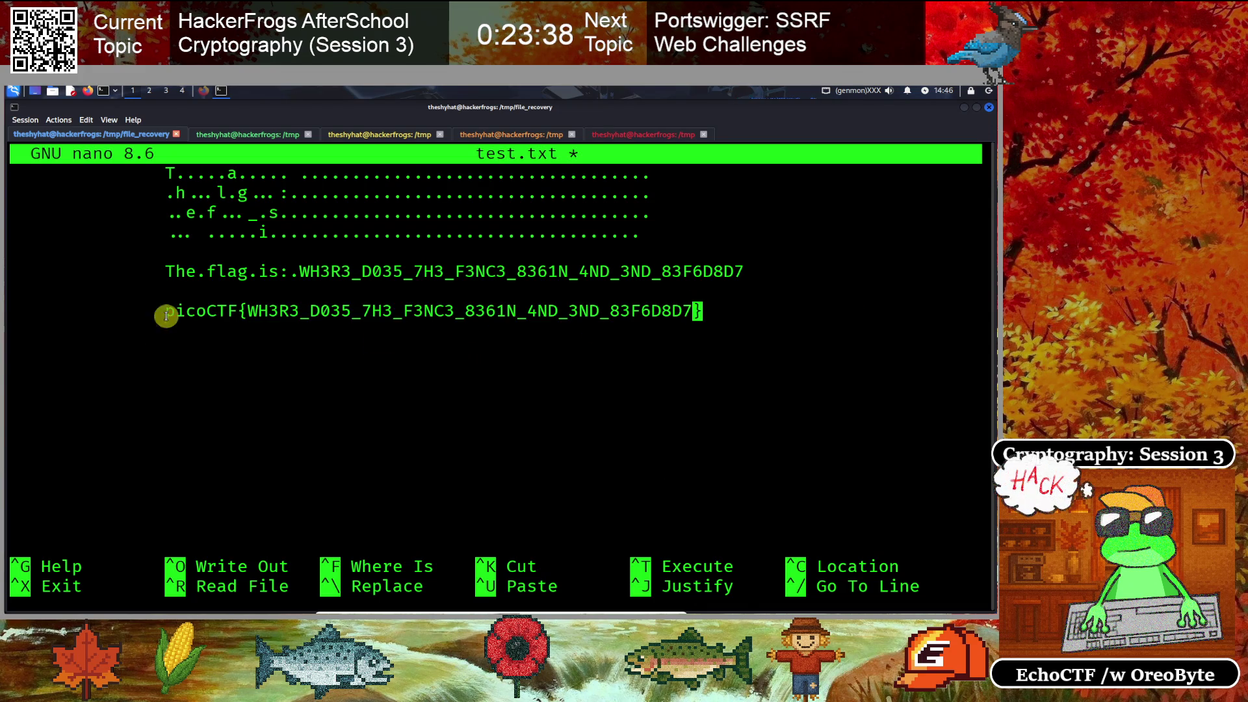
click(203, 90)
click(496, 327)
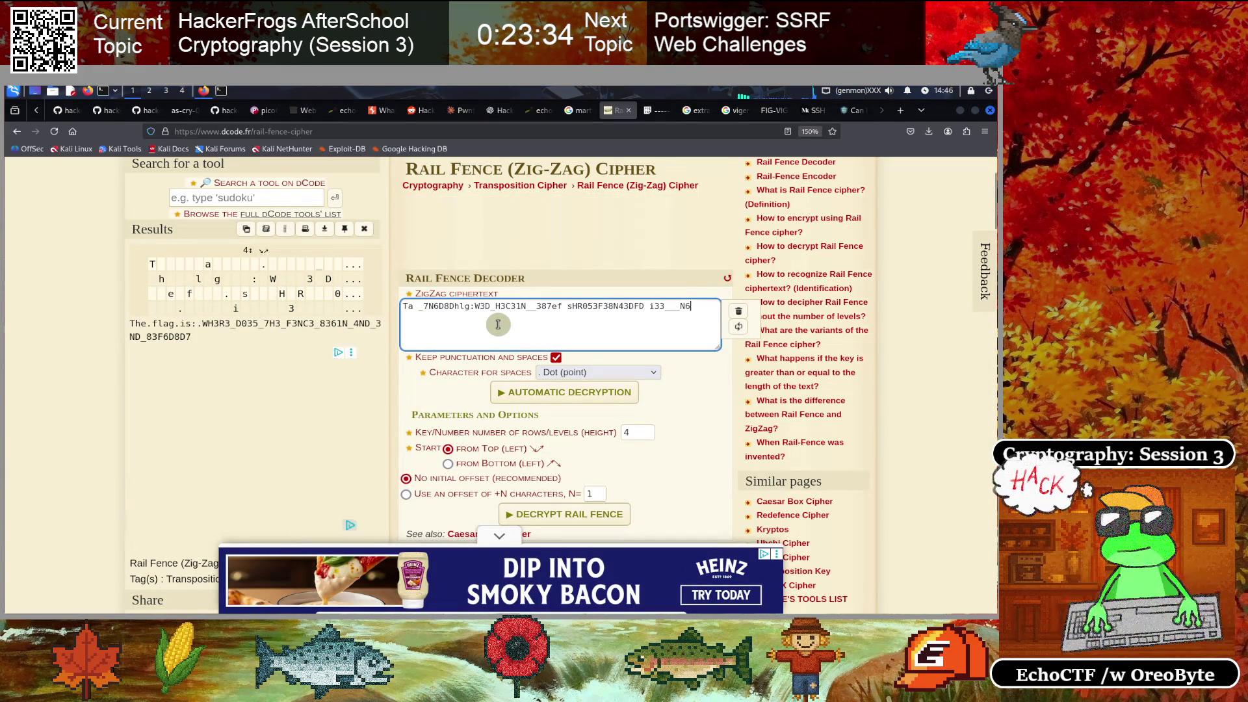
Search picoCTF practice challenges for 'rail' and open the rail-fence challenge.
click(264, 110)
scroll(429, 399, down, 1)
click(195, 444)
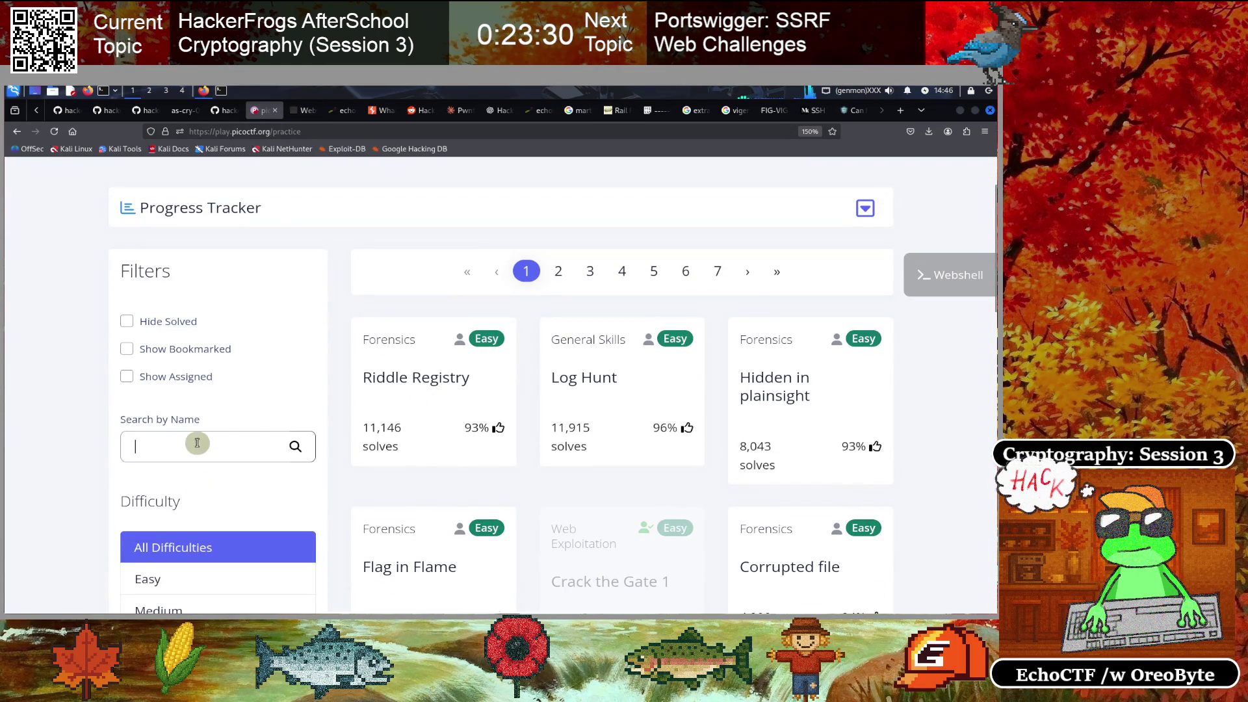
text(rail)
click(413, 312)
Paste the copied flag, submit it, and dismiss the solved notification.
scroll(488, 477, down, 4)
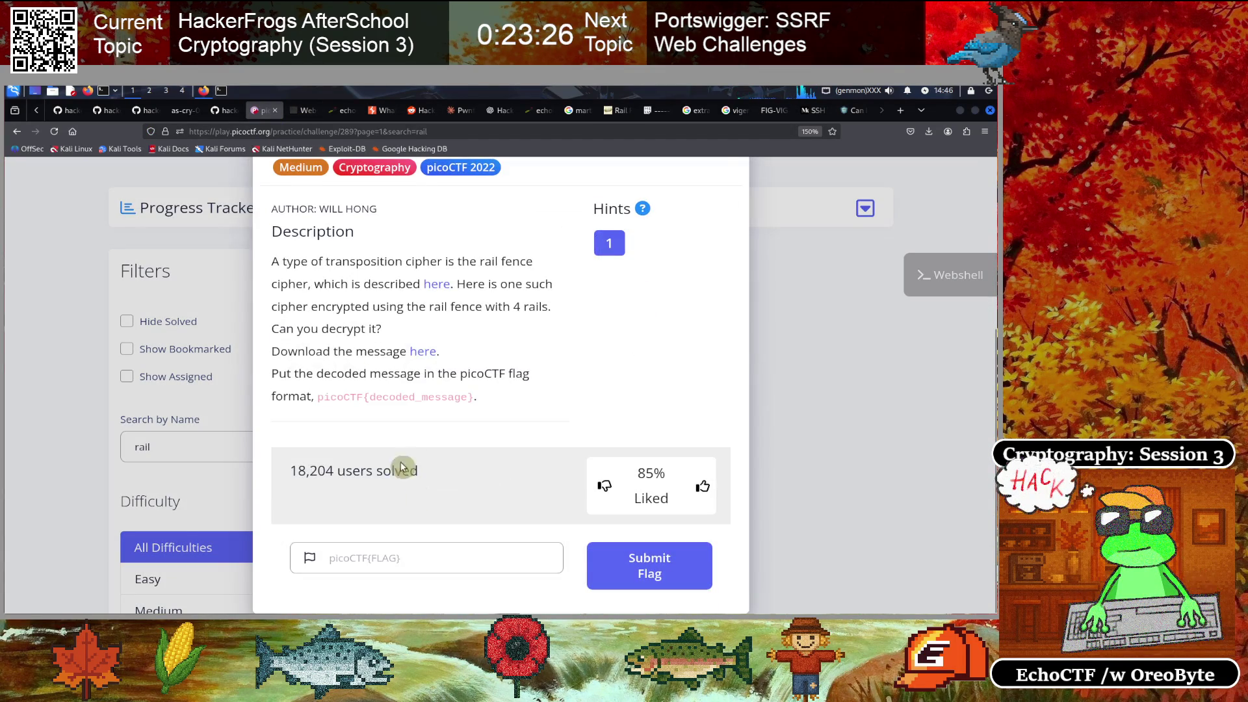
scroll(321, 370, up, 3)
scroll(410, 409, down, 3)
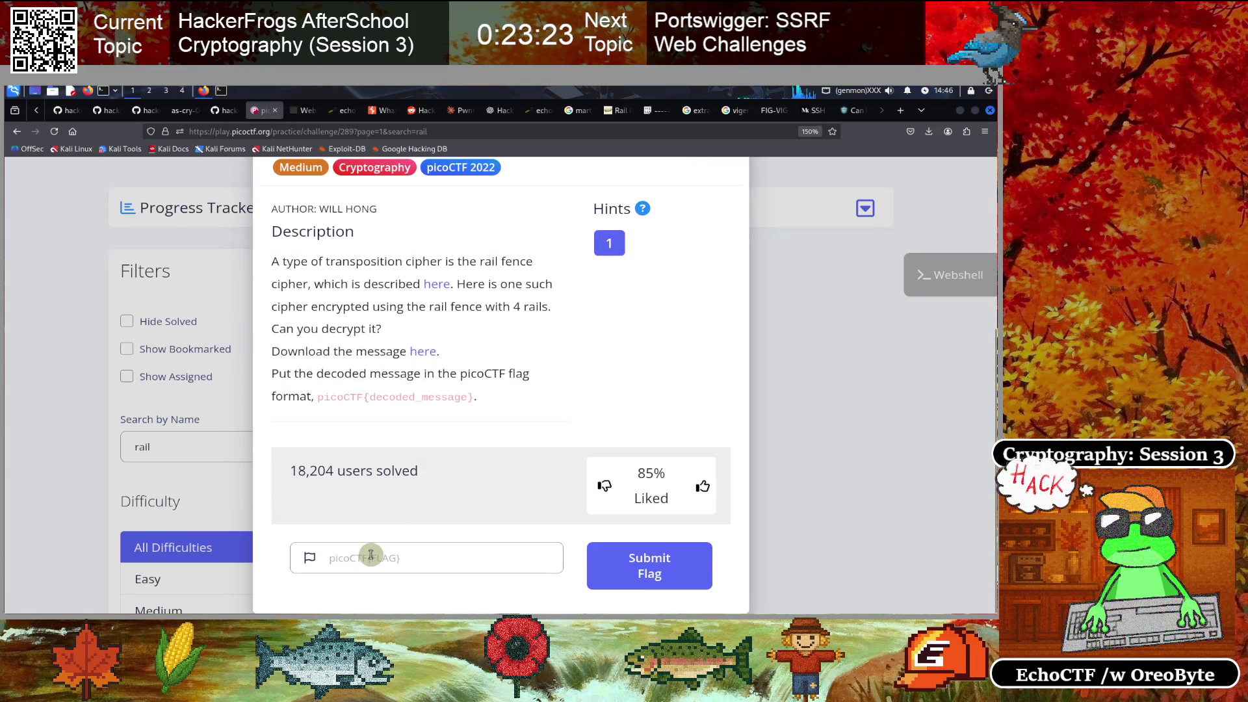
key(ctrl+v)
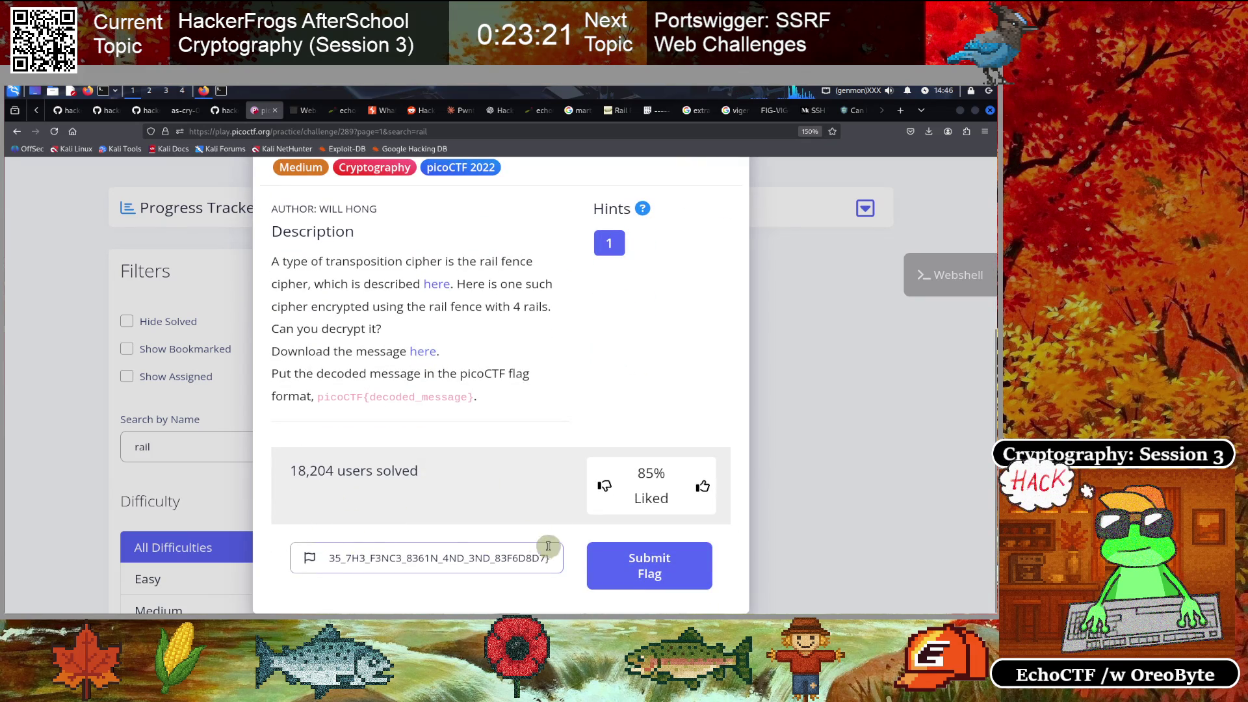
click(648, 563)
scroll(461, 418, up, 2)
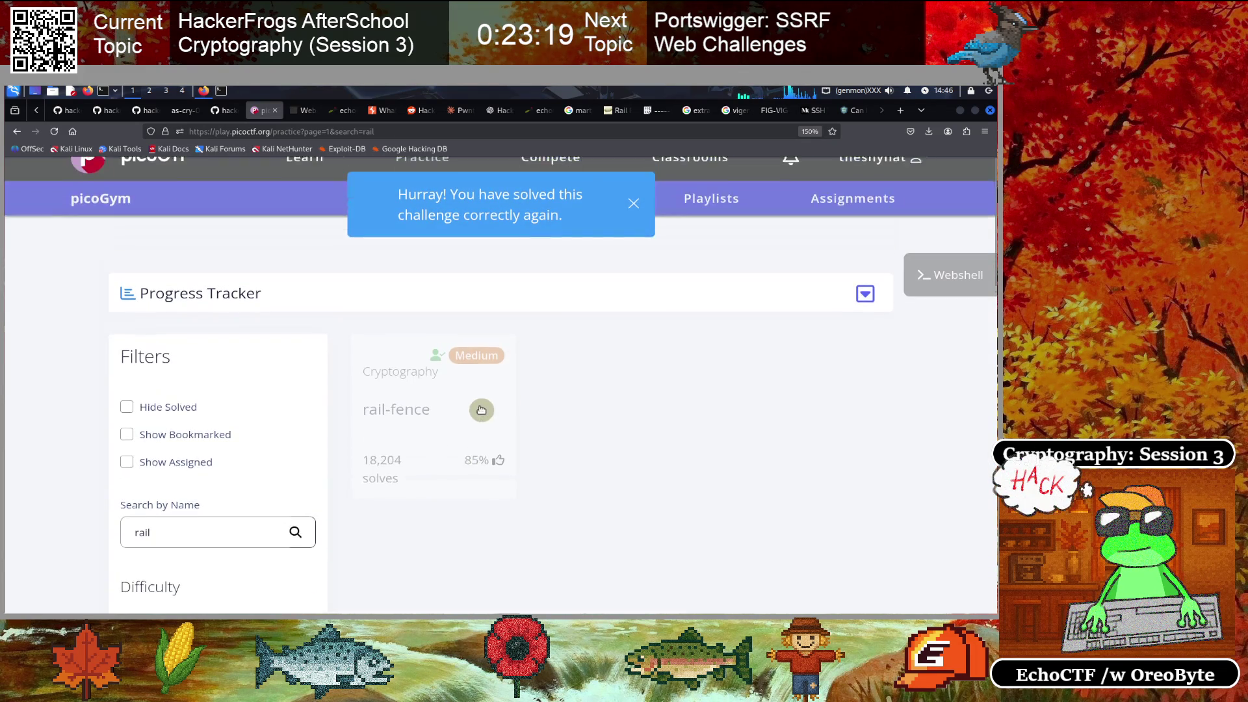
click(637, 205)
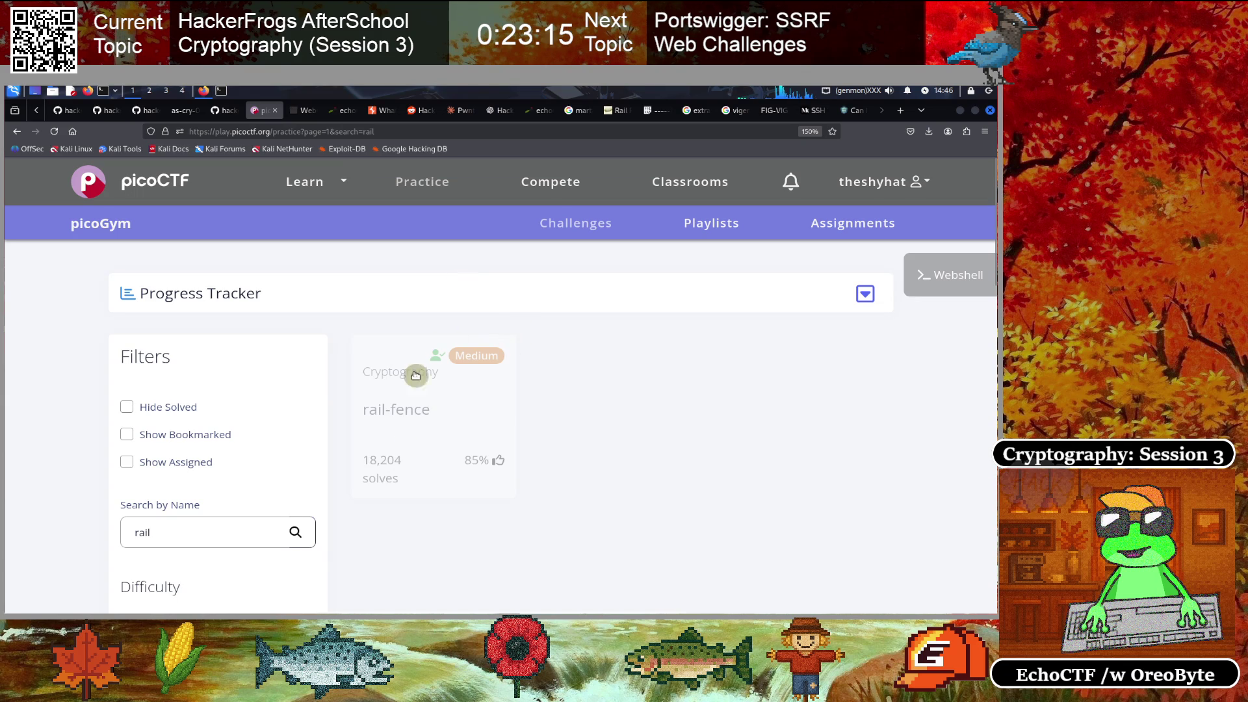
Review the challenge list showing rail-fence solved, then return to the session slides PDF.
scroll(401, 444, down, 2)
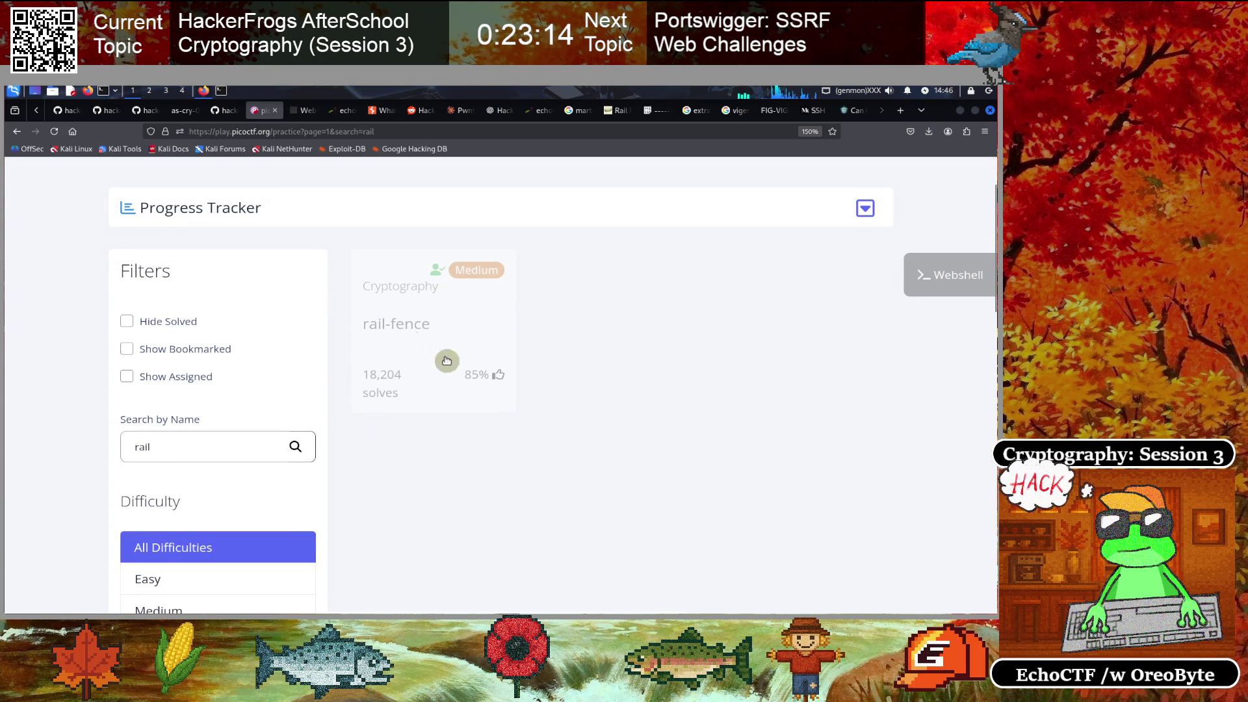
scroll(325, 429, up, 2)
scroll(318, 403, down, 2)
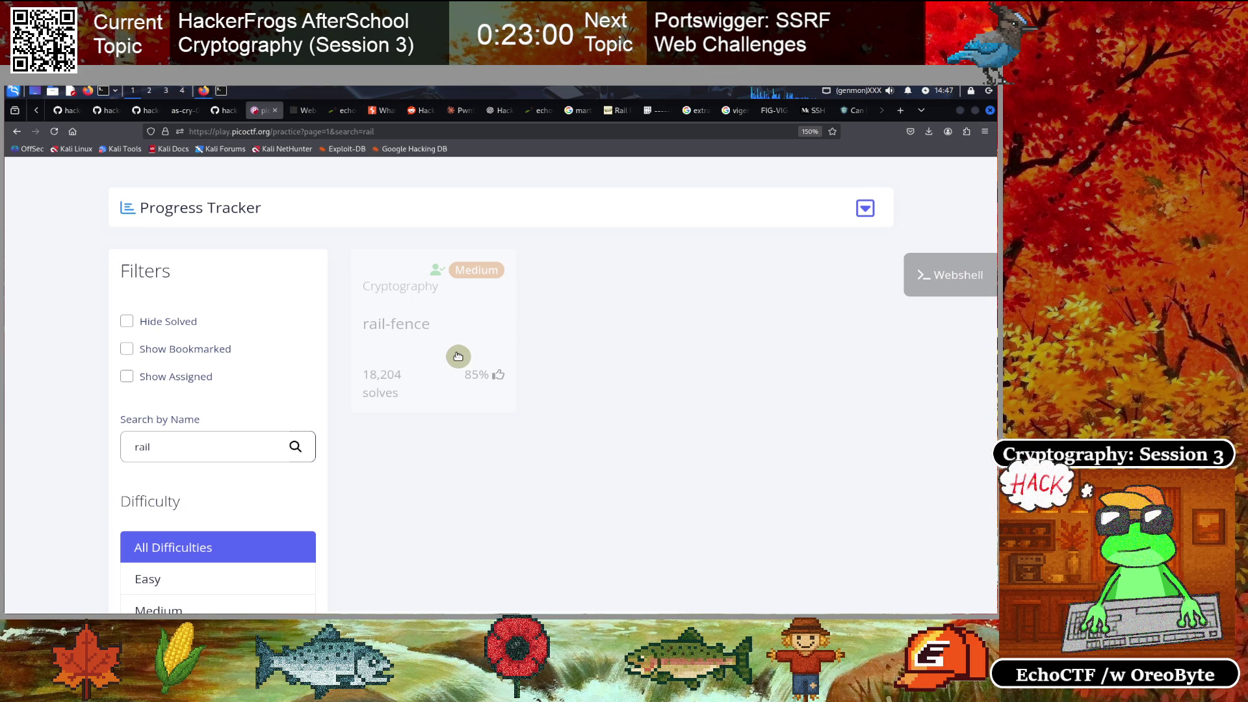
scroll(445, 433, up, 2)
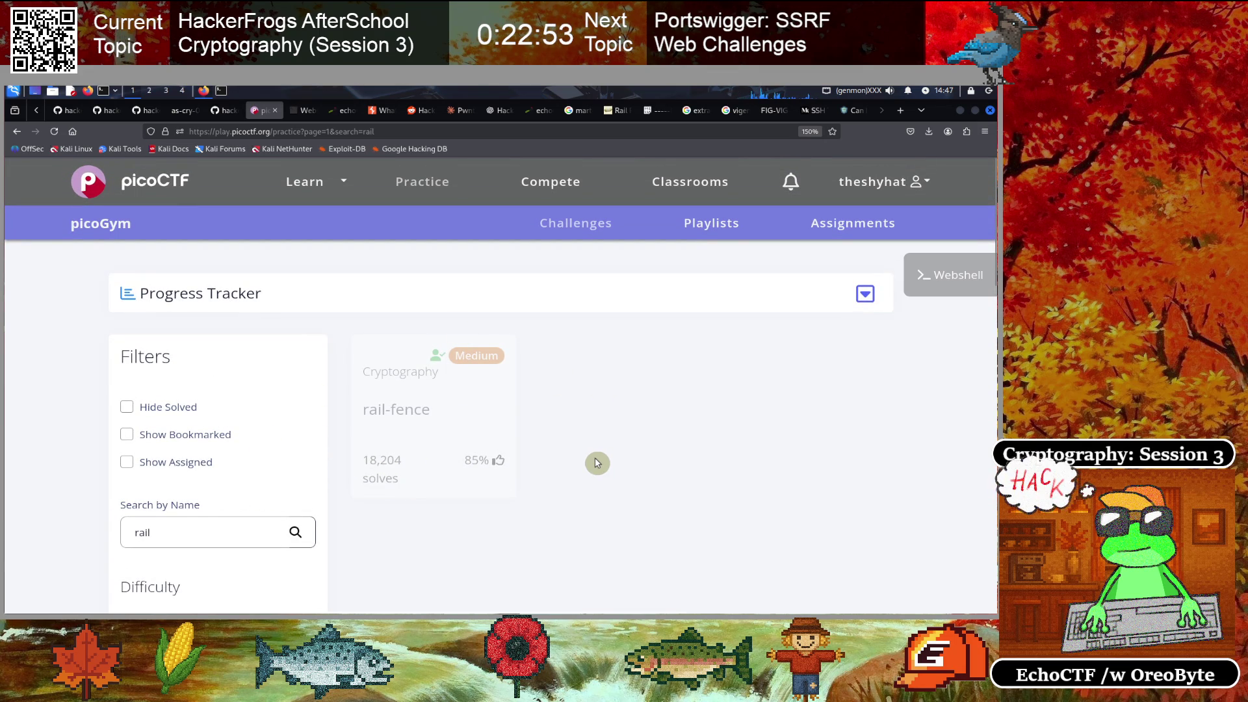
click(182, 110)
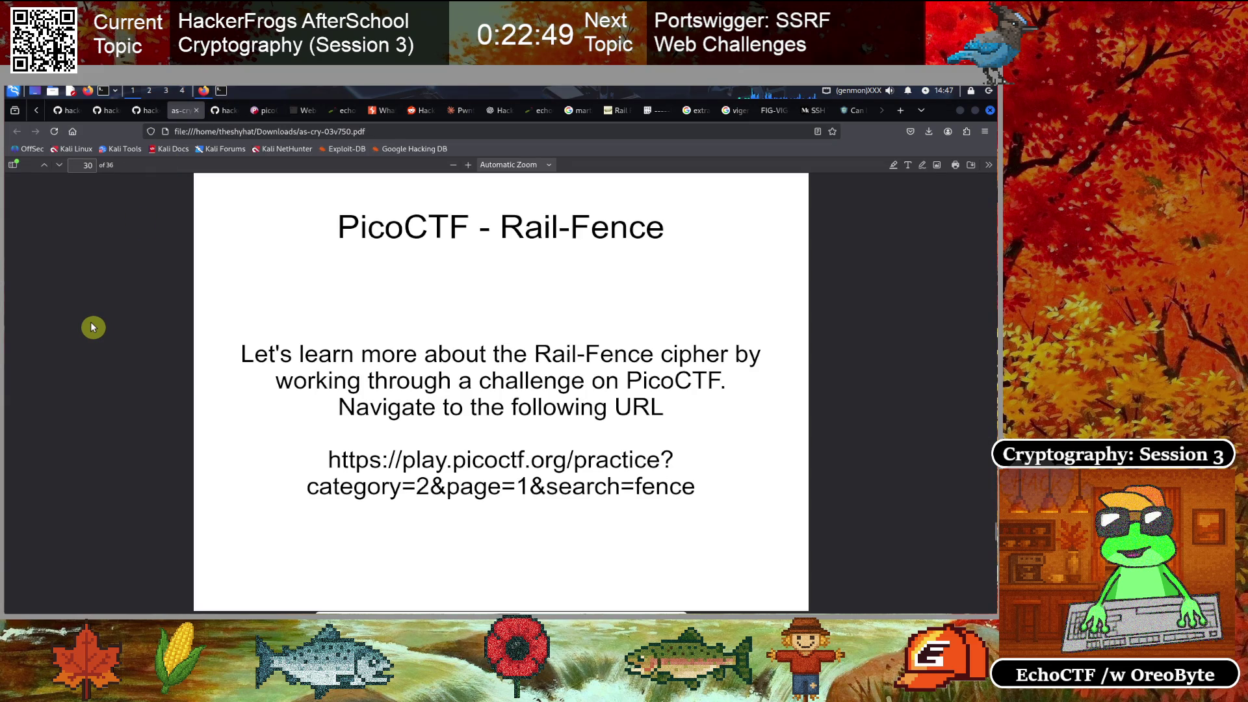
Advance the slides from page 30 to the Transposition Trial slide on page 31.
key(Right)
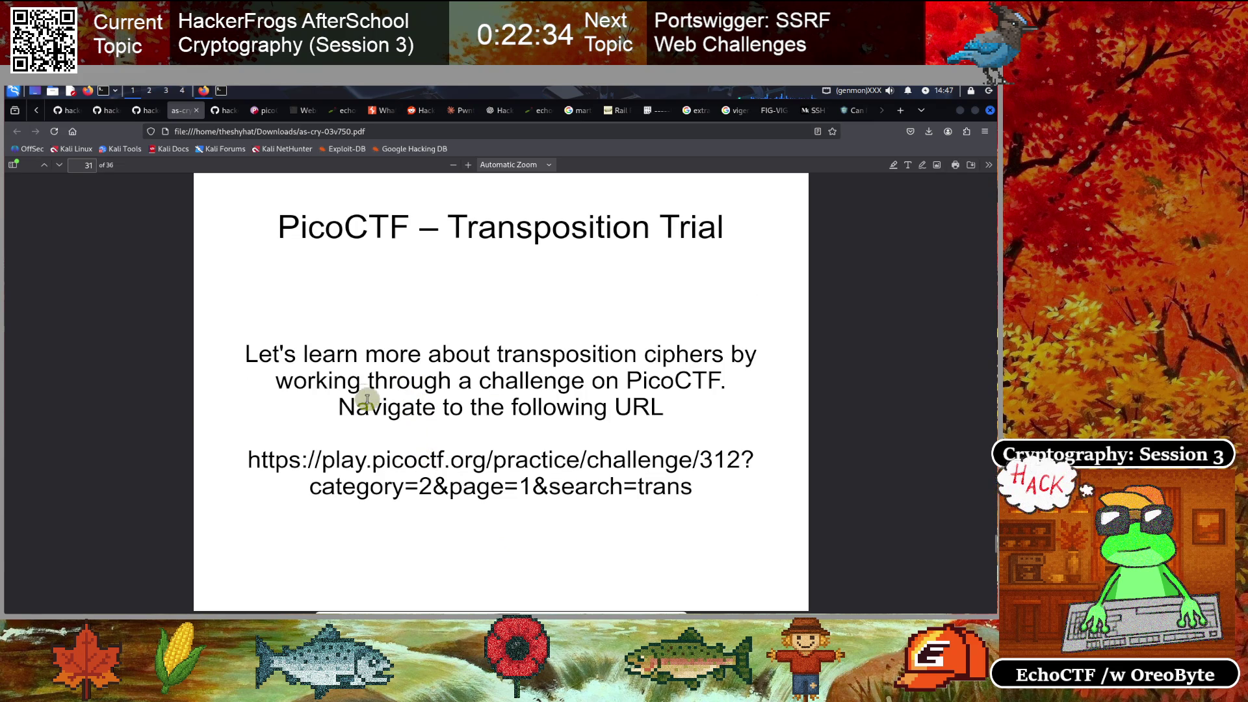
click(94, 112)
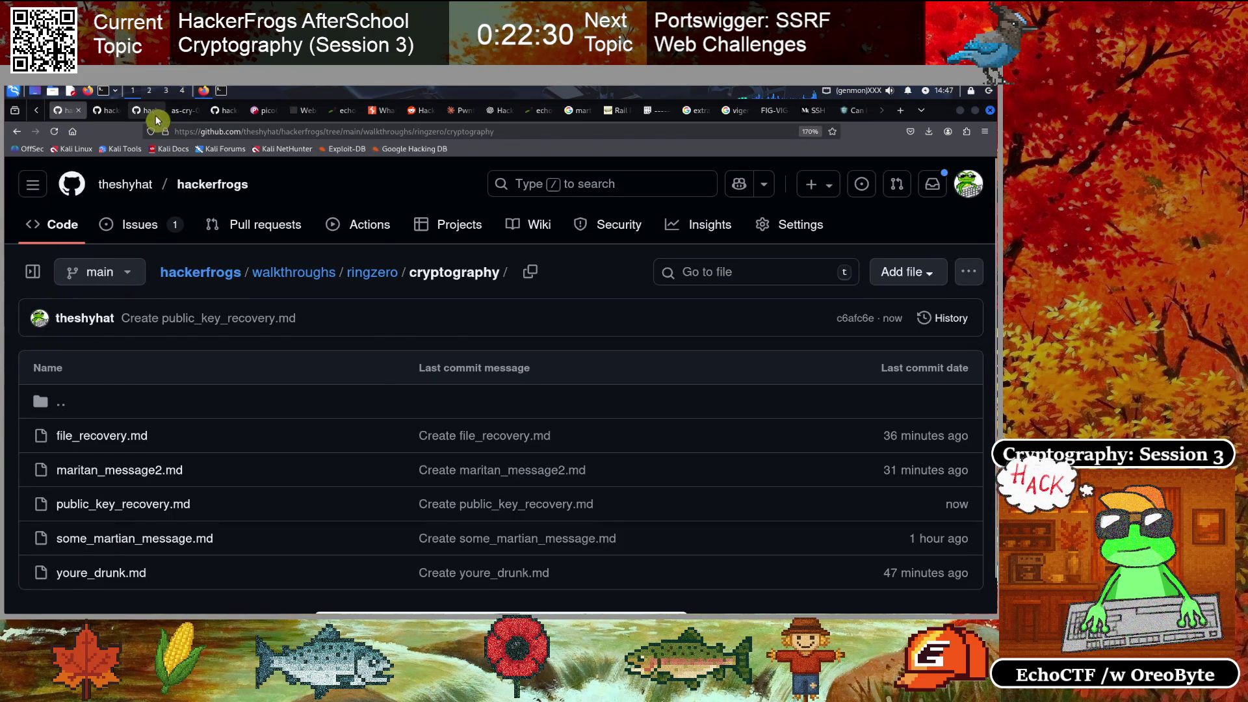
Scroll the session03 notes to Challenge 3 and select the Transposition Trial challenge/312 link.
click(145, 111)
scroll(312, 392, down, 5)
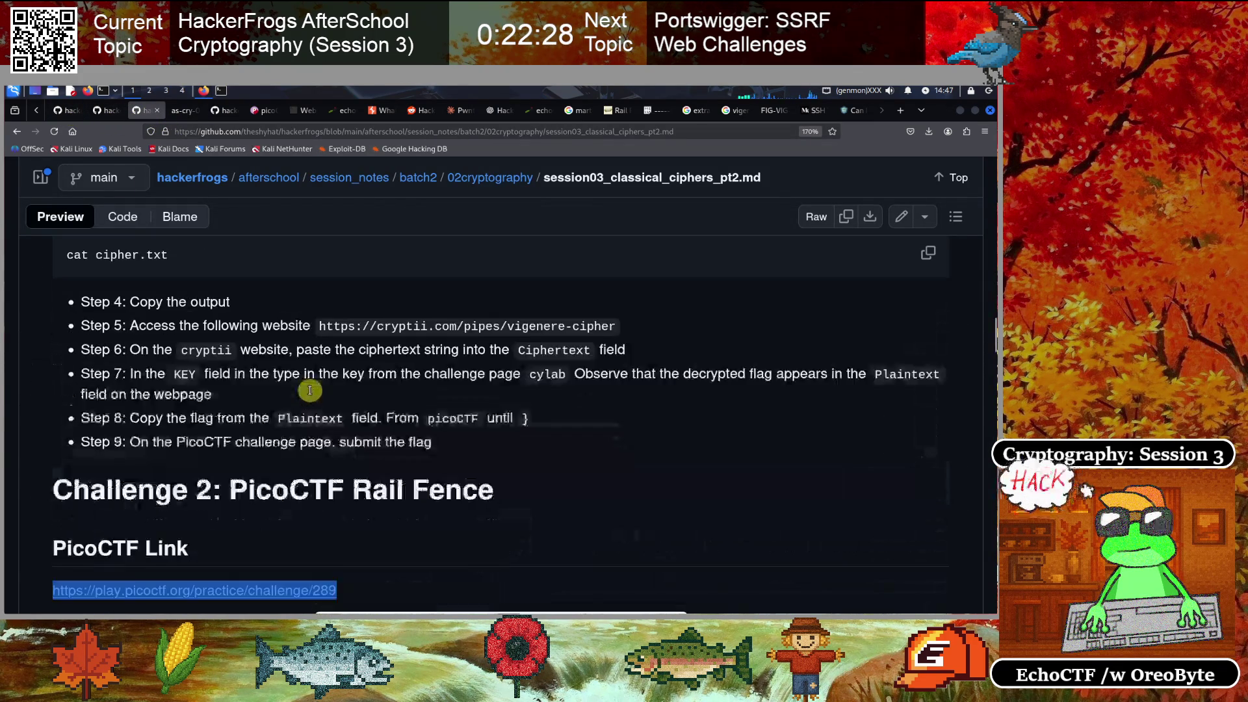
scroll(310, 390, down, 2)
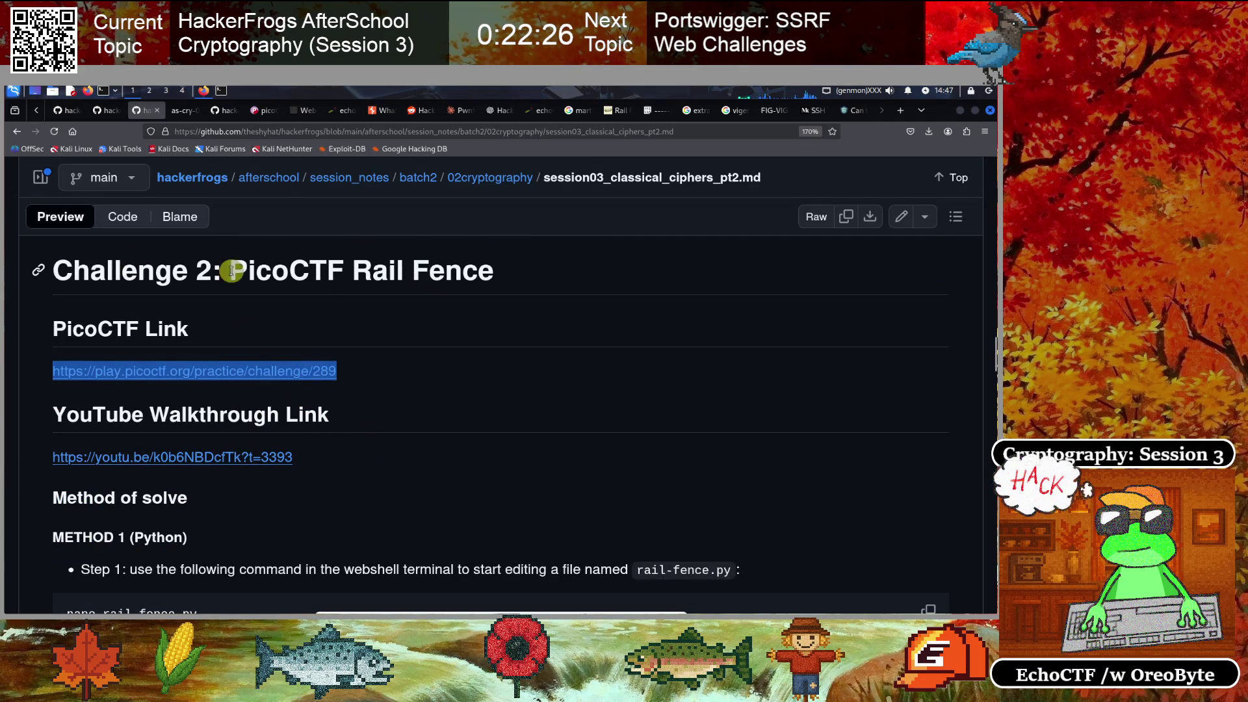
drag(305, 270, 441, 278)
click(312, 323)
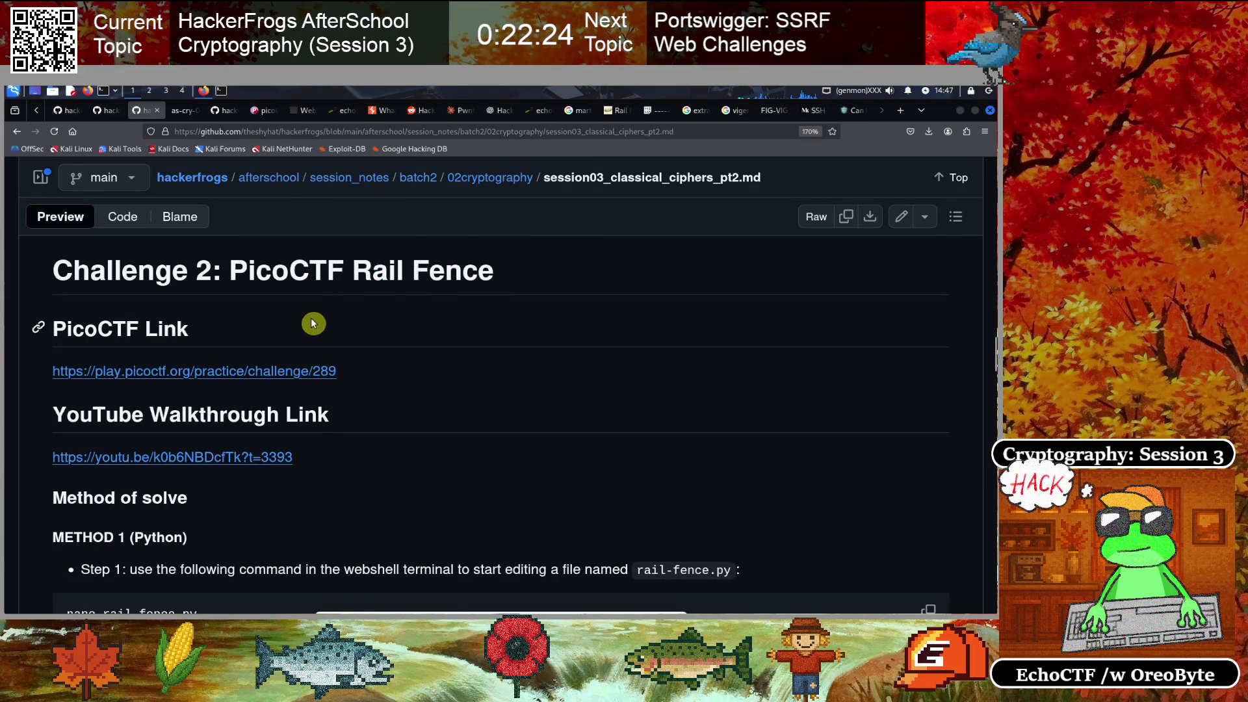
scroll(313, 323, down, 4)
scroll(312, 323, down, 15)
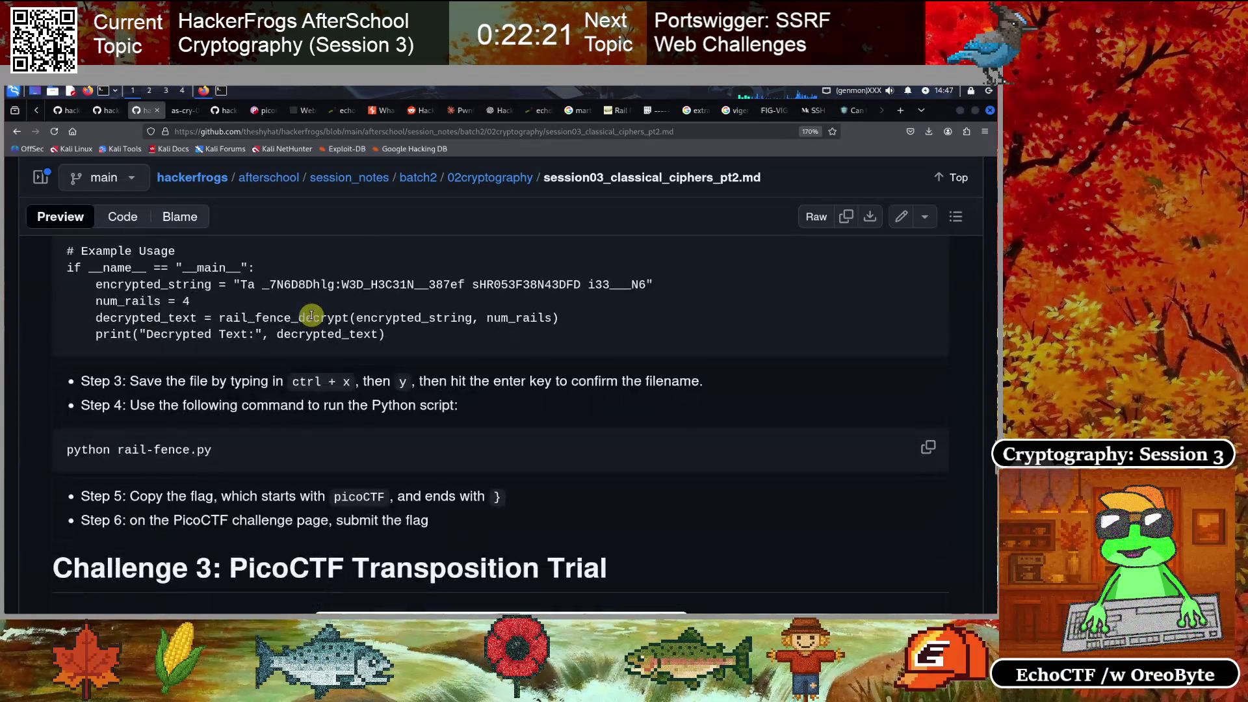
scroll(311, 314, down, 4)
drag(335, 374, 50, 379)
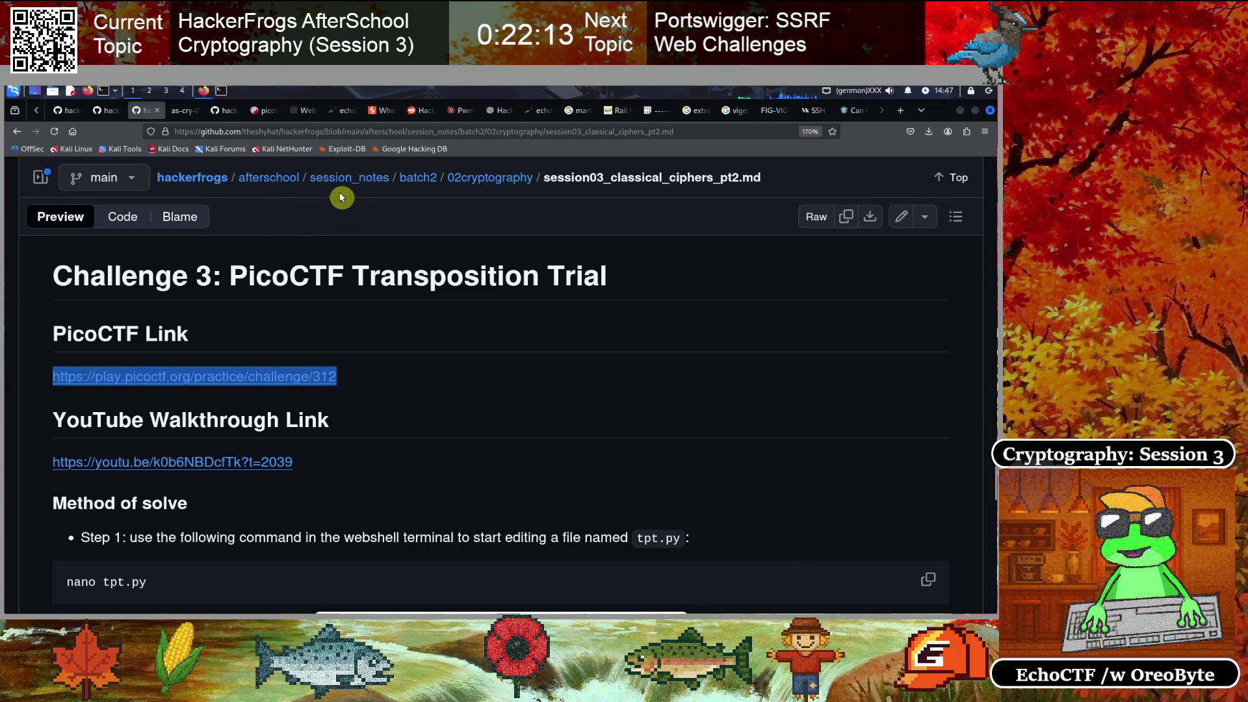
Paste the challenge/312 address into the picoCTF tab's address bar.
click(263, 110)
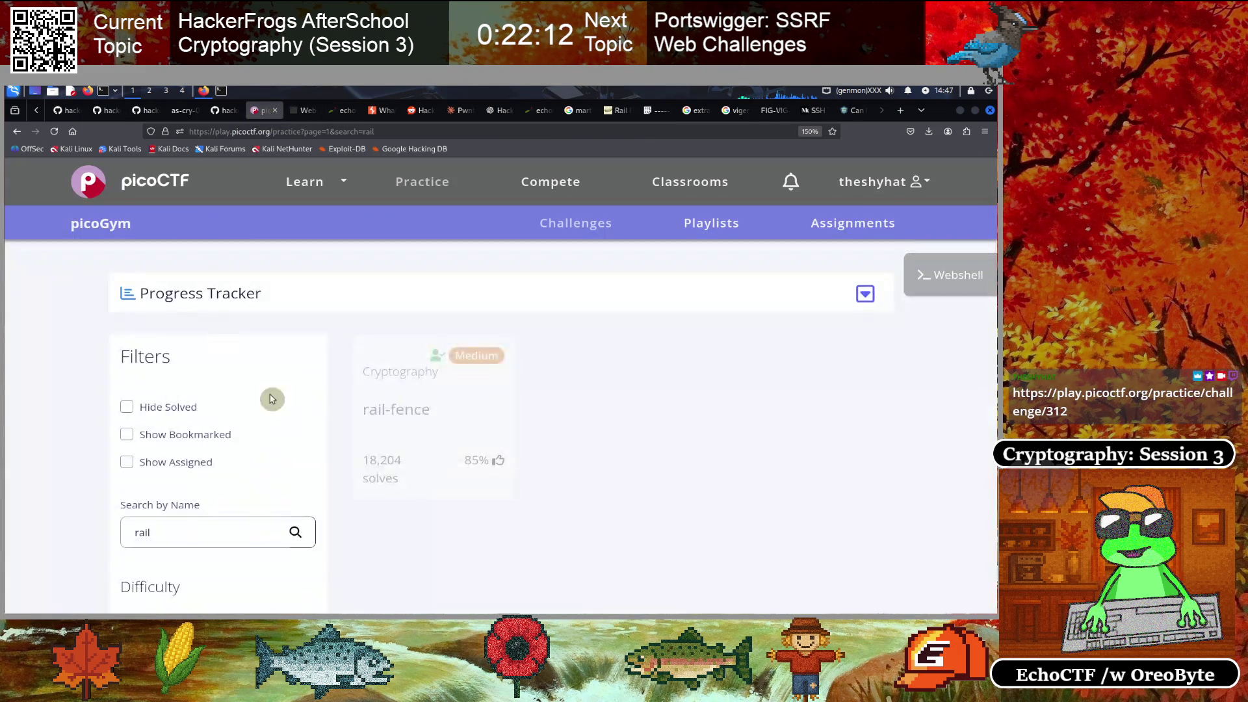
click(404, 135)
key(ctrl+v)
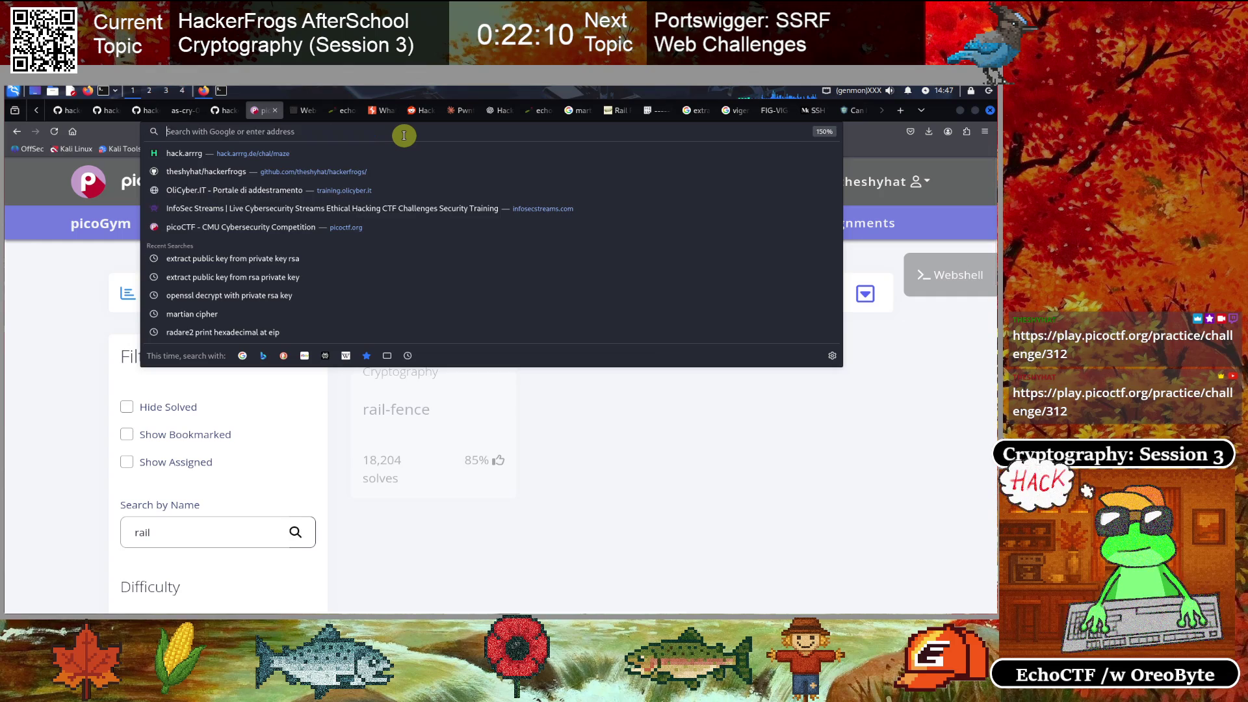
Load the Transposition Trial challenge page and copy its corrupted message download link.
key(Return)
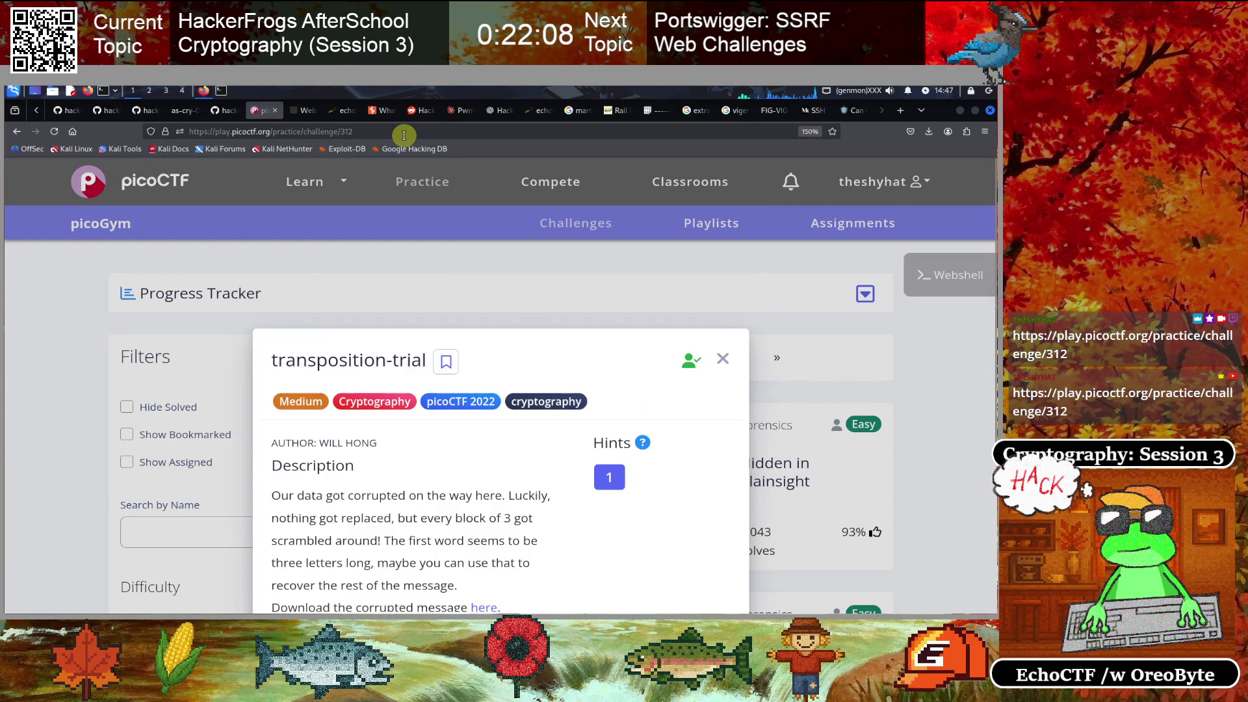
scroll(427, 435, down, 3)
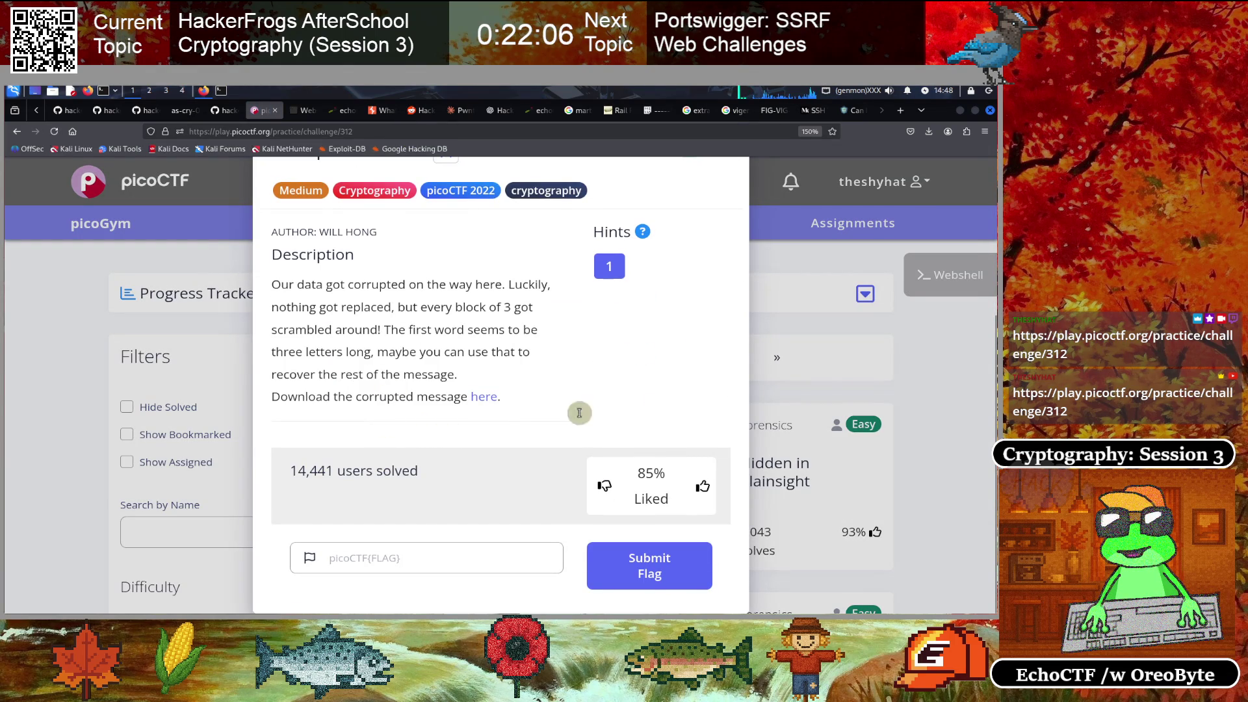
scroll(995, 343, up, 1)
scroll(995, 344, up, 1)
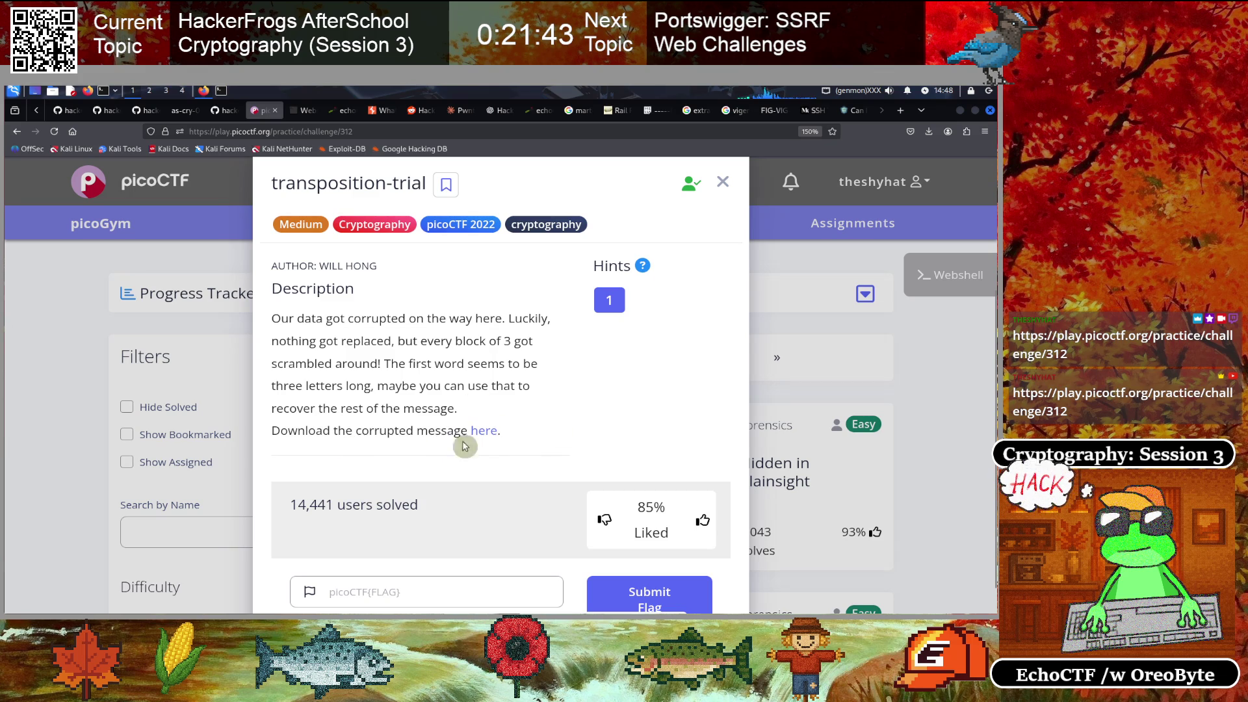
right_click(482, 434)
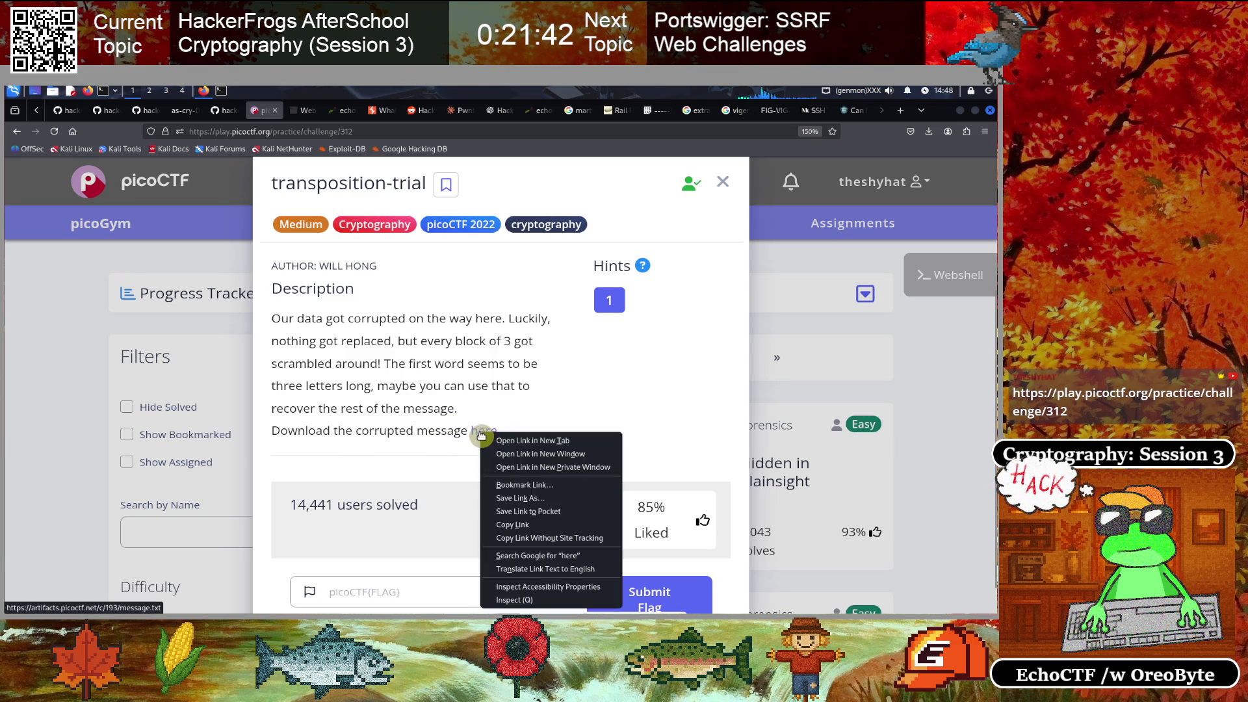
click(514, 524)
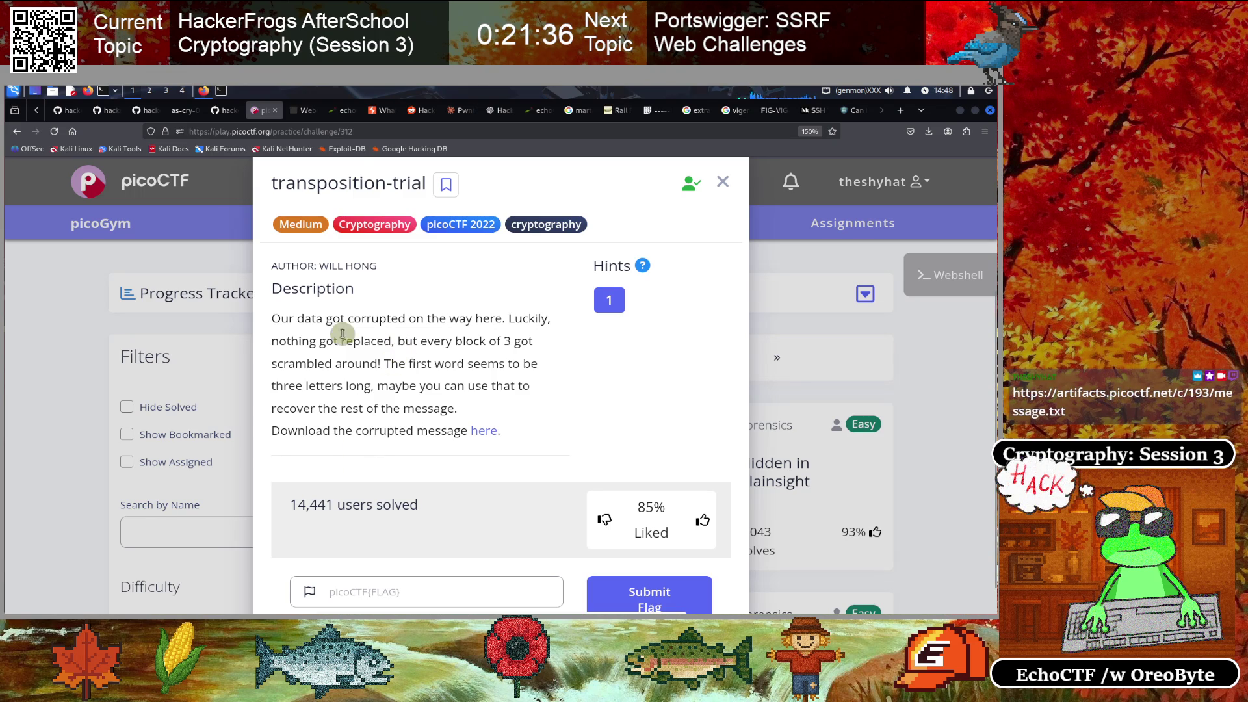
click(306, 114)
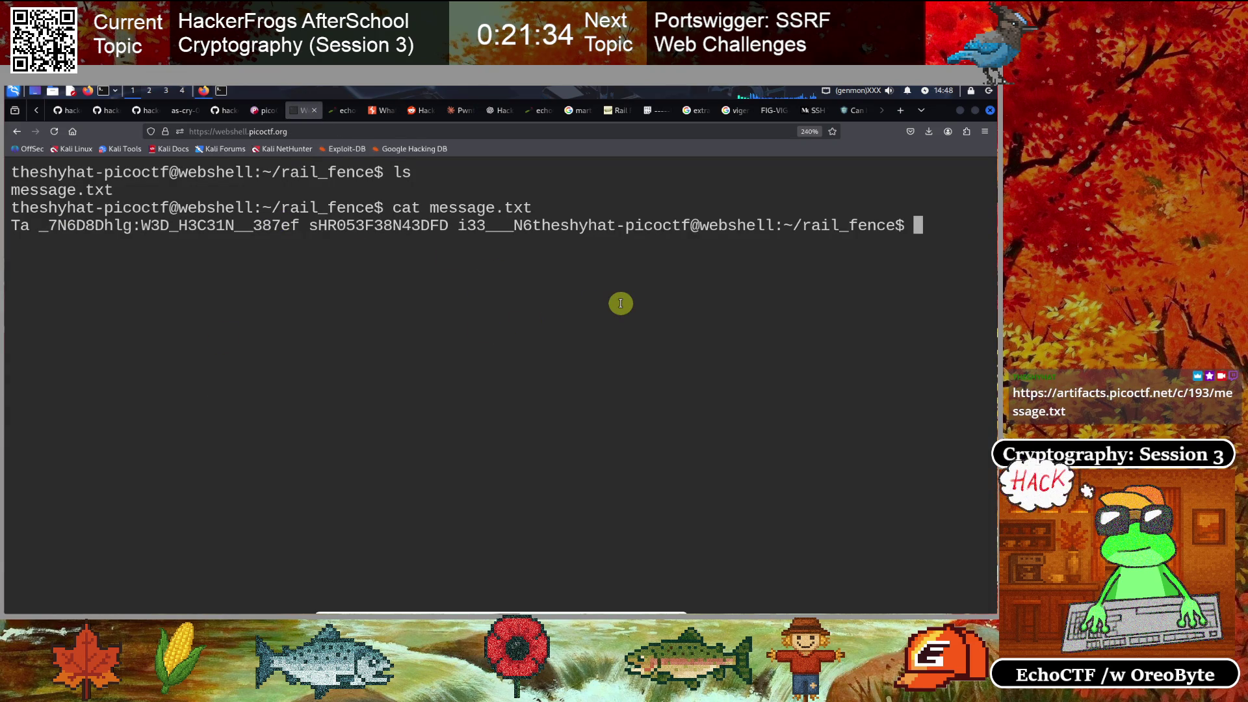
Leave rail_fence for the home directory, create a tposition folder and move into it.
text(clear)
key(Return)
text(ls)
key(Return)
text(cd ..)
key(Return)
text(ls)
key(Return)
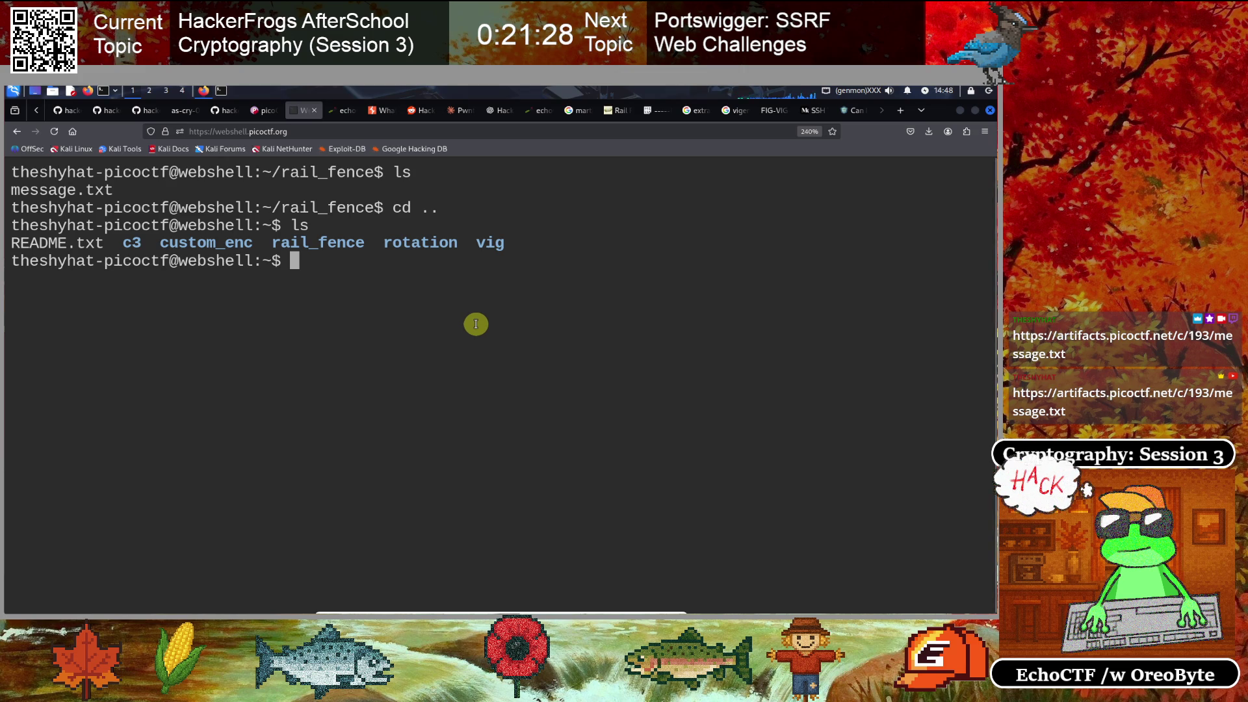
text(ir tposition)
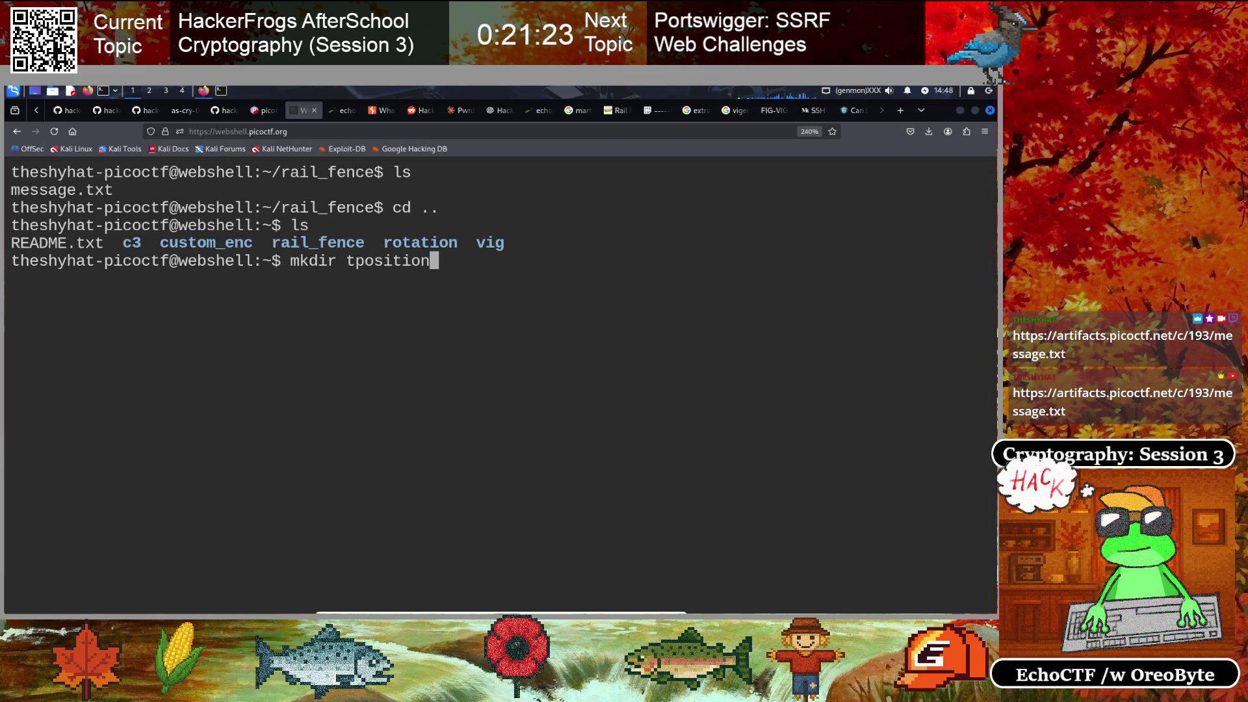
key(Return)
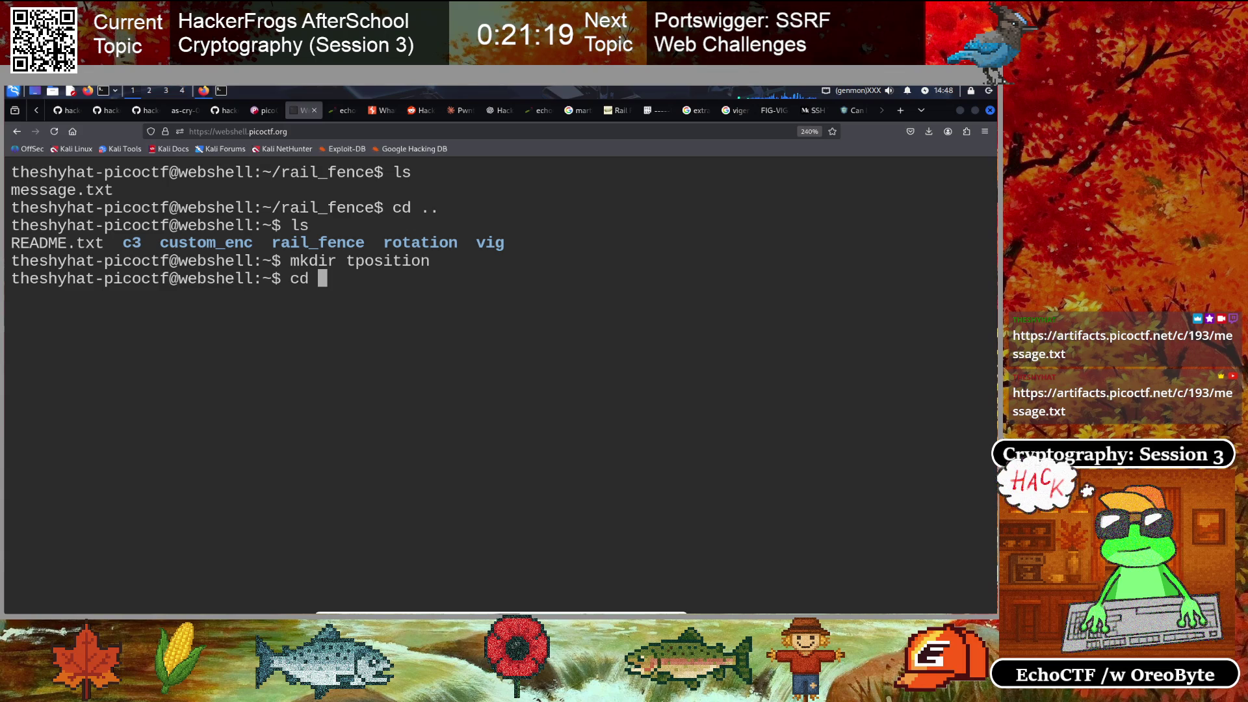
key(Return)
text(ls)
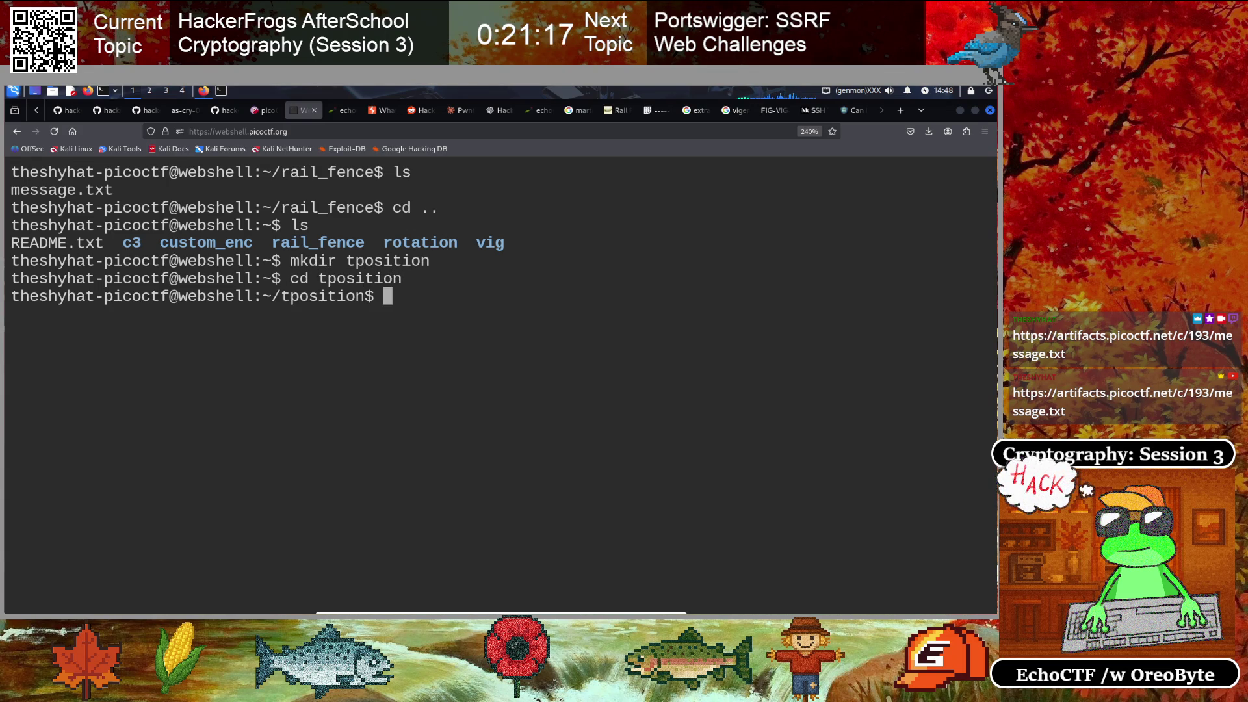
key(Return)
Download message.txt into tposition with wget and confirm it is listed.
click(475, 323)
drag(459, 312, 422, 314)
right_click(432, 312)
click(459, 386)
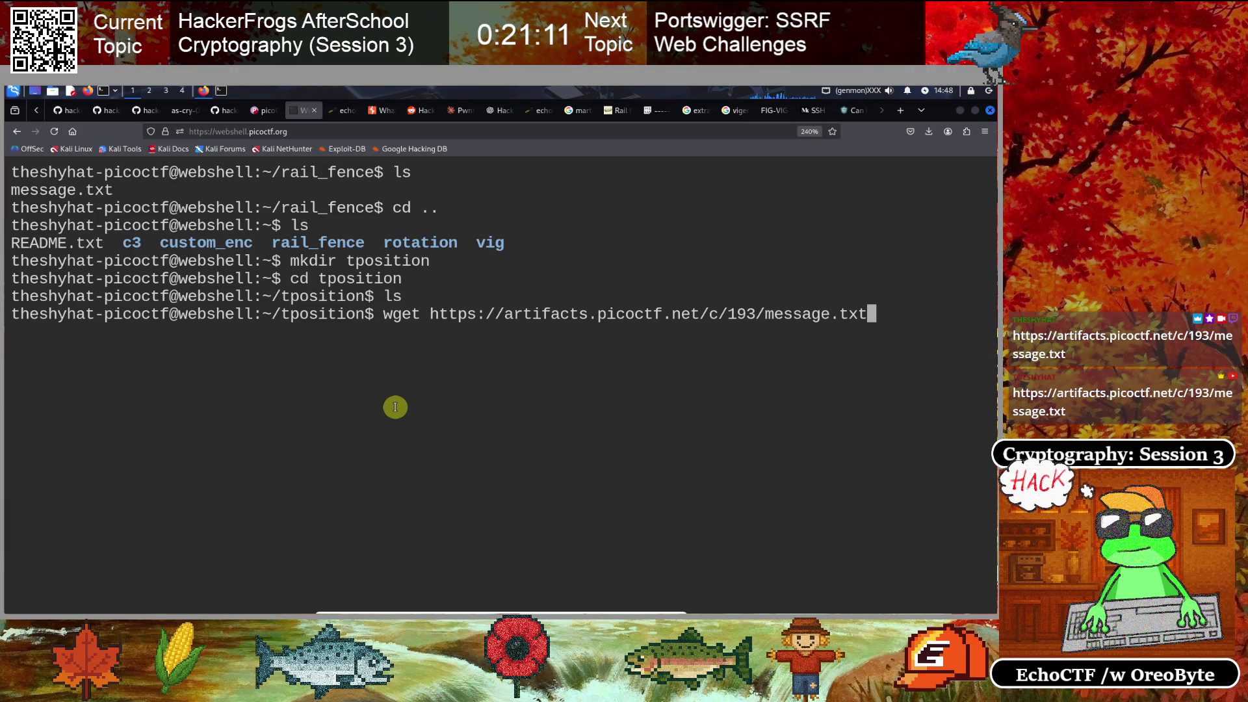
key(Return)
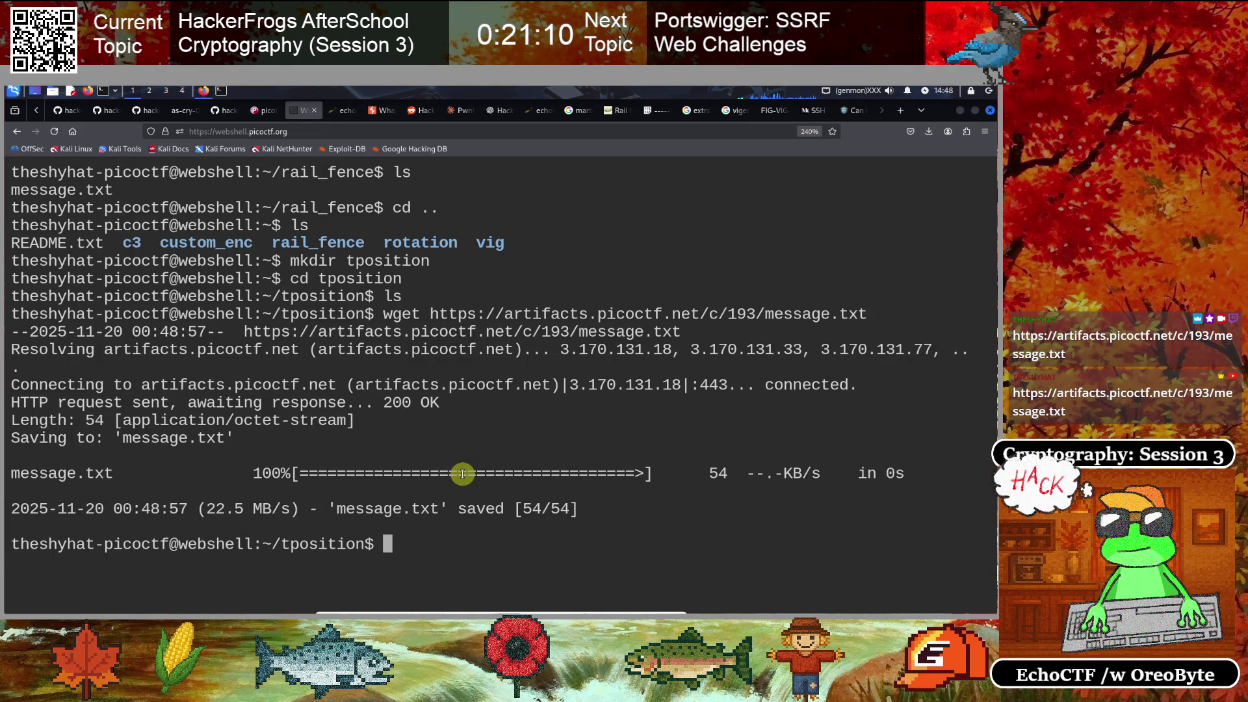
text(ar)
key(Return)
text(ls)
key(Return)
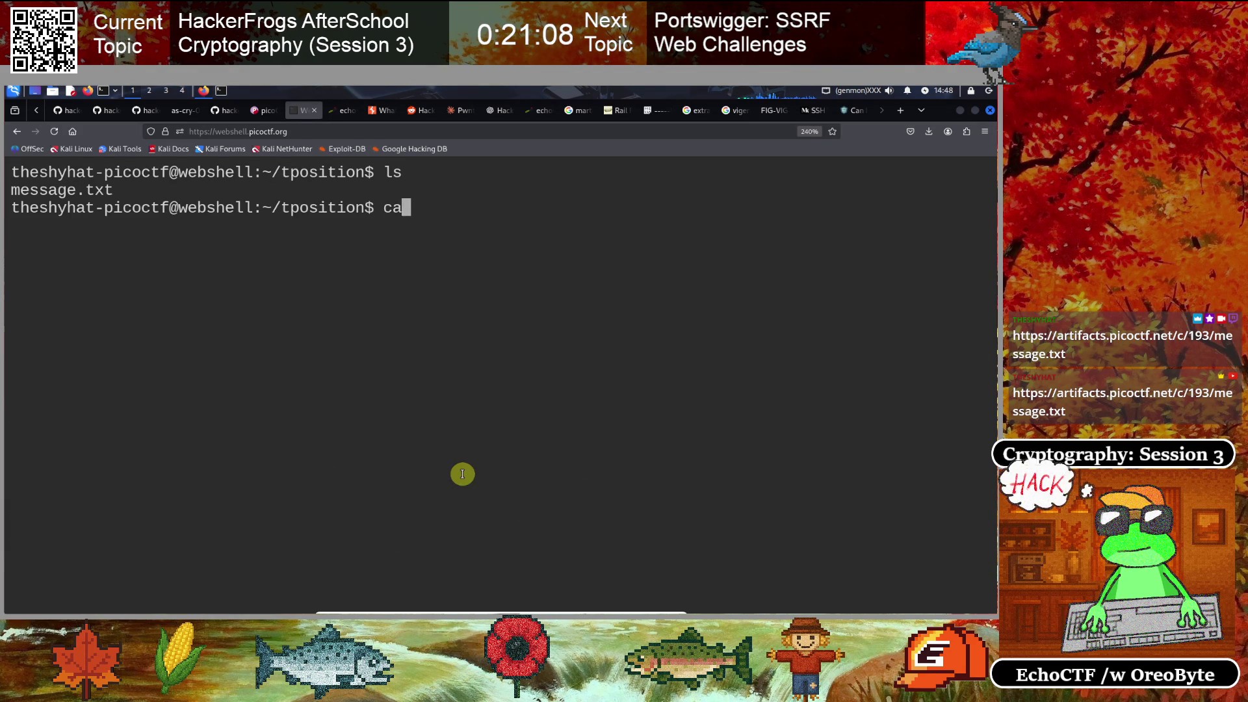
Print the scrambled message with cat, then open message.txt in nano.
text(t message.txt)
key(Return)
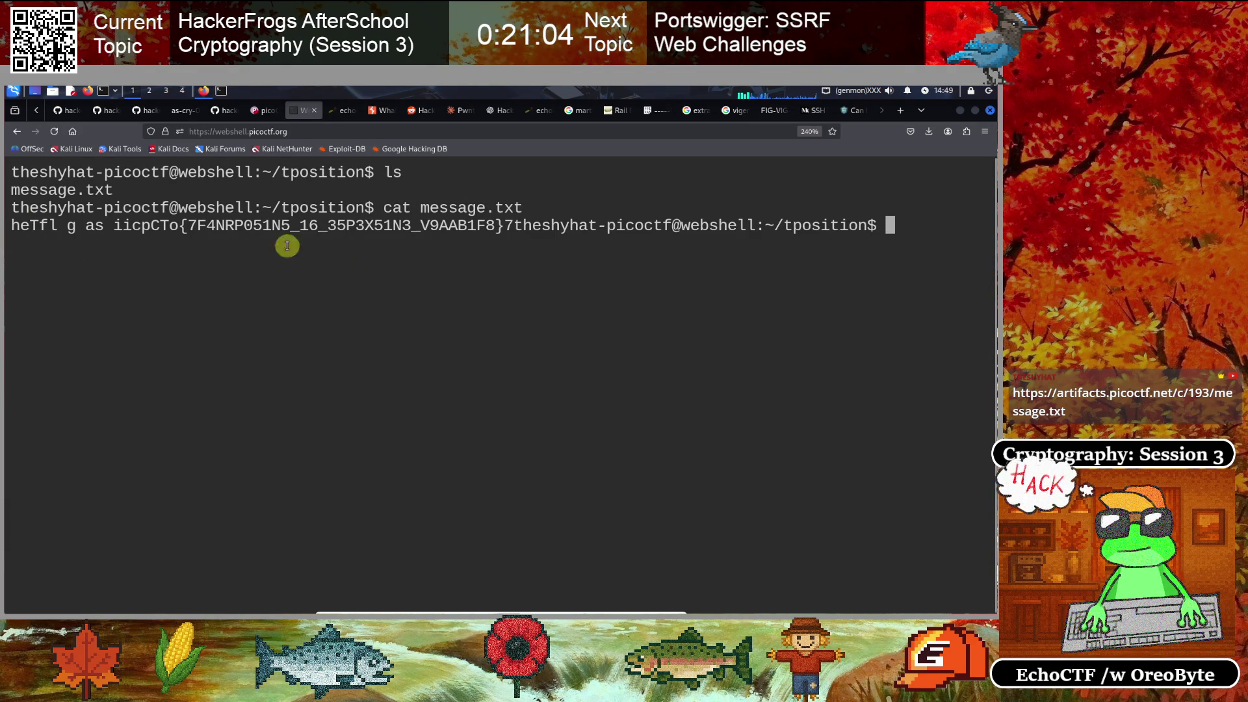
drag(504, 226, 11, 228)
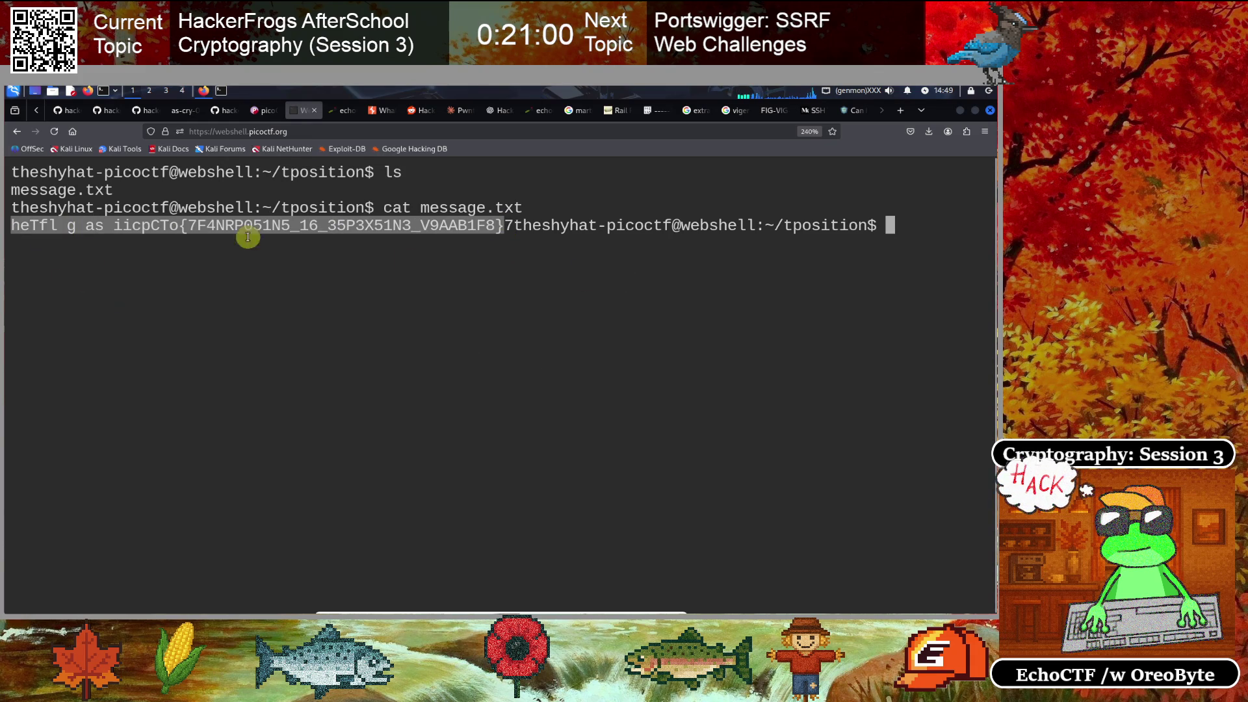
click(453, 356)
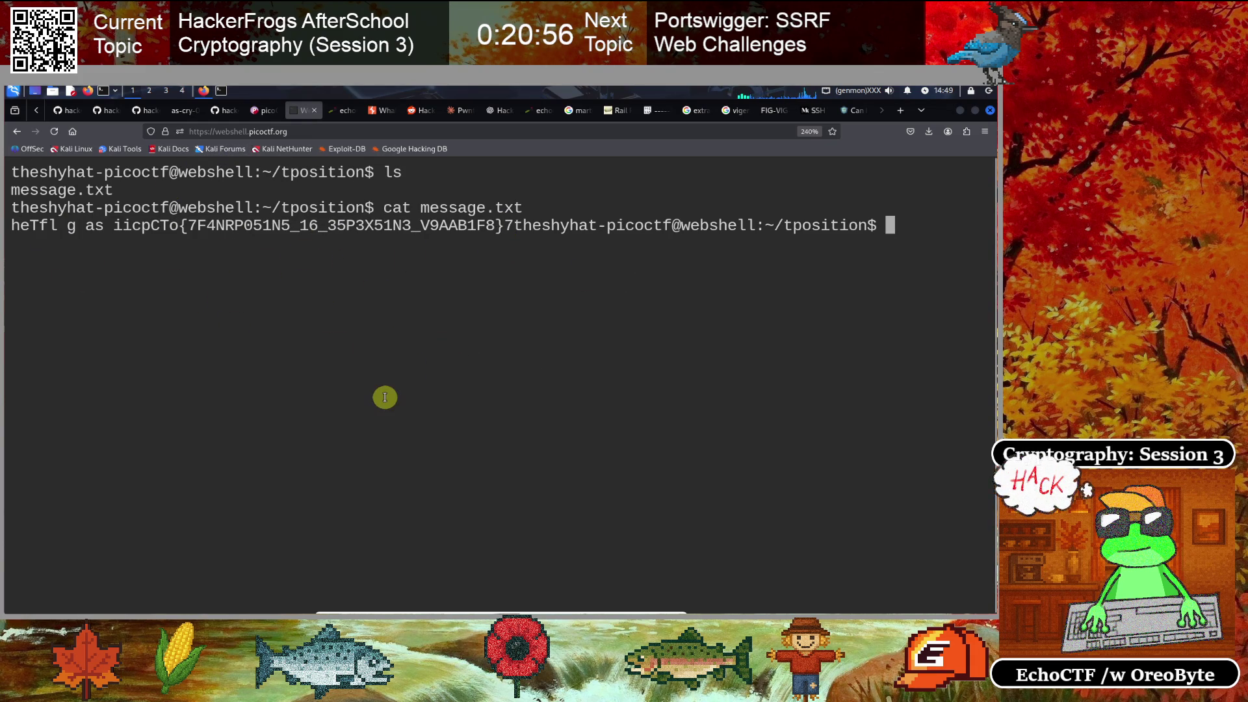
text(nano)
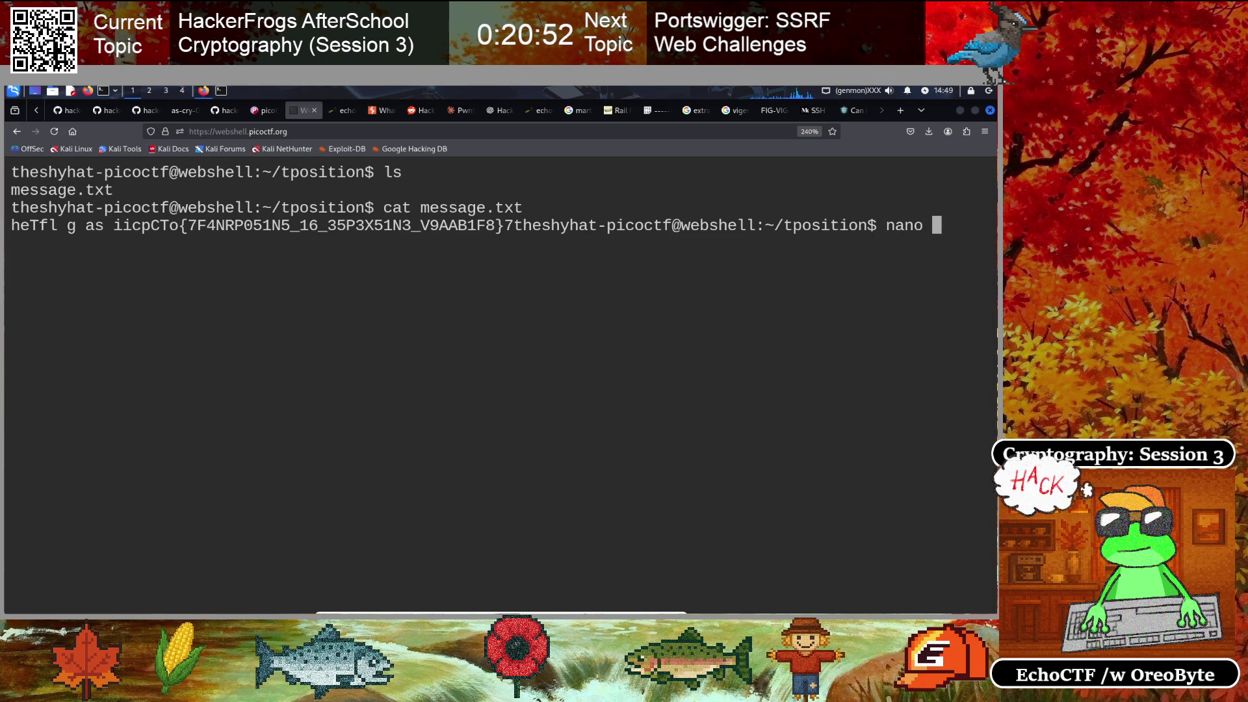
key(Tab)
key(Return)
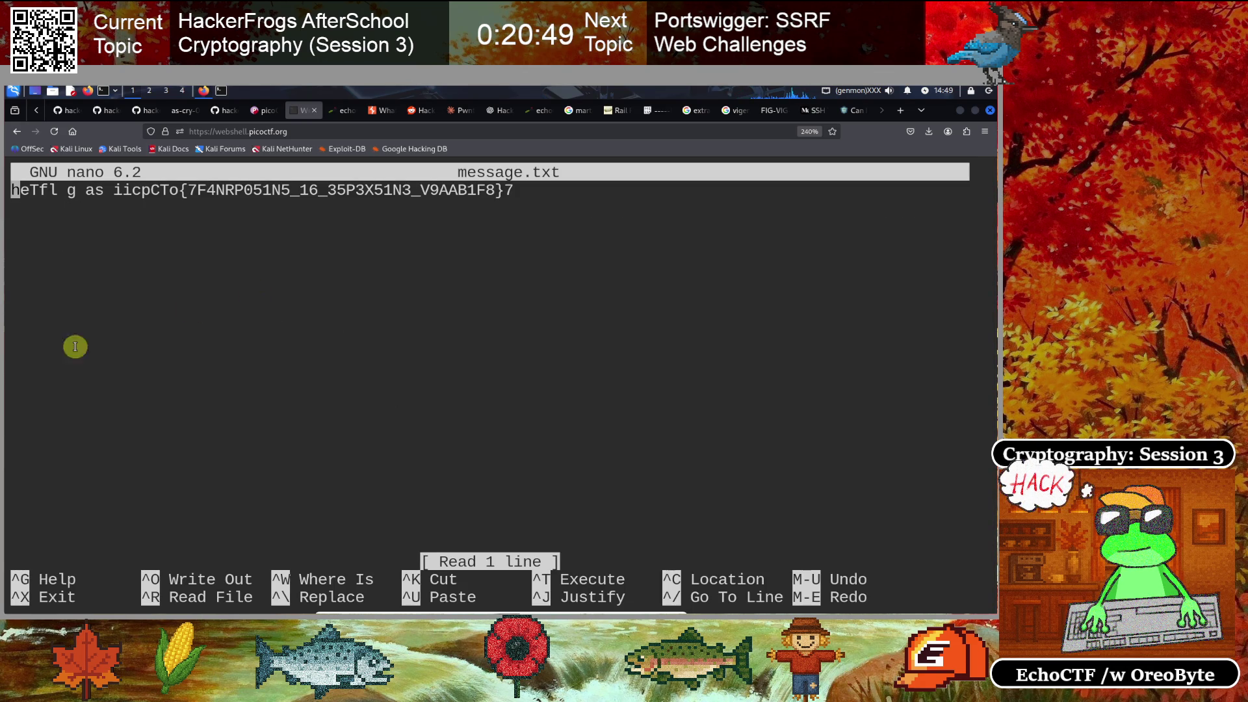
click(264, 110)
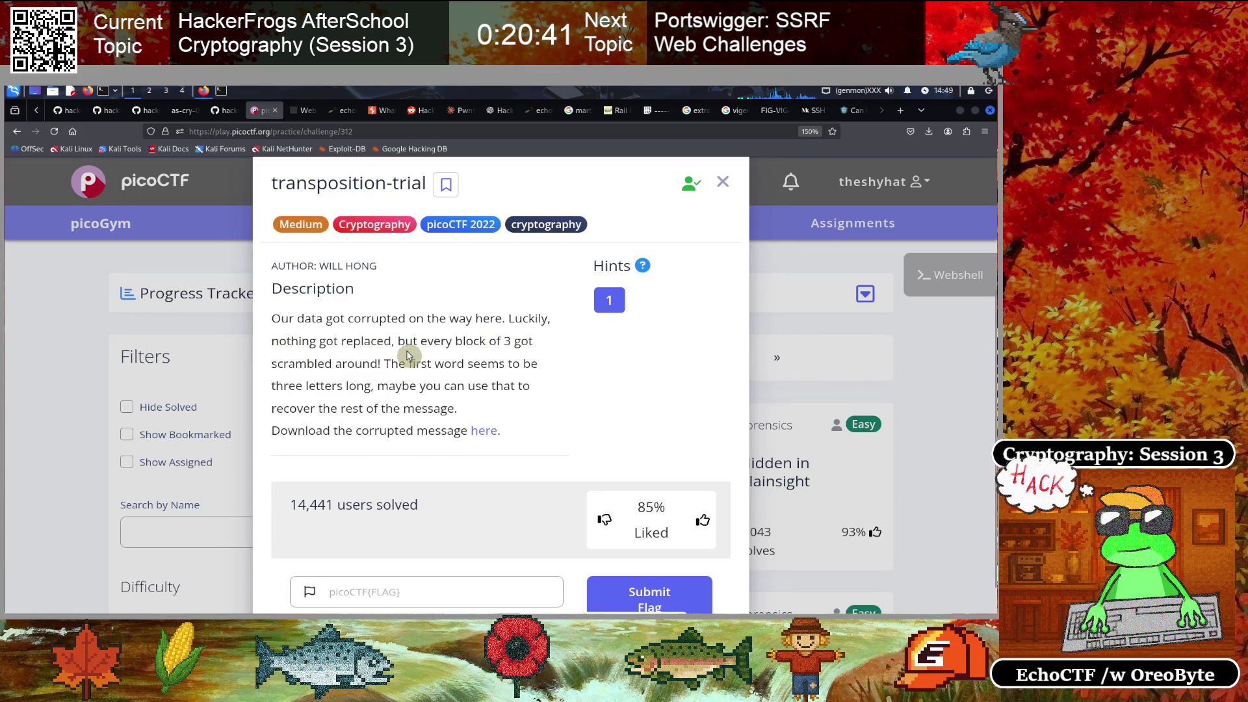
Highlight the hint that every block of 3 was scrambled, then return to message.txt.
drag(399, 340, 535, 341)
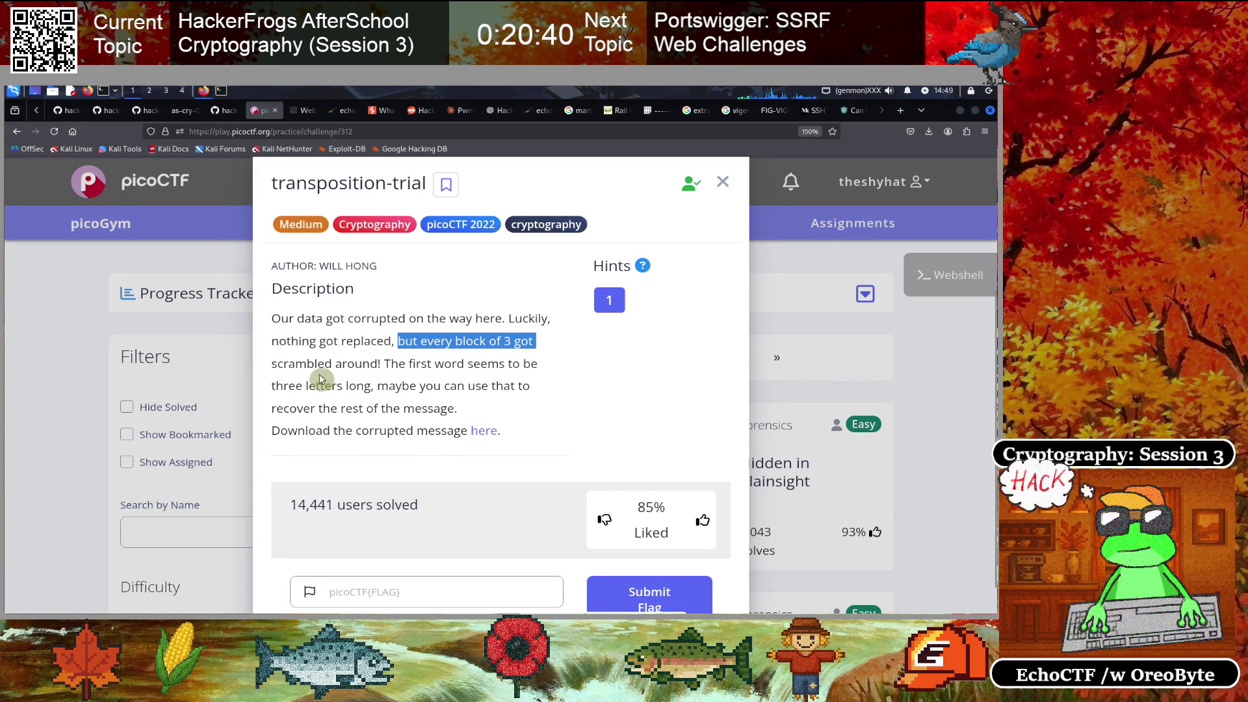
click(332, 389)
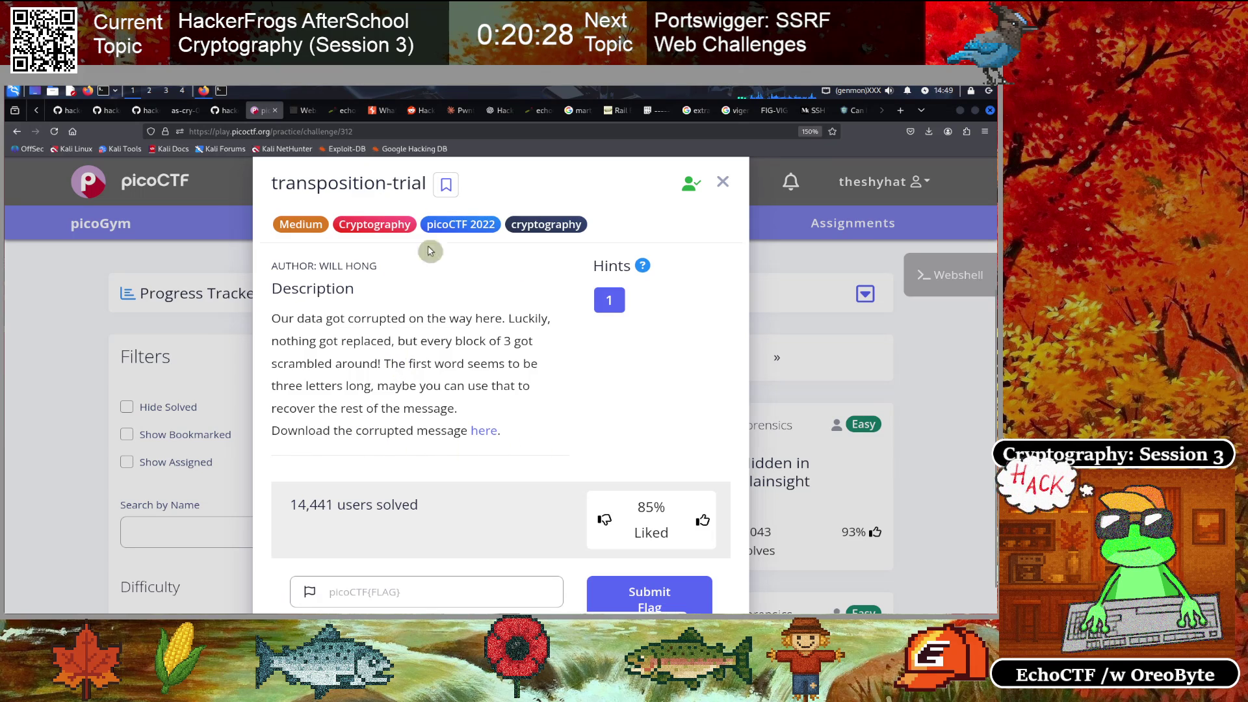
click(302, 110)
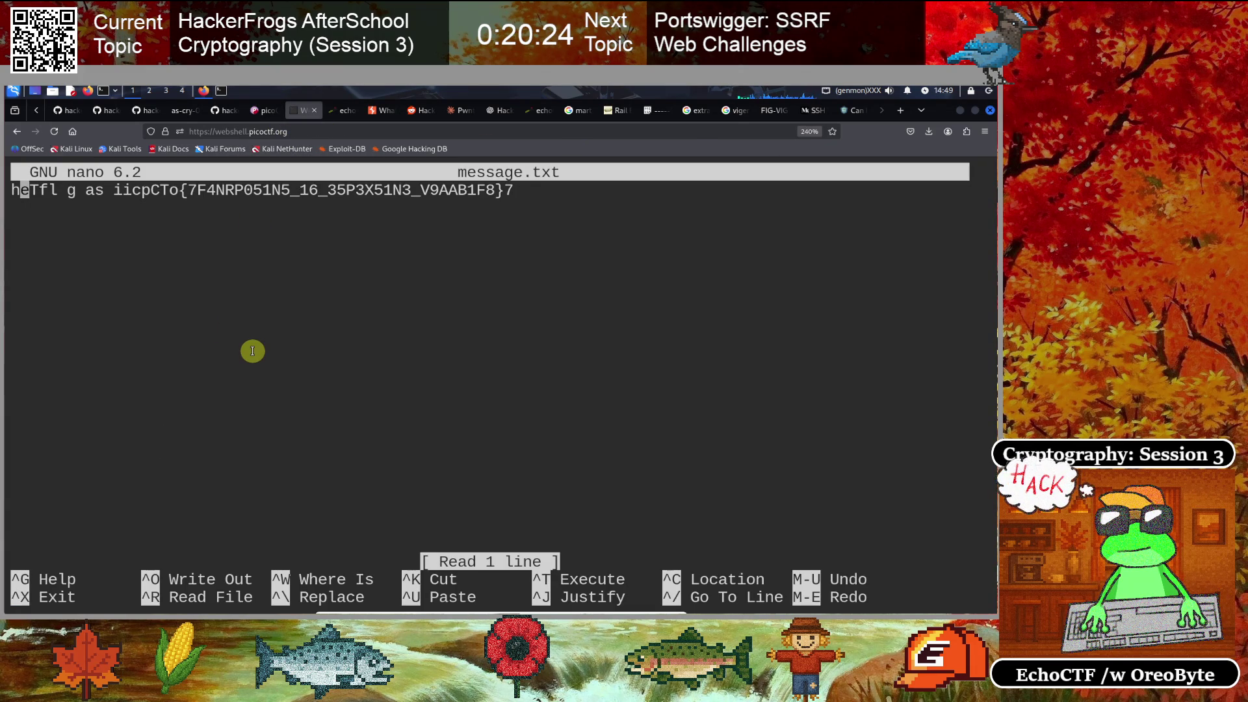
Enlarge the terminal text and split off the first blocks, heT and fl.
key(ctrl+plus)
key(ctrl+x)
click(660, 198)
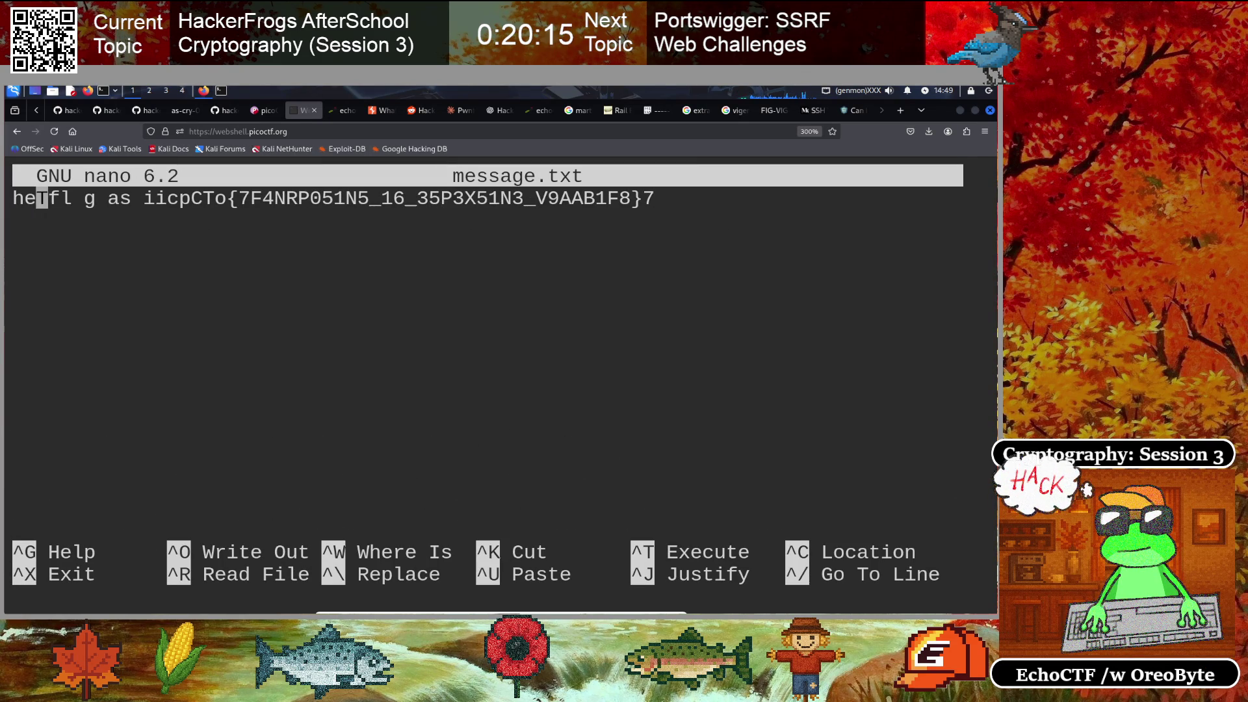
key(Return)
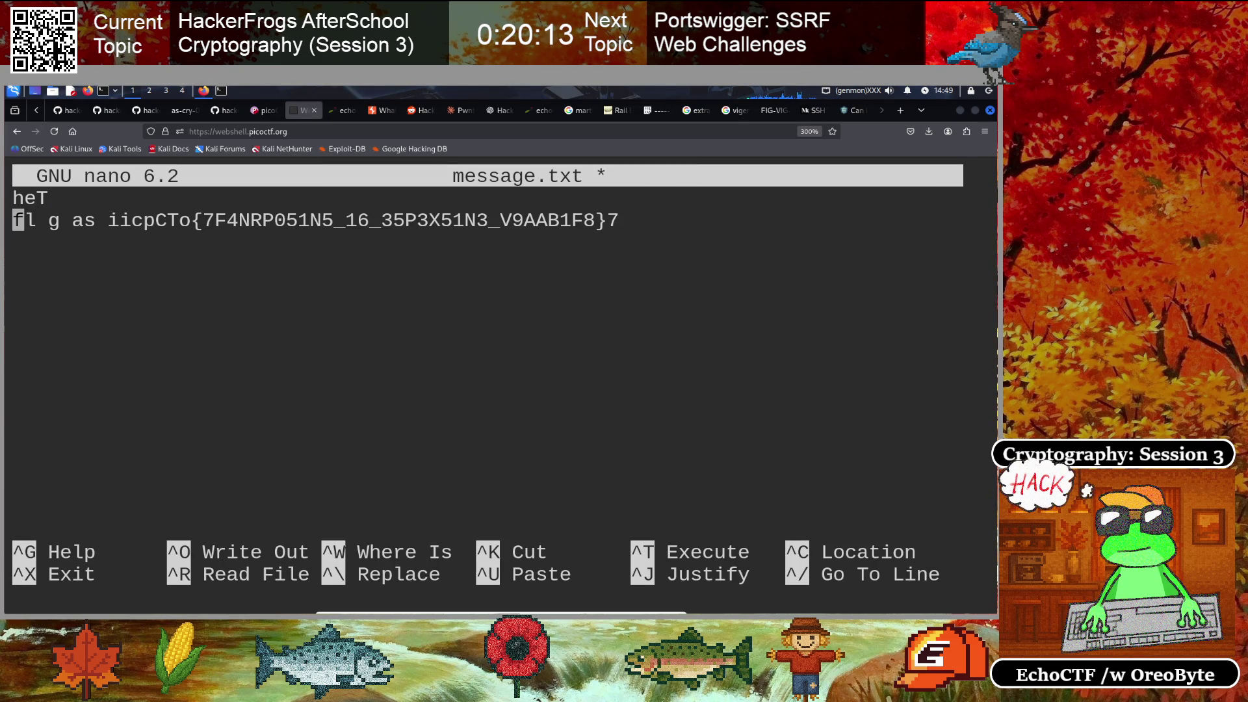
key(Right)
key(Delete)
key(Return)
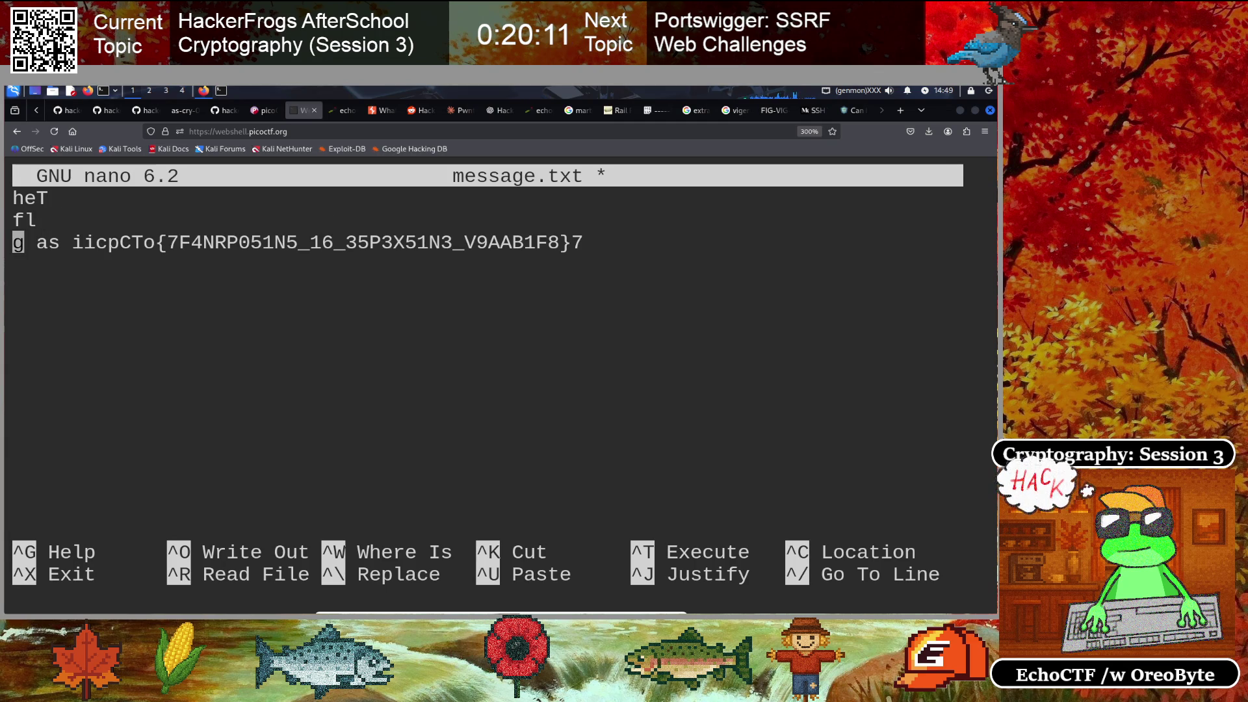
Break the next blocks g a, s i, icp and CTo onto their own lines.
key(Right)
key(Right)
key(Return)
key(Right)
key(Right)
key(Right)
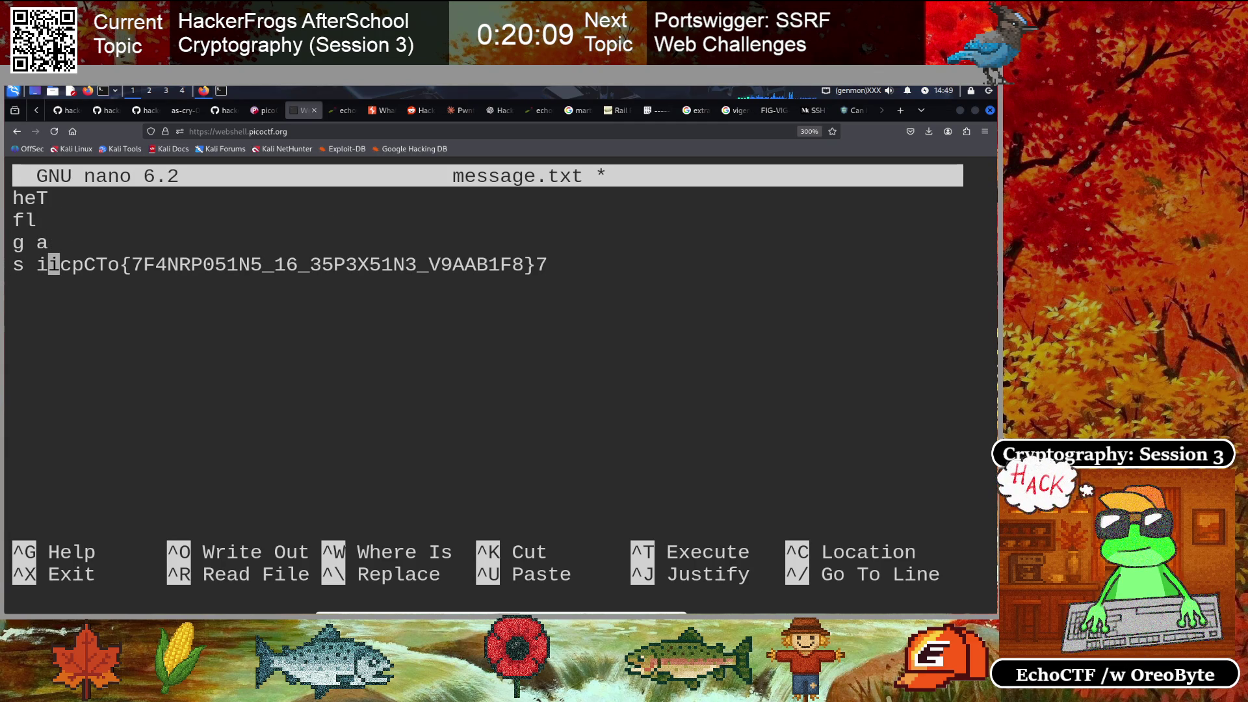
key(Return)
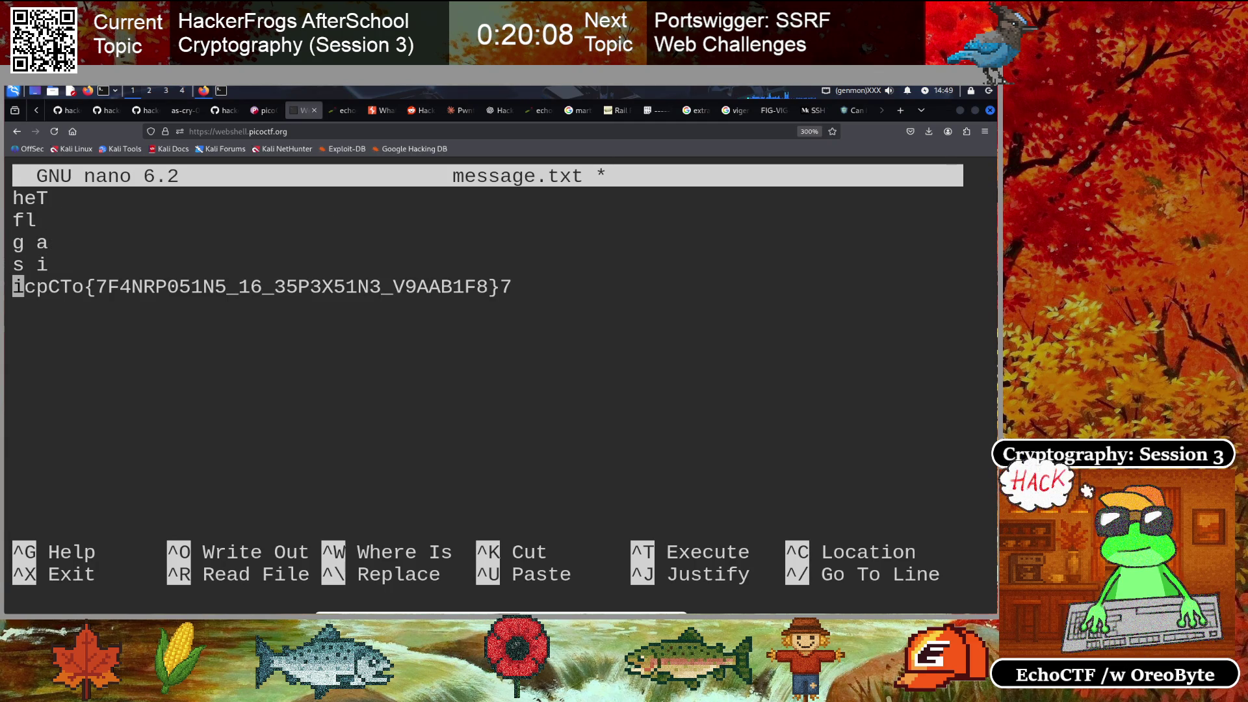
key(Right)
key(Right)
key(Return)
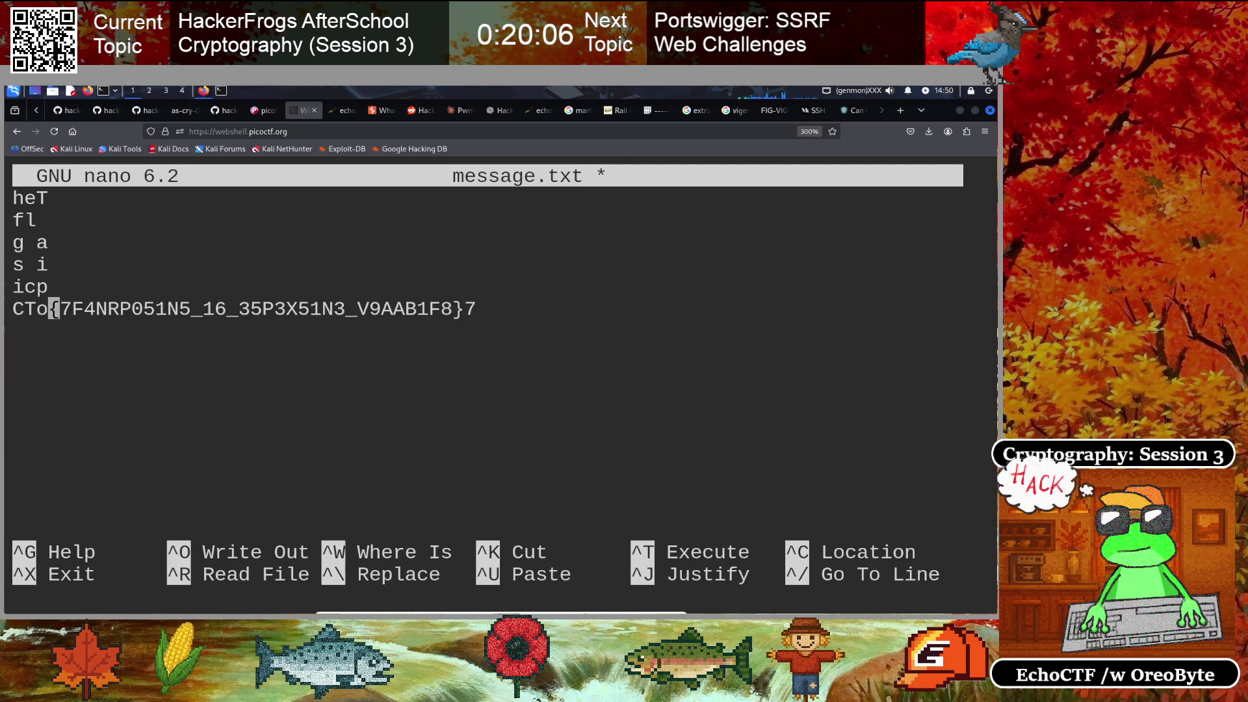
key(Return)
Continue splitting into three-character lines: {7F, 4NR, P05 and 1N5.
key(Right)
key(Right)
key(Right)
key(Return)
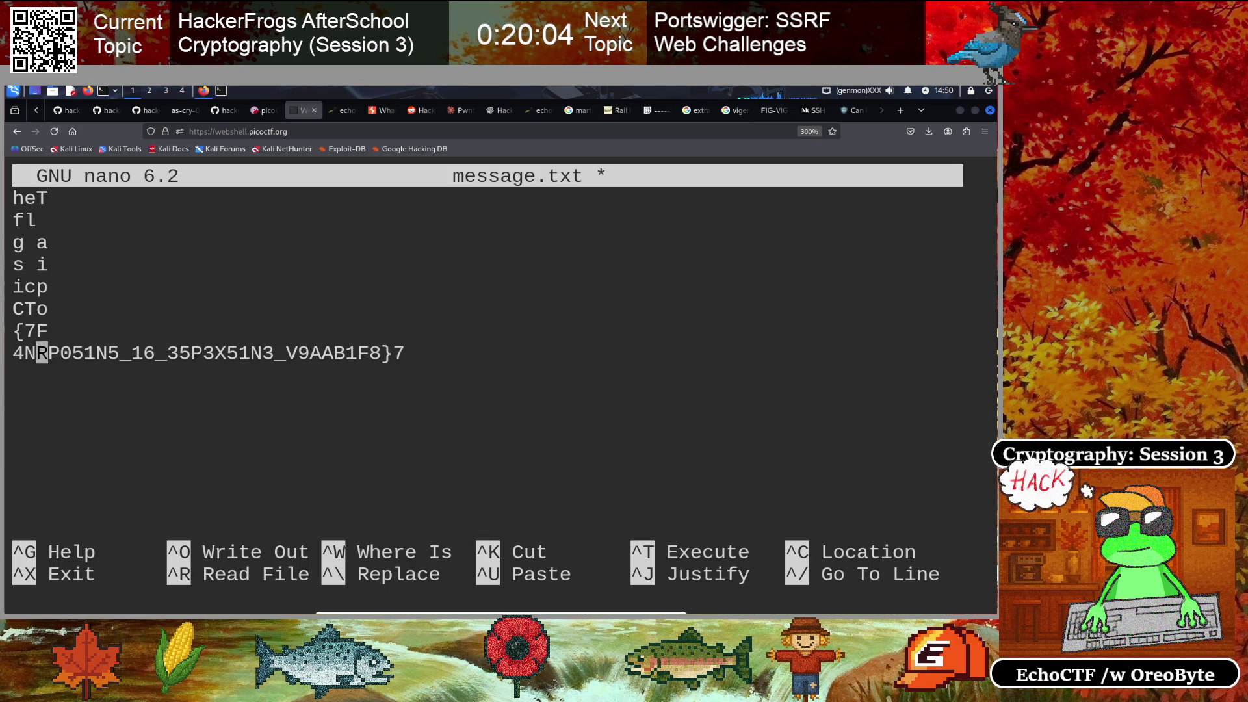
key(Right)
key(Return)
key(Return)
key(Right)
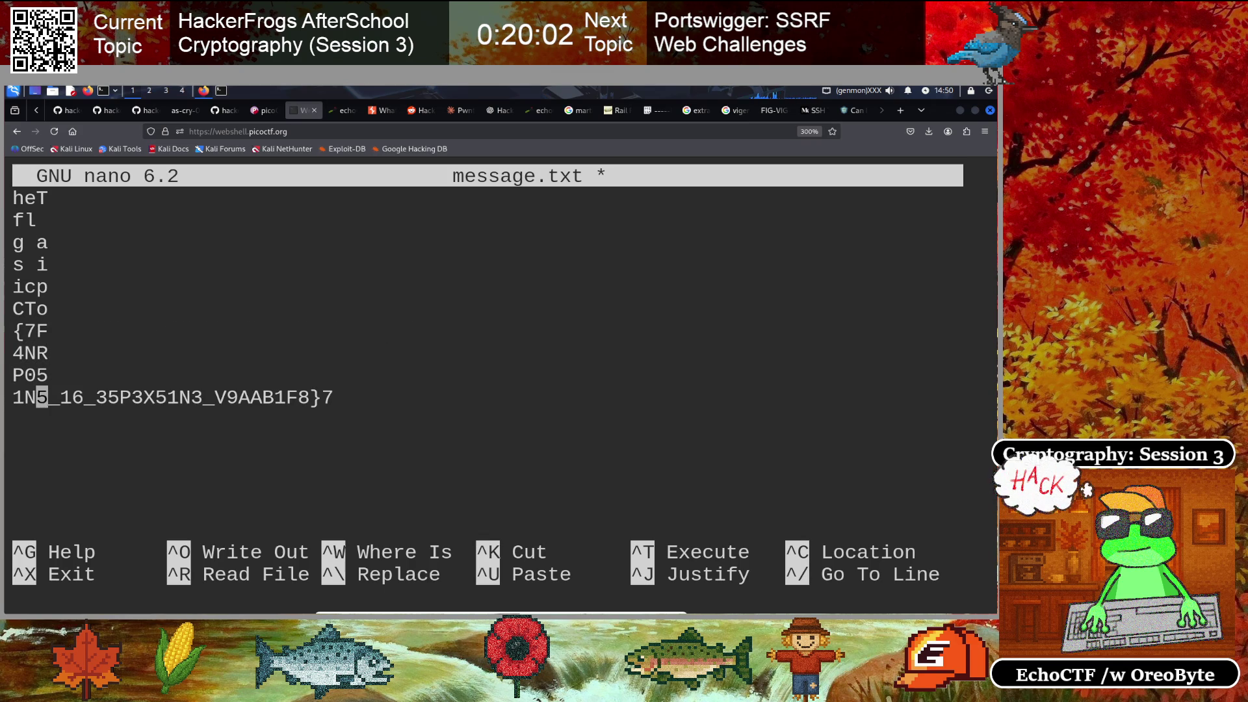
key(Right)
key(Return)
Split the remaining text into blocks _16, _35, P3X, 51N, 3_V and 9AA.
key(Right)
key(Right)
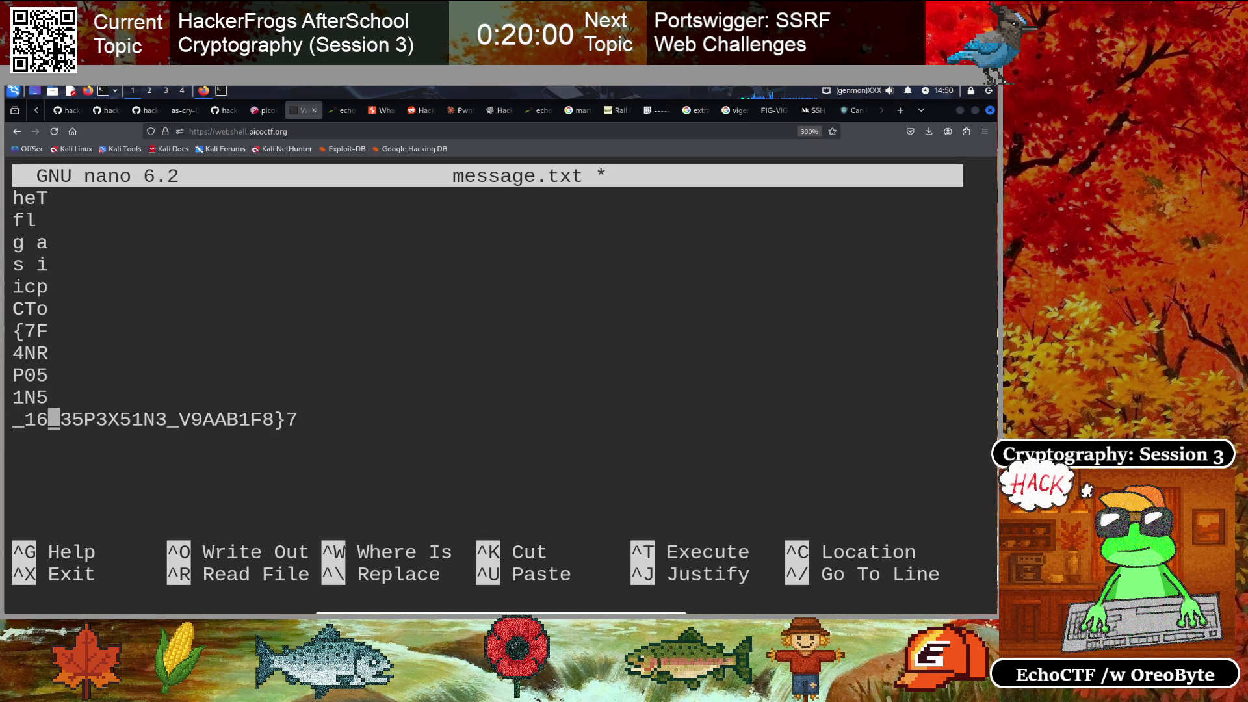
key(Return)
key(Right)
key(Right)
key(Right)
key(Return)
key(Right)
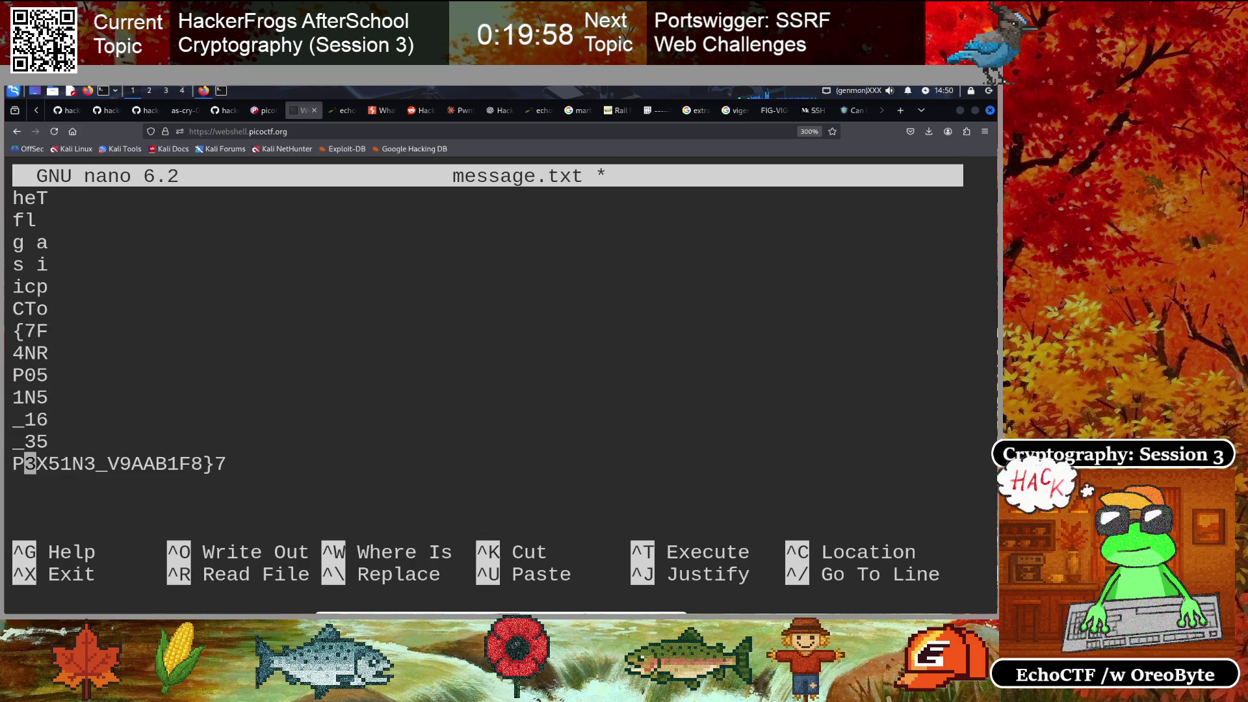
key(Return)
key(Right)
key(Right)
key(Return)
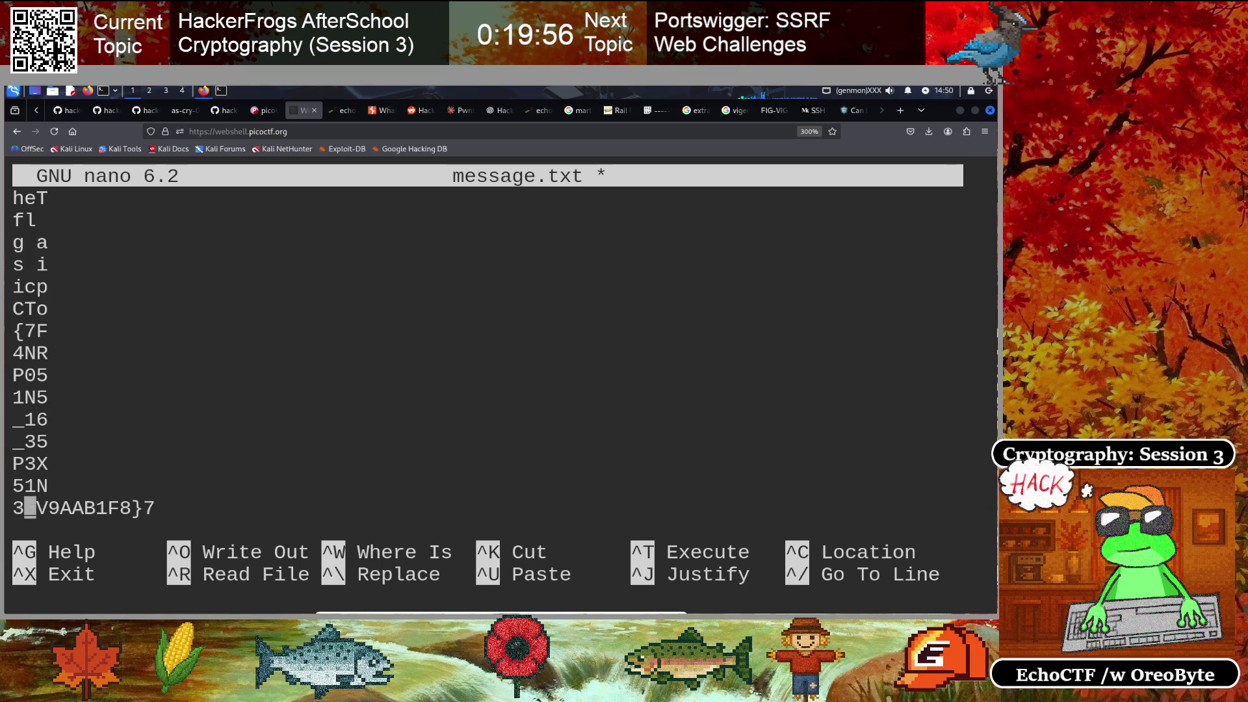
key(Return)
key(Right)
key(Right)
key(Right)
key(Return)
key(Right)
key(Right)
key(Right)
key(Return)
Scroll back through the blocks to check the split from the top.
key(Up)
key(Up)
key(Up)
key(Up)
key(Up)
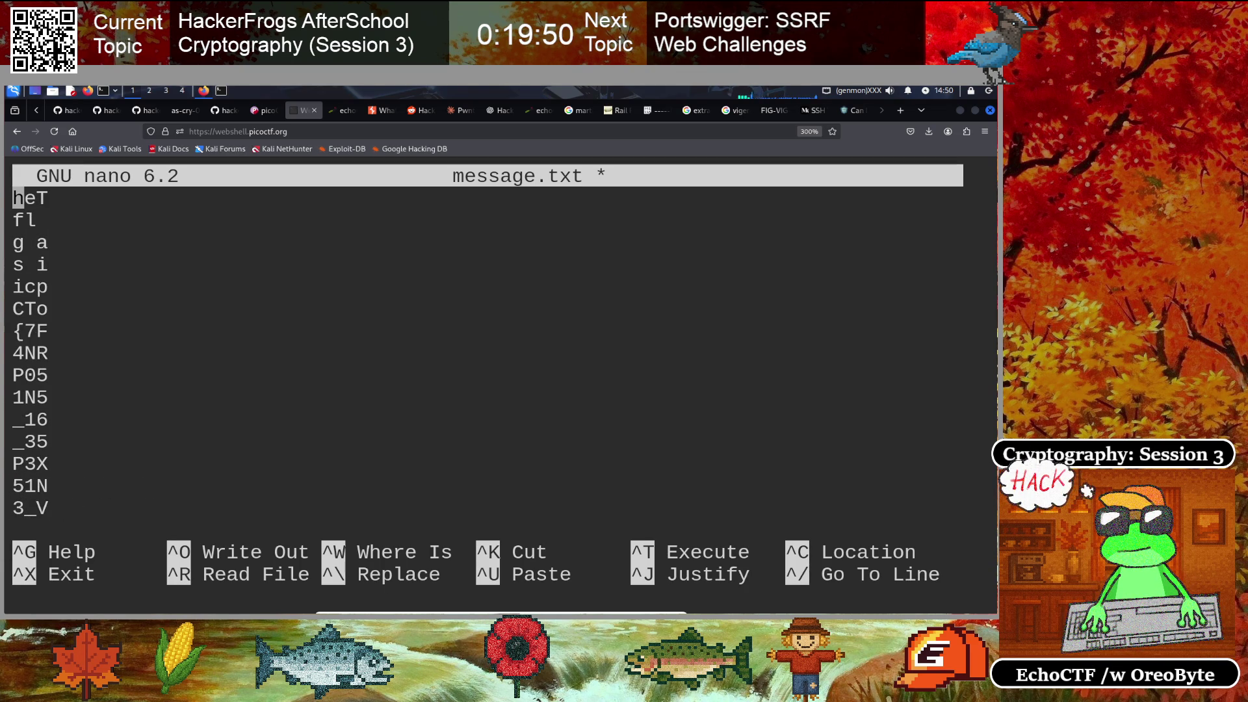
key(Down)
key(Down)
key(Down)
key(Down)
key(Down)
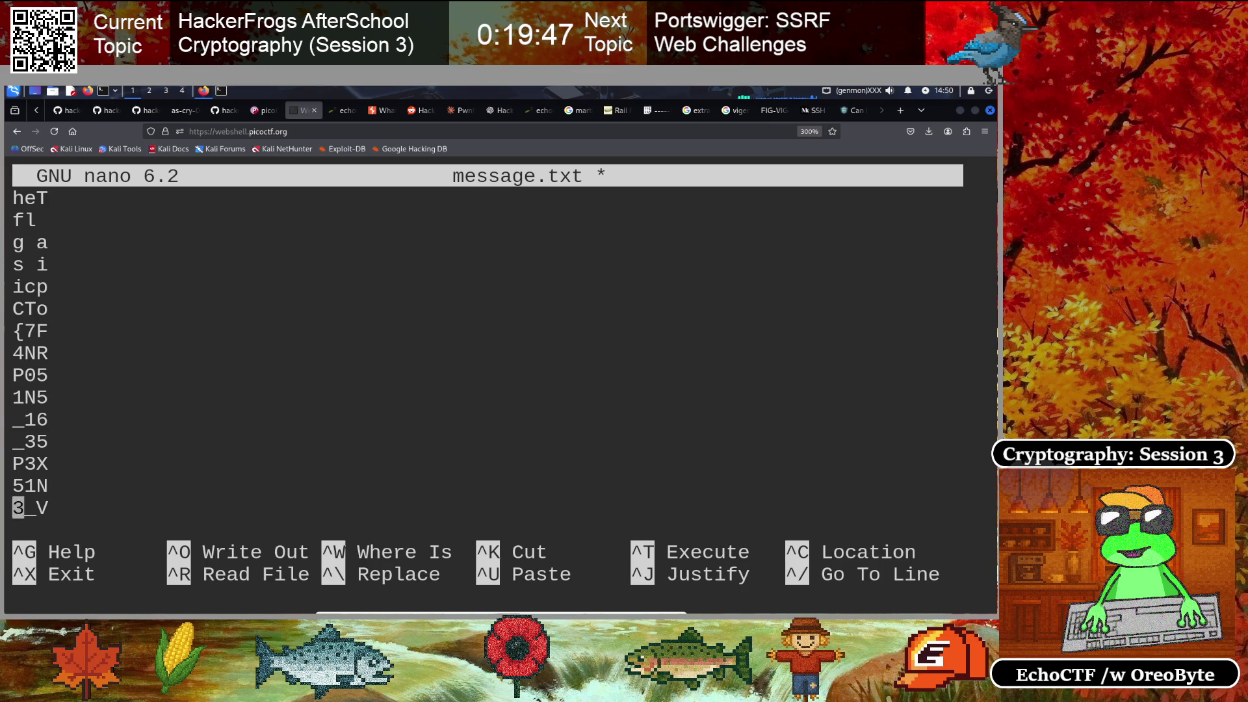
key(Up)
key(Up)
key(Up)
key(Up)
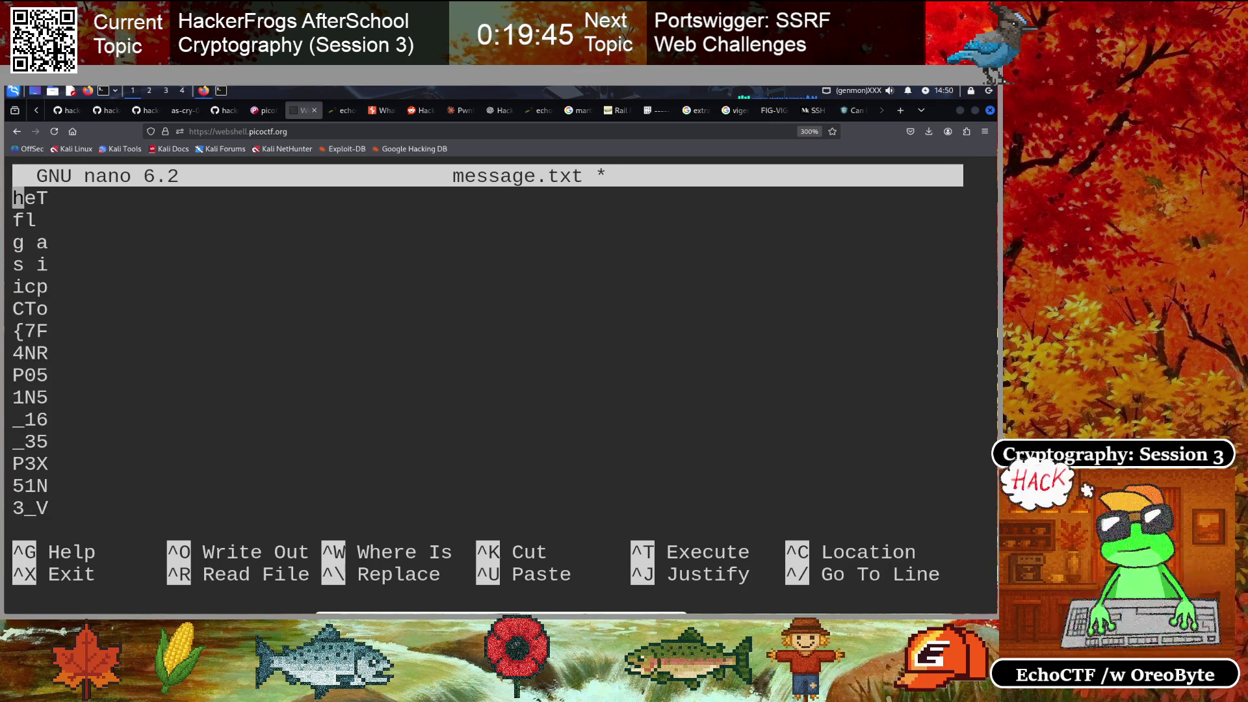
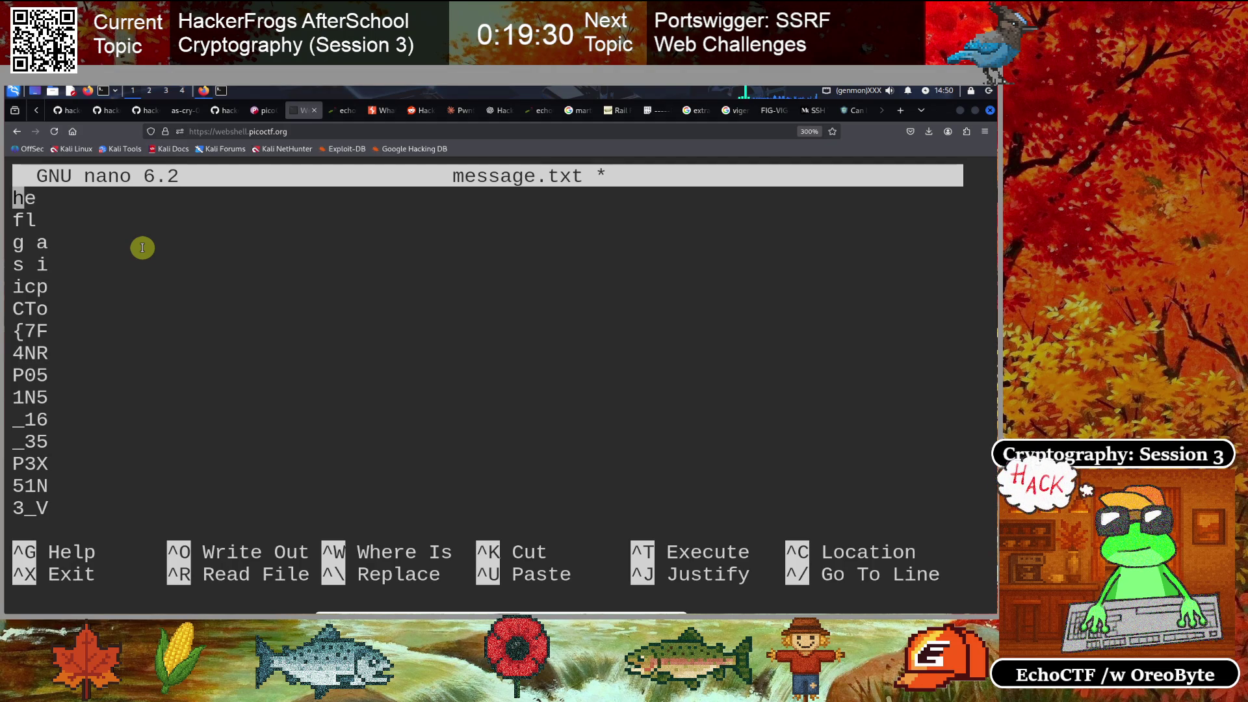
Fix the opening fragments so the first lines read 'The', 'fl', 'ag' and 'is'.
text(T)
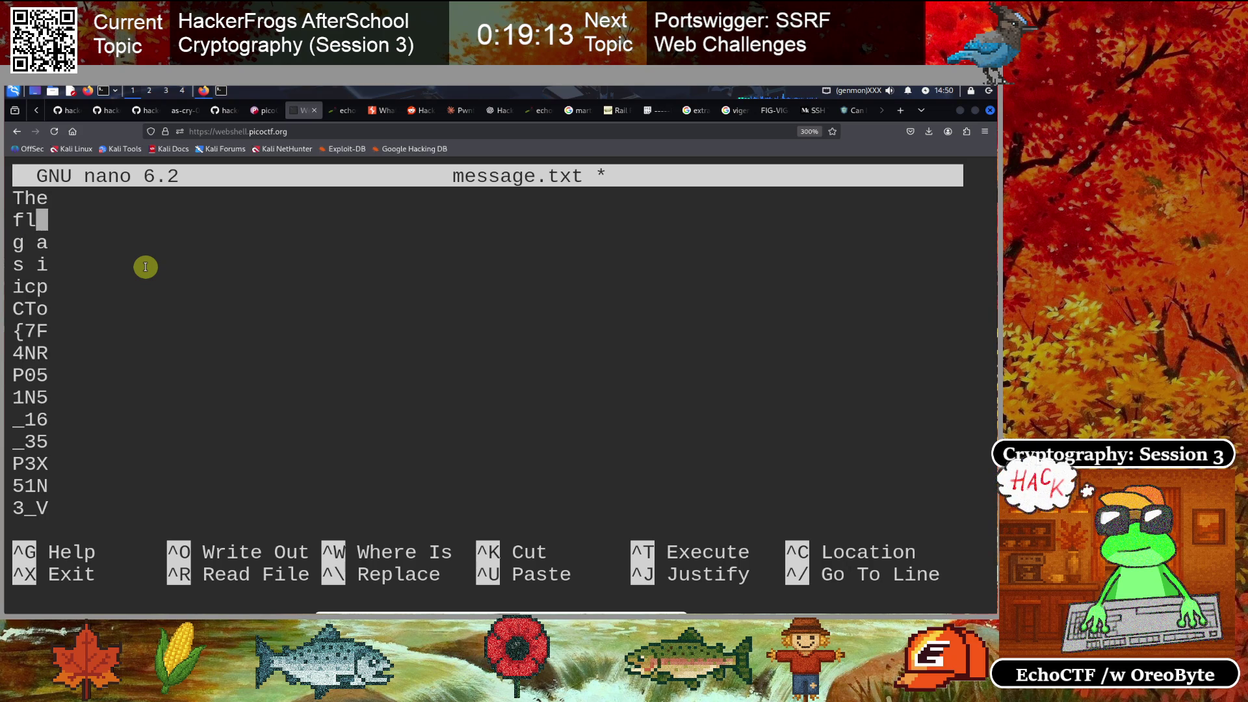
key(Home)
key(Down)
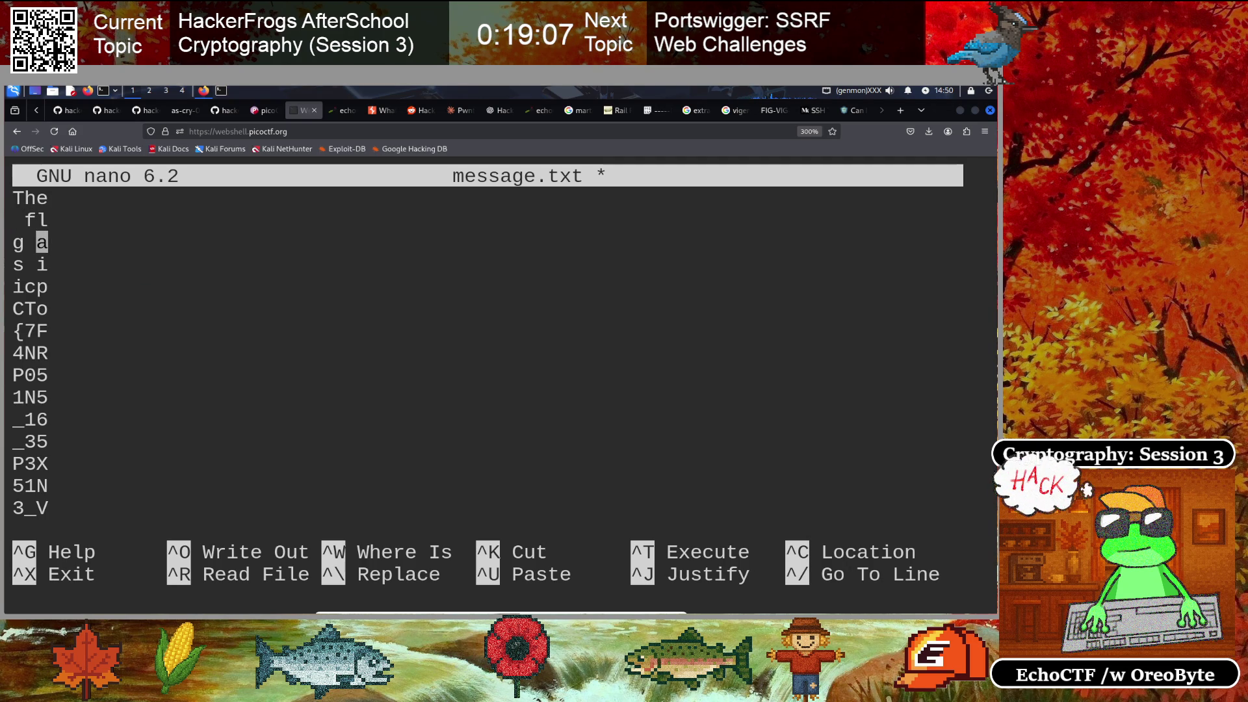
key(Delete)
key(Home)
text(a)
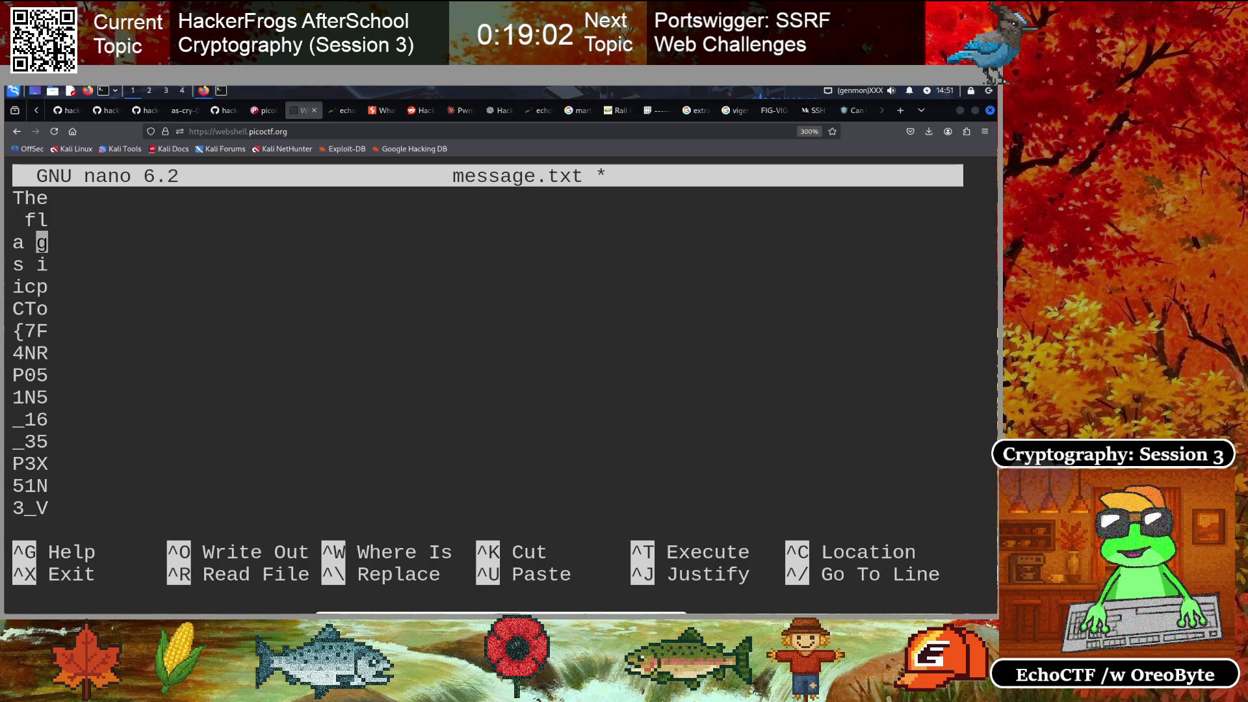
key(BackSpace)
key(Right)
key(Down)
key(Left)
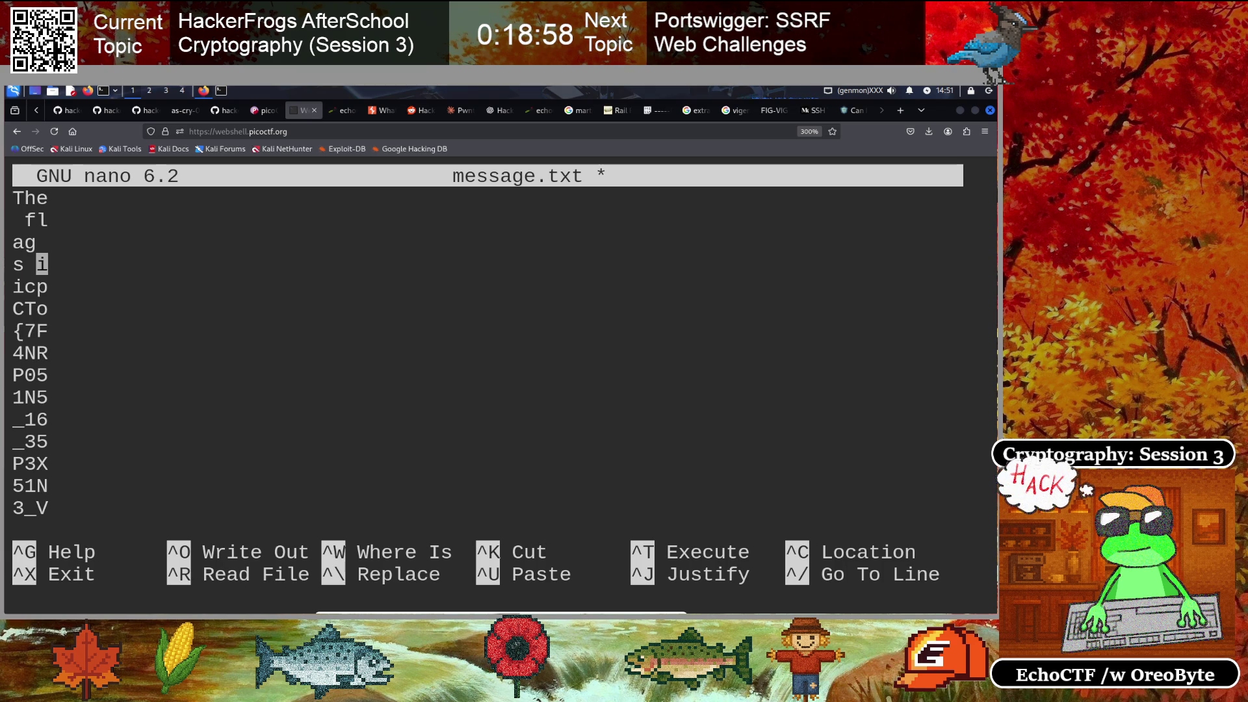
key(BackSpace)
key(BackSpace)
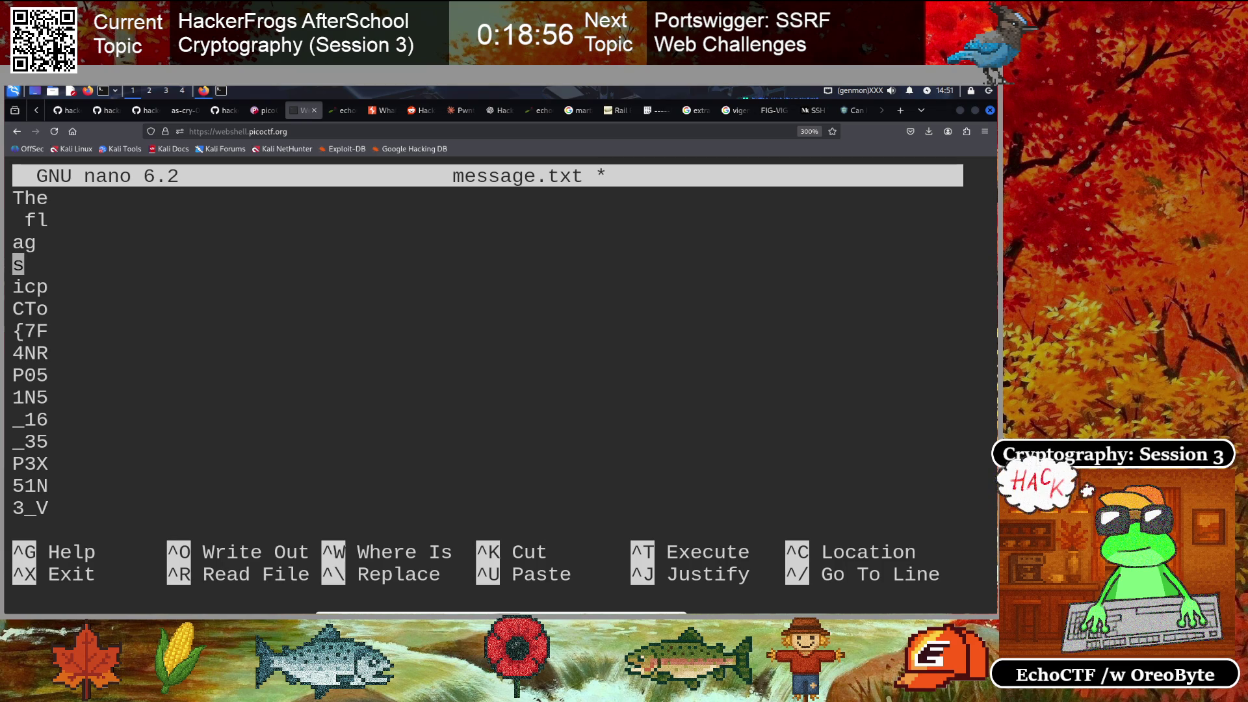
Reorder the next blocks to read 'pic', 'oCT', 'F{7' and 'R4N'.
key(Down)
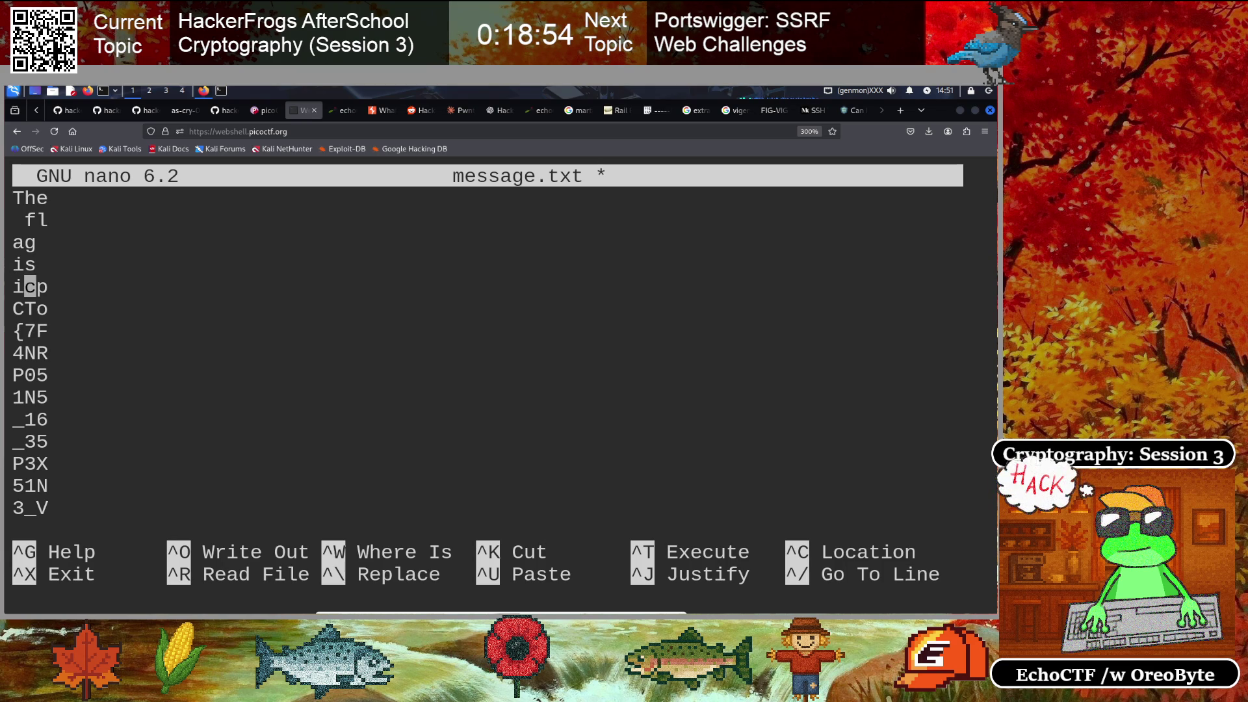
text(p)
key(Down)
key(Right)
key(Left)
key(Left)
text(o)
key(Down)
key(Right)
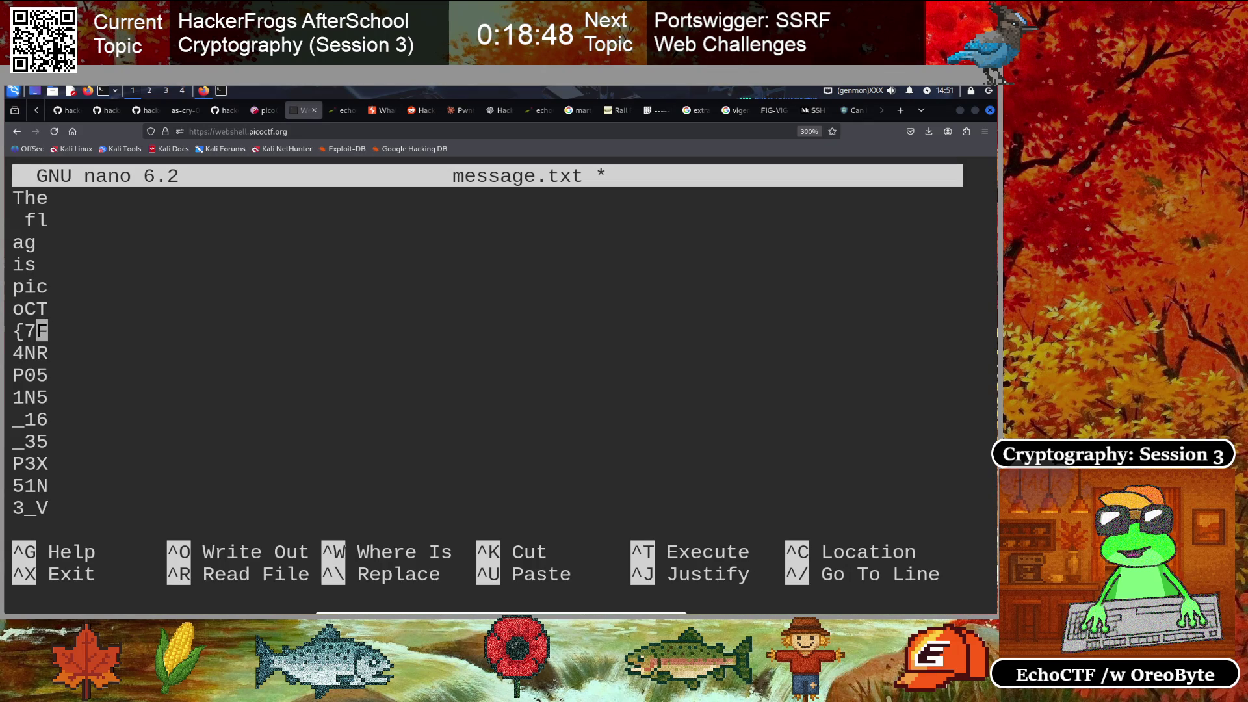
key(Delete)
text(F)
key(Down)
key(Right)
key(Delete)
key(Left)
key(Left)
text(R)
Move the last character to the front on the lines to give '5P0', '51N', '6_1' and '5_3'.
key(Down)
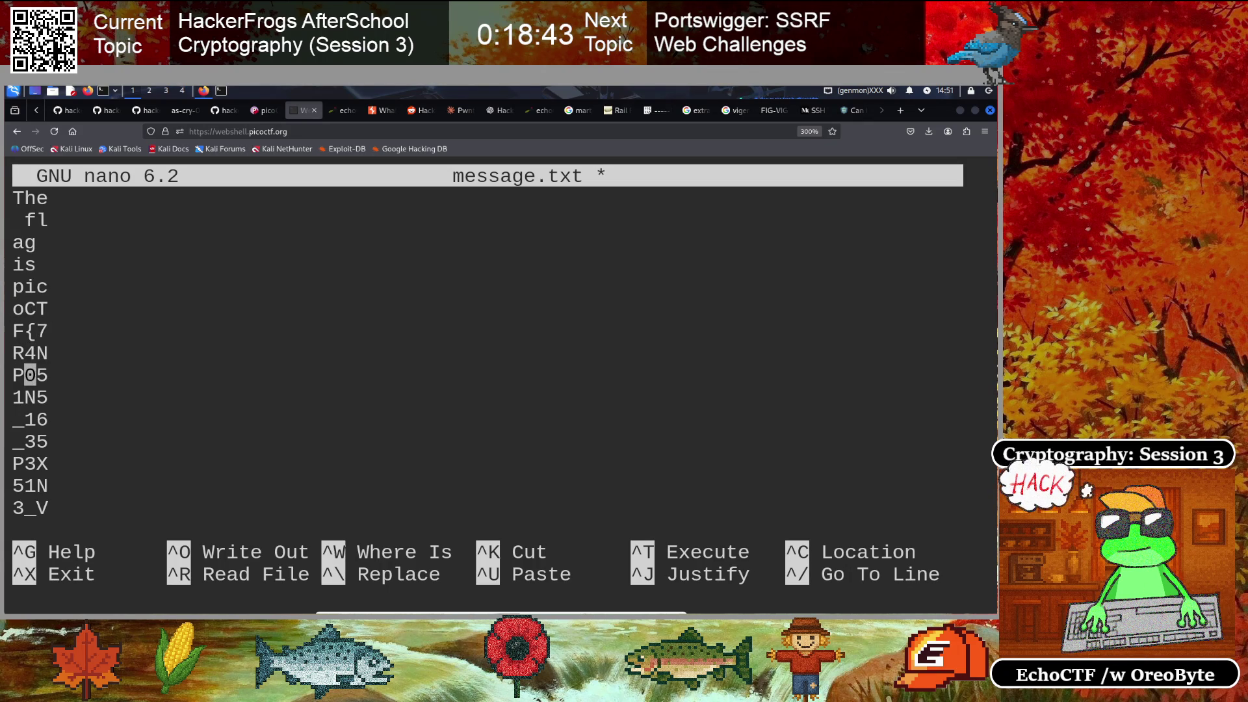
key(Delete)
key(Left)
key(Left)
text(5)
key(Down)
key(Delete)
key(Left)
key(Left)
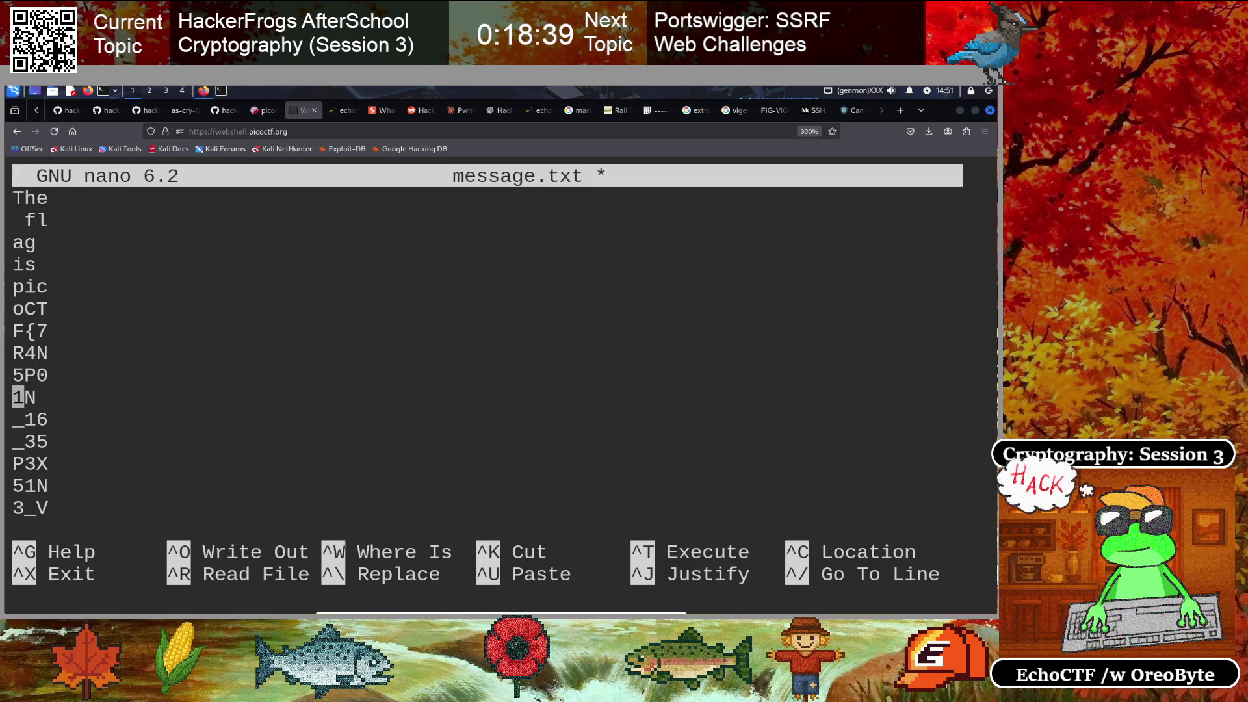
text(5)
key(Down)
key(Right)
key(Delete)
key(Left)
key(Left)
text(6)
key(Down)
key(Right)
key(Delete)
key(Left)
key(Left)
text(5)
Reorder the following blocks to read 'XP3', 'N51' and 'V3_'.
key(Down)
key(Right)
key(Delete)
key(Left)
key(Left)
text(X)
key(Down)
key(Right)
key(Left)
key(Left)
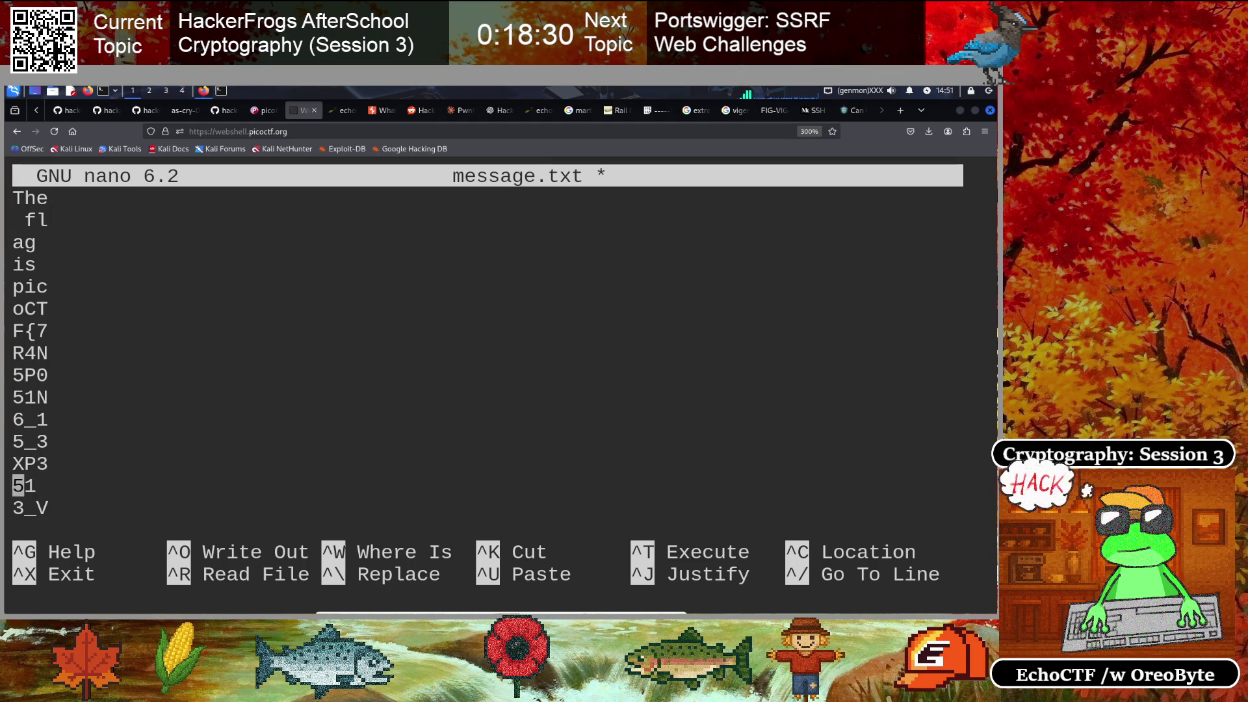
text(N)
key(Right)
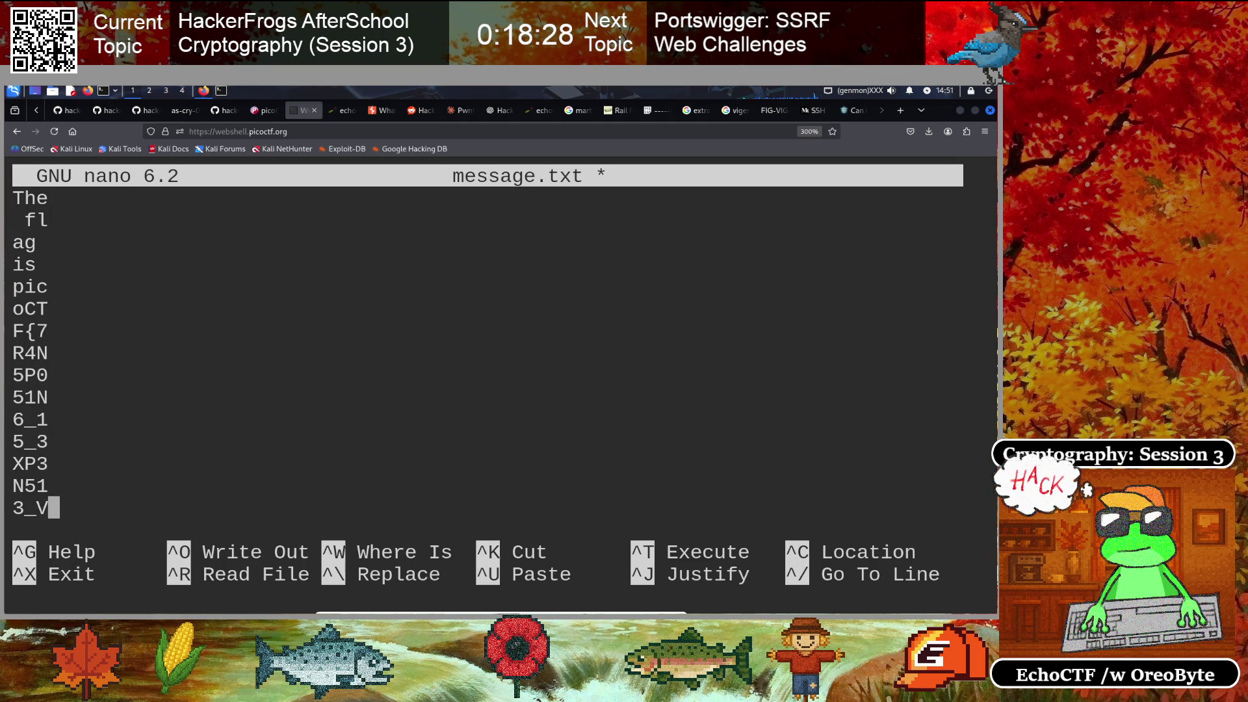
key(Left)
key(Left)
text(V)
Fix the final blocks to read 'A9A', 'FB1' and '78}'.
key(Down)
key(Down)
key(Down)
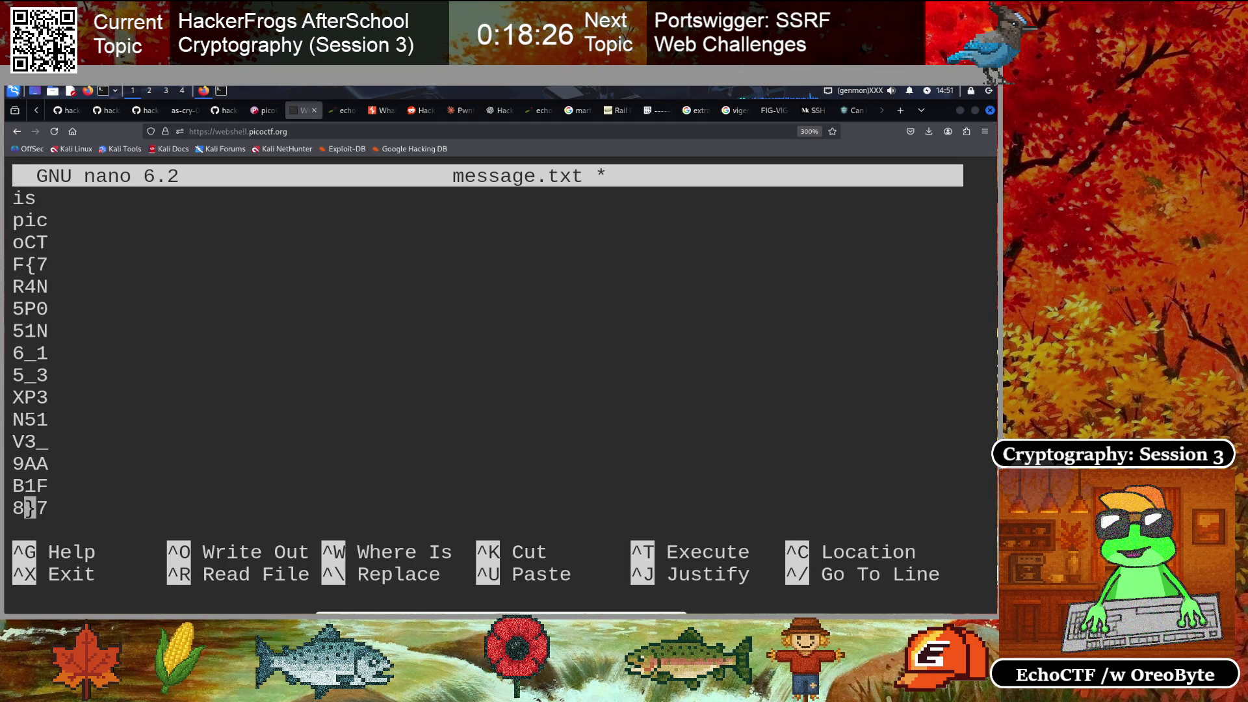
key(Down)
key(Down)
key(Up)
key(Up)
key(Up)
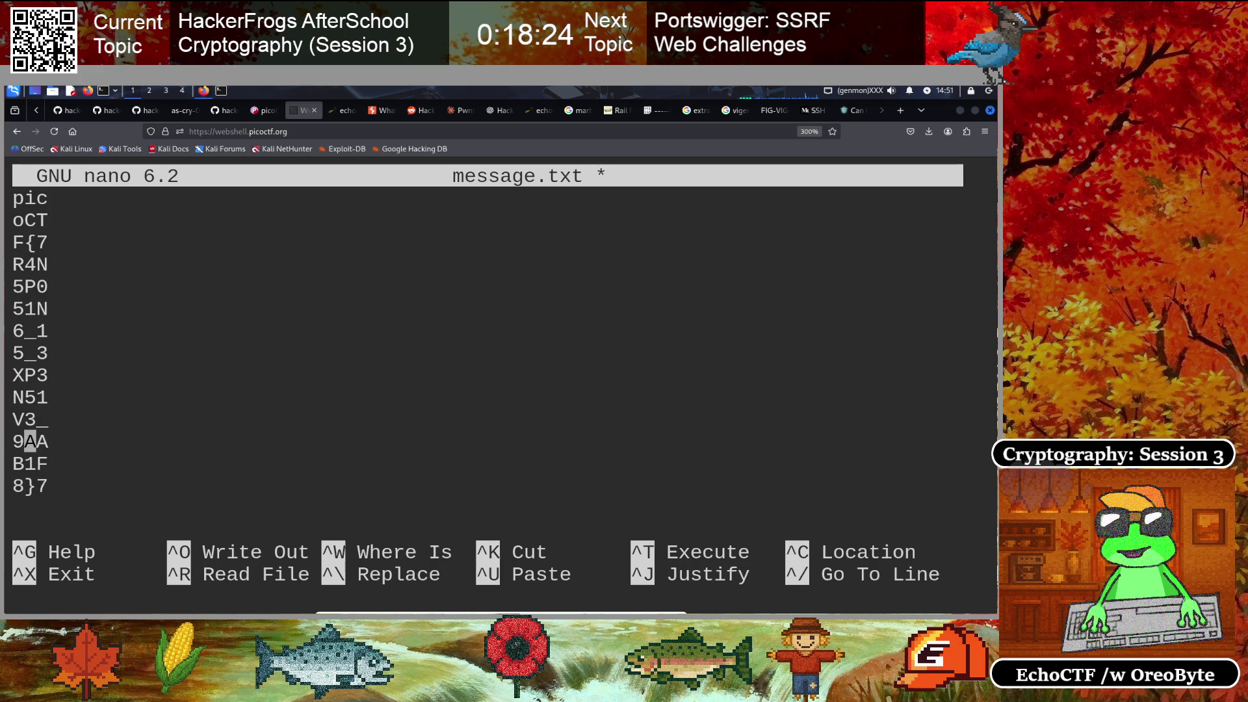
key(Right)
key(BackSpace)
key(Home)
text(A)
key(Down)
key(Right)
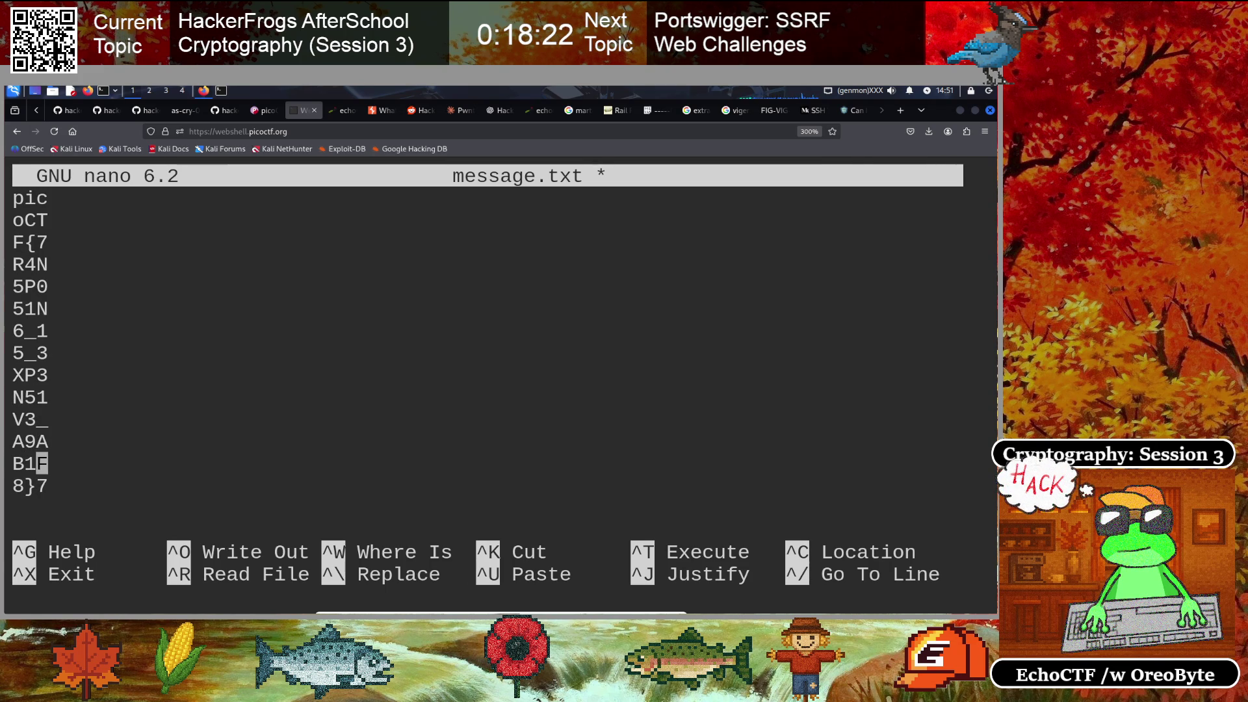
key(Delete)
key(Home)
text(F)
key(Down)
key(Right)
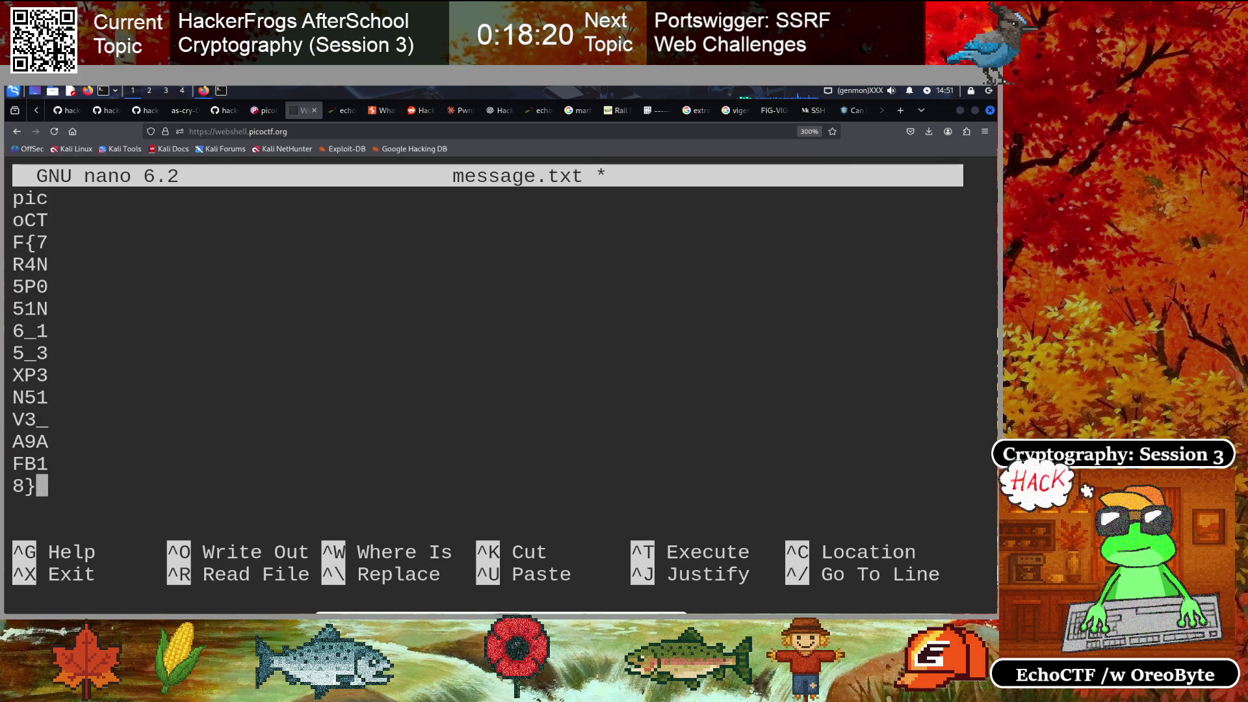
key(Home)
text(7)
key(Up)
key(Up)
key(Up)
Join all the corrected fragment lines into one line, 'The flag is picoCTF{…78}'.
key(Delete)
key(End)
key(Delete)
key(End)
key(Delete)
key(End)
key(Delete)
key(End)
key(Delete)
key(End)
key(Delete)
key(End)
key(Delete)
key(End)
key(Delete)
key(End)
key(Delete)
key(End)
key(Delete)
key(End)
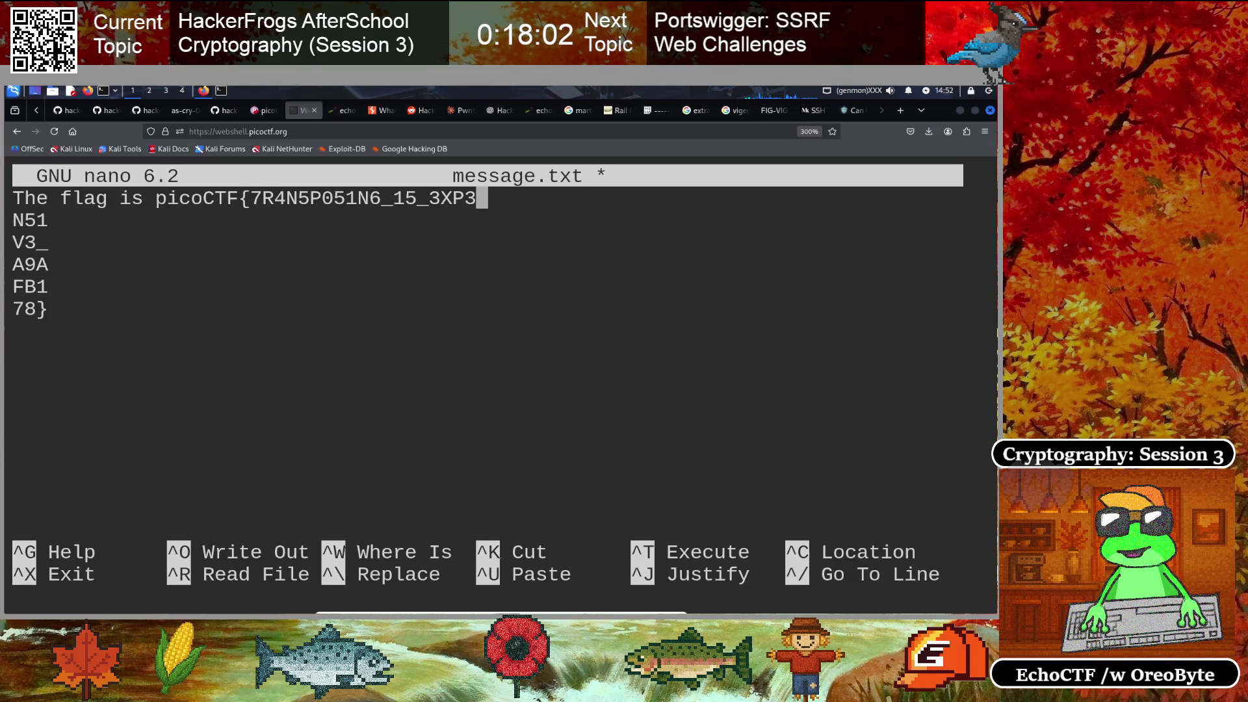
key(Delete)
key(End)
key(Delete)
key(End)
key(Delete)
key(End)
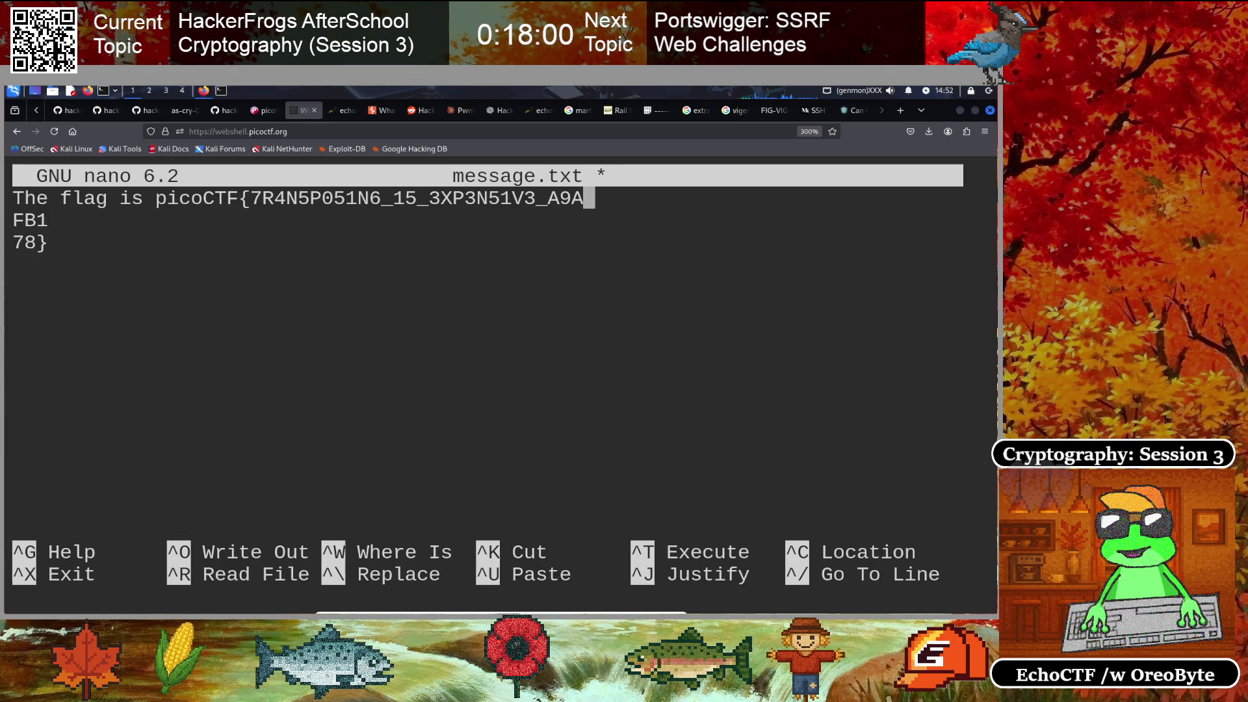
key(Delete)
key(End)
key(Delete)
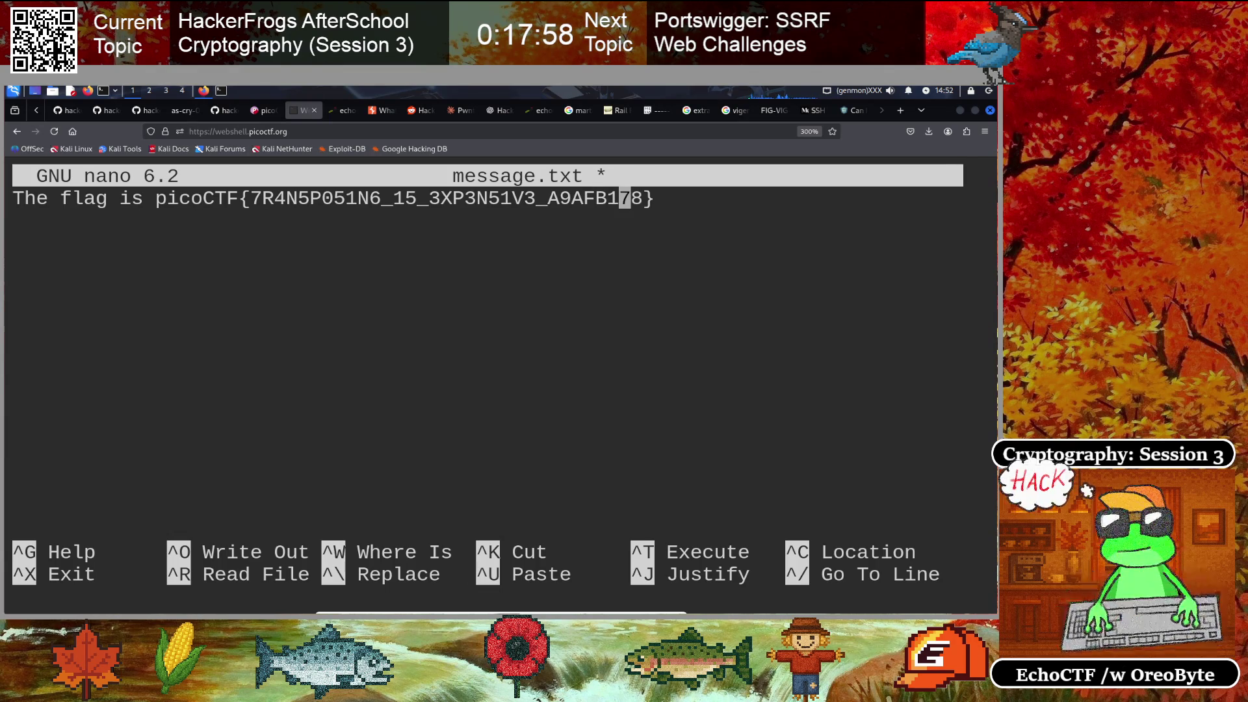
Select the picoCTF{…} flag text and copy it.
key(End)
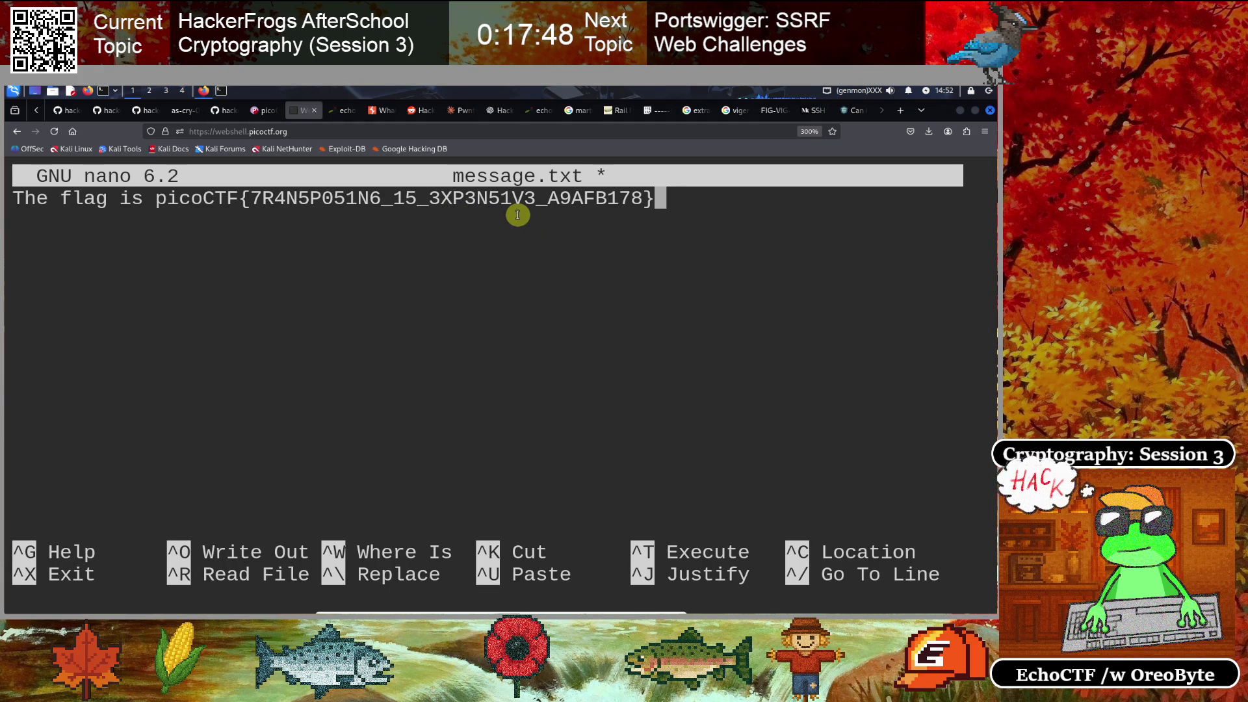
drag(201, 198, 658, 198)
right_click(622, 198)
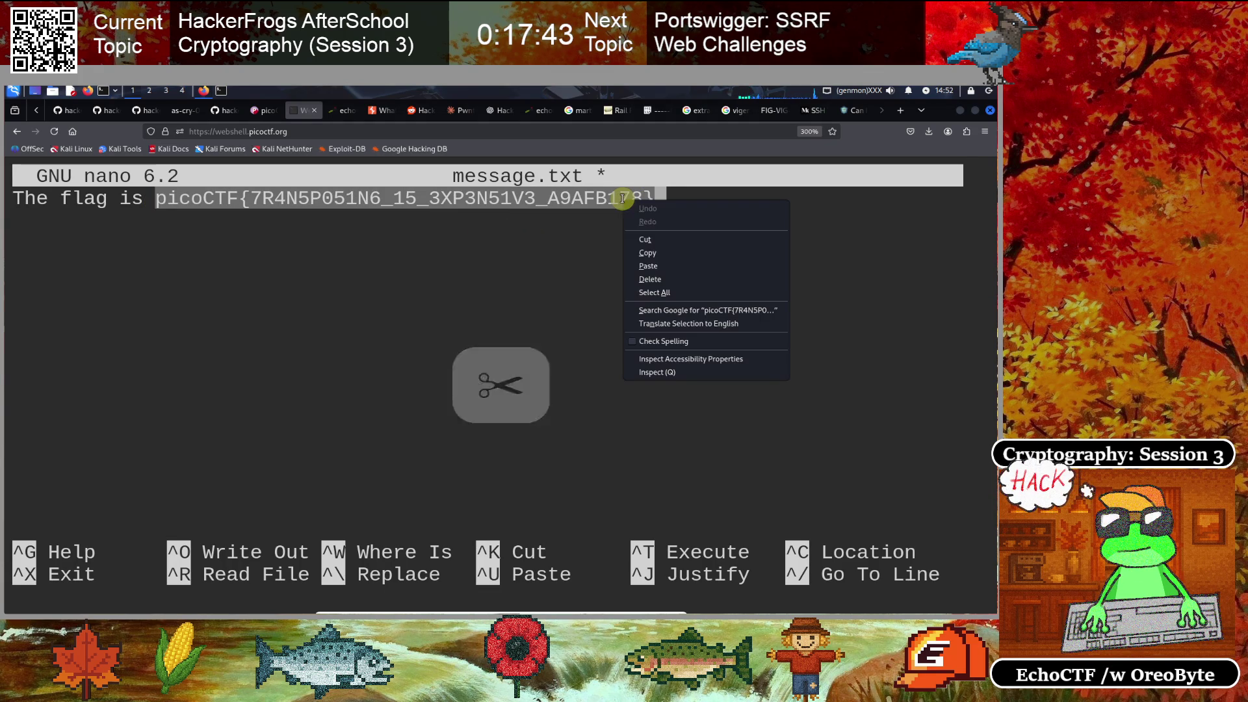
click(647, 252)
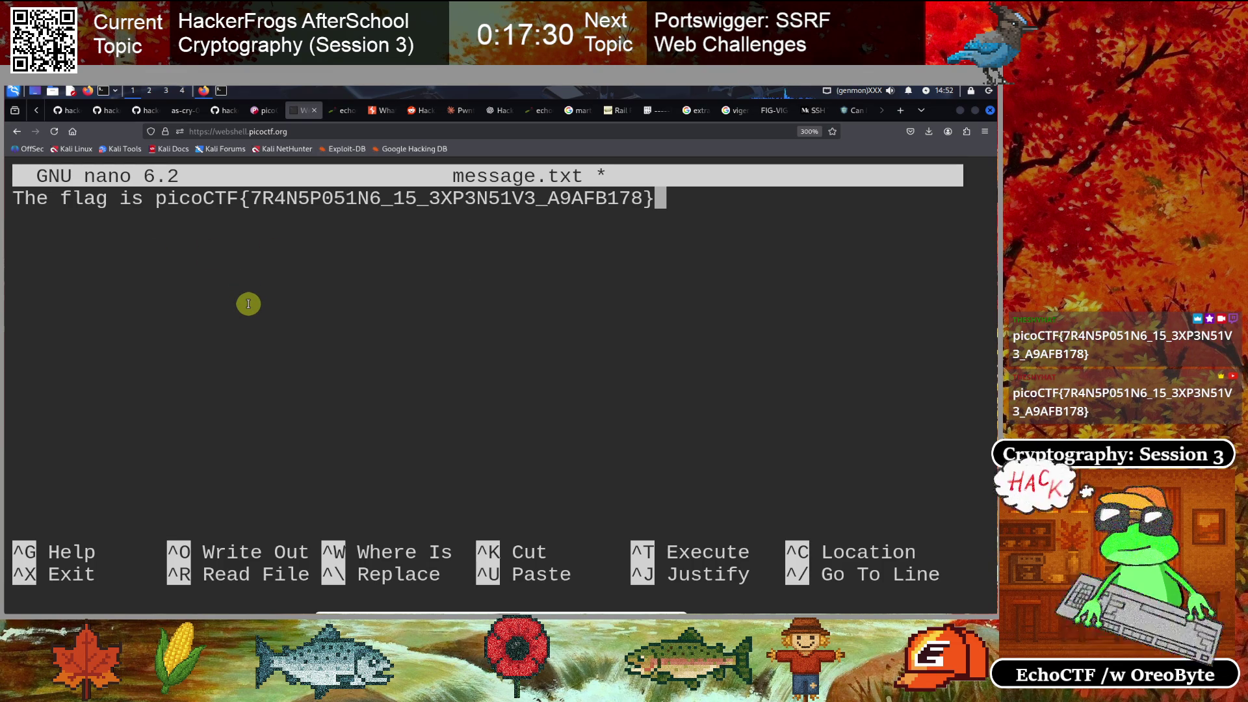
Add an indented line 'The HackerFrogs! Like and subscribe!' below the flag.
key(Return)
key(Return)
key(Return)
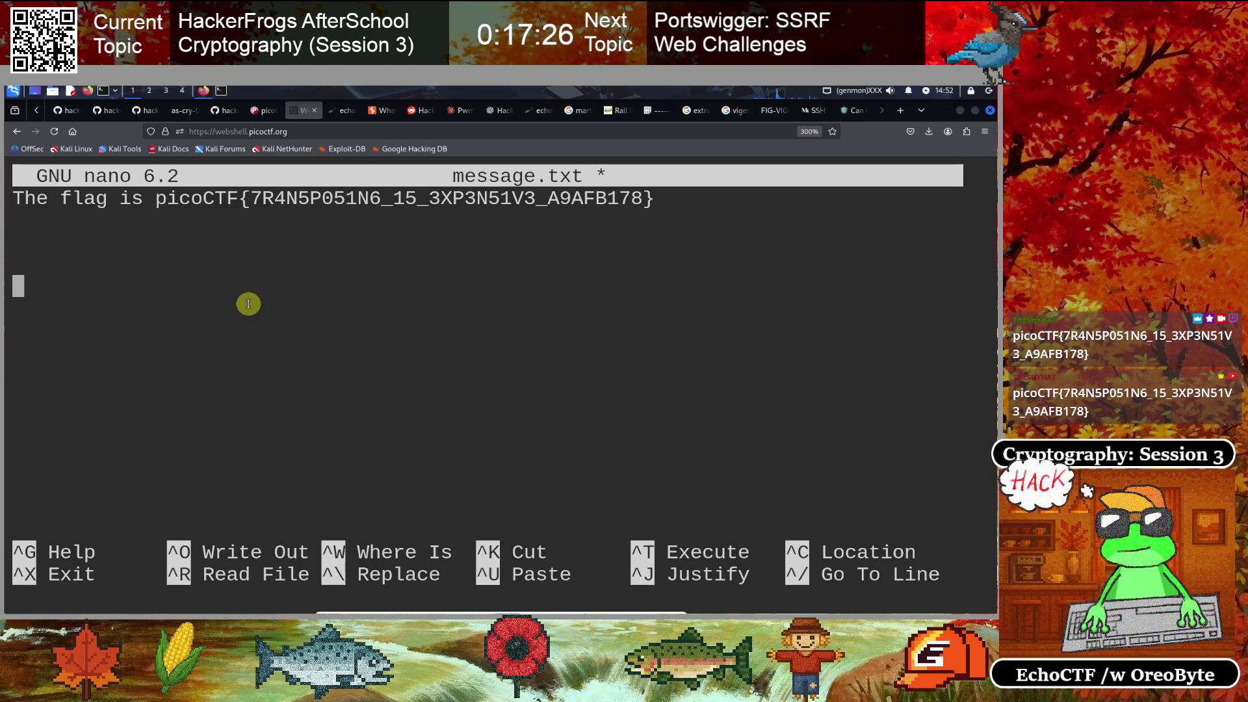
key(BackSpace)
key(BackSpace)
key(BackSpace)
key(Tab)
key(Tab)
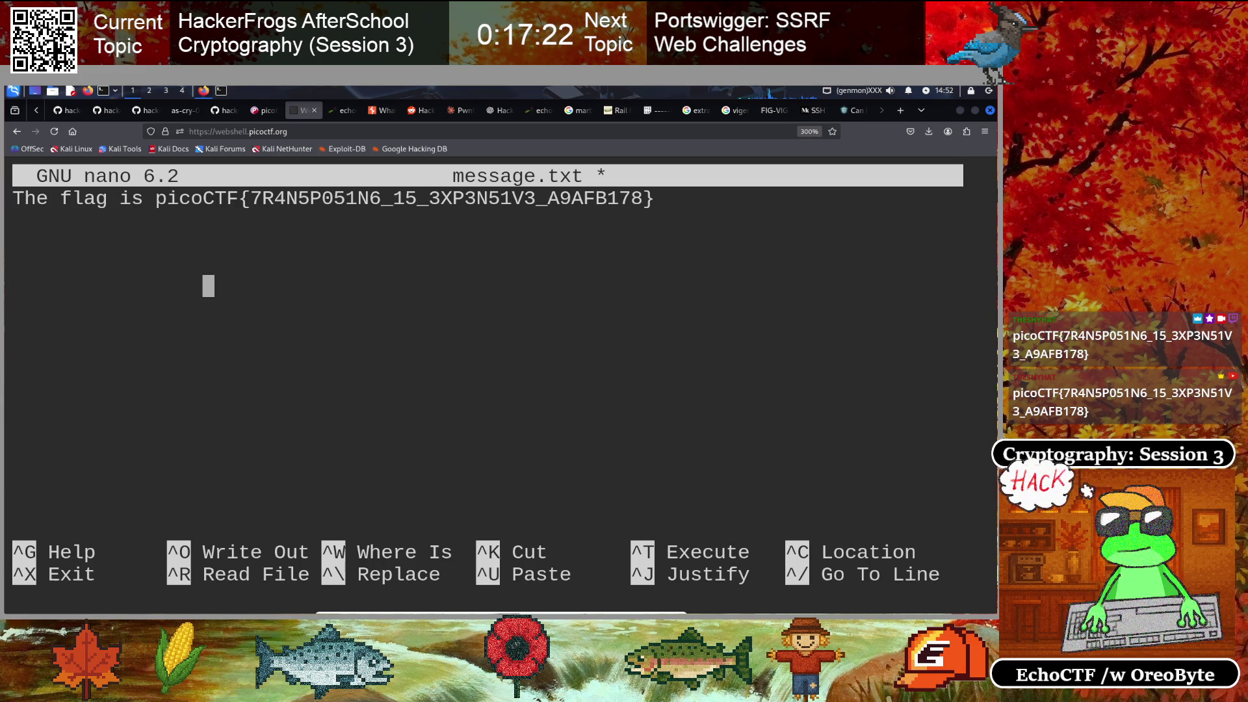
text(The HackerFrogs! )
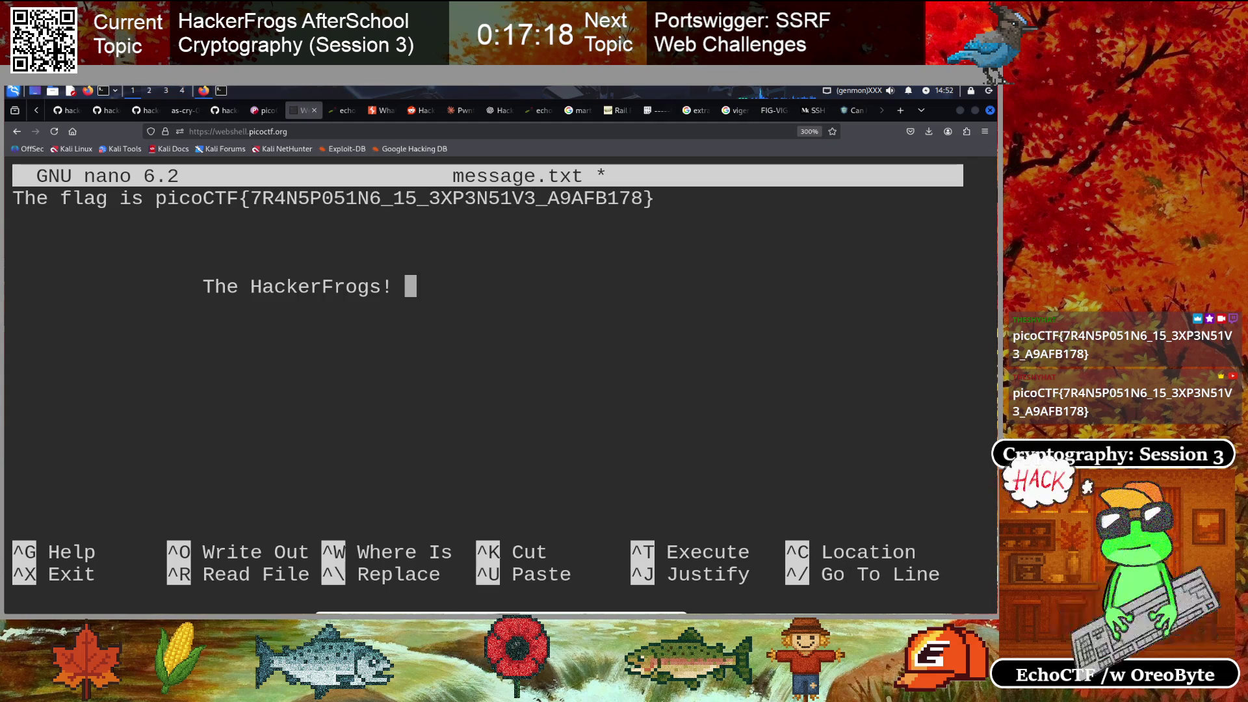
text(Like and subscribe!)
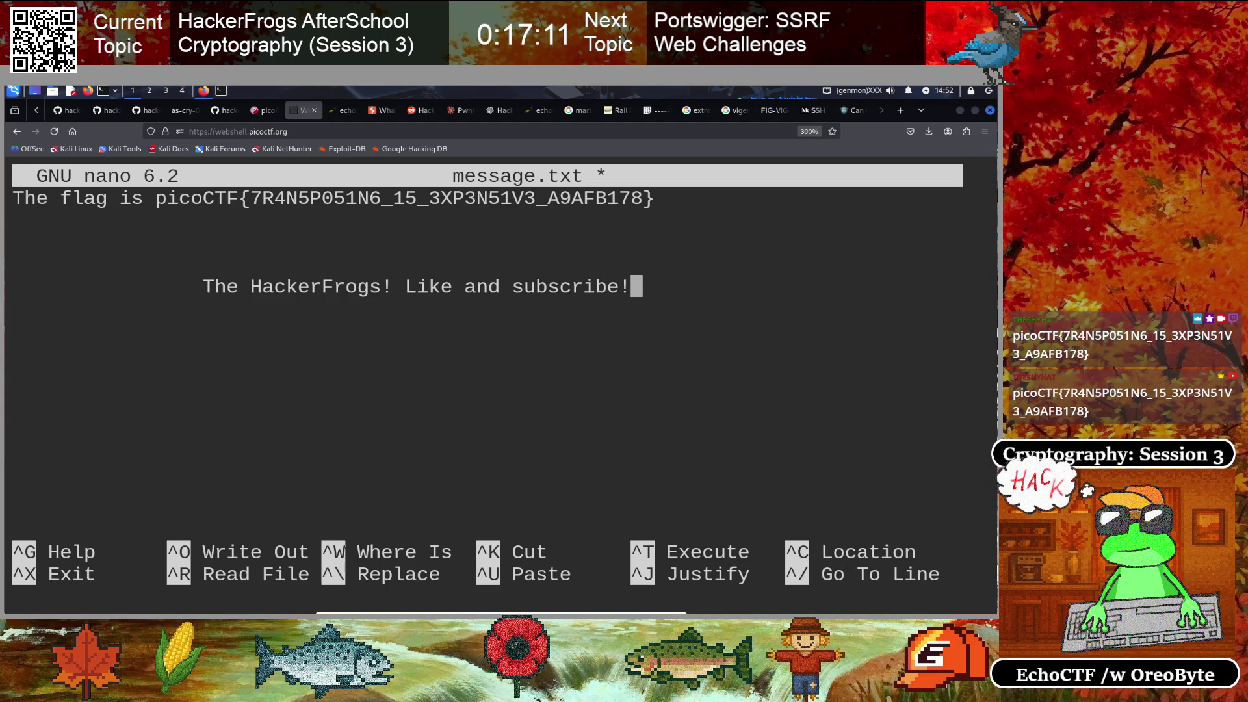
Copy the 'The HackerFrogs! Like and subscribe!' sentence.
key(Home)
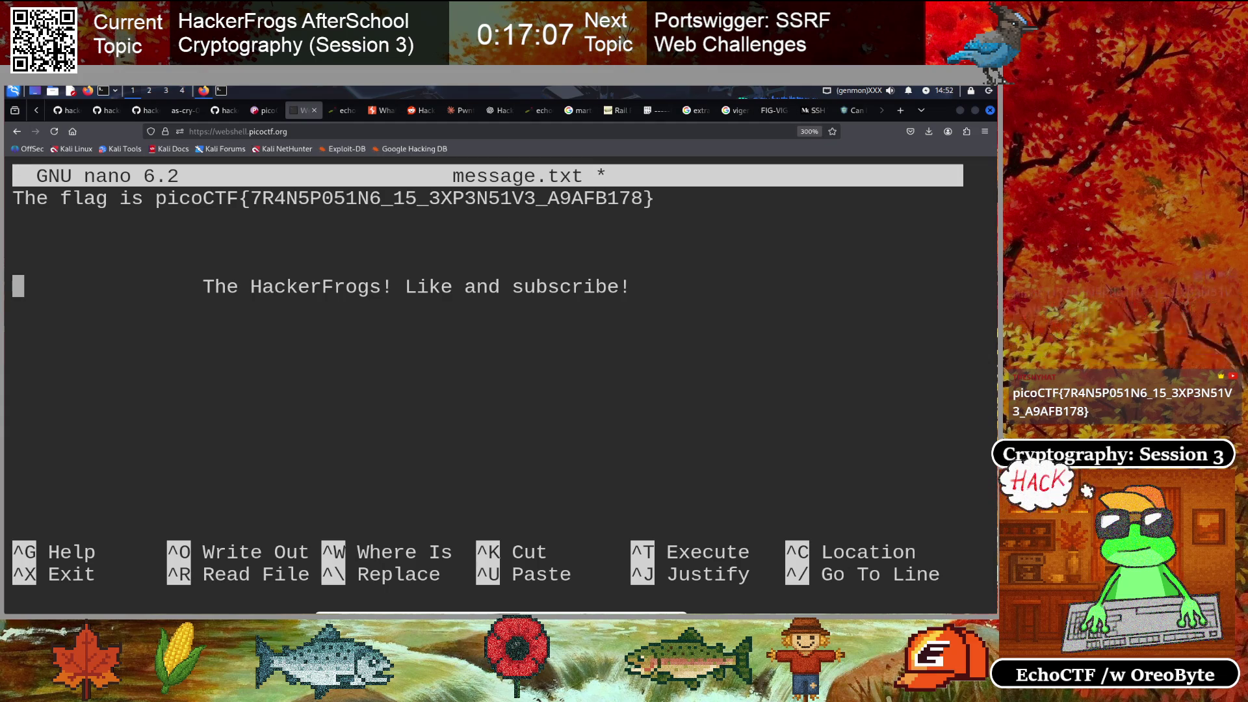
drag(201, 287, 630, 286)
right_click(631, 292)
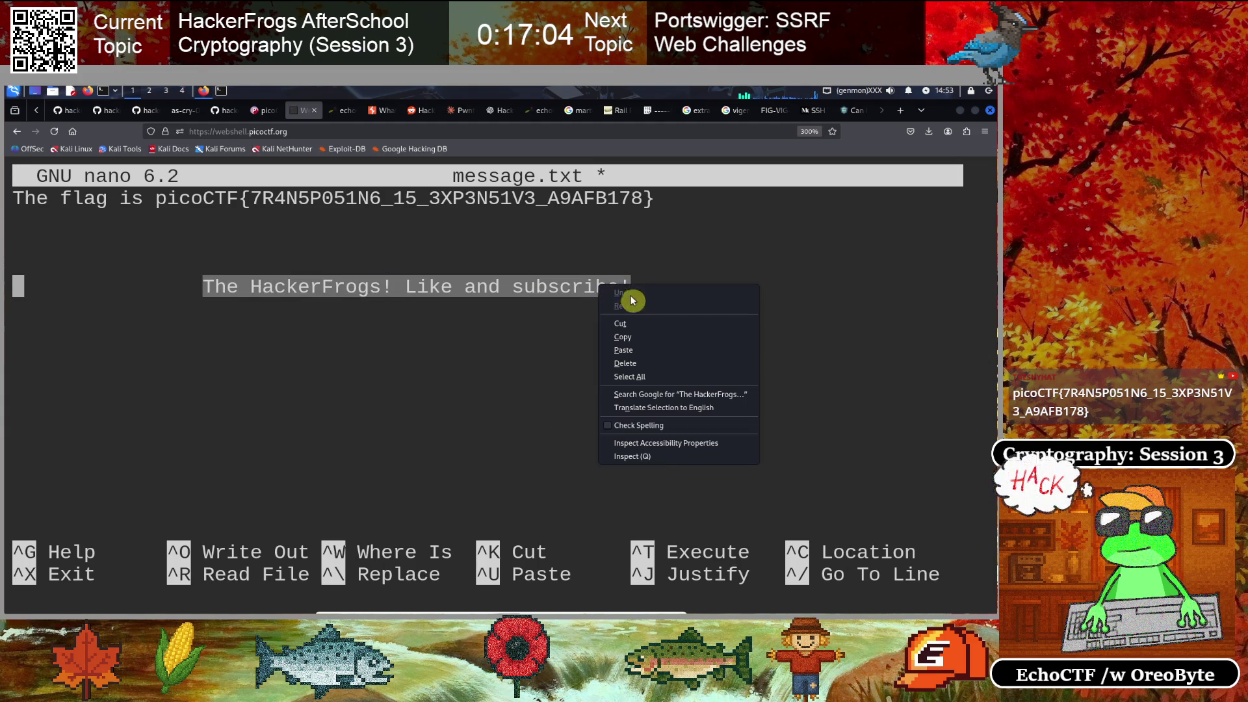
click(634, 333)
click(619, 366)
Paste a second copy of the sign-off line below and remove its indentation.
key(Down)
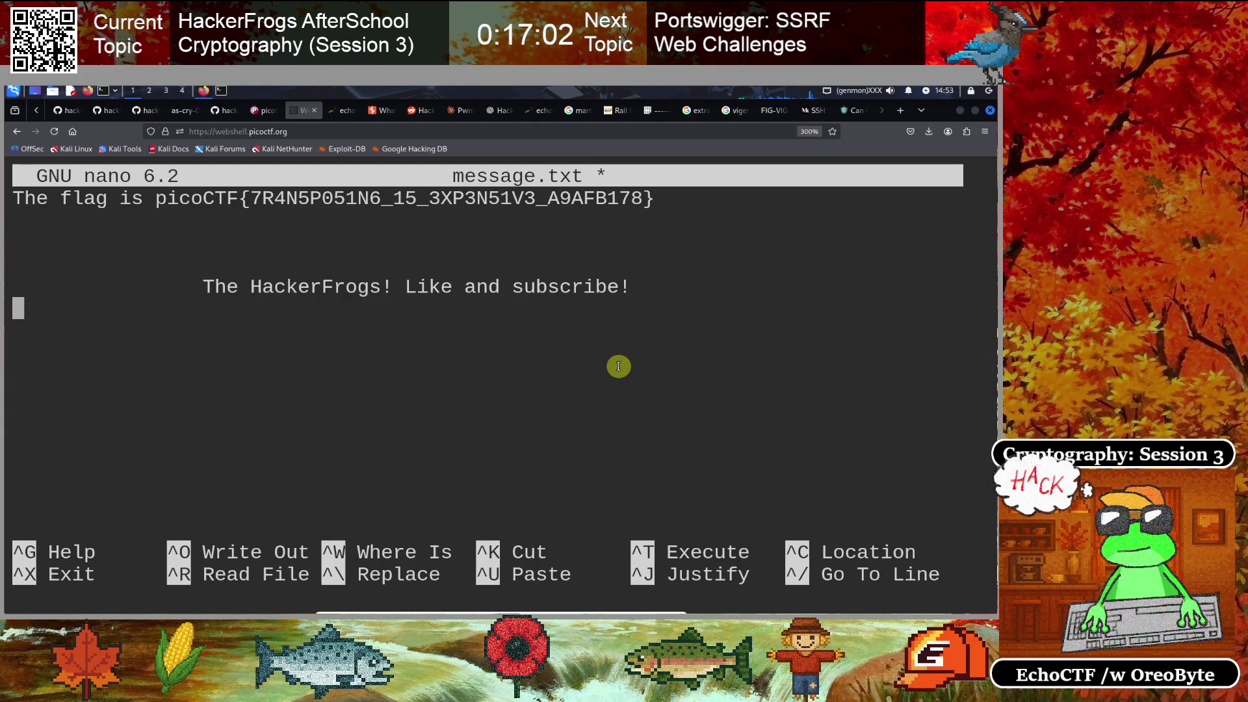
key(Return)
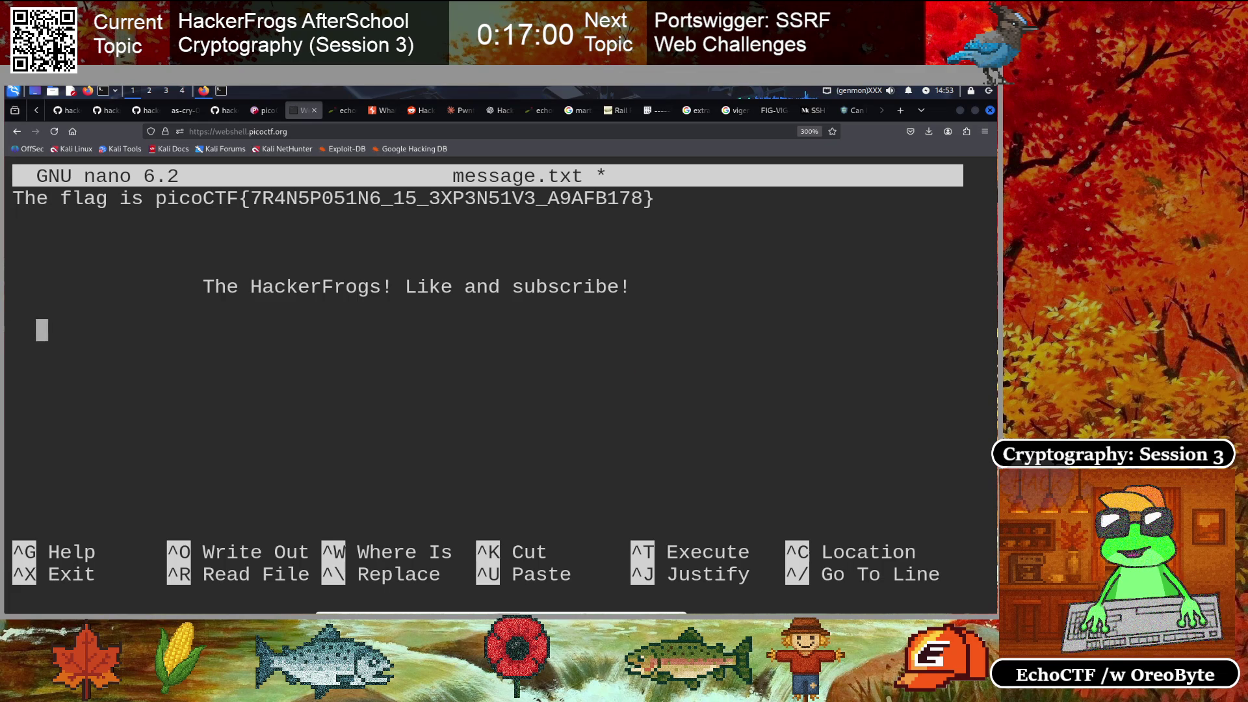
key(ctrl+shift+v)
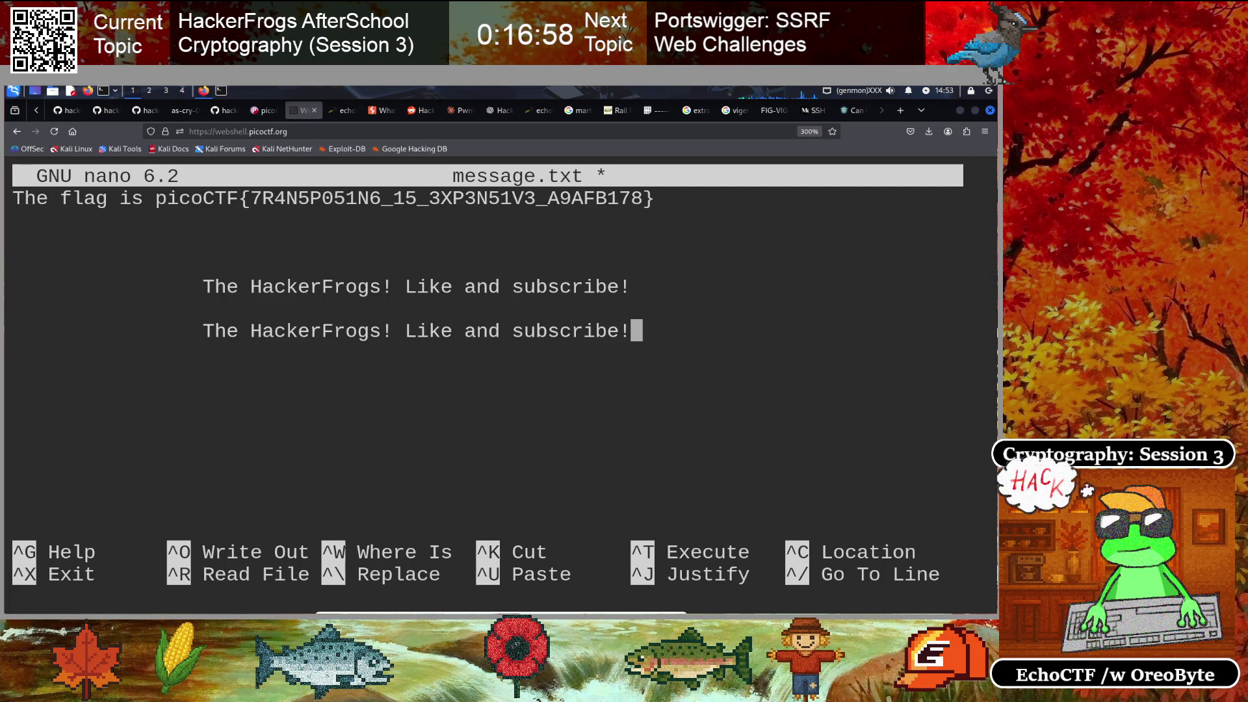
key(Down)
key(Left)
key(Left)
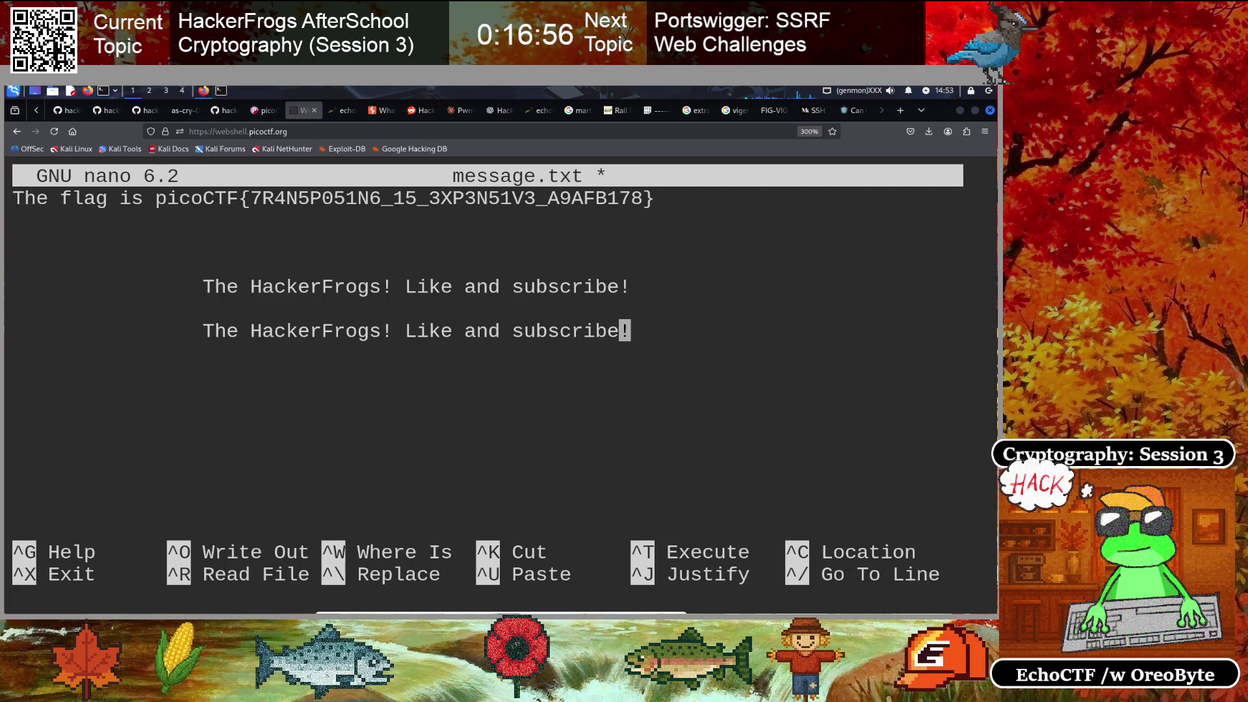
key(Home)
key(Delete)
key(Delete)
key(Delete)
key(Delete)
Break the copied sign-off message into three-character blocks, one per line.
text(T)
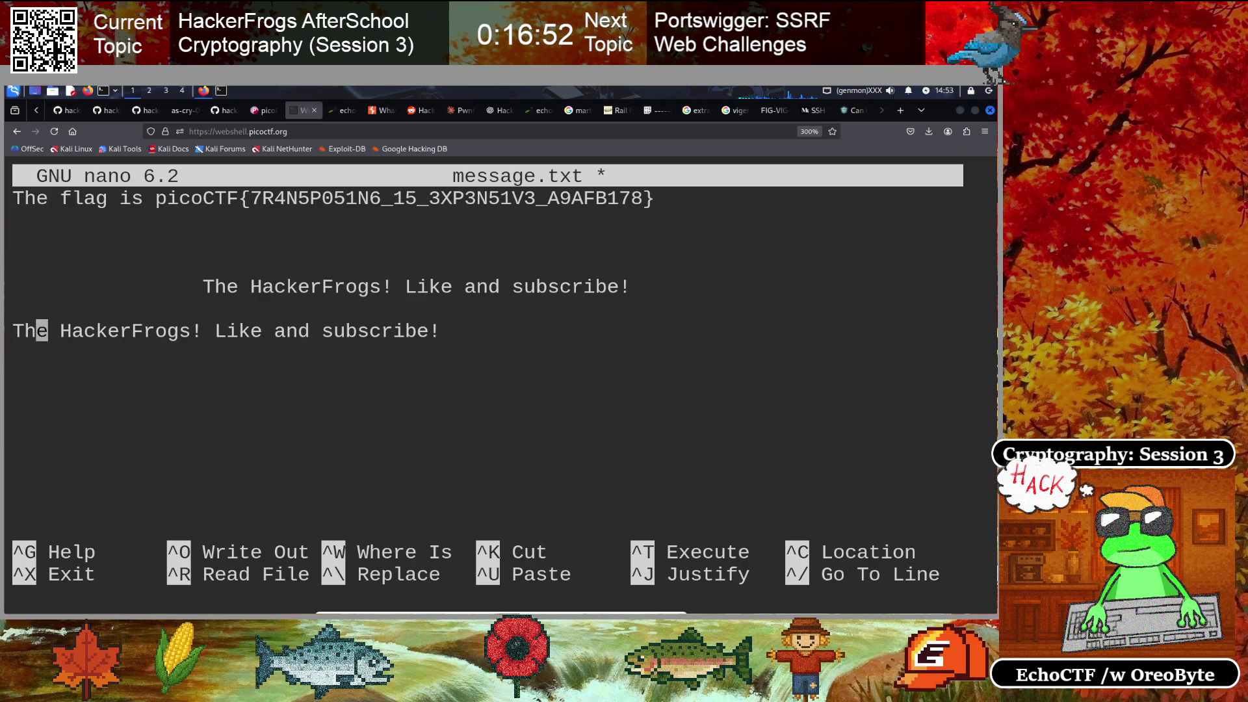
key(Return)
key(Right)
key(Right)
key(Right)
key(Return)
key(Right)
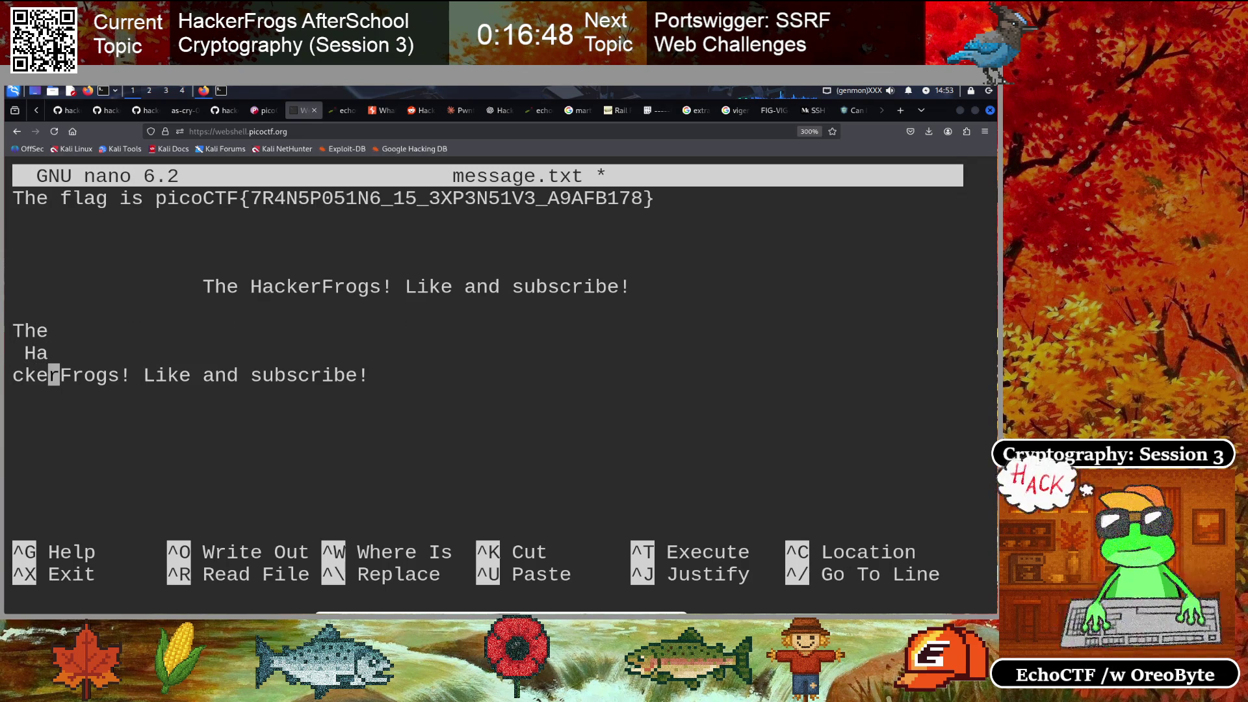
key(Return)
key(Right)
key(Right)
key(Return)
key(Right)
key(Right)
key(Right)
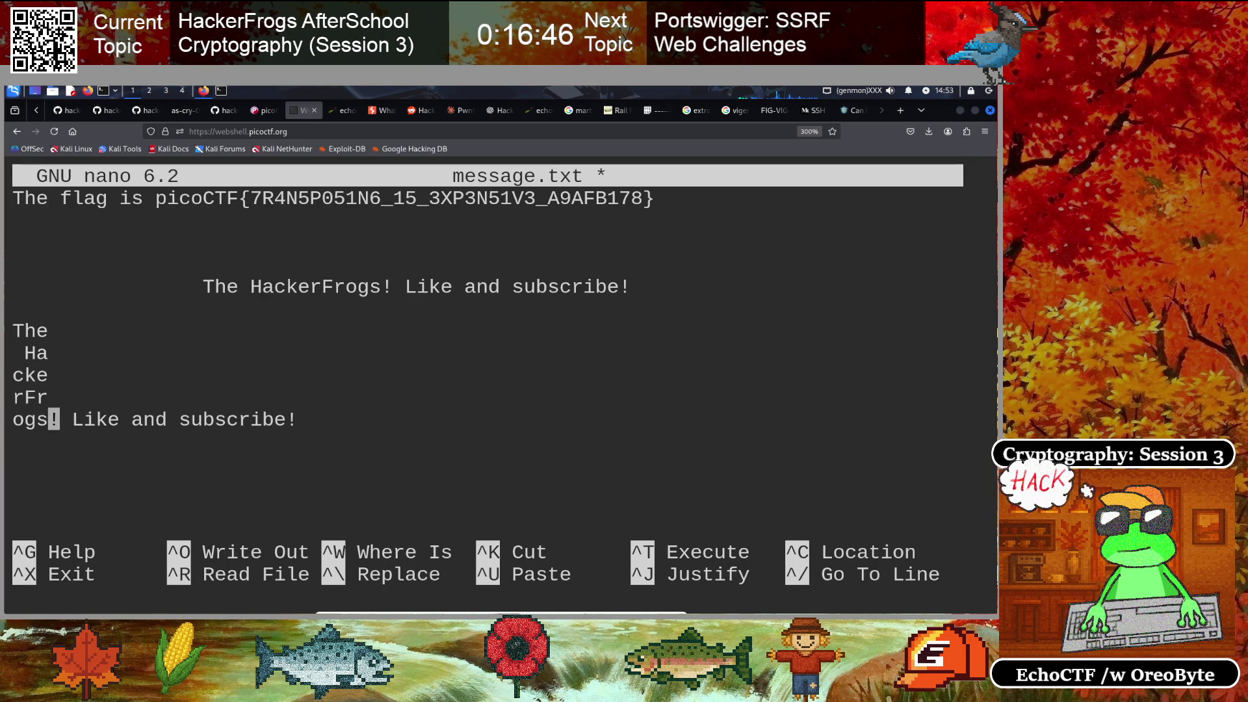
key(Return)
key(Right)
key(Right)
key(Return)
key(Right)
key(Right)
key(Right)
key(Return)
key(Right)
key(Right)
key(Right)
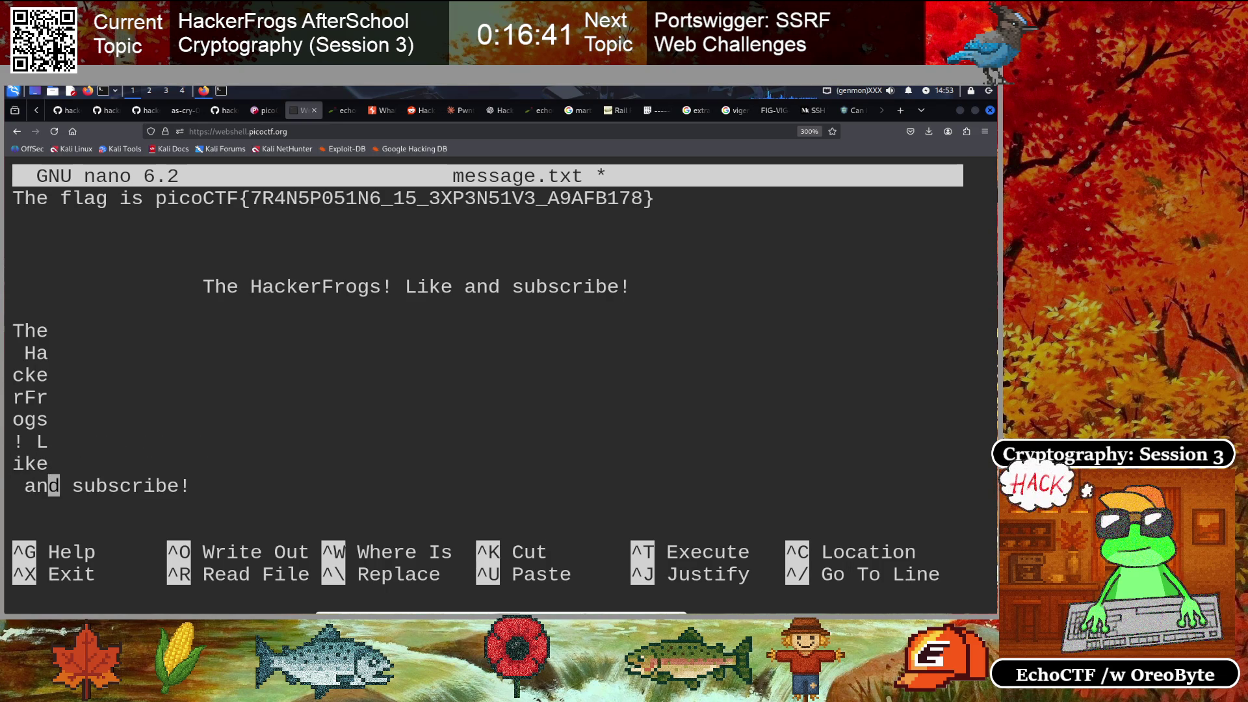
key(Return)
key(Right)
key(Right)
key(Right)
key(Return)
key(Right)
key(Right)
key(Right)
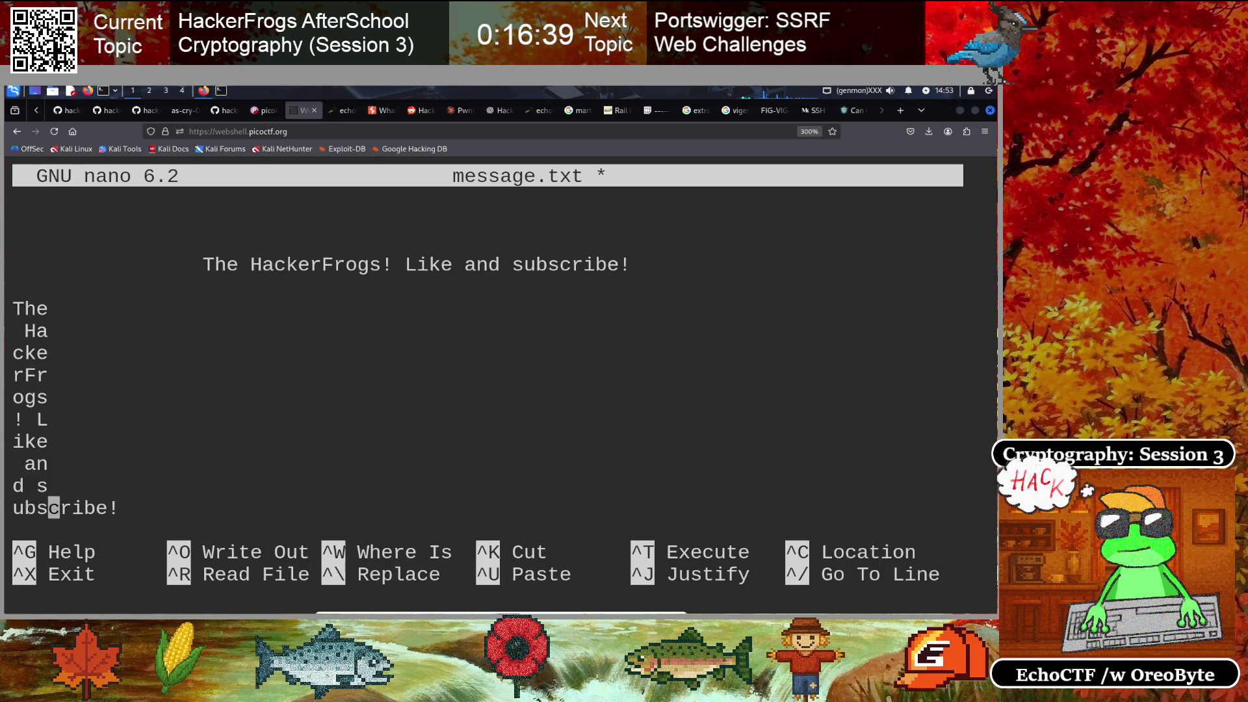
key(Return)
key(Right)
key(Right)
key(Right)
key(Return)
key(Up)
key(Up)
key(Up)
key(Right)
Move the first character of the blocks The, Ha, cke, ogs and the ! block to their ends.
key(Up)
key(Left)
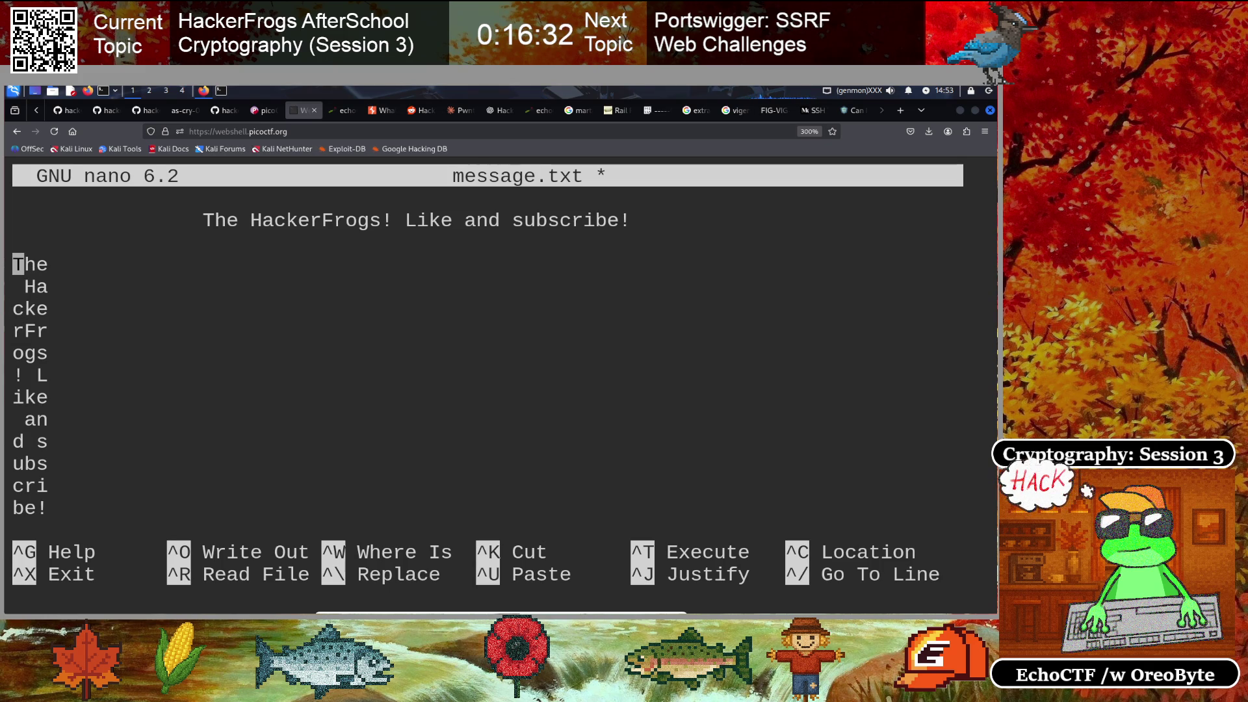
key(Right)
key(Right)
text(T)
key(Down)
key(Left)
key(Left)
key(Left)
key(Right)
key(Right)
key(Down)
key(Left)
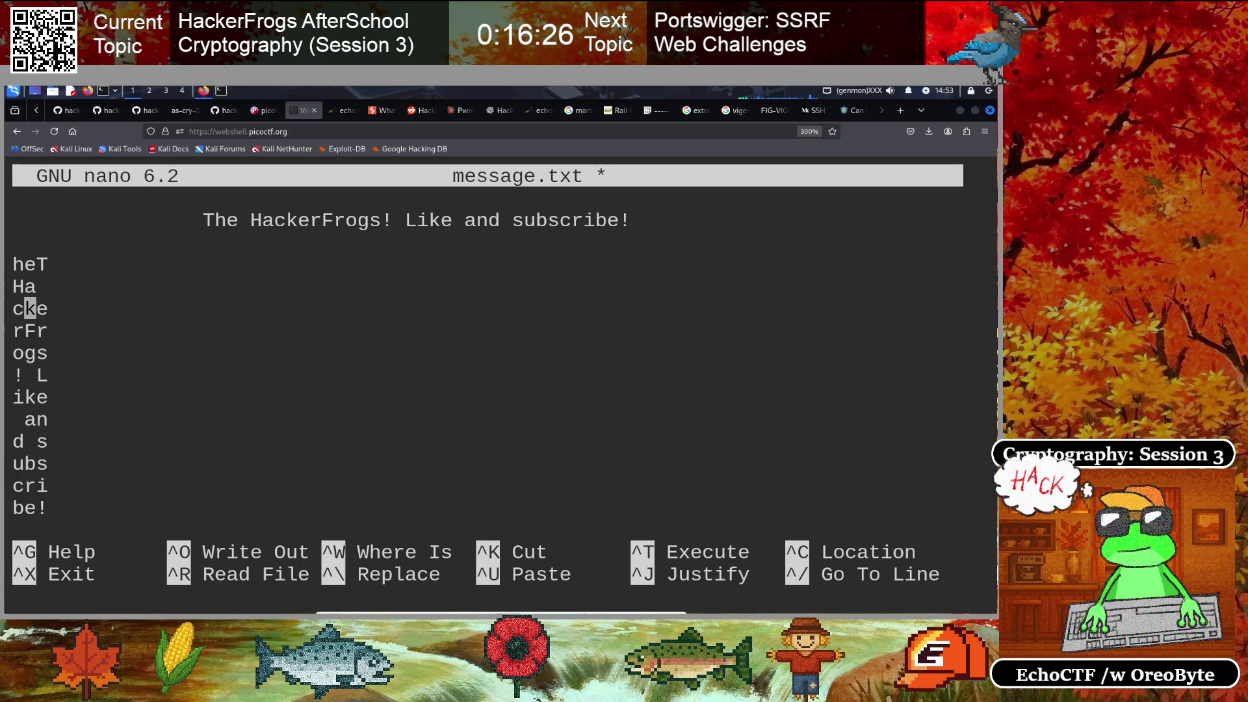
key(Delete)
key(Right)
key(Right)
key(Down)
key(Left)
key(Left)
key(Down)
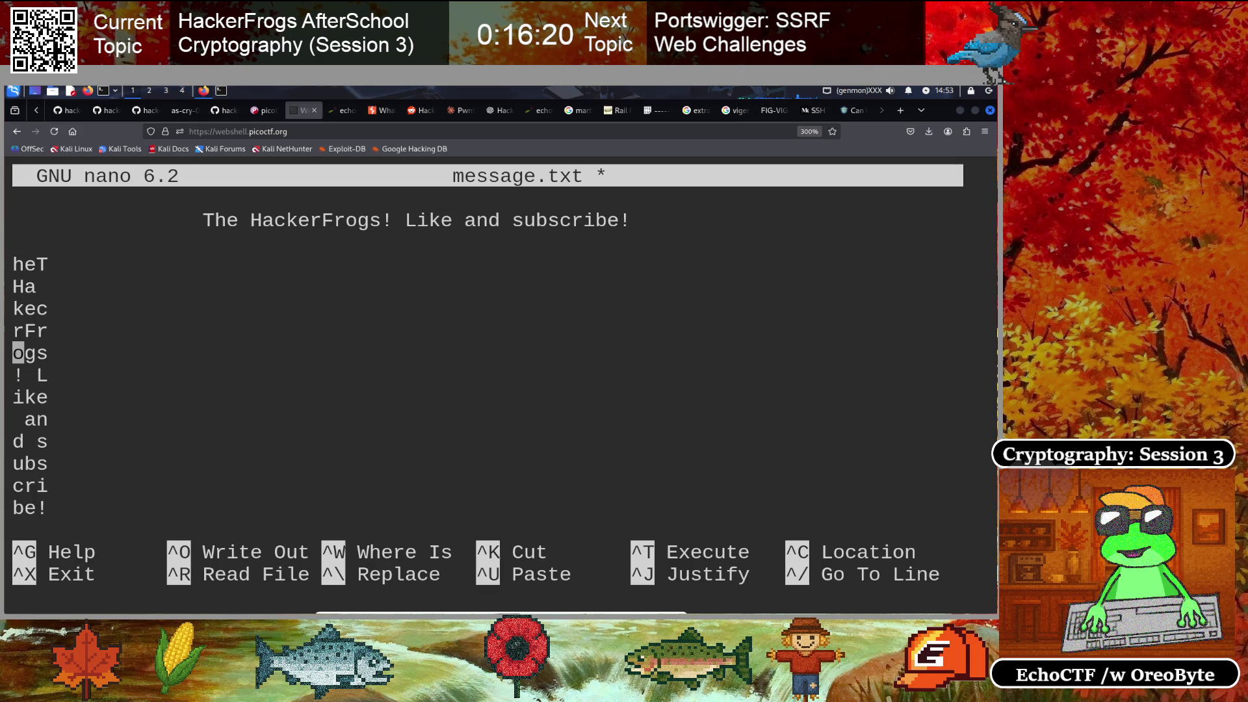
key(Delete)
key(End)
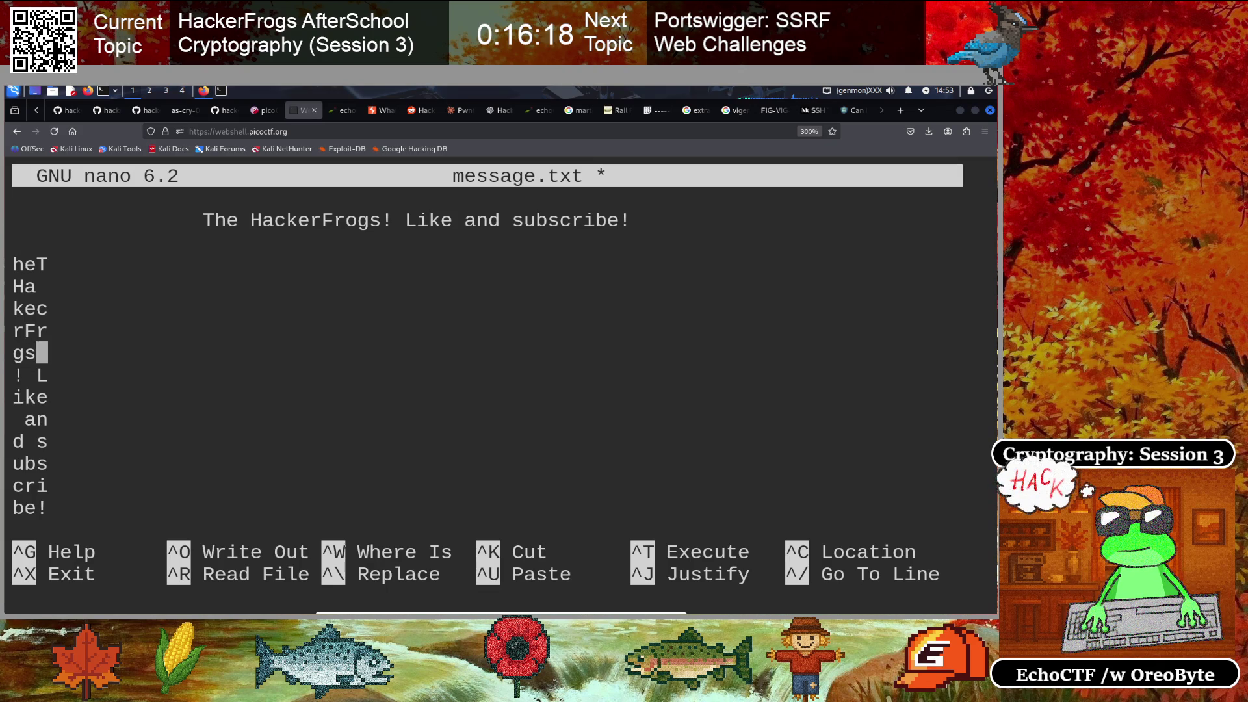
key(Down)
key(Left)
key(Left)
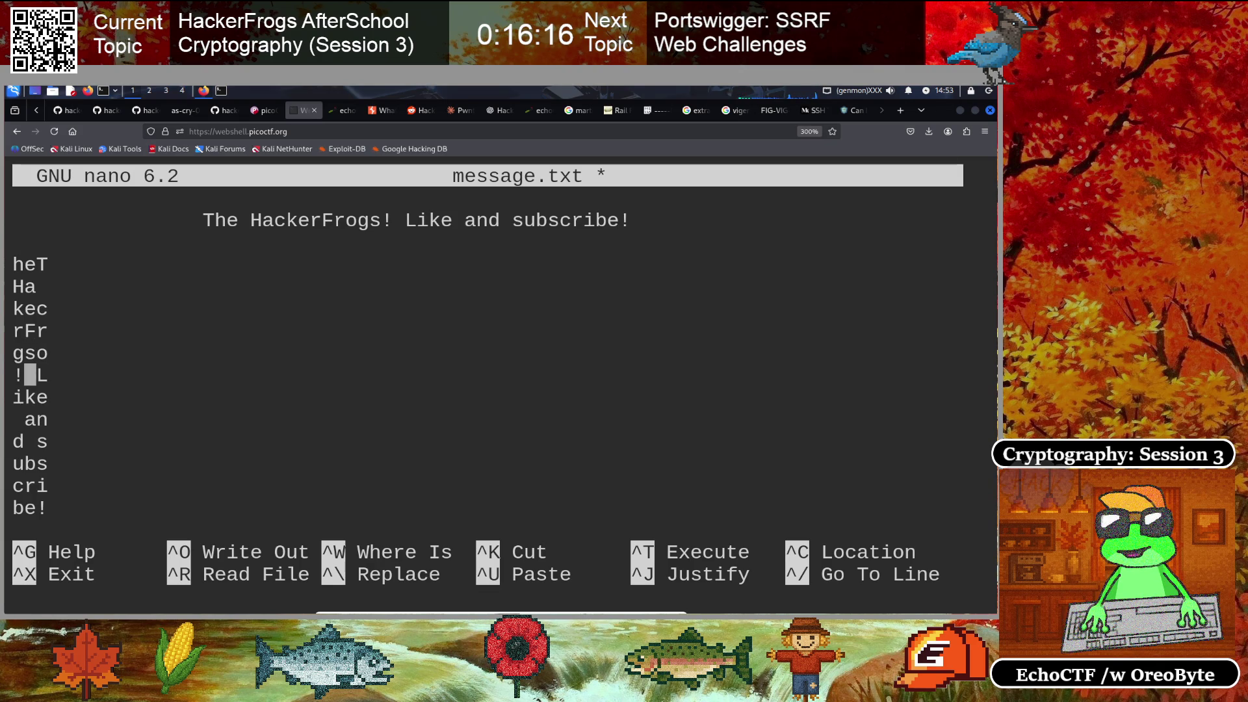
key(Delete)
key(Right)
key(Right)
text(!)
Rotate the remaining blocks ike, an, d s, ubs, cri and be! by moving each first character to the end.
key(Down)
key(Left)
key(Left)
key(Left)
key(Delete)
key(End)
text(i)
key(Down)
key(Left)
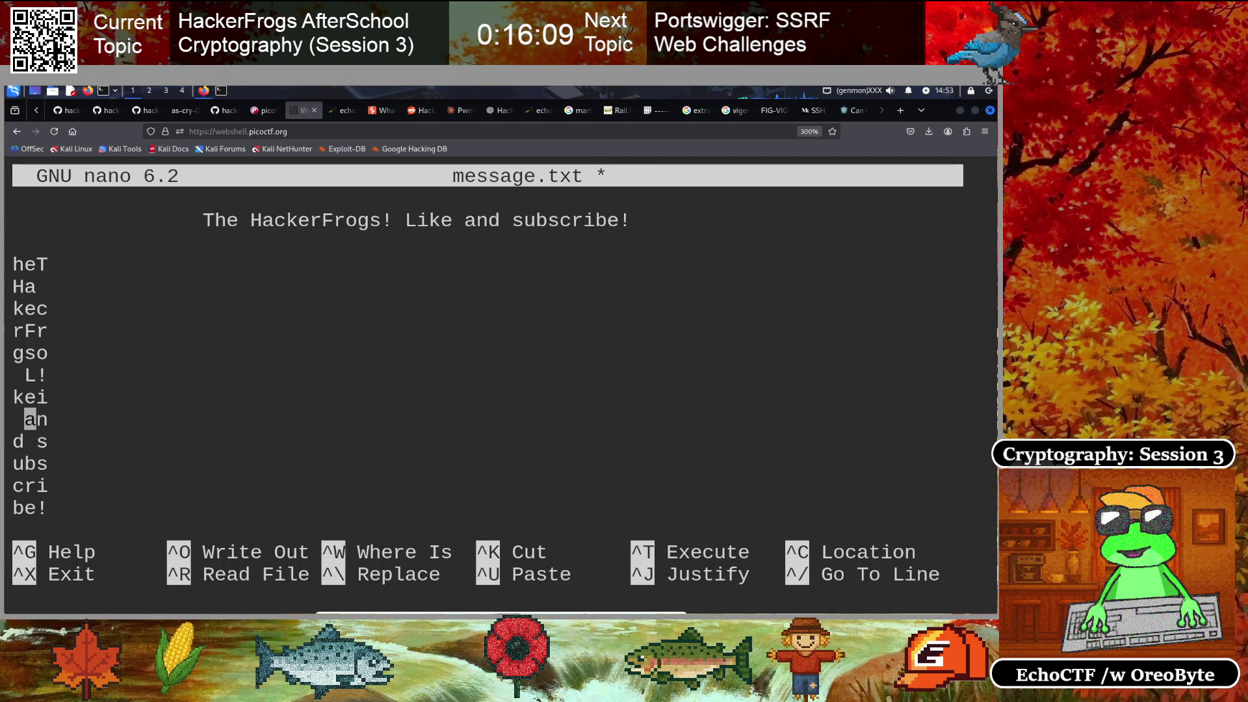
key(Left)
key(Delete)
key(End)
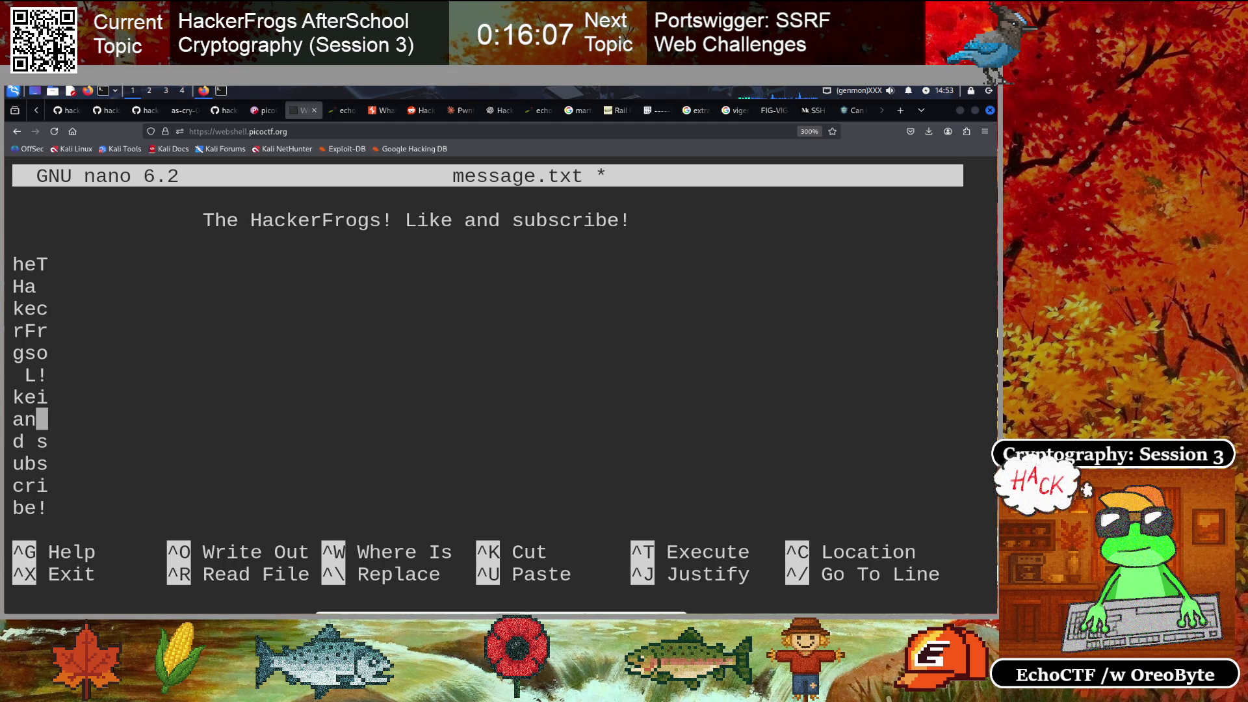
key(Down)
key(Left)
key(Left)
key(Left)
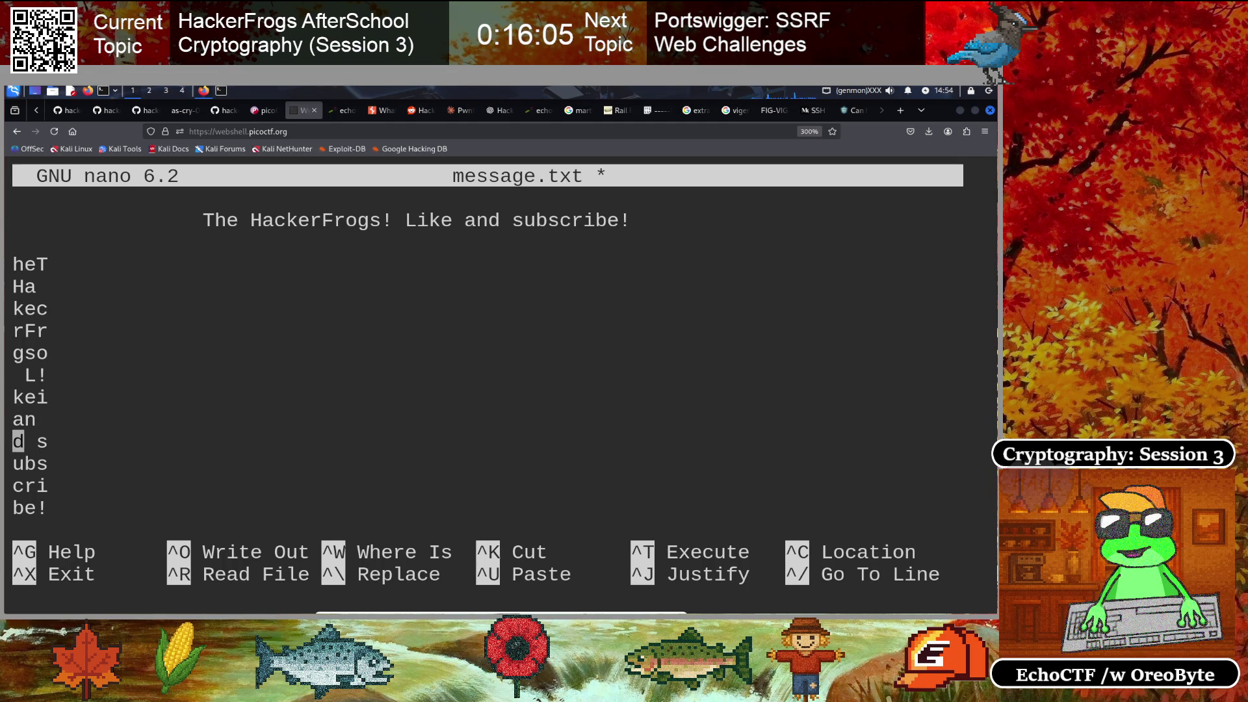
key(Delete)
key(End)
text(d)
key(Down)
key(Left)
key(Left)
key(Left)
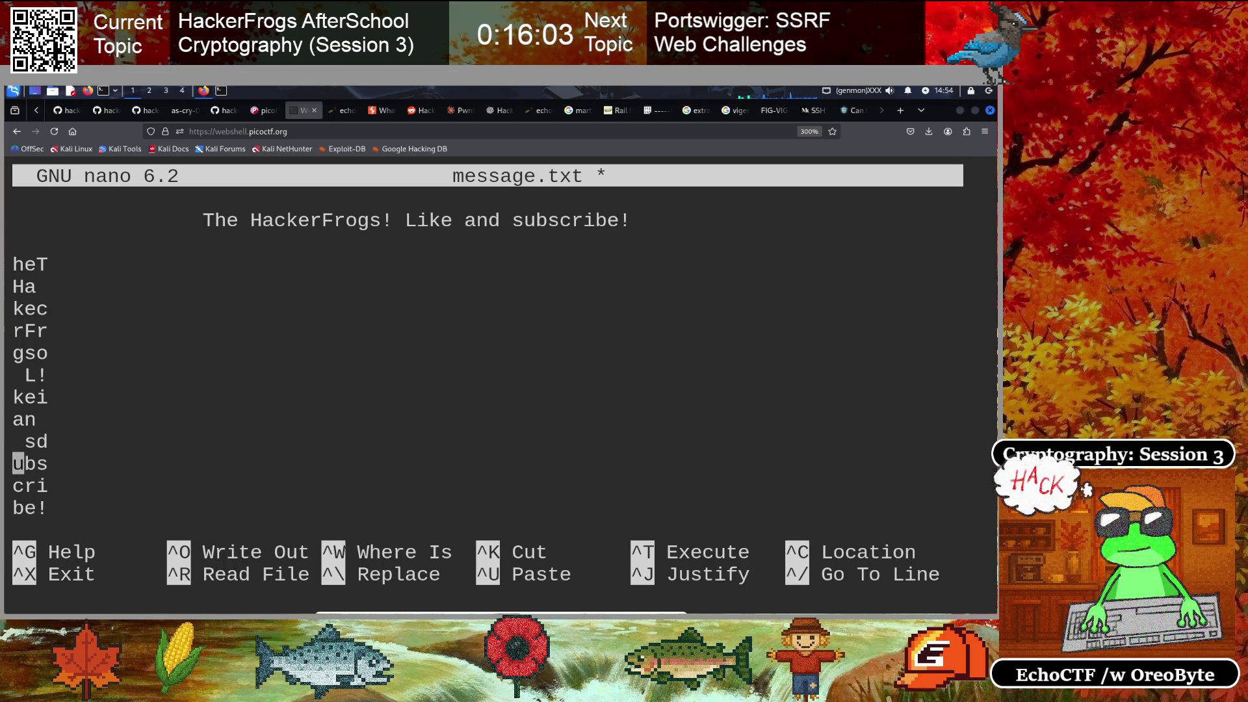
key(Delete)
key(End)
text(u)
key(Down)
key(Left)
key(Left)
key(Left)
key(Delete)
key(Right)
key(Right)
text(c)
key(Down)
key(Left)
key(Left)
key(Left)
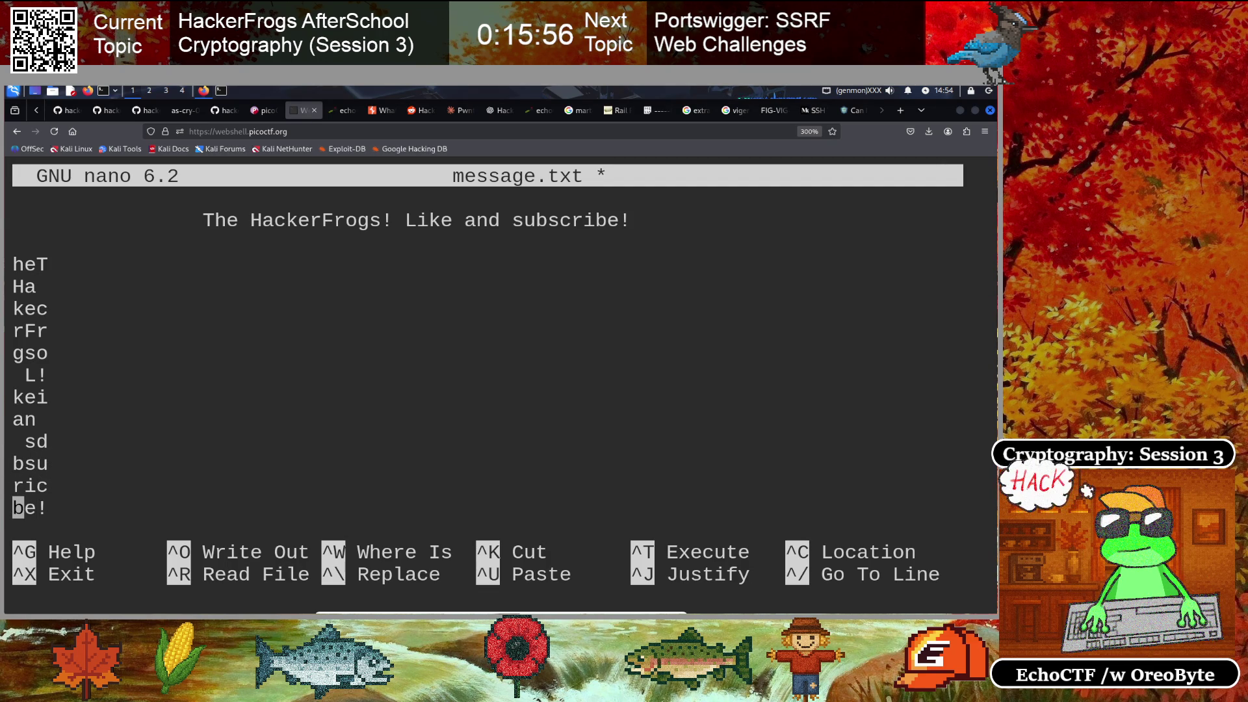
key(Delete)
key(End)
Join all rotated blocks back into a single line.
key(Up)
key(Up)
key(Up)
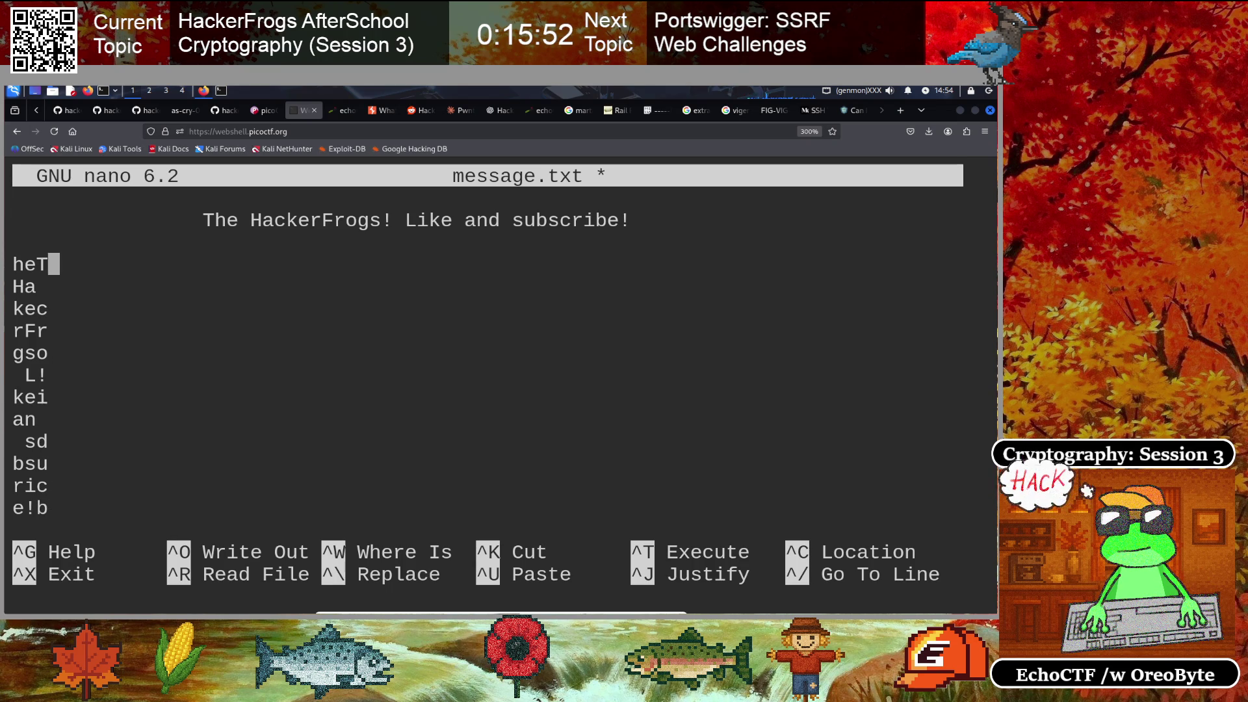
key(Delete)
key(End)
key(Delete)
key(End)
key(Delete)
key(End)
key(Delete)
key(End)
key(Delete)
key(End)
key(Delete)
key(End)
key(Delete)
key(End)
key(Delete)
key(End)
key(Delete)
key(End)
key(Delete)
key(End)
key(Delete)
Indent the line 'heTHa kecrFrgso L!keian sdbsurice!b' to align under the original message.
key(Left)
key(Left)
key(Home)
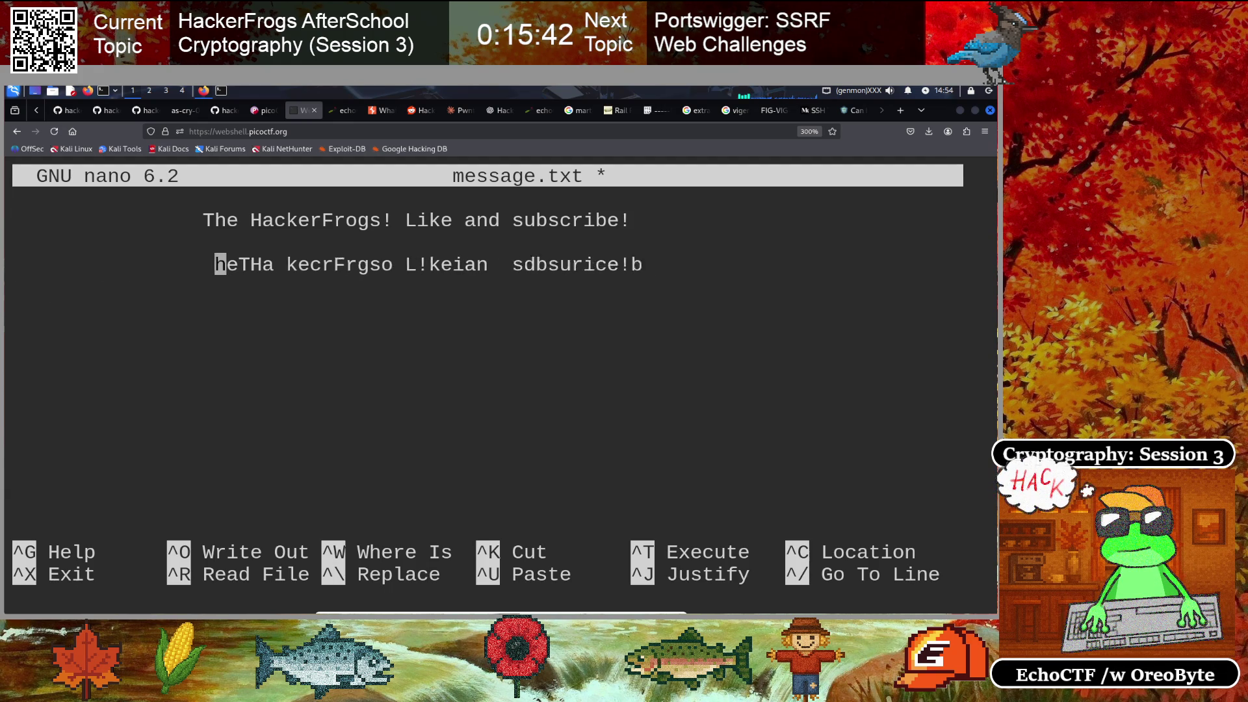
key(BackSpace)
key(BackSpace)
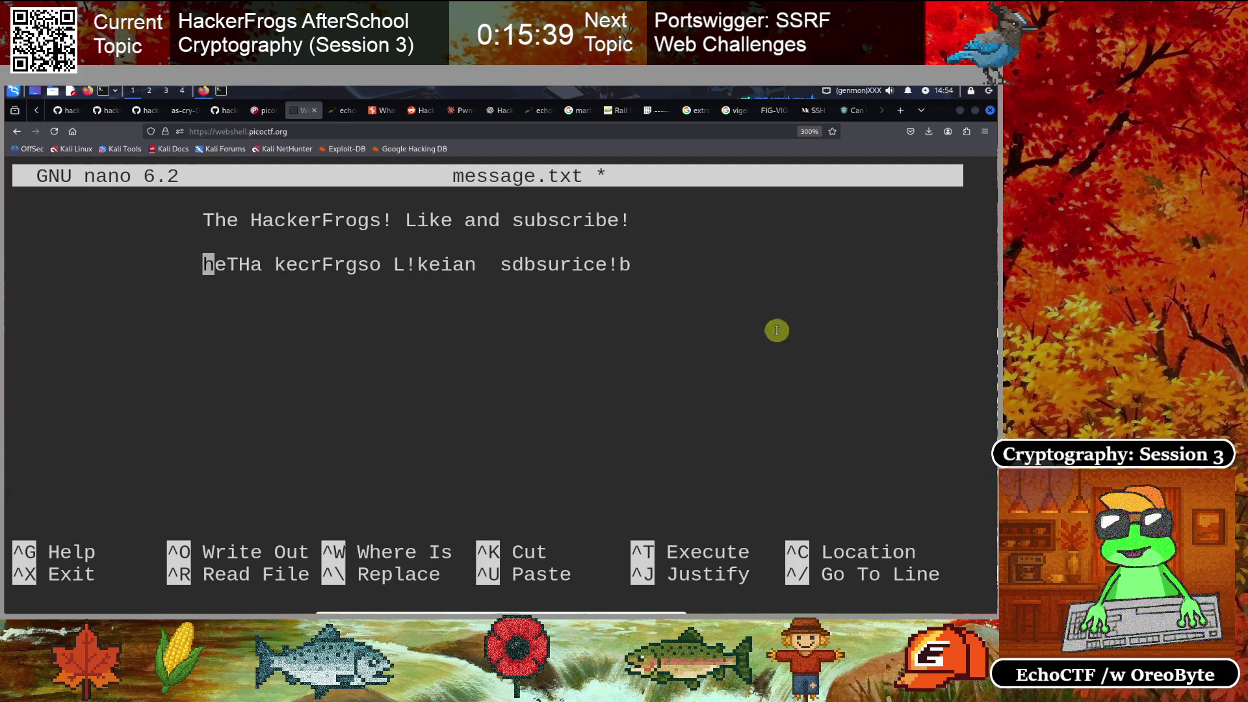
Select the picoCTF{...} flag on the 'The flag is' line and copy it.
key(Up)
key(Up)
key(Up)
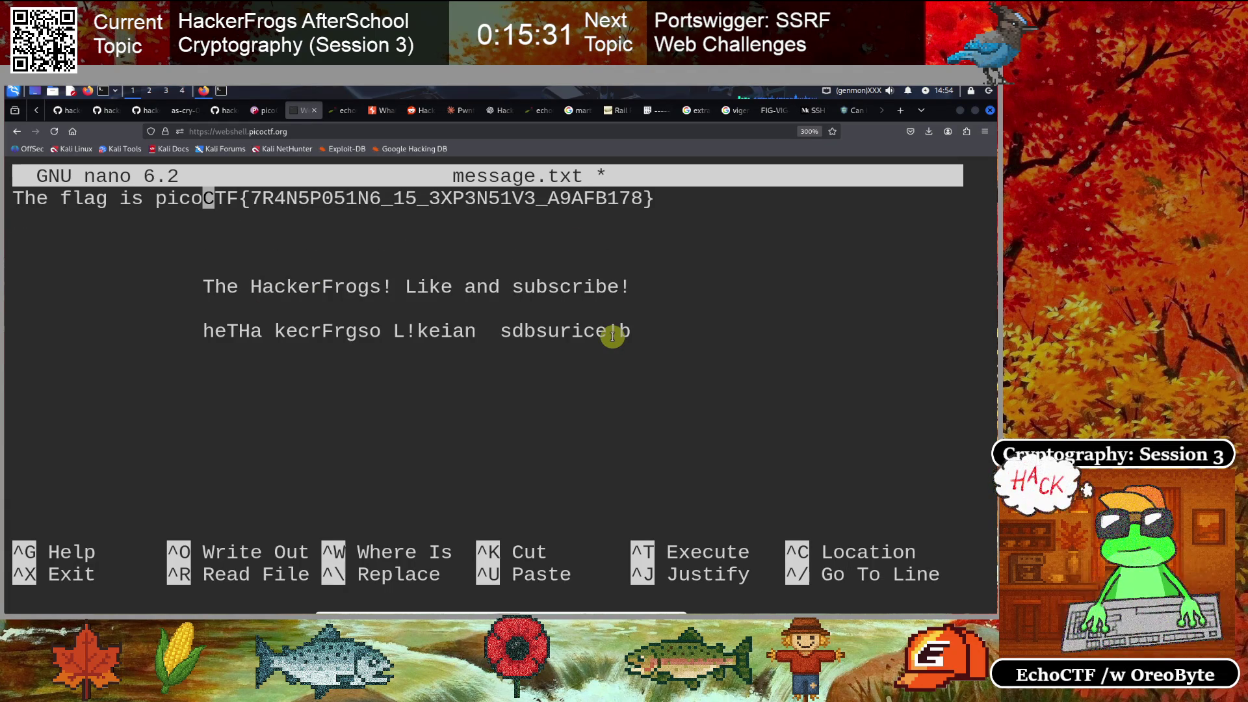
mouse_move(157, 198)
mouse_down()
mouse_move(647, 197)
mouse_move(629, 196)
mouse_up()
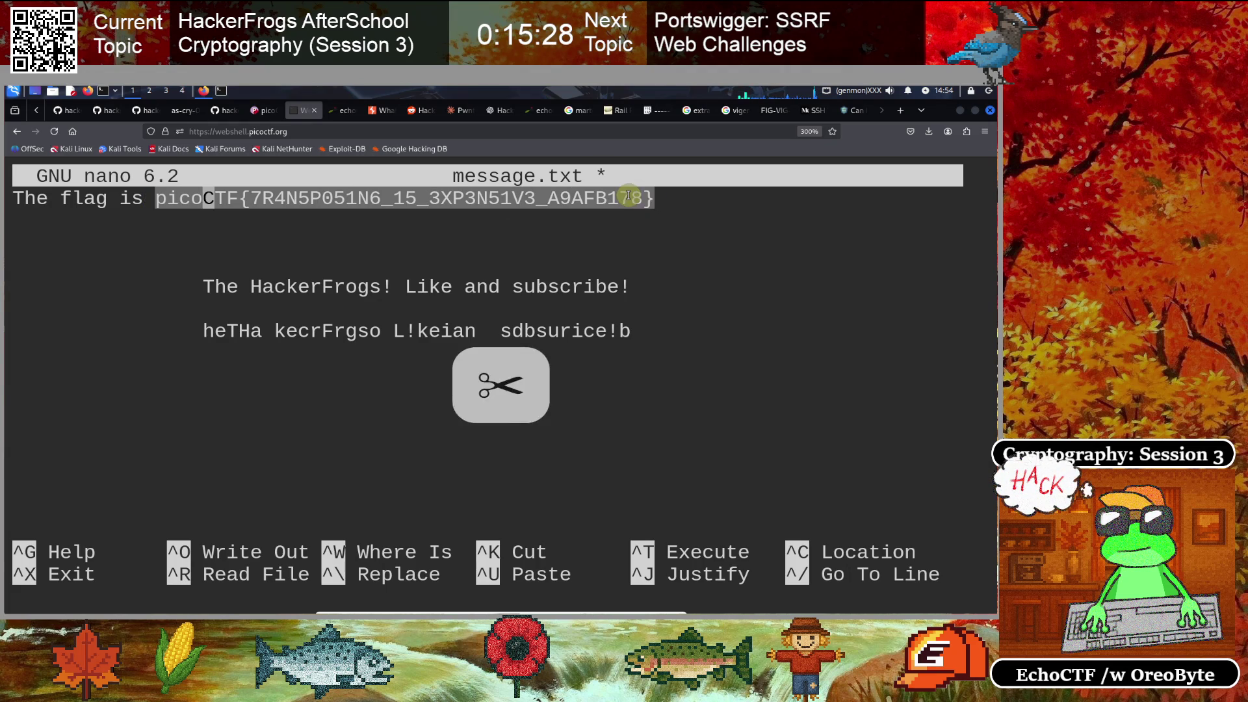
right_click(628, 196)
click(660, 241)
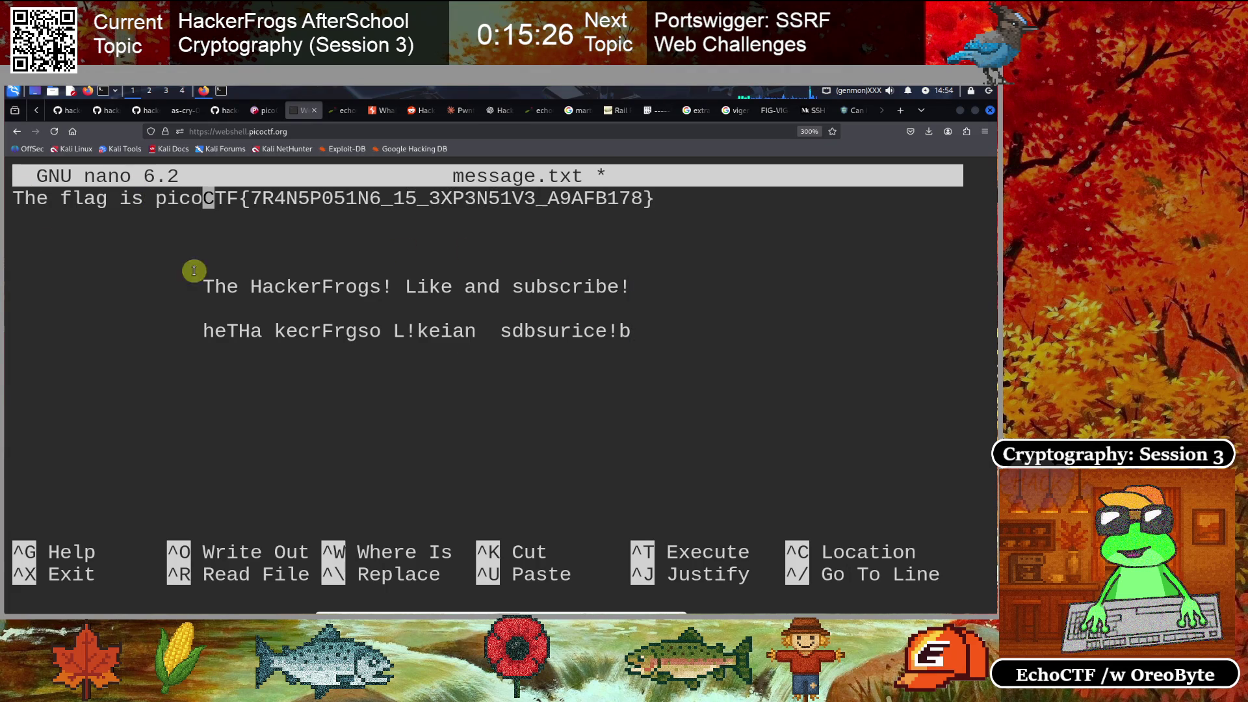
Paste the copied flag into the transposition-trial challenge's flag field and submit it.
click(268, 113)
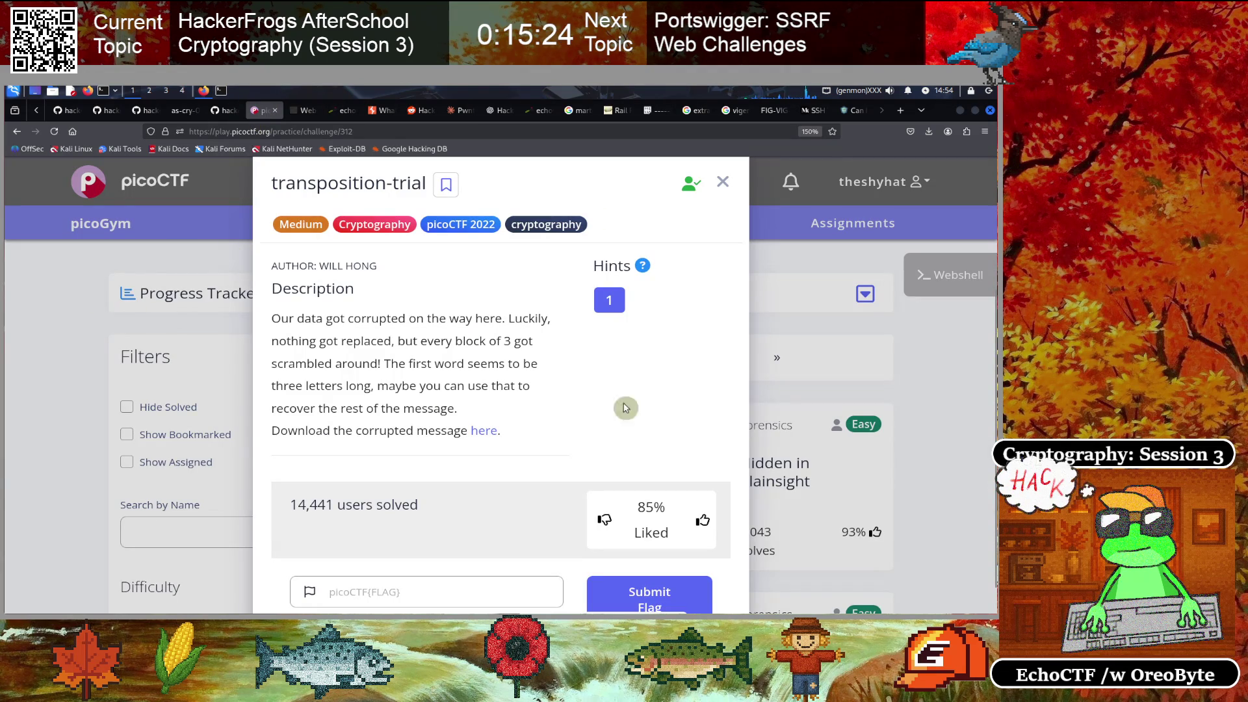
scroll(386, 555, down, 1)
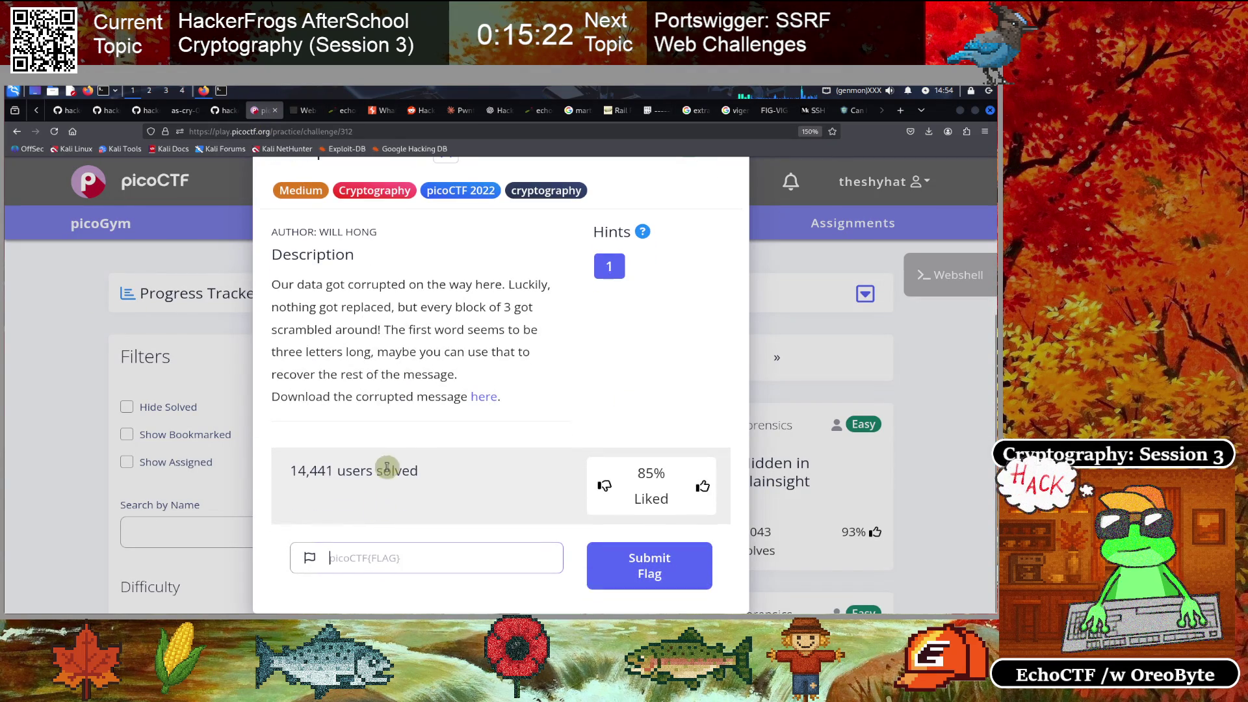
key(ctrl+v)
click(649, 566)
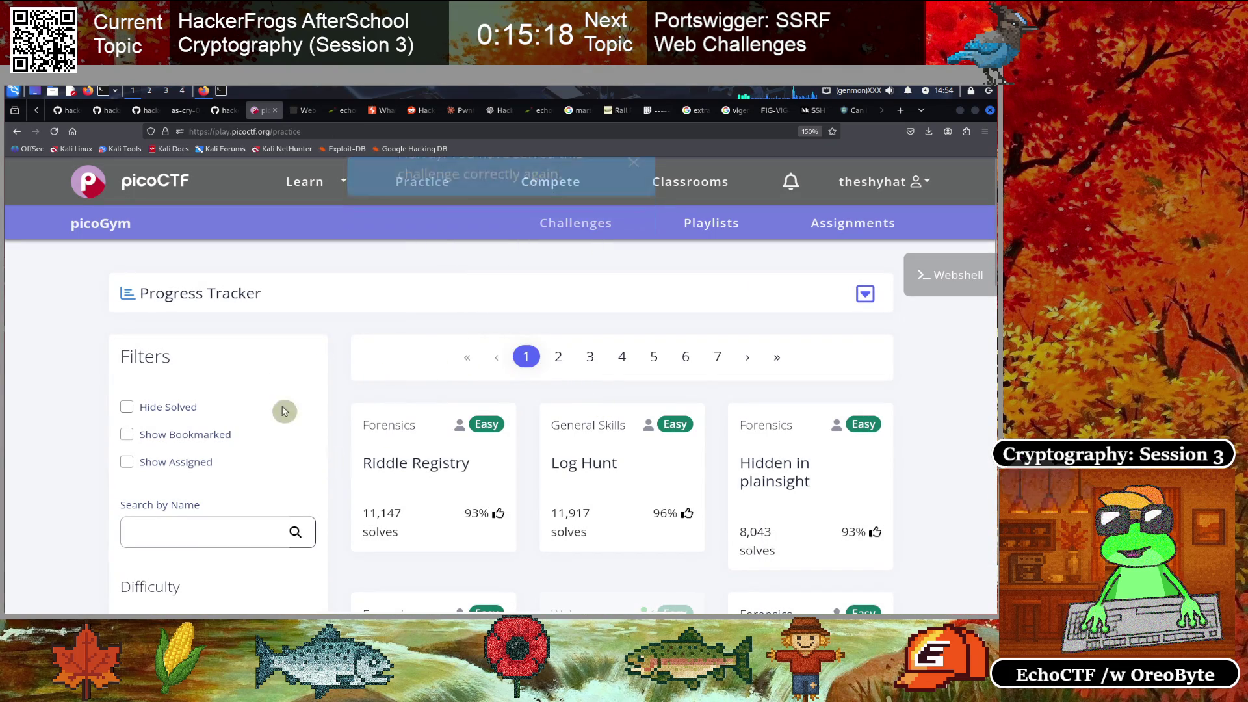
Return to the as-cry-03v750.pdf slides and advance to page 32, the Summary slide.
scroll(453, 409, down, 3)
scroll(422, 410, up, 2)
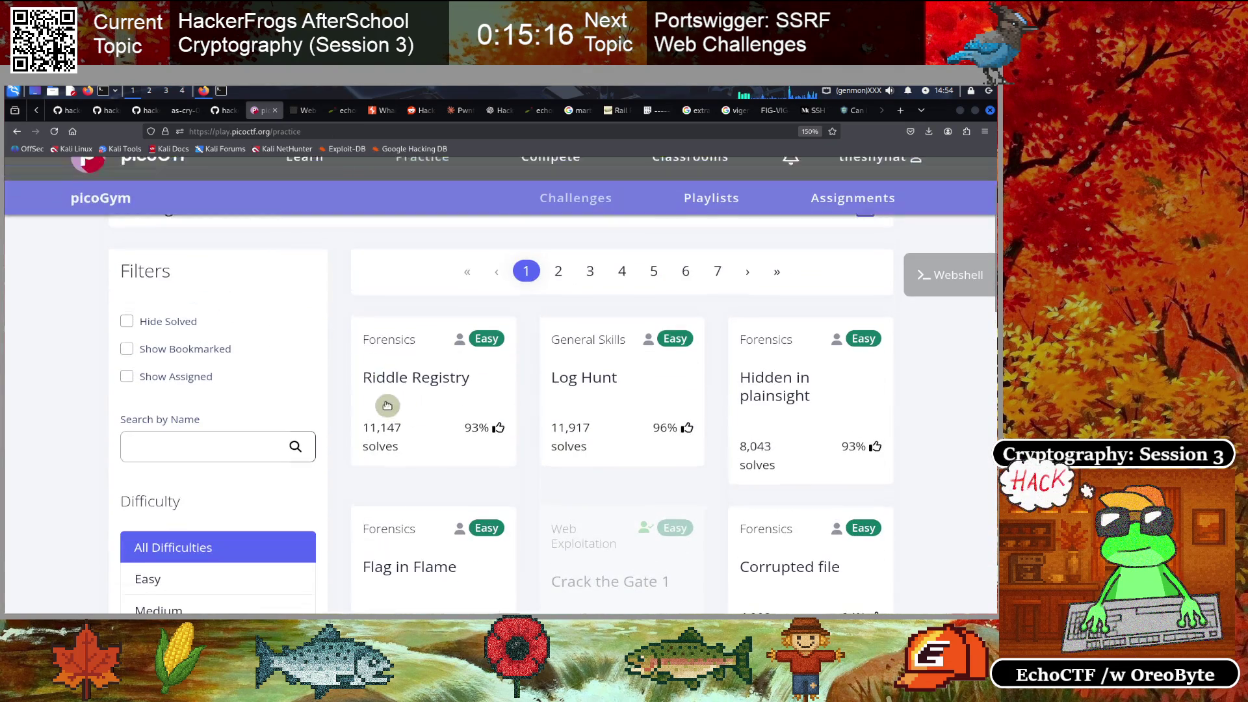
click(176, 112)
key(Right)
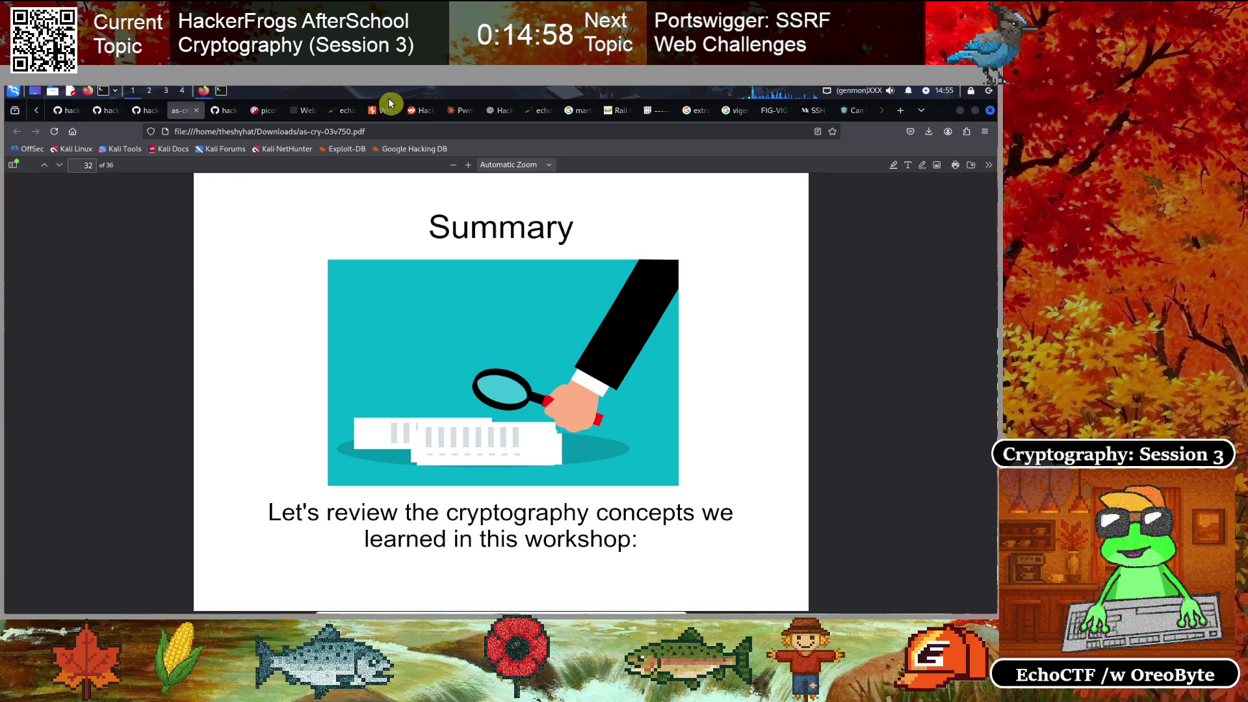
Open maritan_message2.md from the ringzero cryptography folder in GitHub's editor.
click(61, 115)
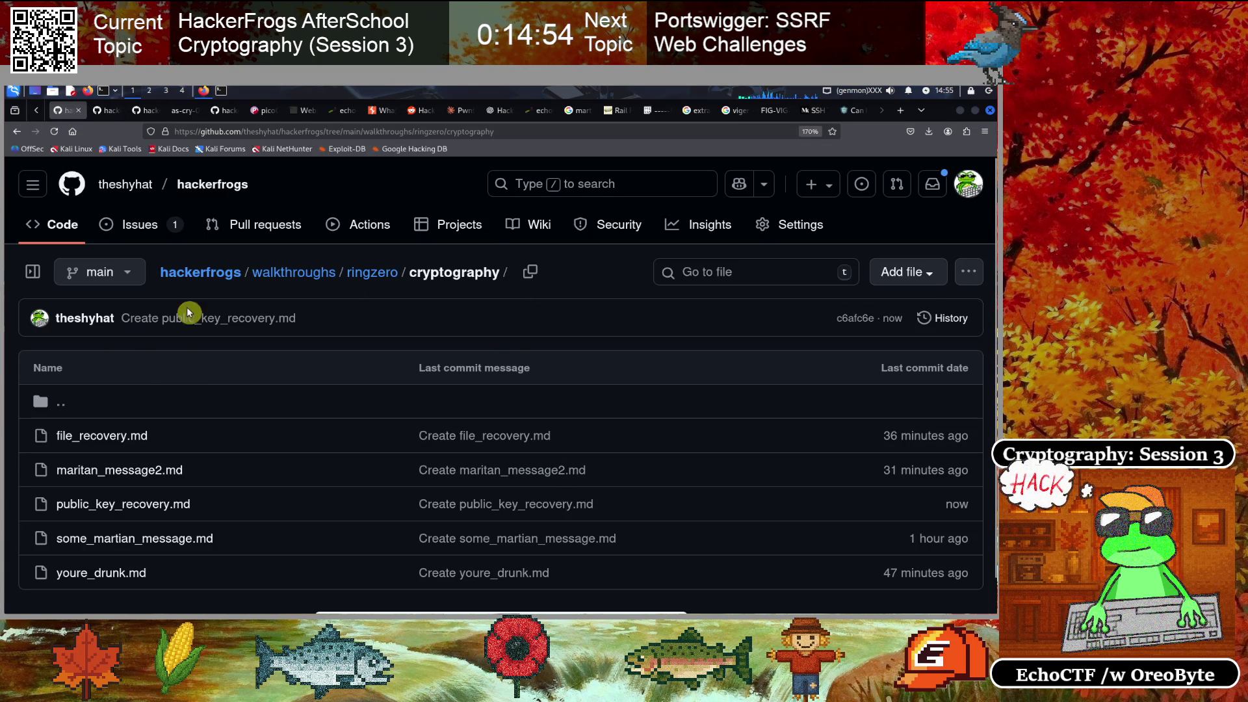
scroll(237, 437, down, 1)
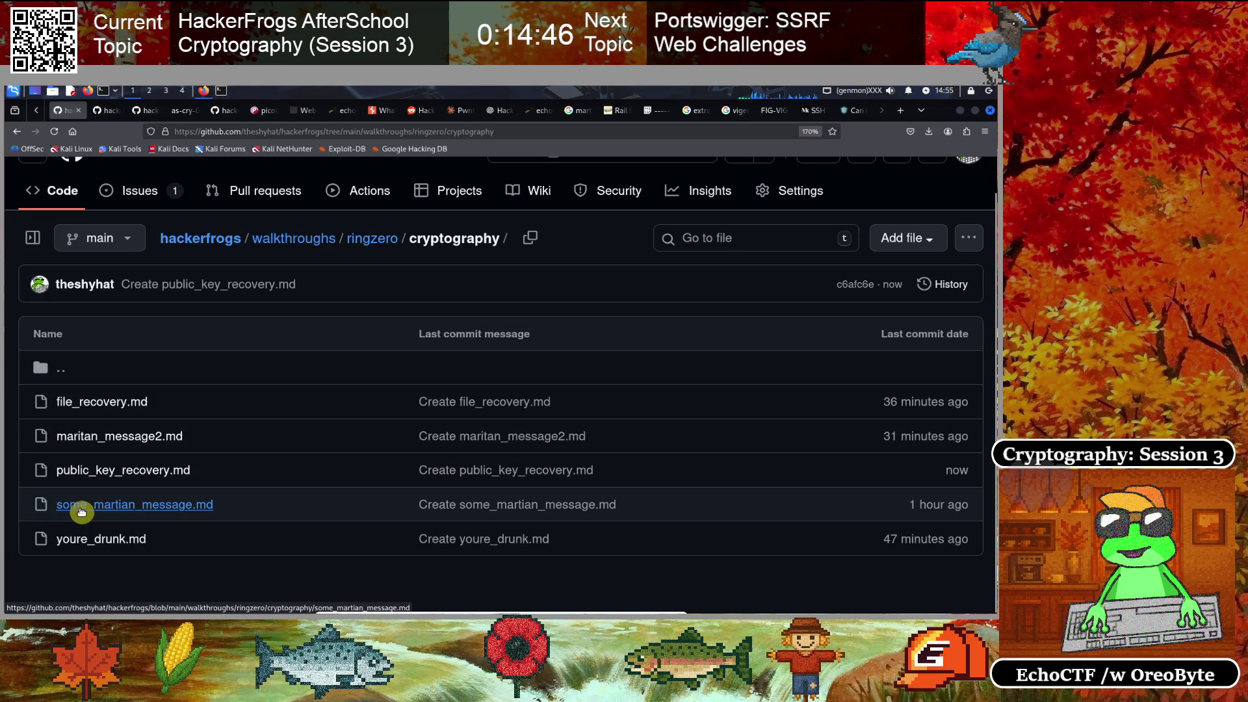
click(93, 436)
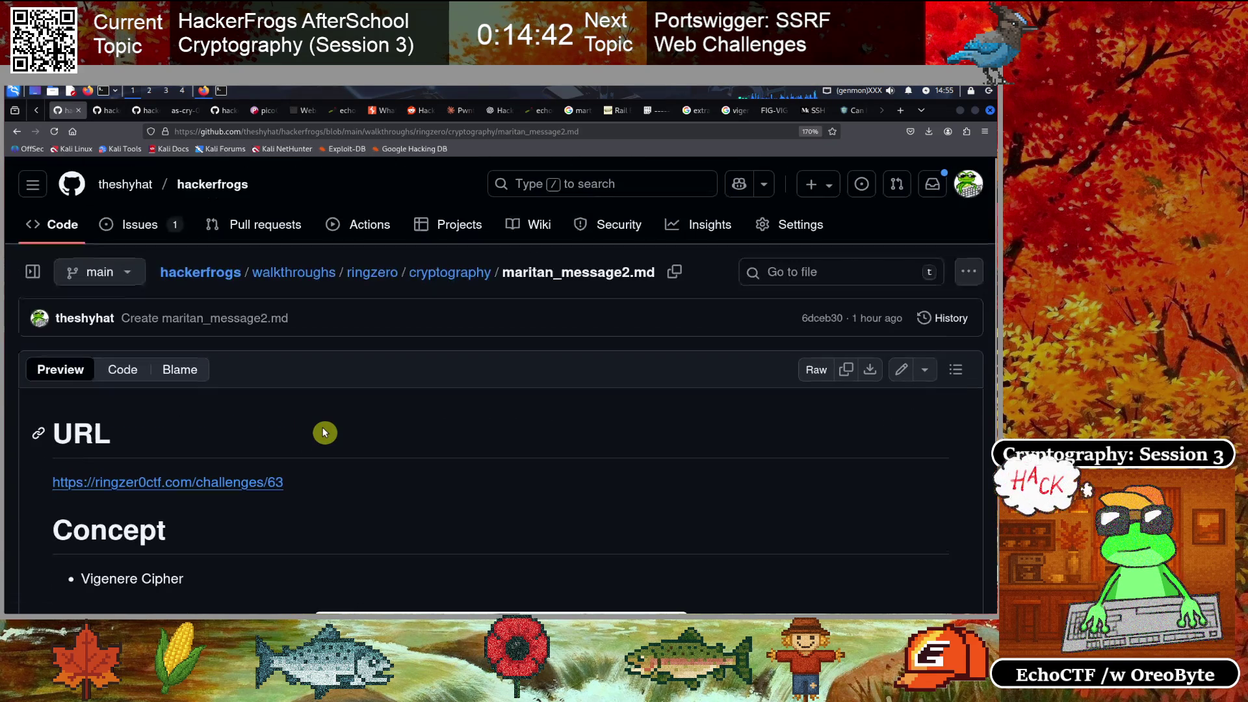
click(900, 373)
Fix the filename from maritan_message2.md to martian_message2.md and commit the rename.
click(537, 273)
key(Left)
key(Left)
key(Left)
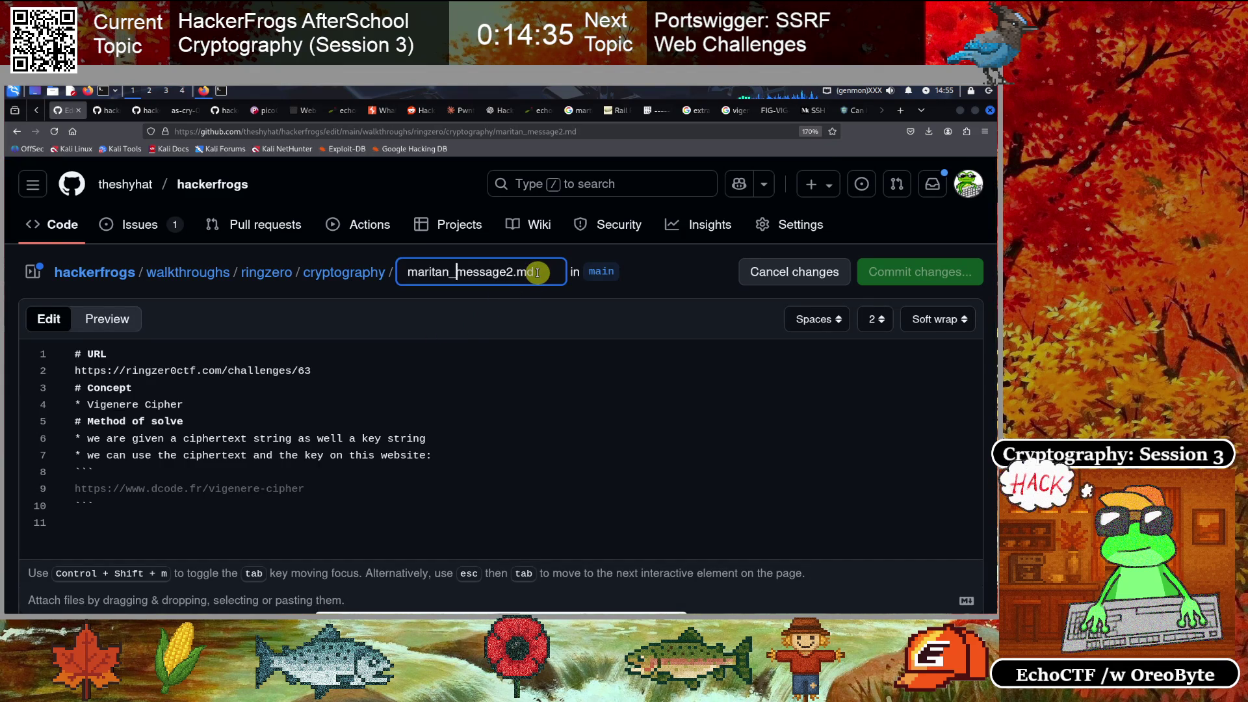
key(Right)
key(Right)
key(Right)
key(BackSpace)
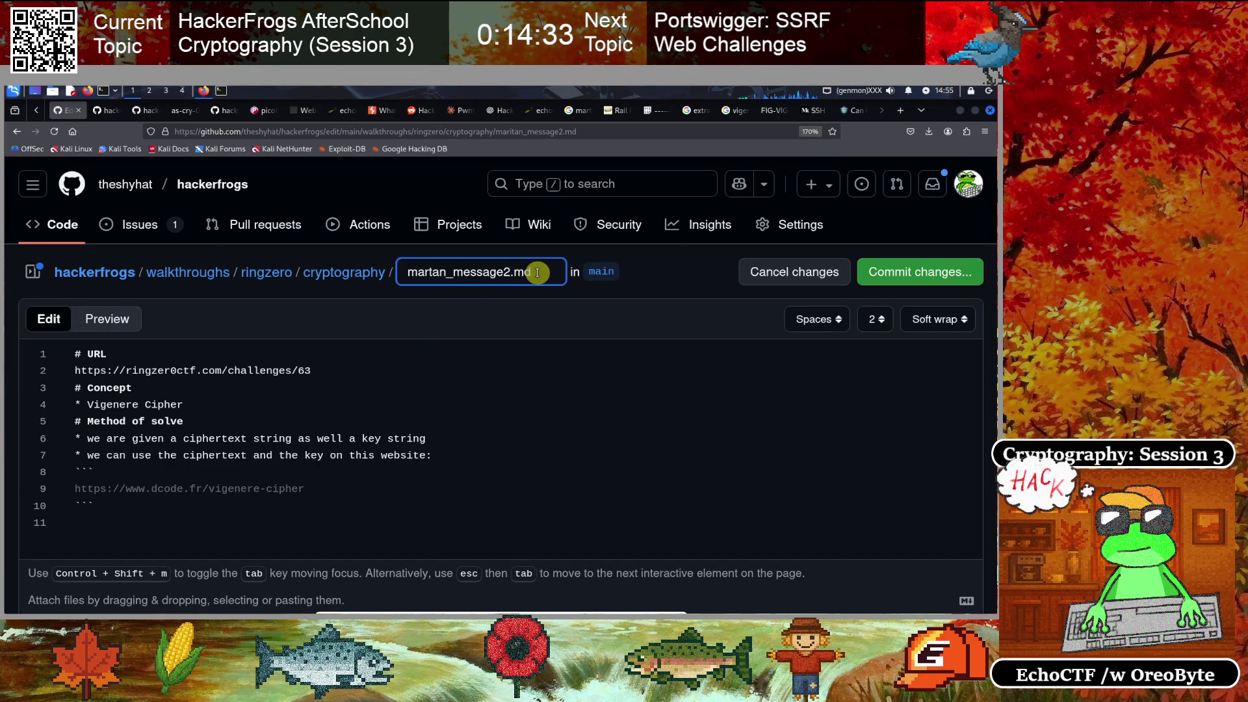
text(i)
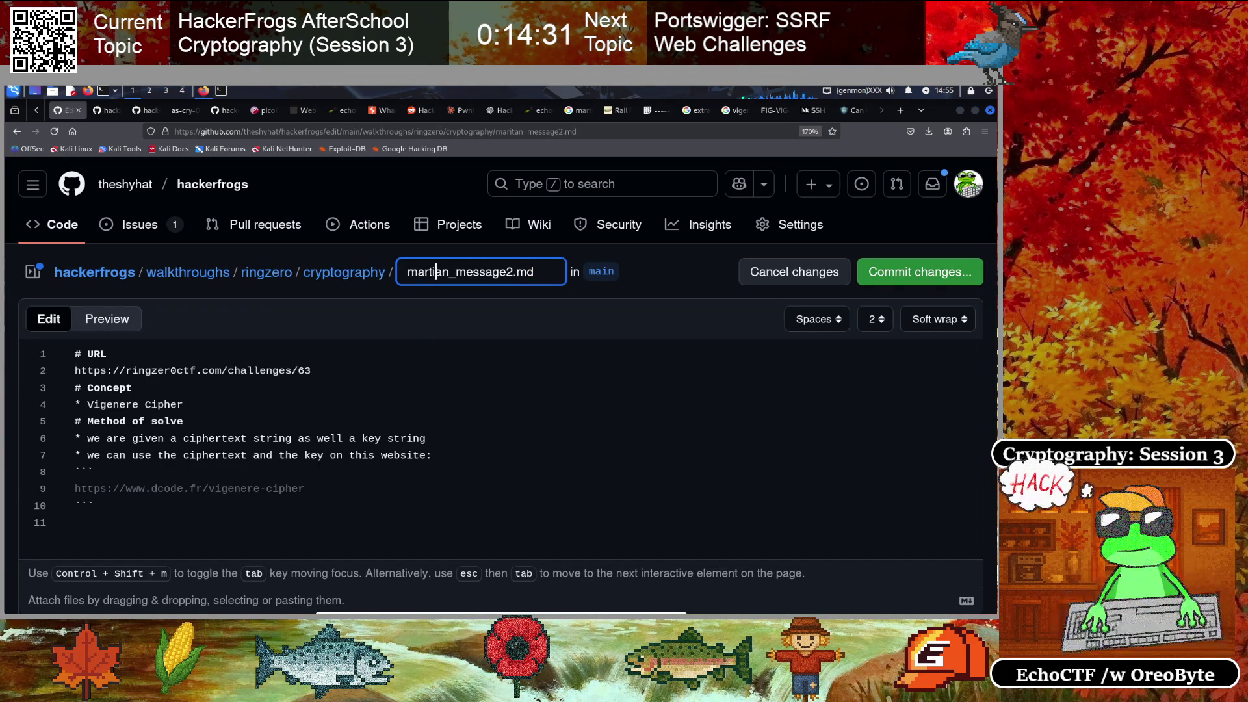
click(314, 371)
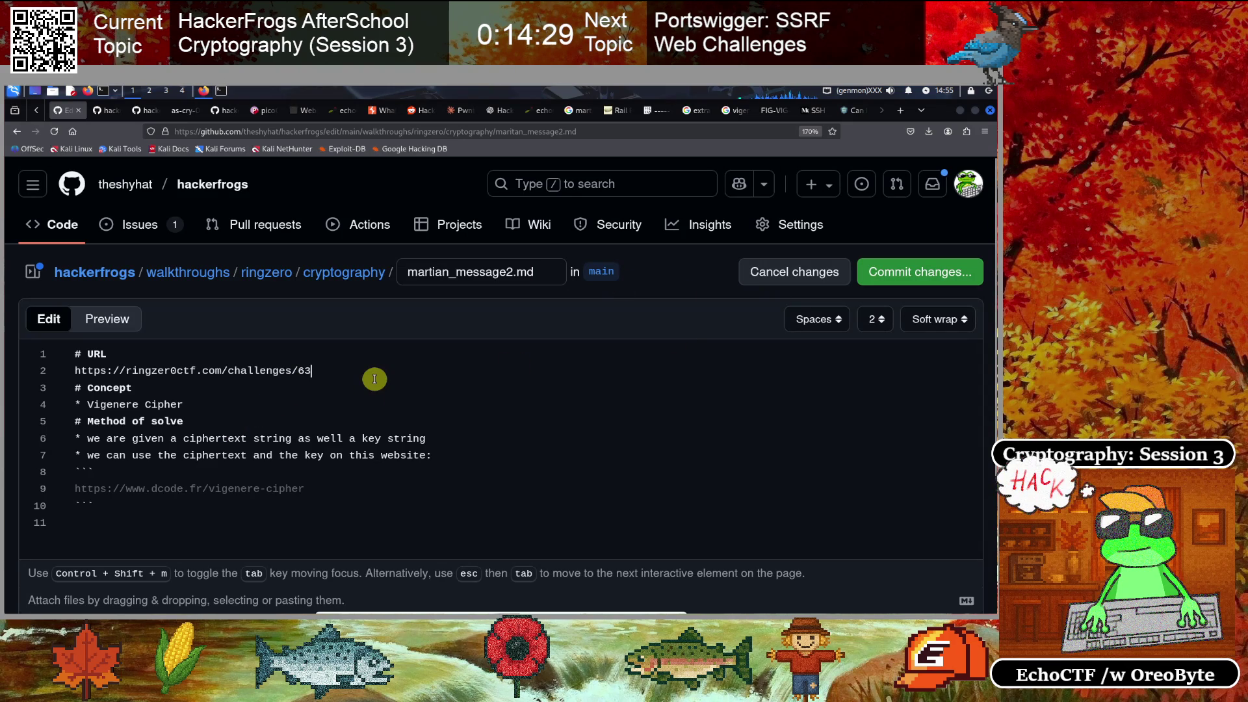
key(shift+Home)
key(ctrl+c)
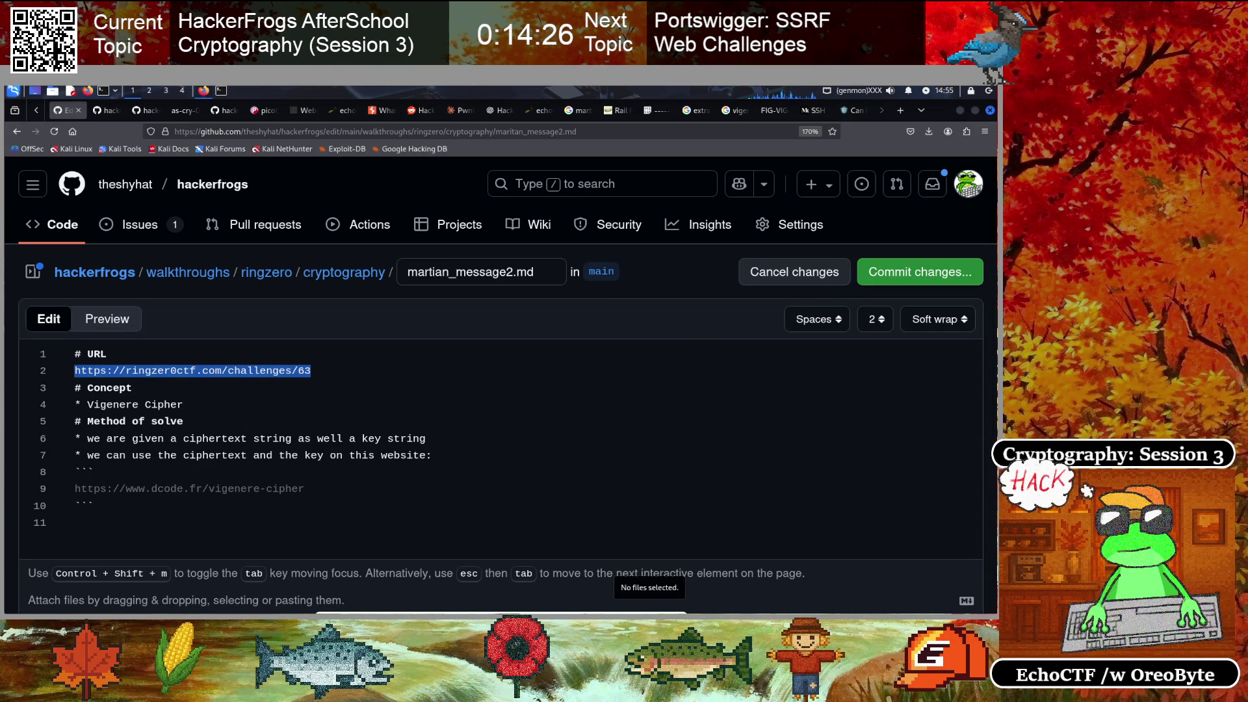
click(919, 272)
click(646, 558)
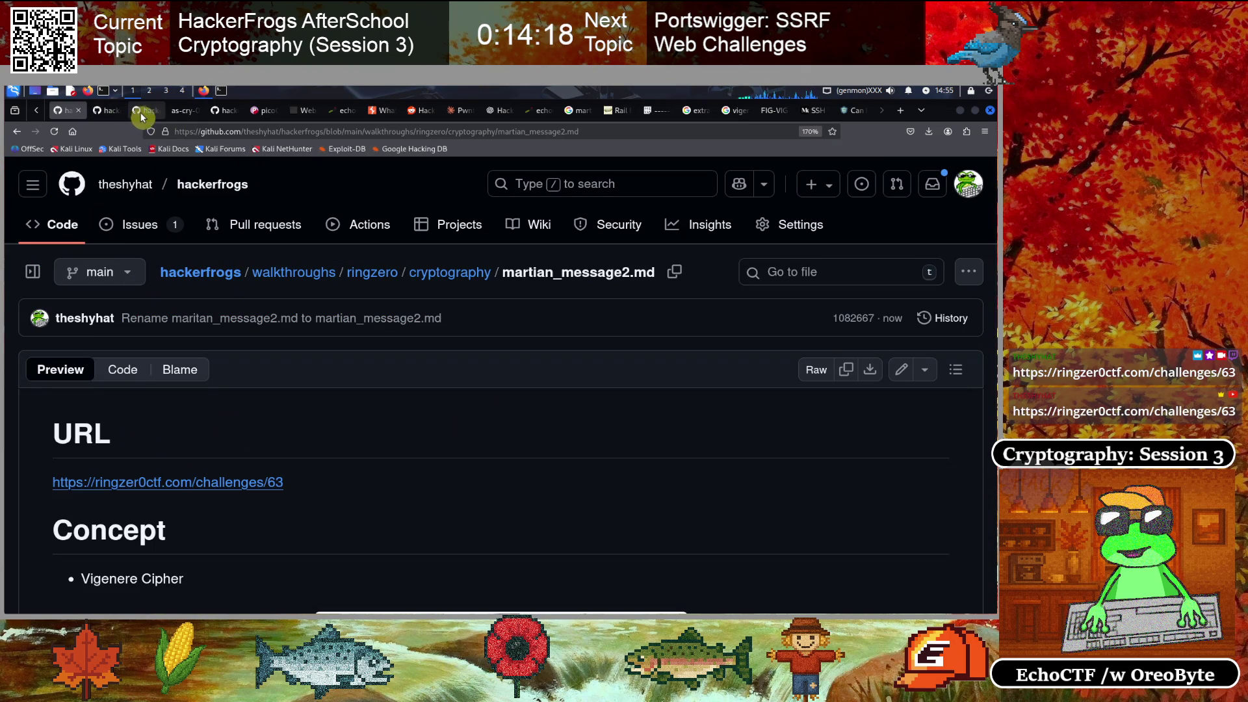
Look over the workshop slides, the GitHub slides and education_resources tabs, ending on picoCTF.
click(185, 111)
scroll(168, 351, up, 3)
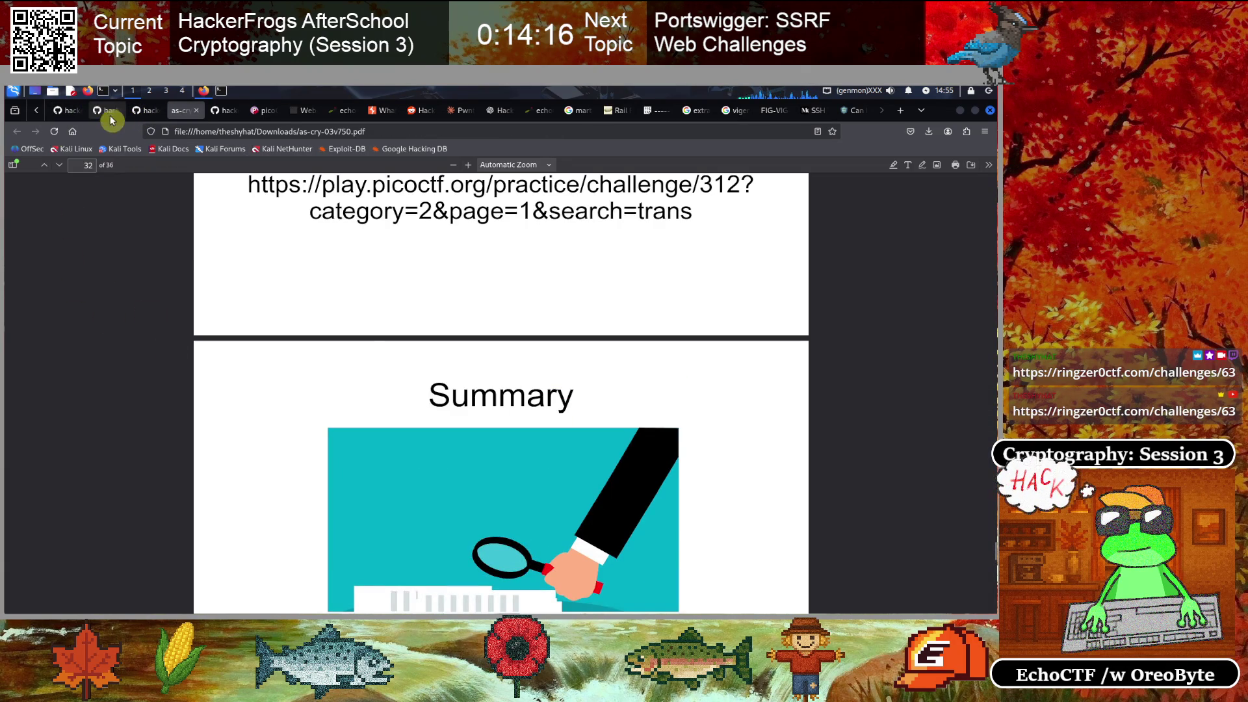
scroll(368, 339, down, 4)
scroll(349, 333, up, 2)
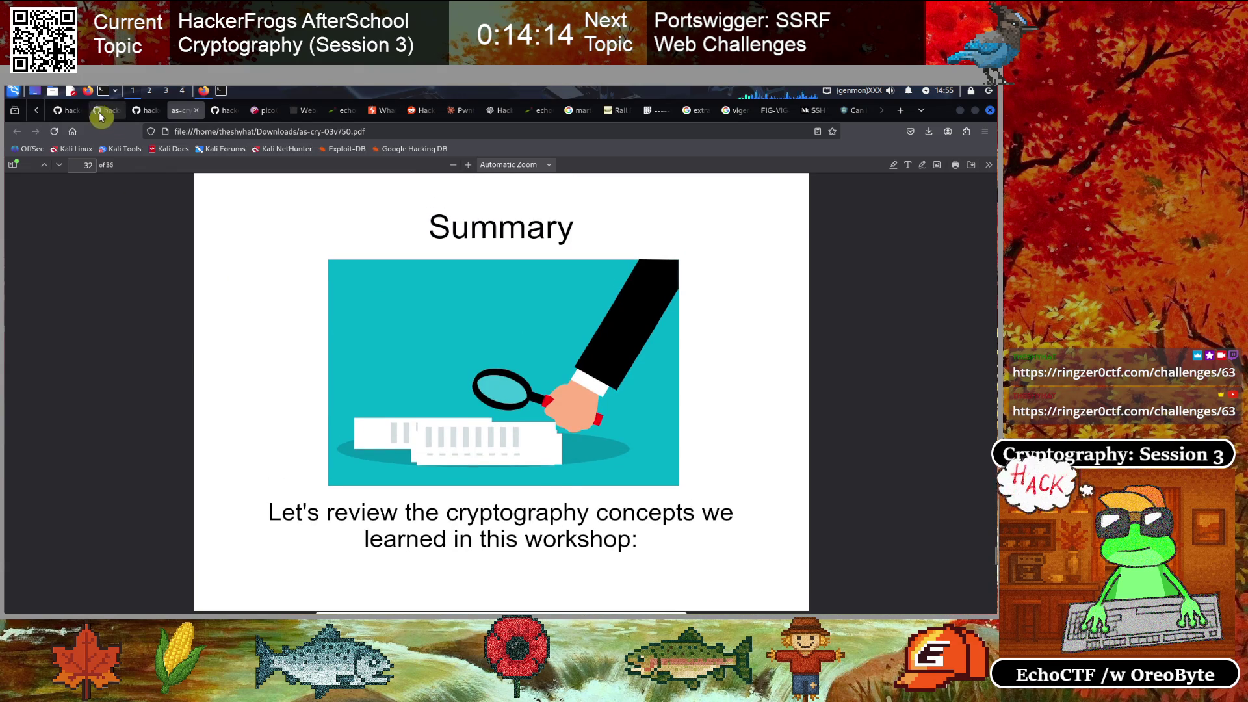
click(103, 112)
click(221, 111)
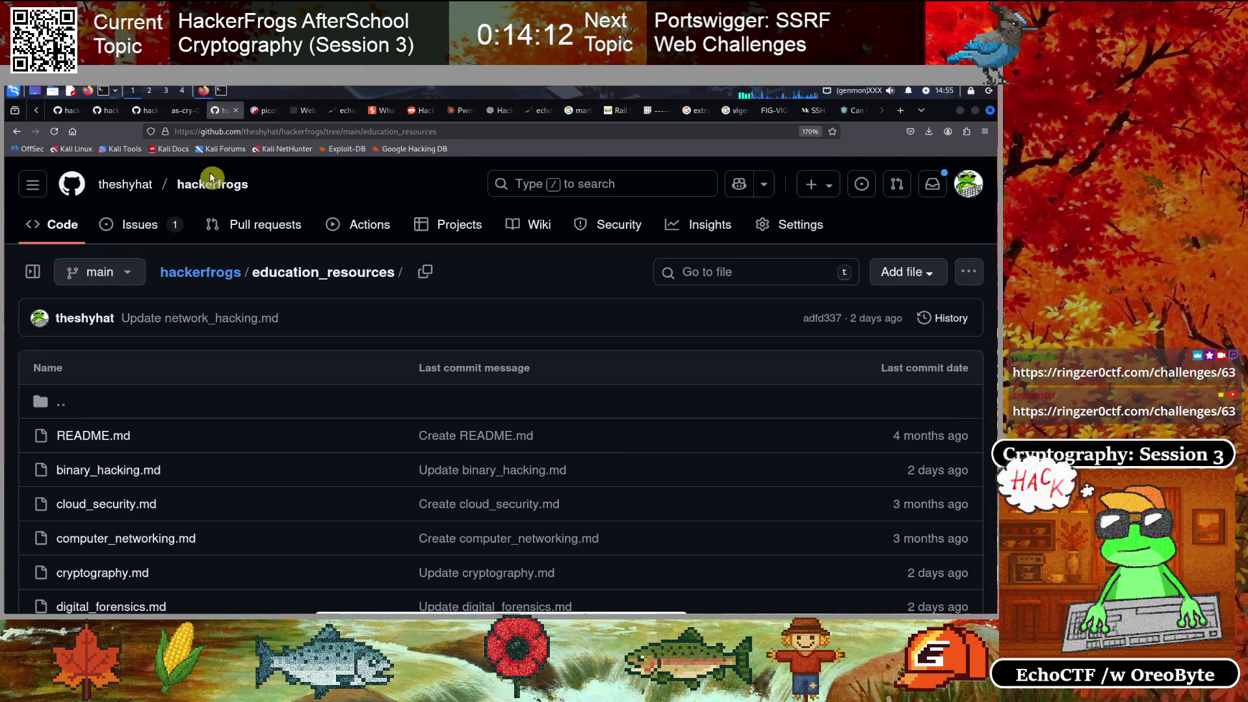
click(265, 111)
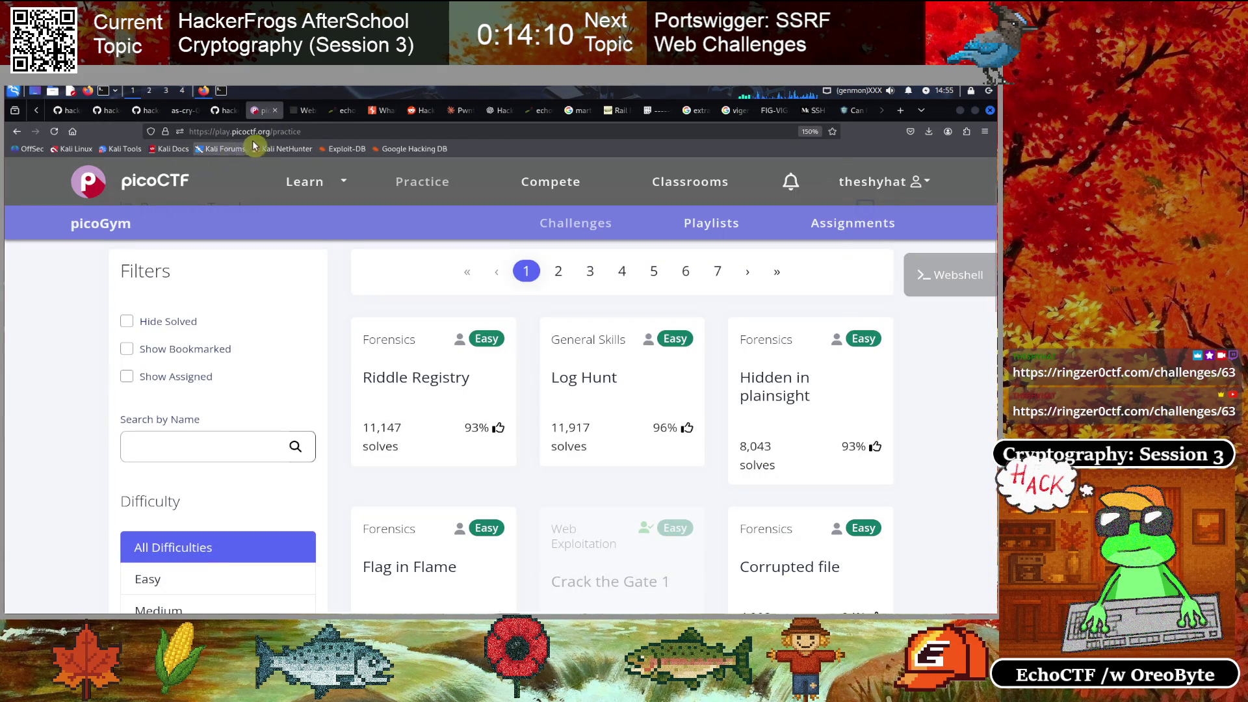
Load ringzer0ctf.com in place of the picoCTF address and log in.
click(270, 133)
key(ctrl+v)
key(Return)
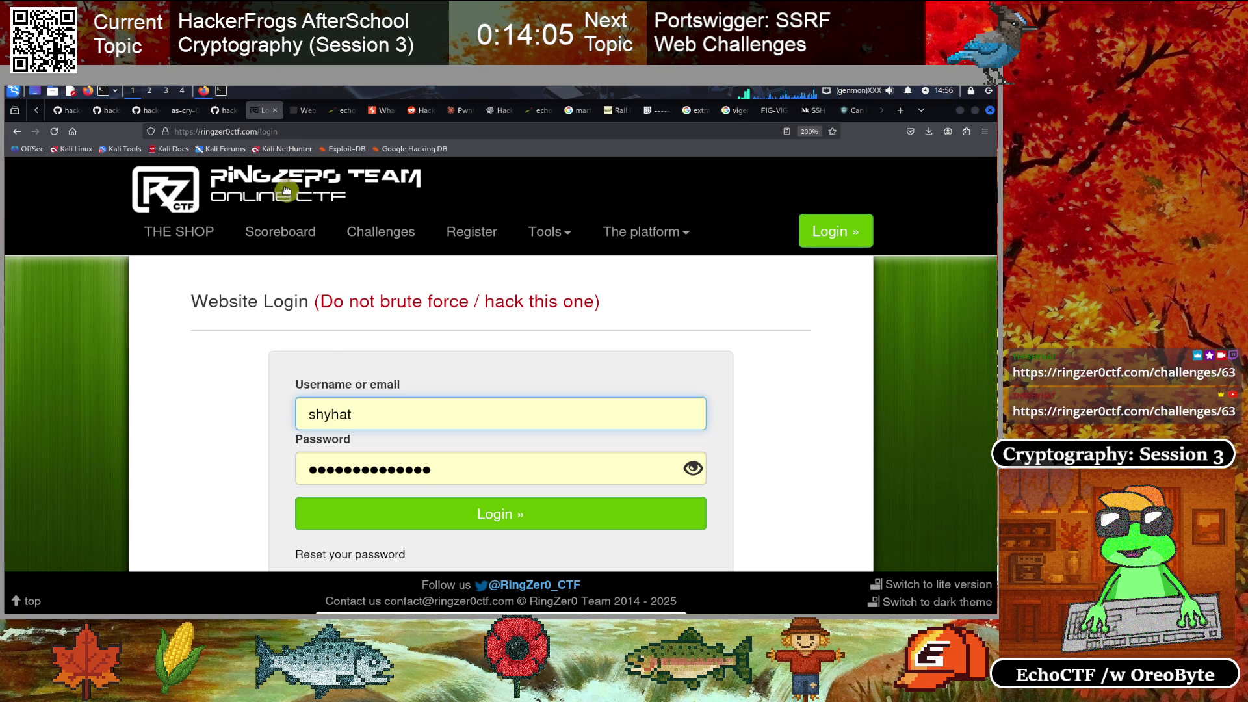
click(377, 513)
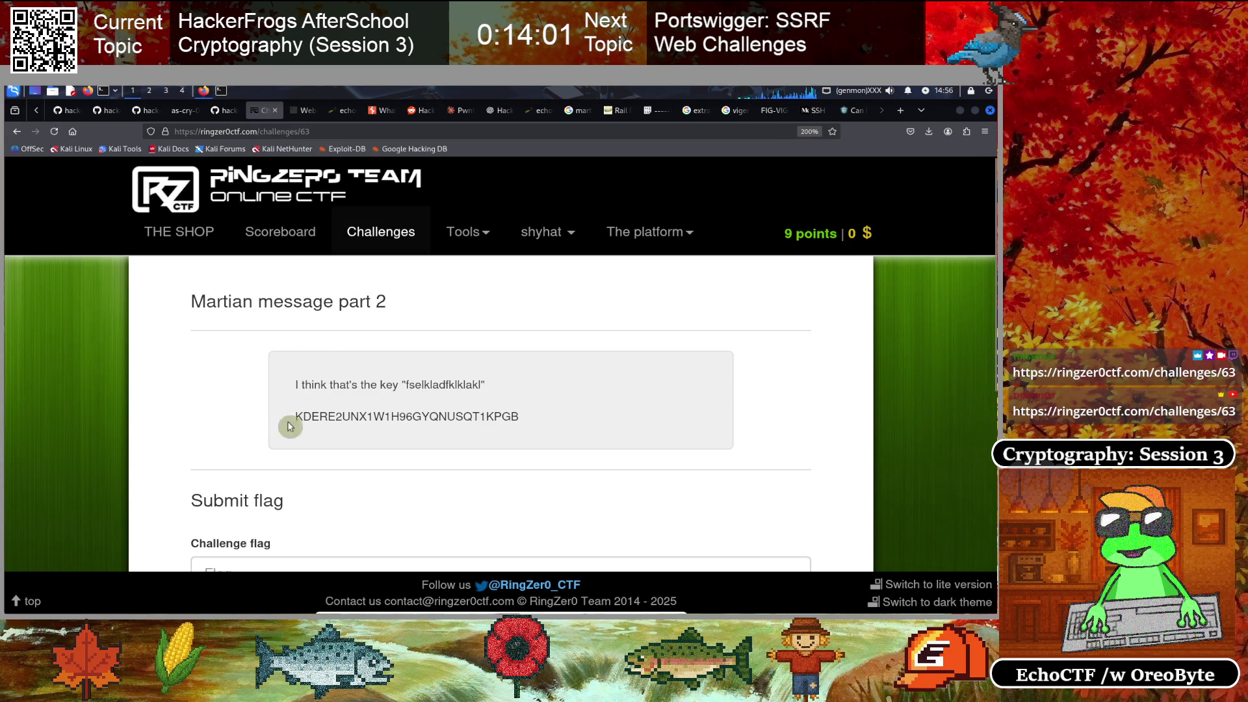
Highlight the ciphertext and key on challenge 63, Martian message part 2.
drag(296, 417, 509, 411)
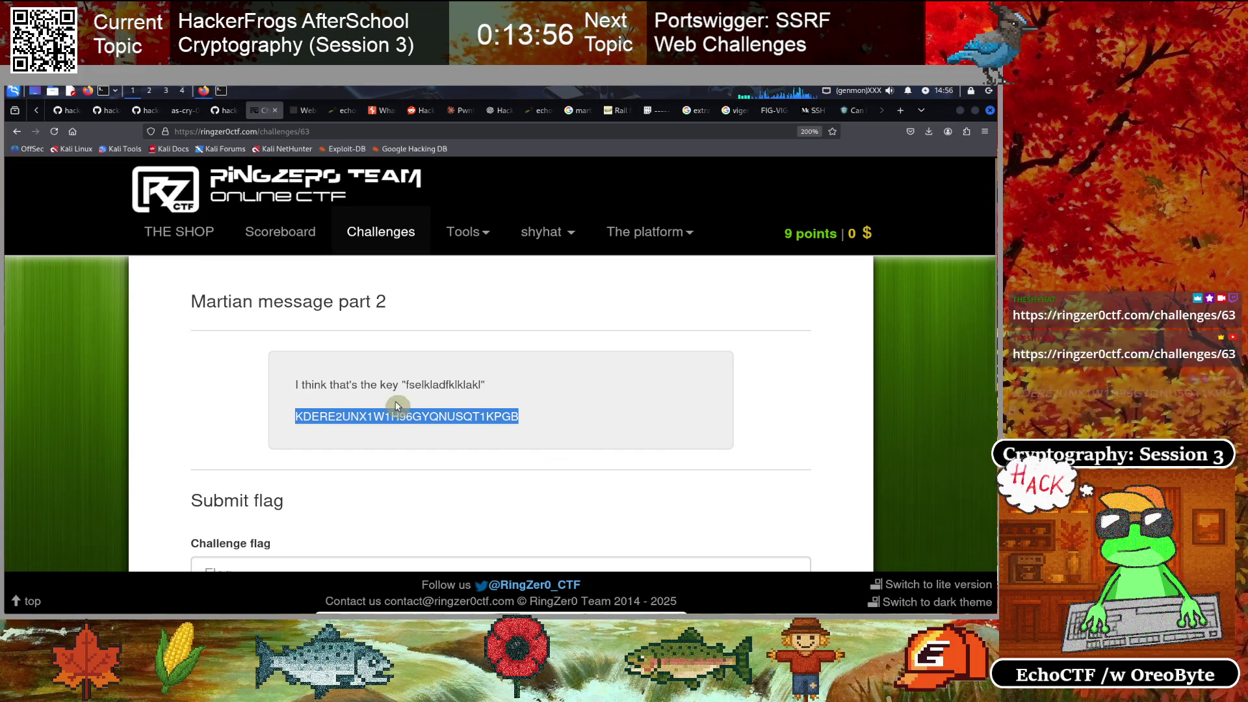
click(380, 384)
mouse_move(381, 383)
mouse_down()
mouse_move(501, 385)
mouse_move(486, 383)
mouse_up()
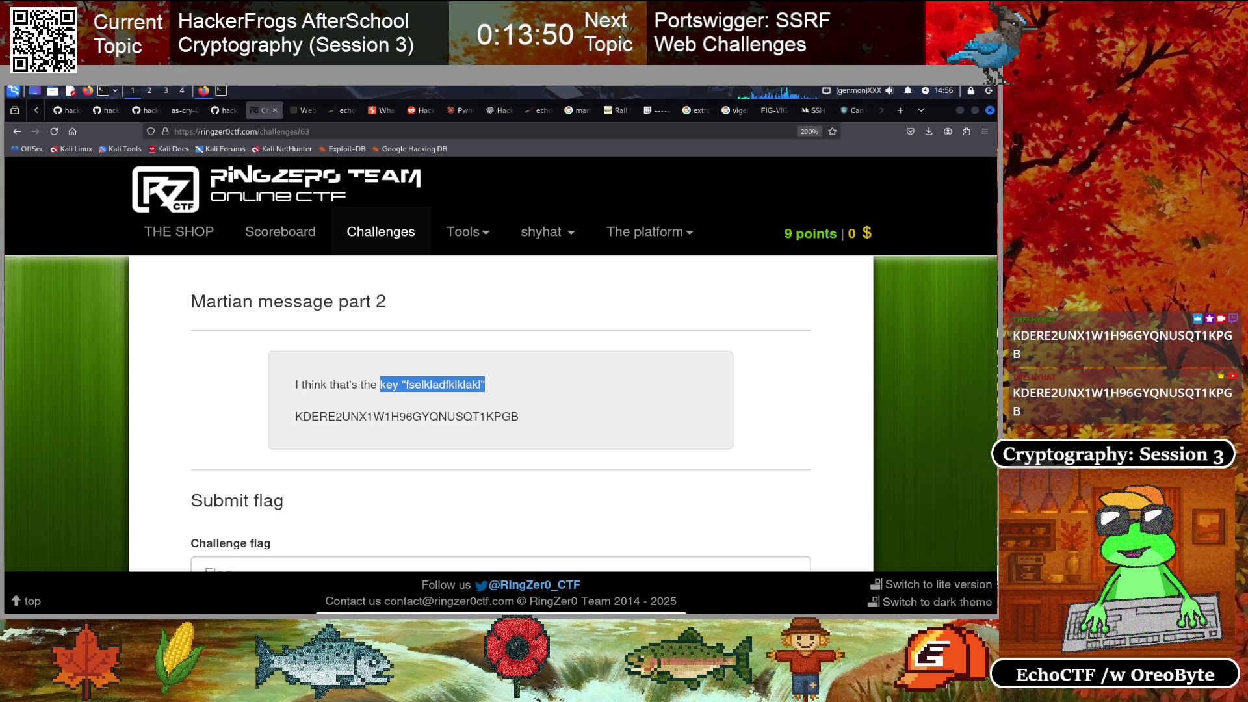
click(275, 413)
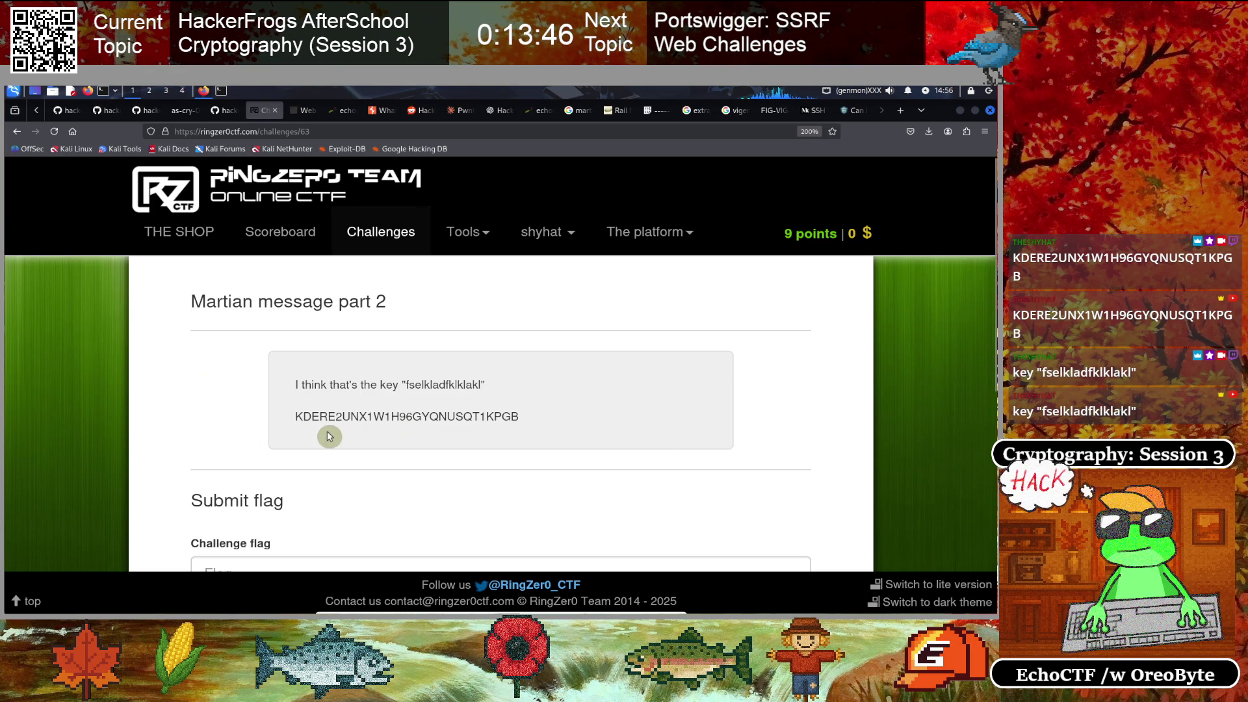
mouse_move(294, 420)
mouse_down()
mouse_move(524, 417)
mouse_move(291, 420)
mouse_up()
key(ctrl+c)
click(523, 422)
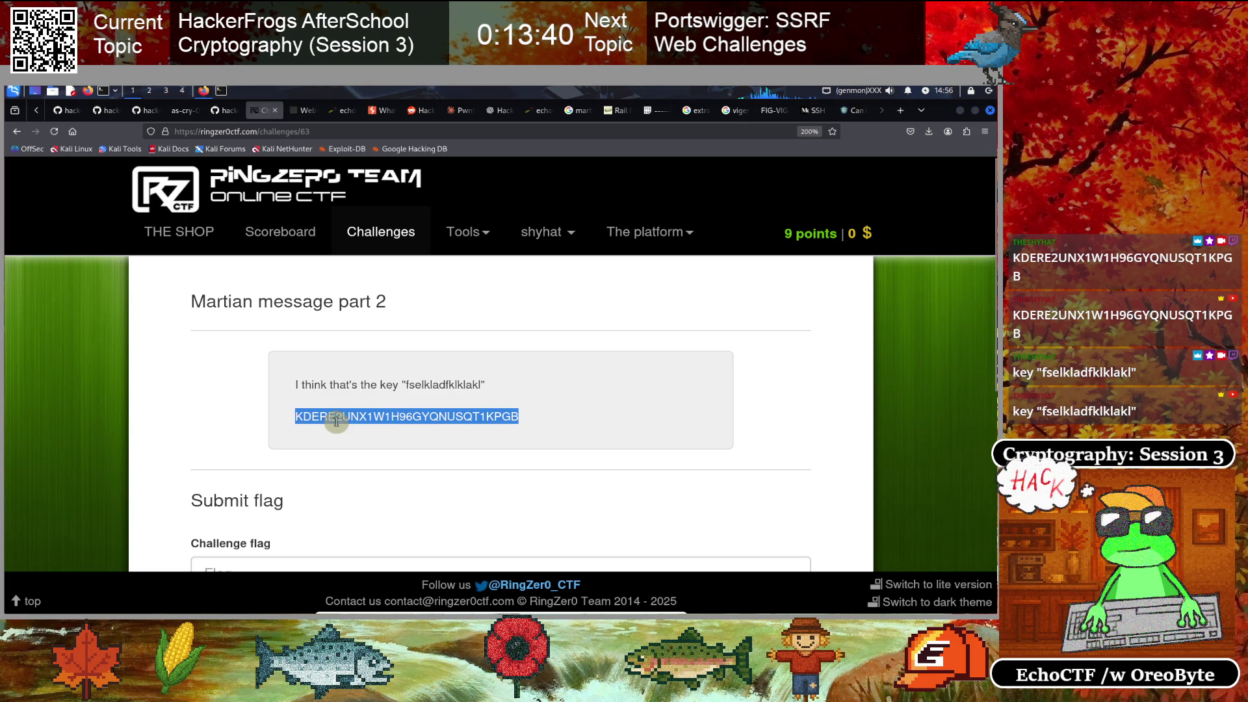
click(299, 412)
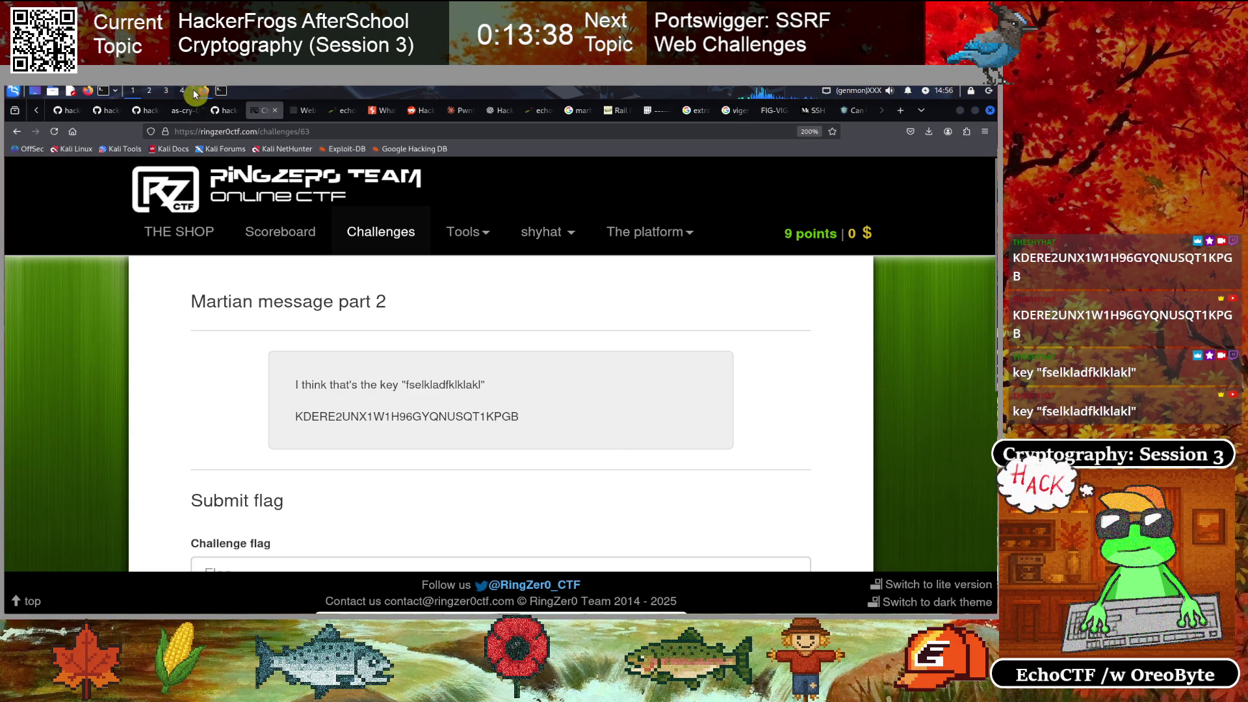
click(223, 95)
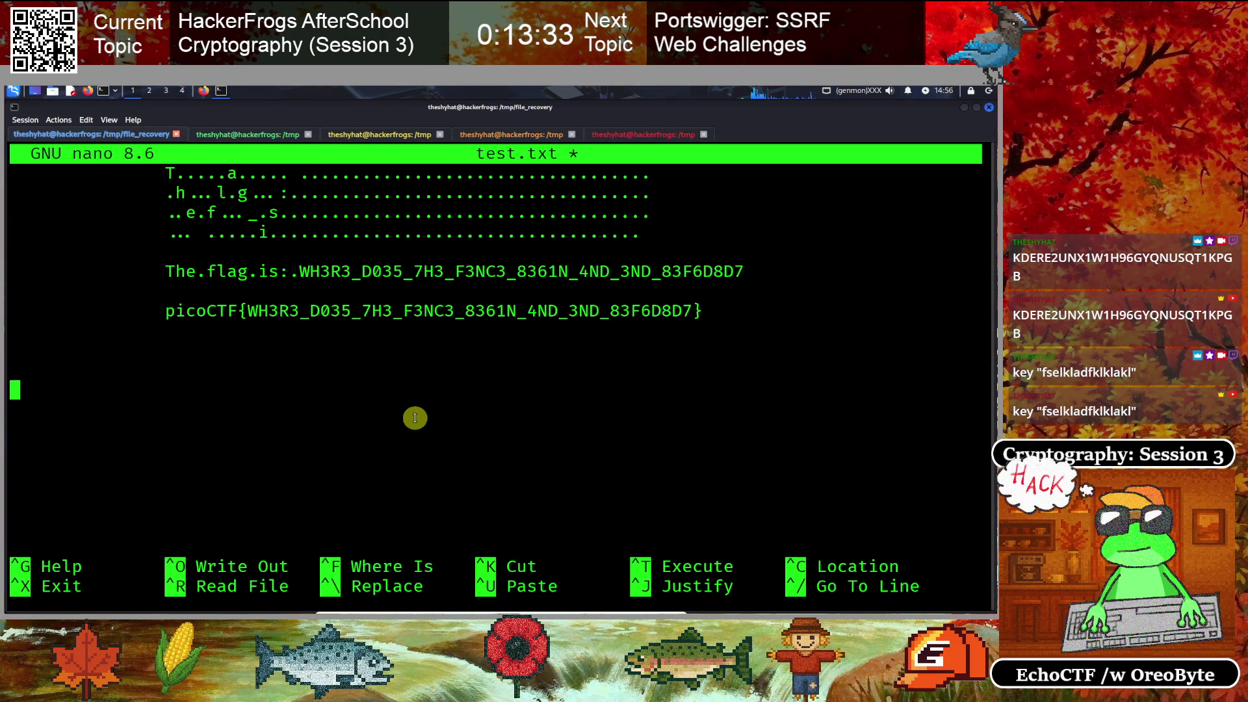
scroll(415, 418, down, 6)
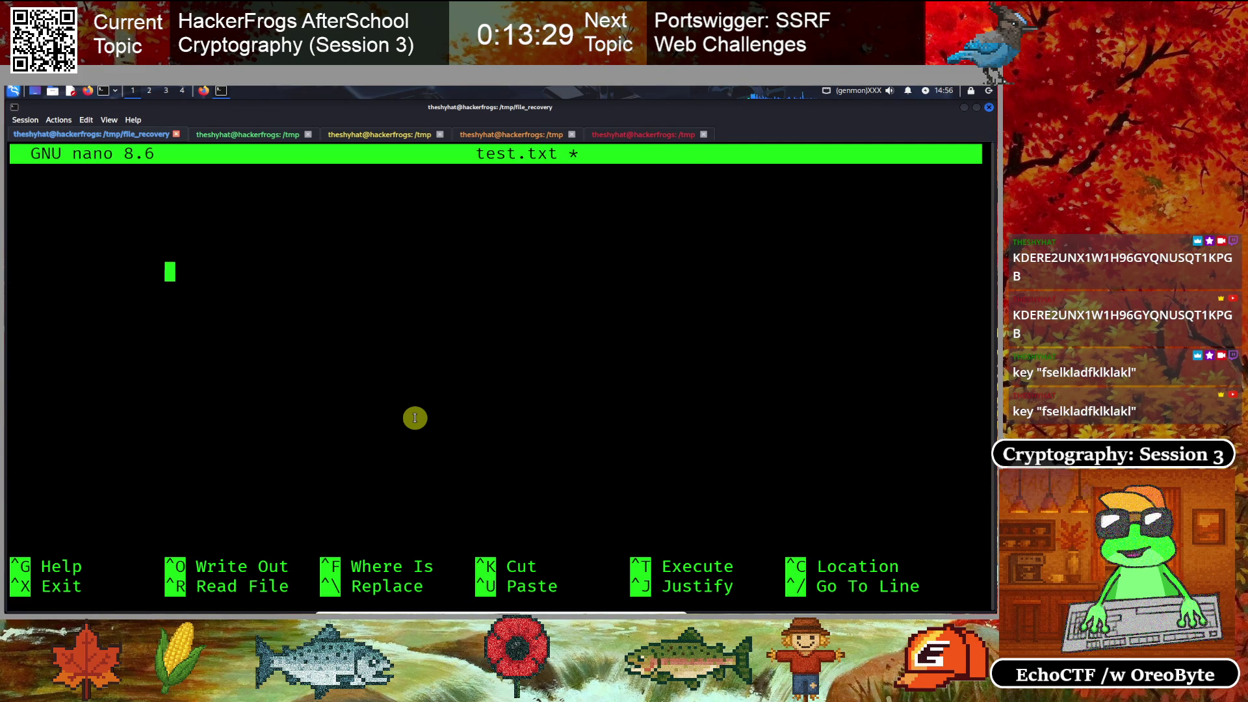
key(ctrl+shift+v)
key(Return)
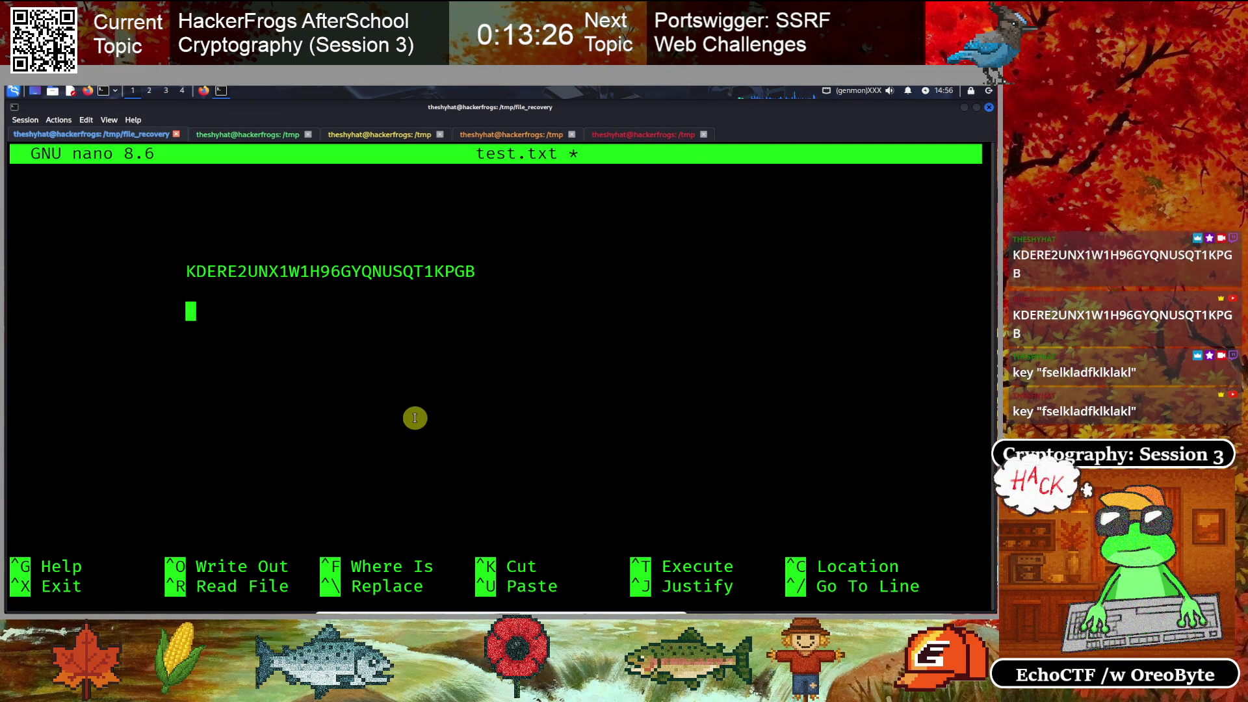
click(206, 92)
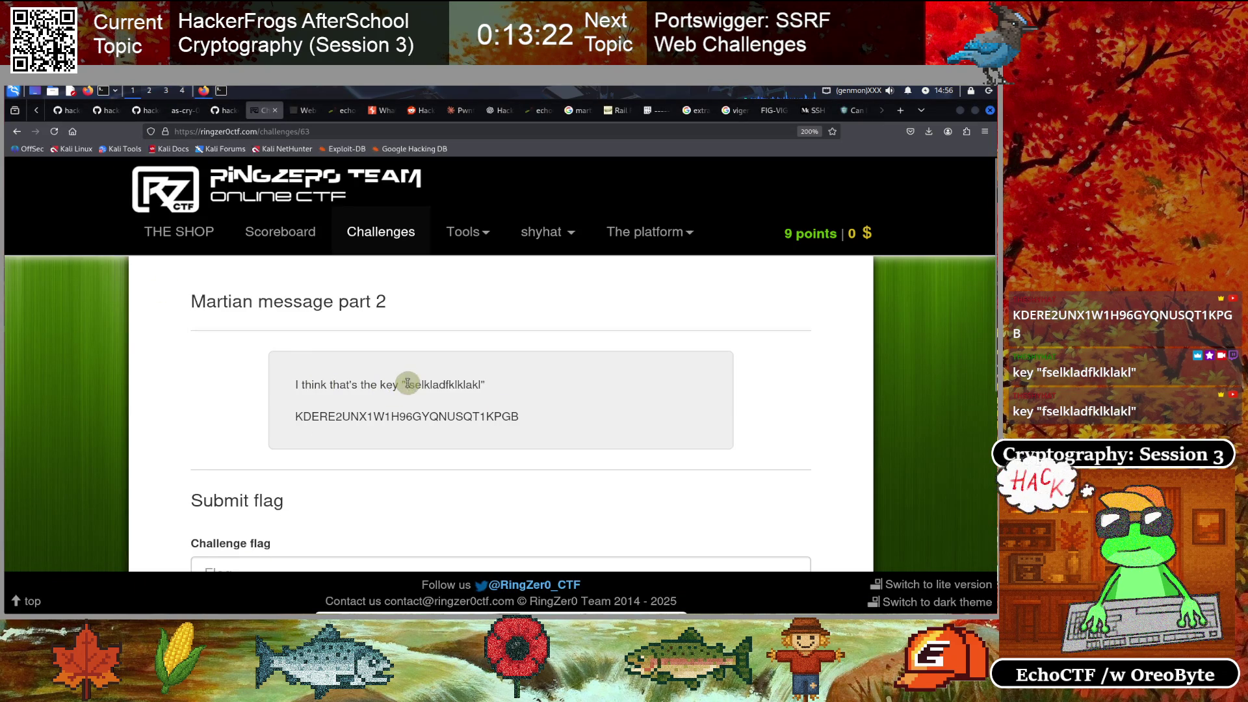
double_click(436, 385)
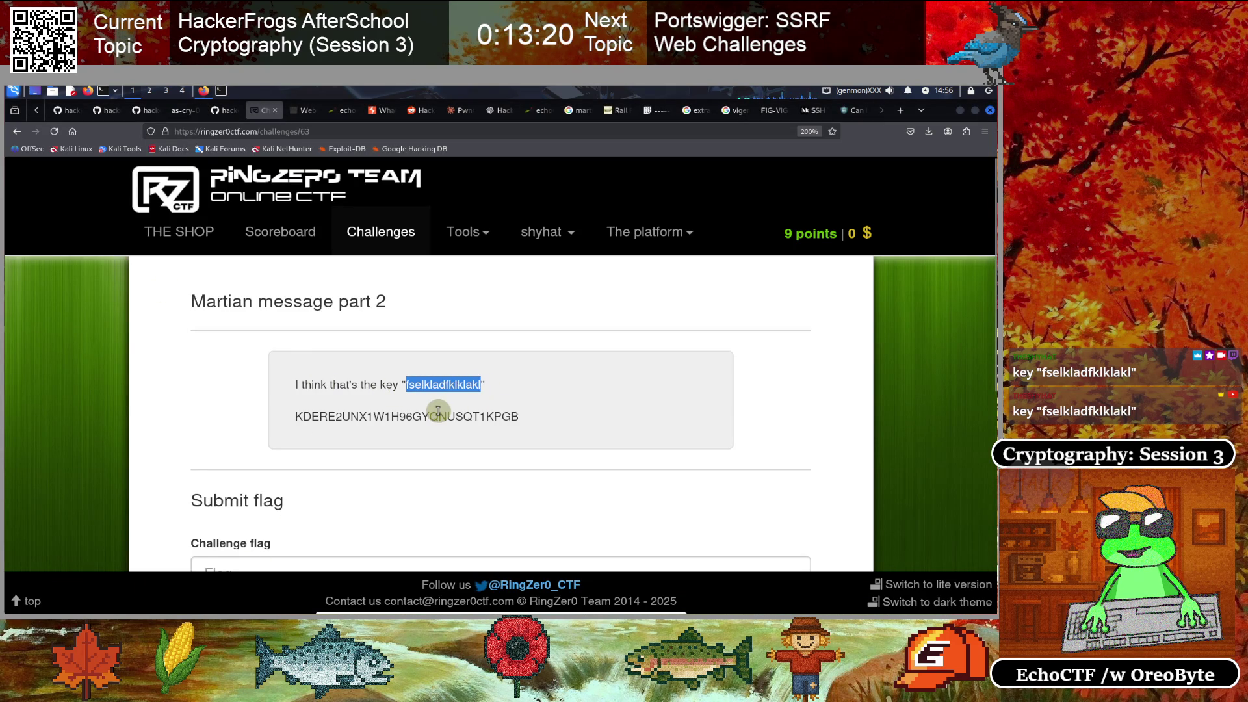
click(221, 91)
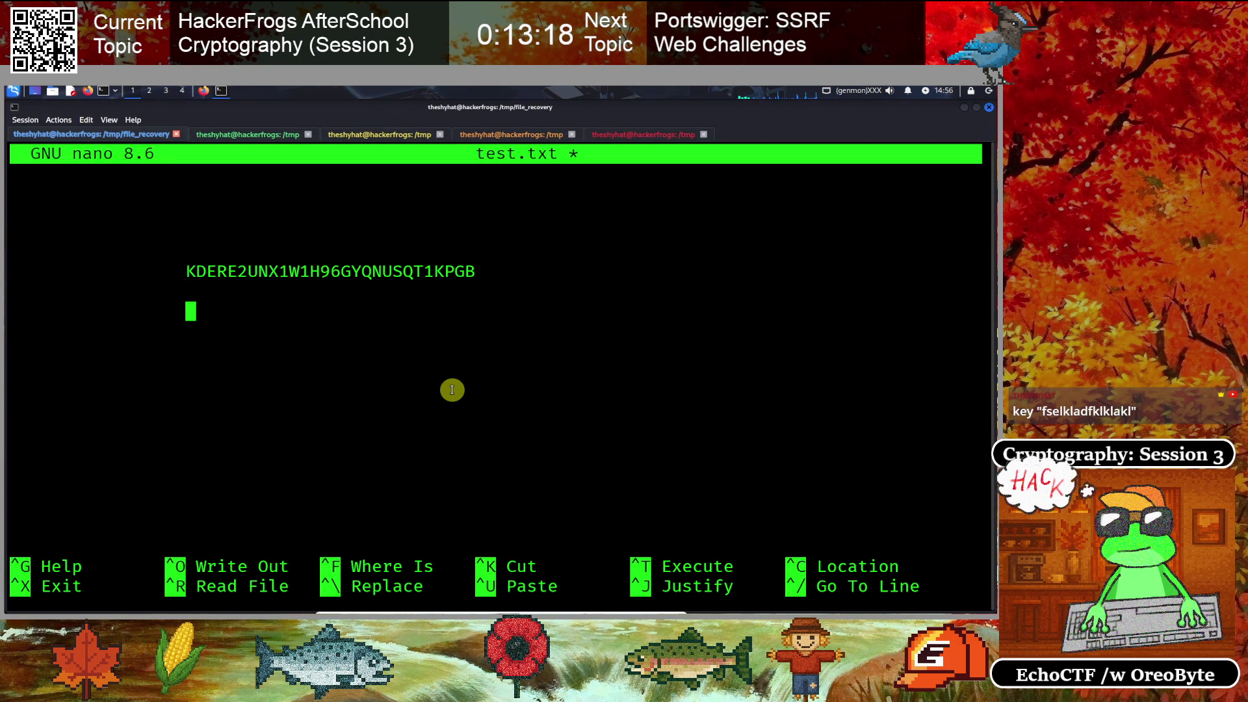
middle_click(452, 390)
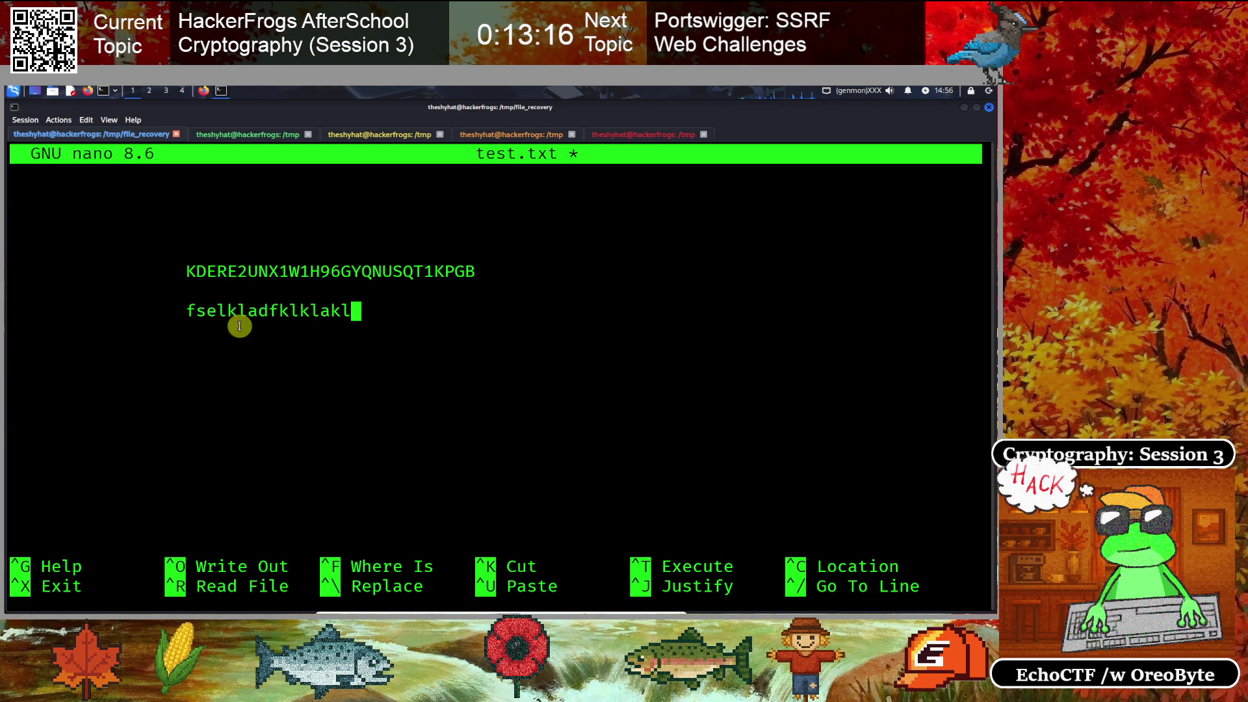
Compare line lengths and append fselkladfklk so the key reads fselkladfklklaklfselkladfklk.
drag(187, 270, 473, 264)
click(279, 284)
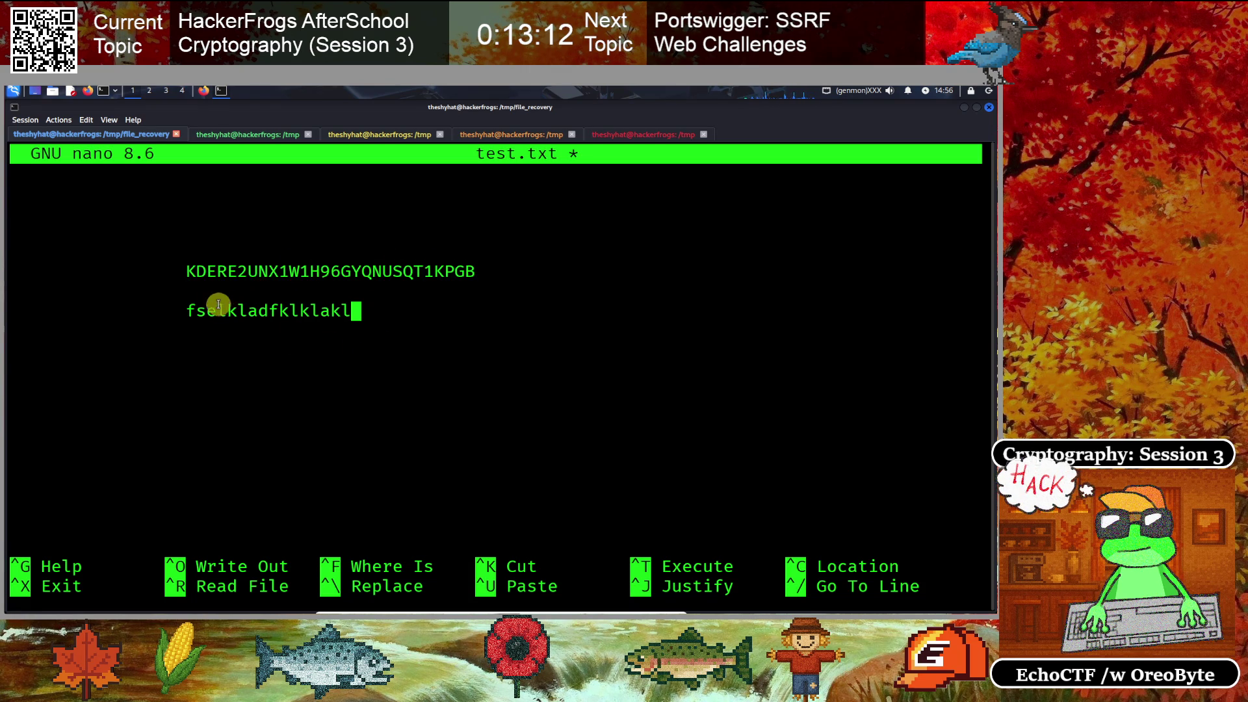
drag(190, 309, 333, 308)
key(ctrl+c)
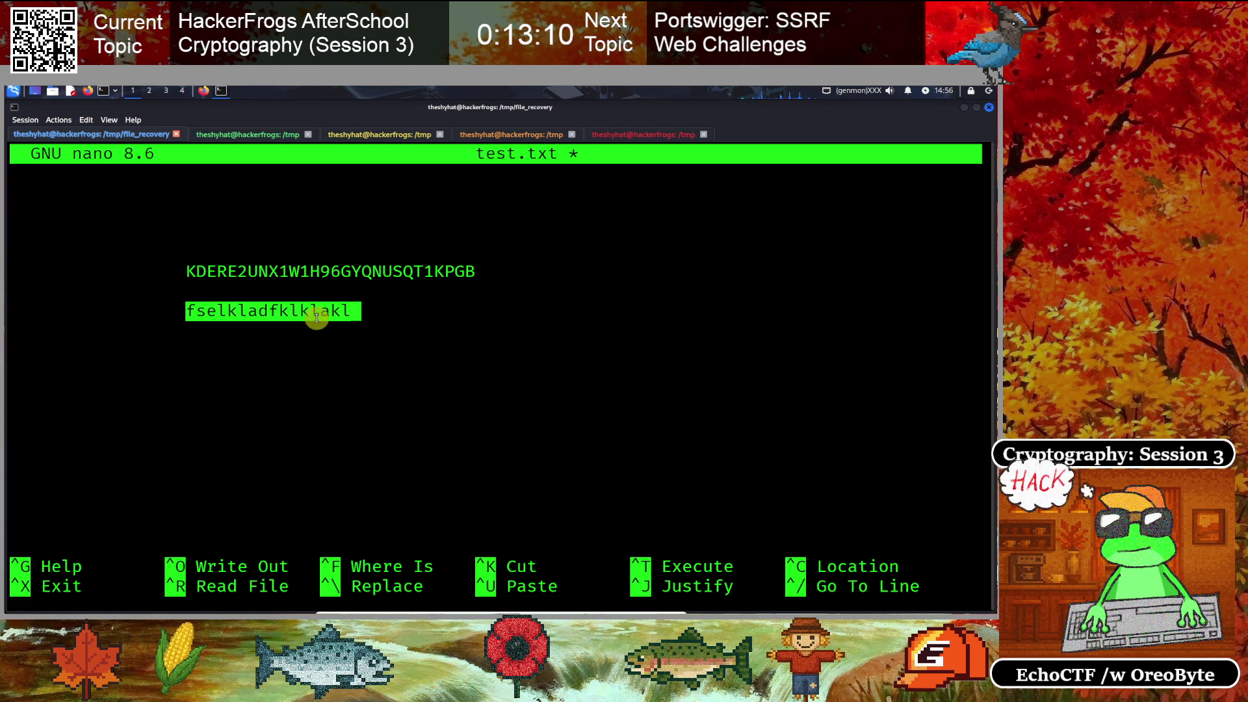
click(272, 325)
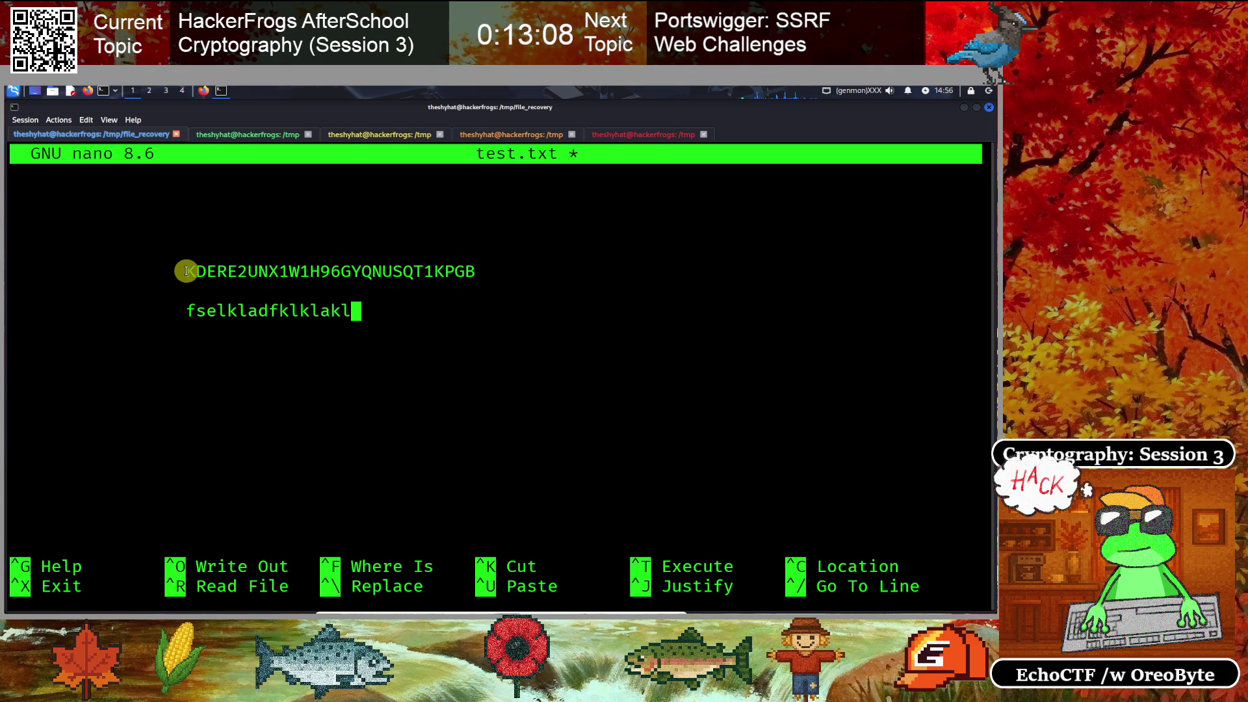
drag(187, 271, 444, 275)
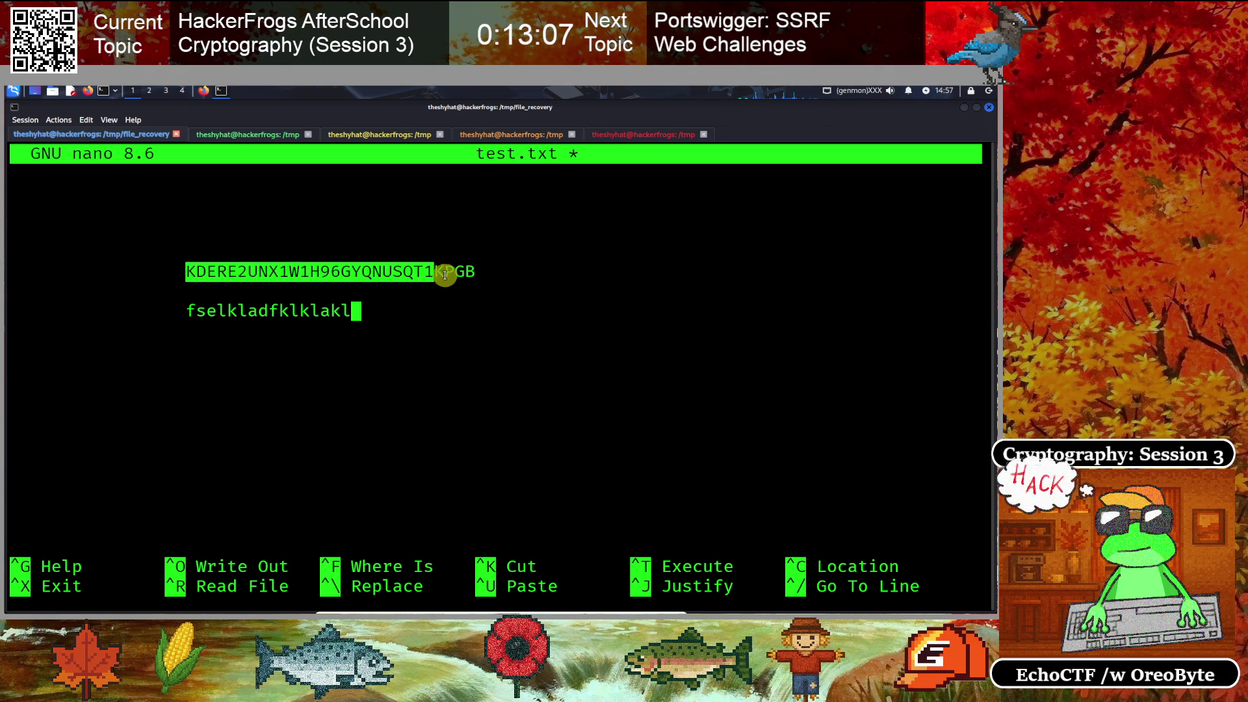
click(302, 327)
drag(192, 310, 312, 313)
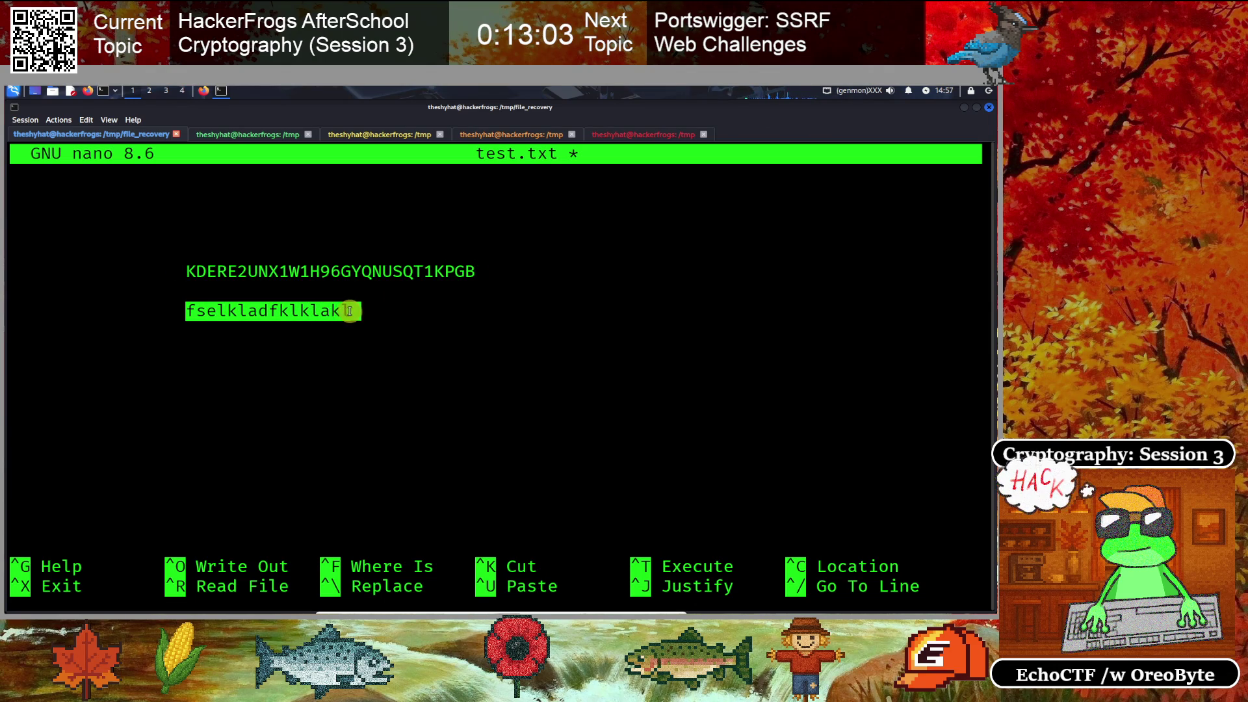
click(367, 337)
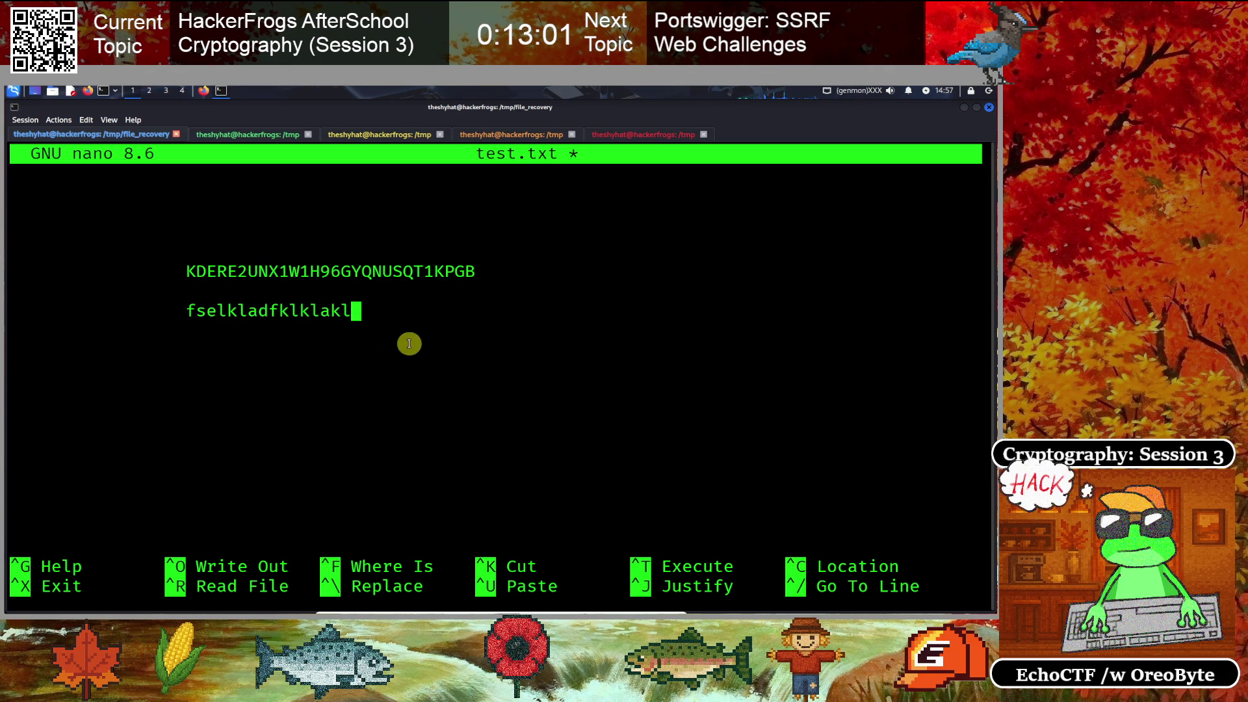
middle_click(440, 359)
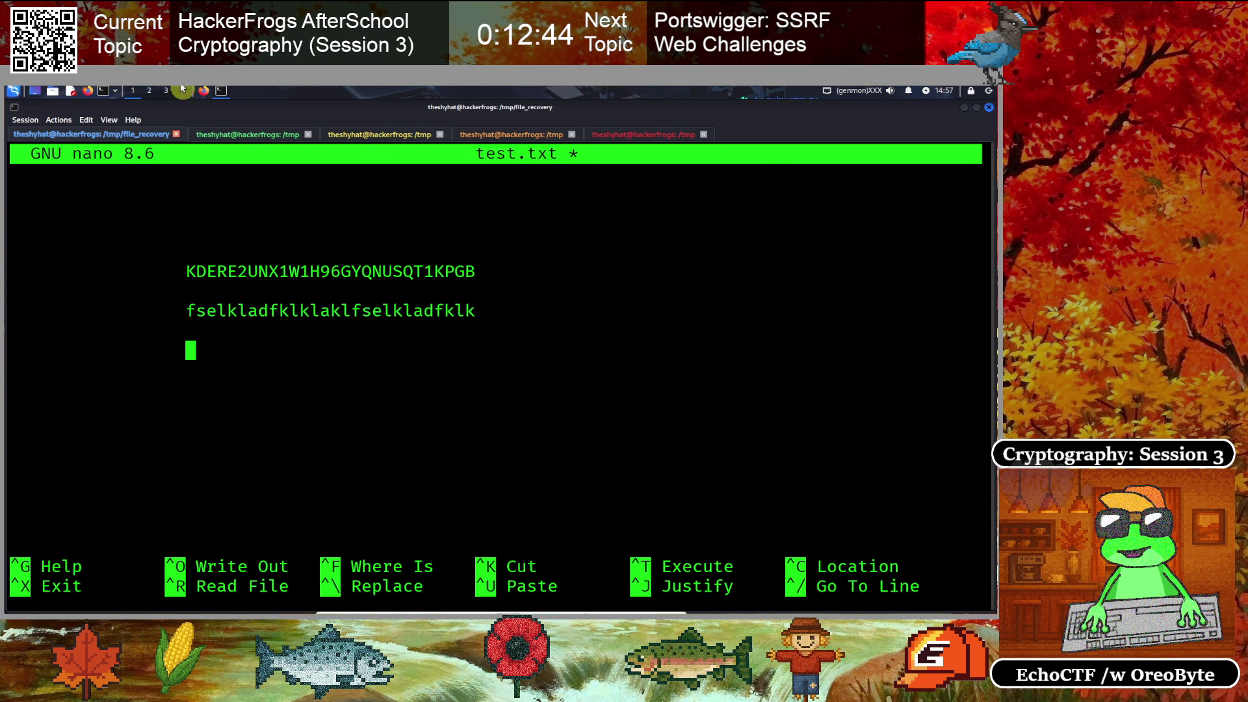
Check the Martian message challenge and Vigenère table tabs, then minimize the nano terminal.
click(204, 90)
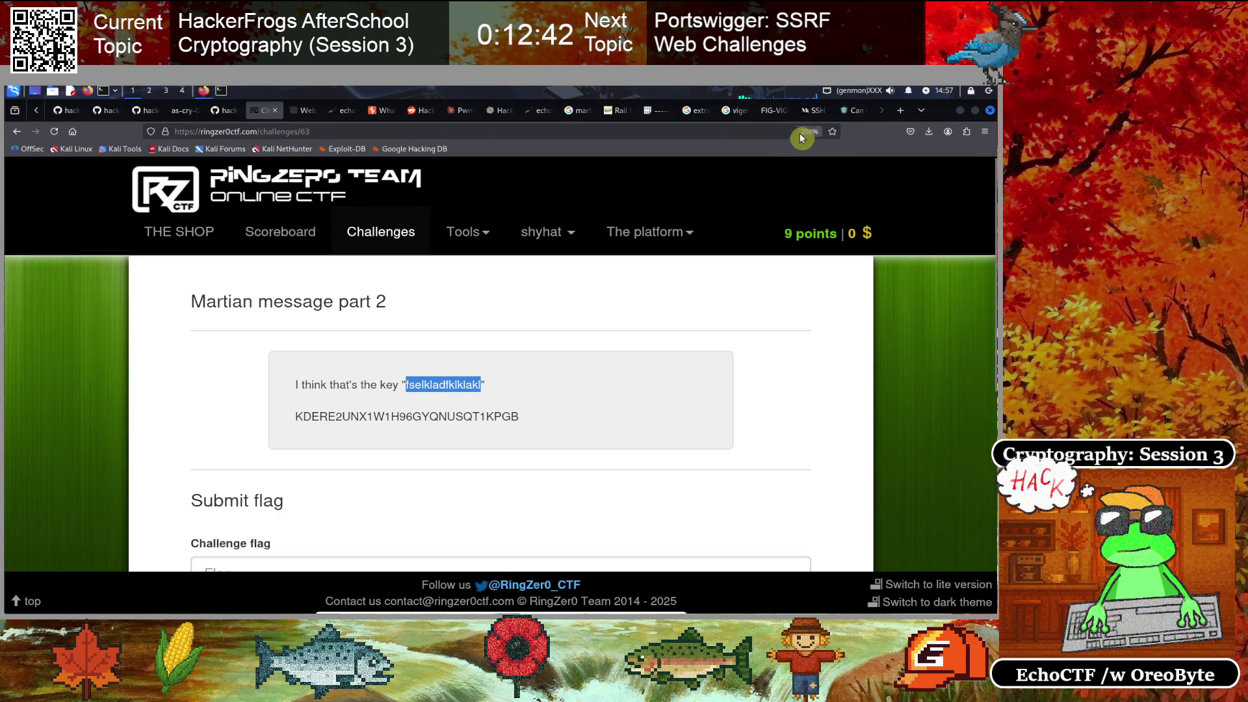
click(849, 112)
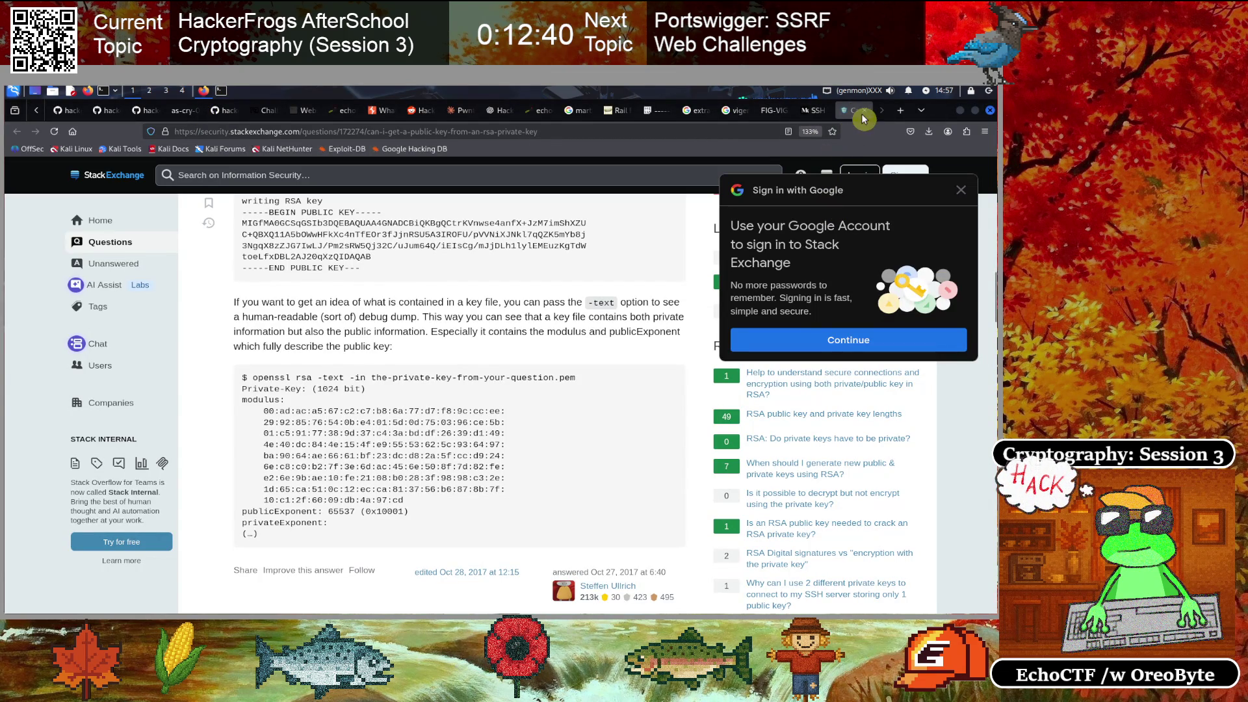
scroll(850, 116, up, 1)
scroll(864, 110, up, 1)
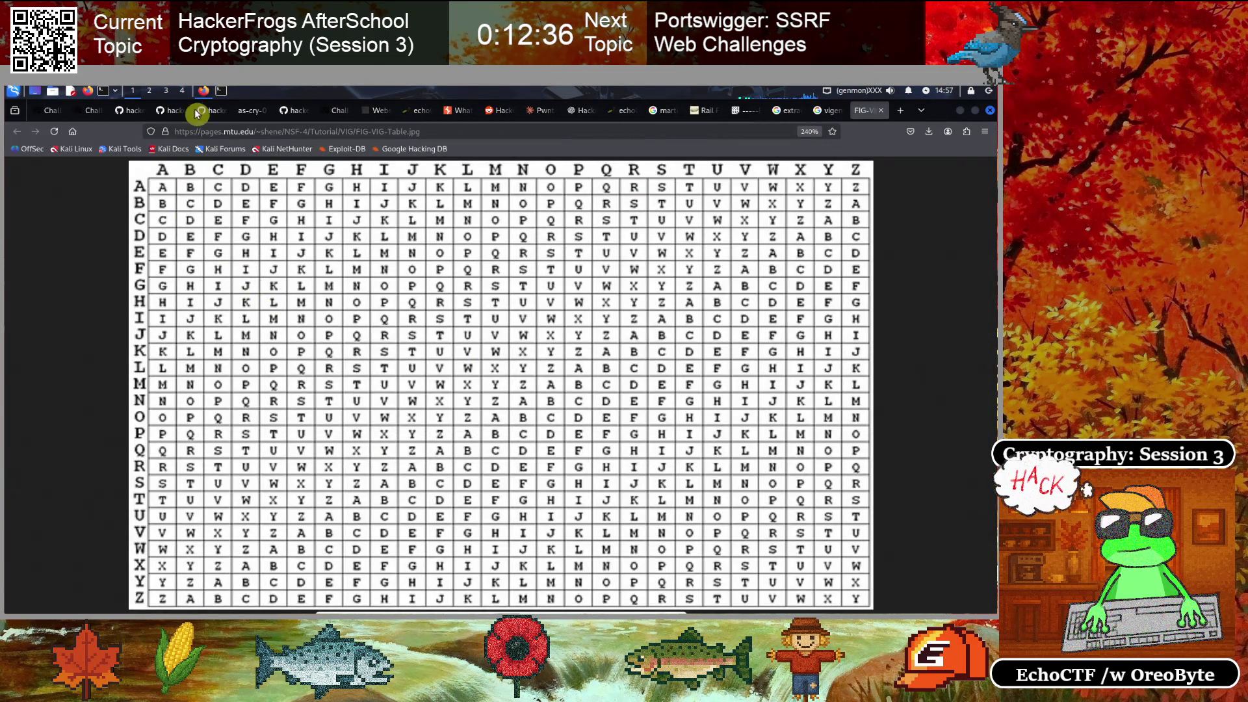
click(206, 92)
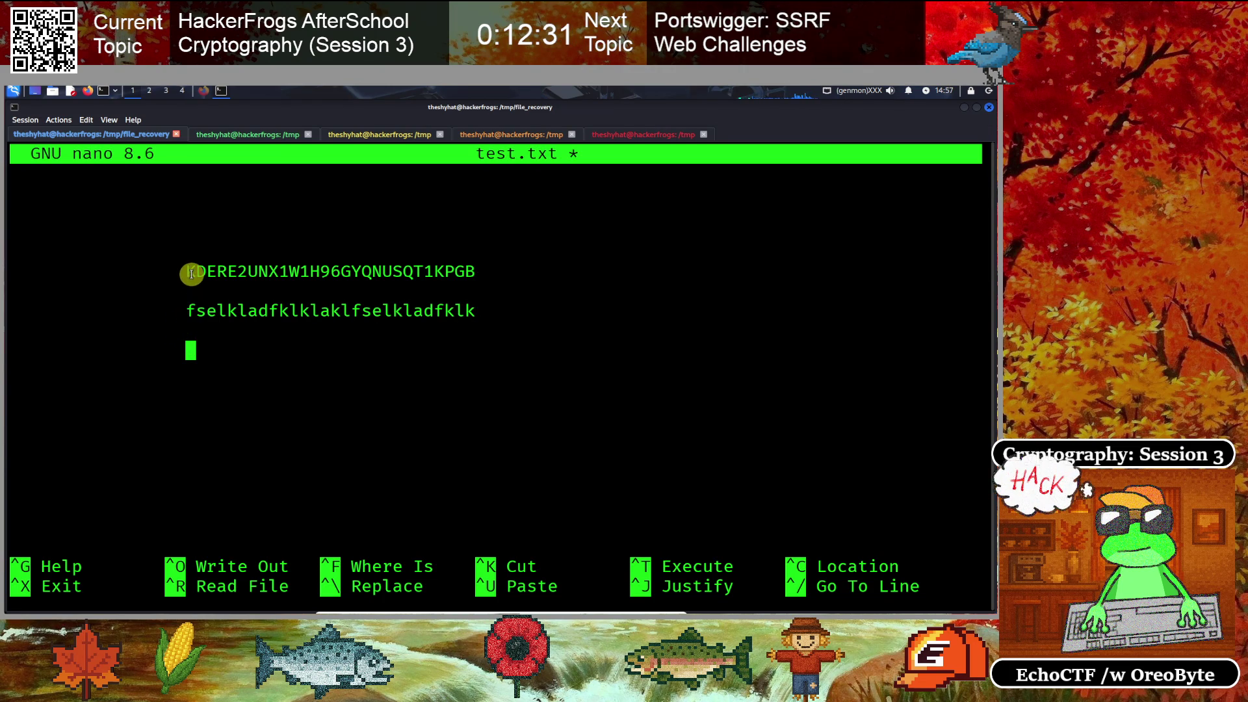
click(219, 90)
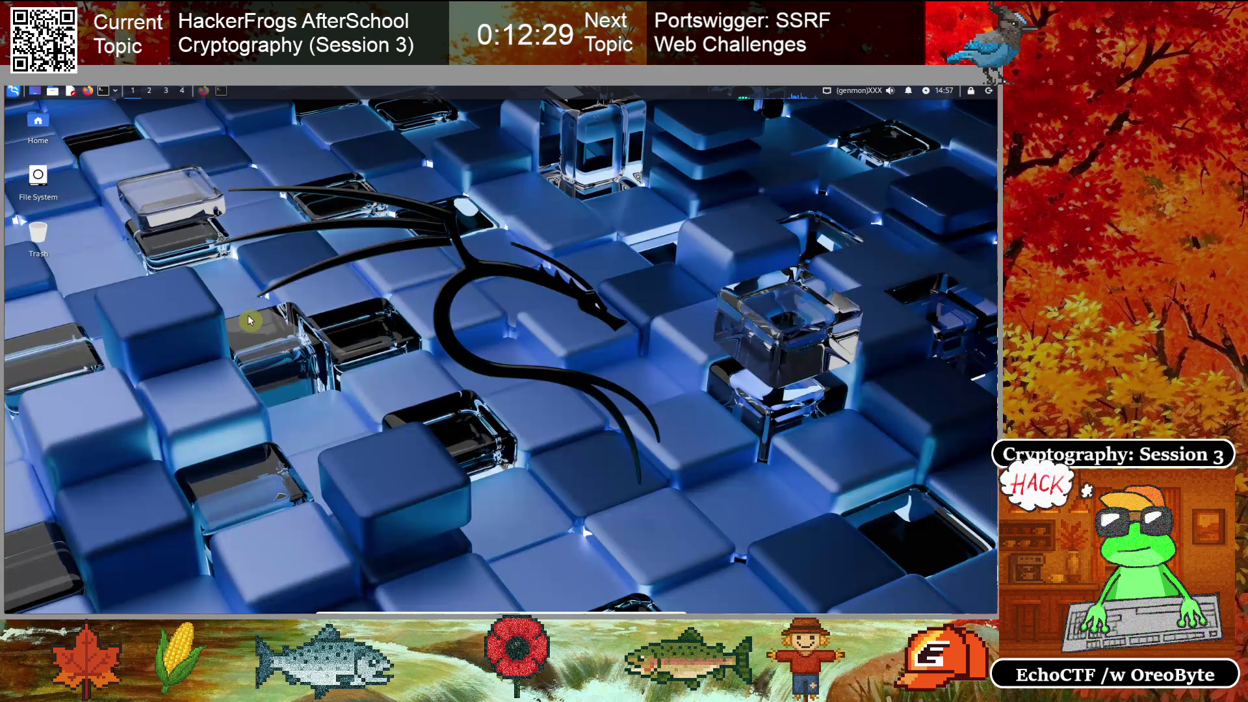
Space the key to align with the ciphertext letters and decode FLAGU2J using the Vigenère table.
click(202, 95)
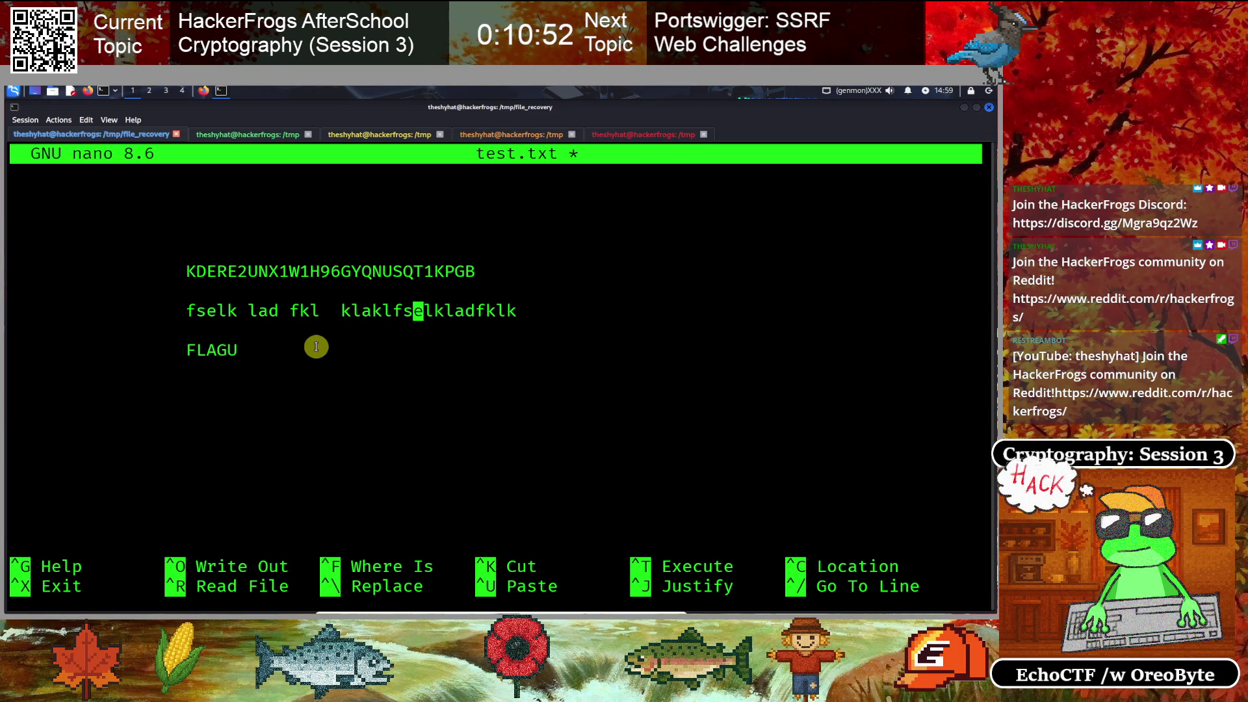
key(Left)
key(Left)
key(Left)
key(Left)
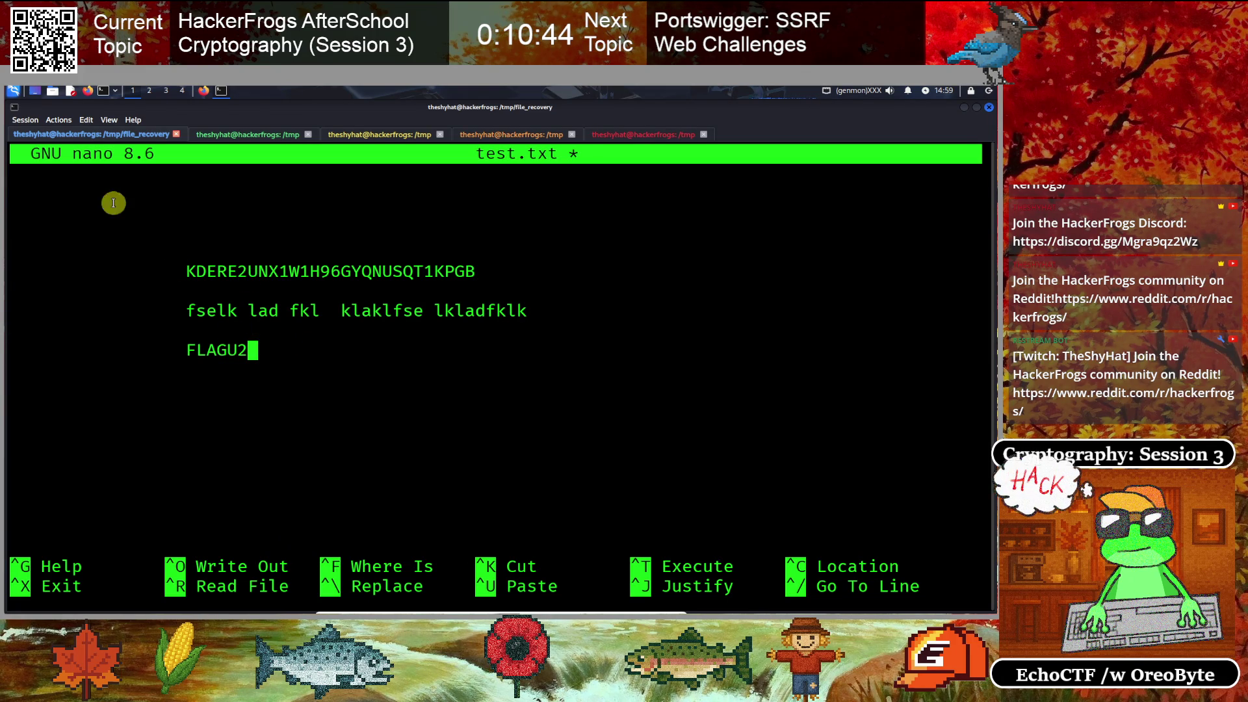
click(205, 90)
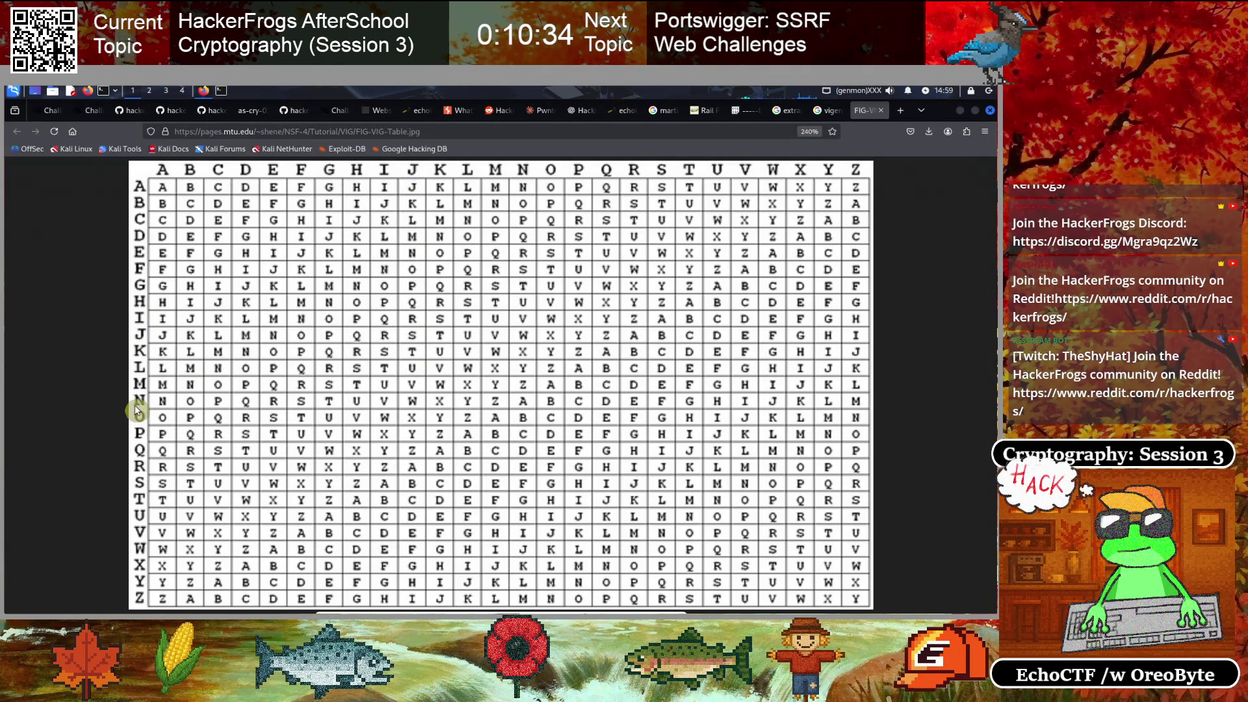
click(221, 91)
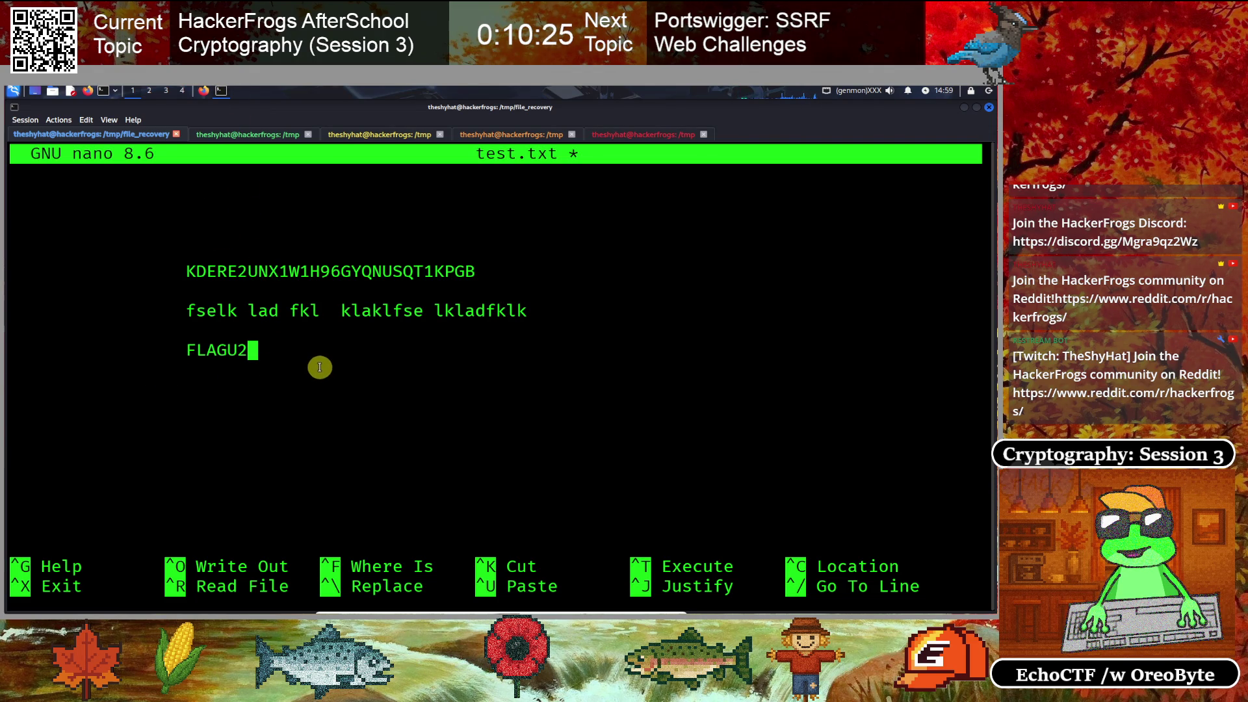
text(J)
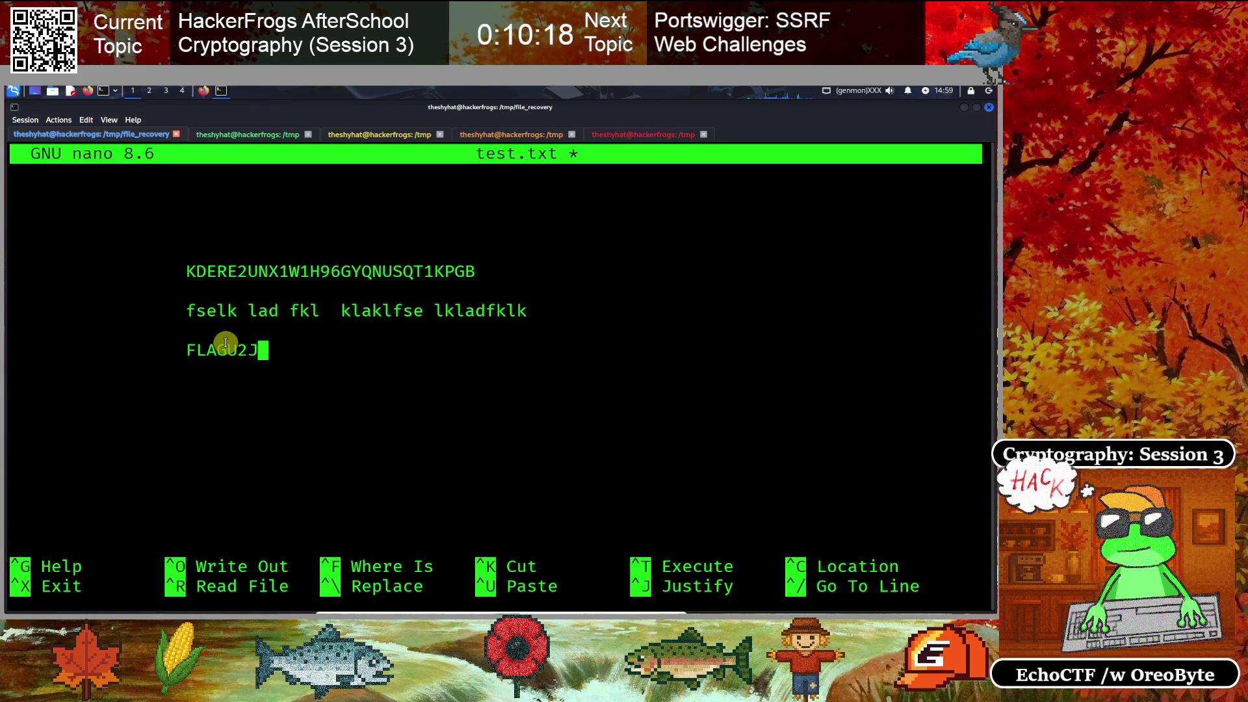
Copy the ciphertext line KDERE2UNX1W1H96GYQNUSQT1KPGB from nano.
drag(187, 271, 473, 270)
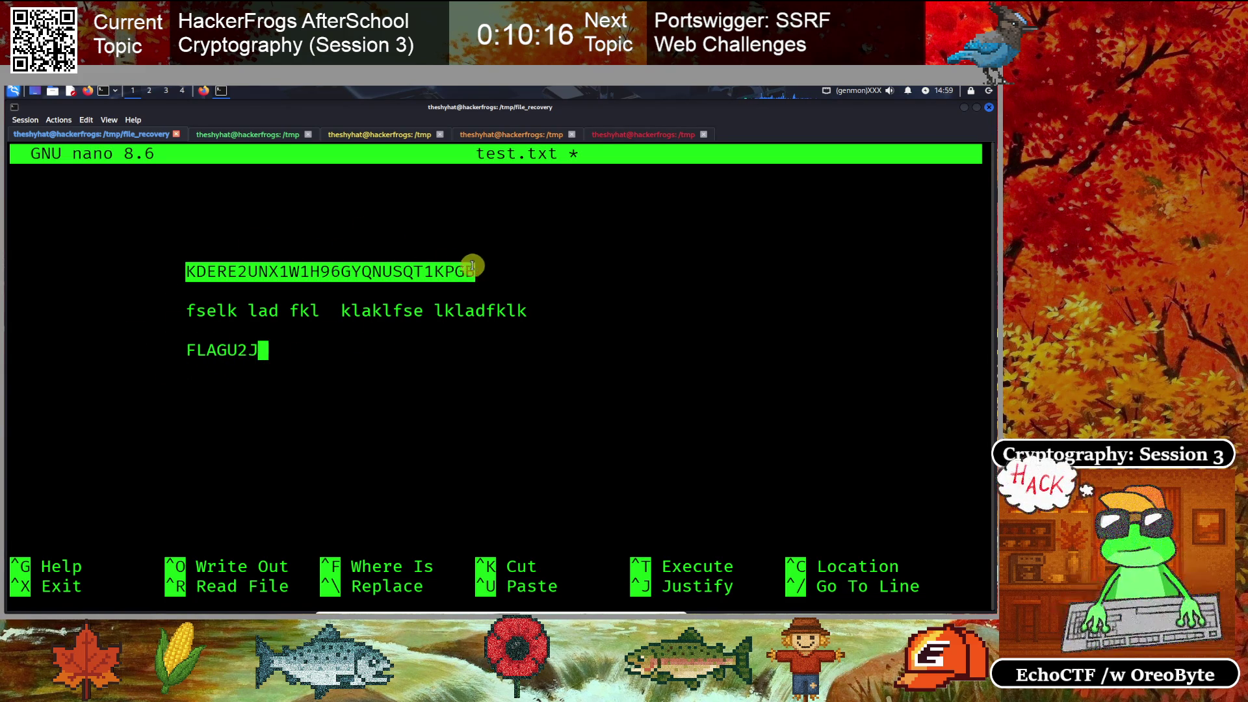
right_click(452, 271)
click(478, 275)
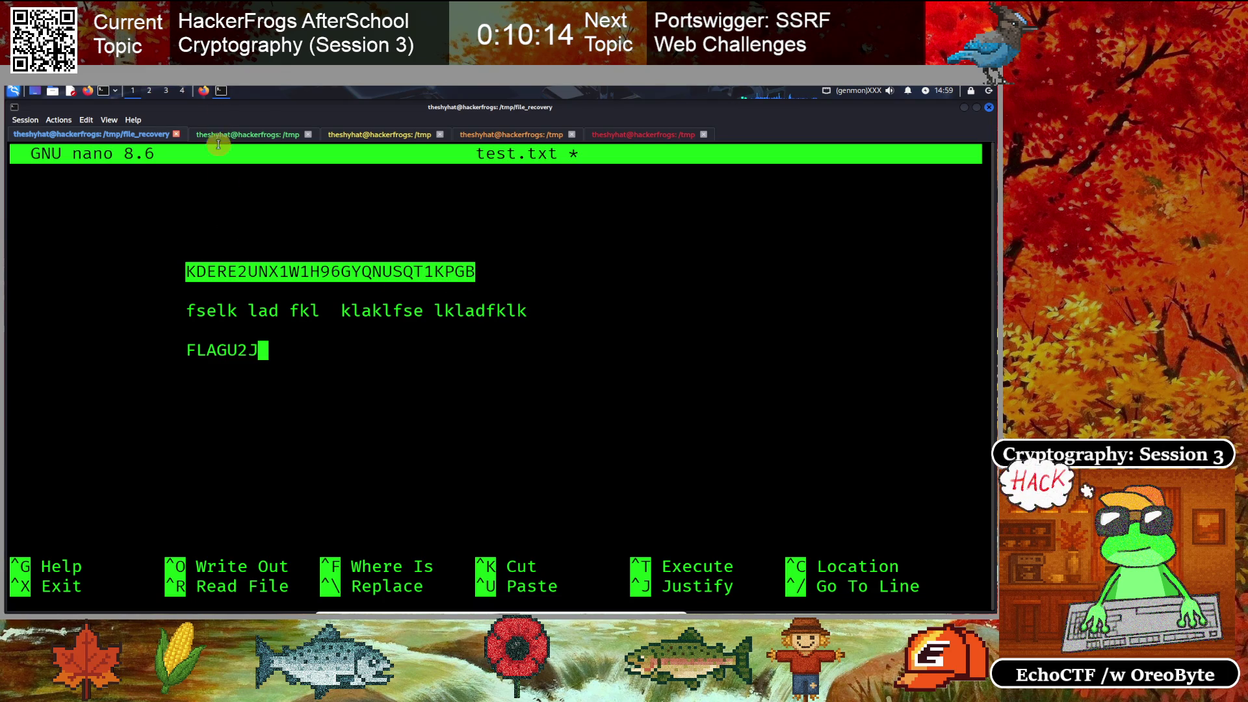
click(205, 91)
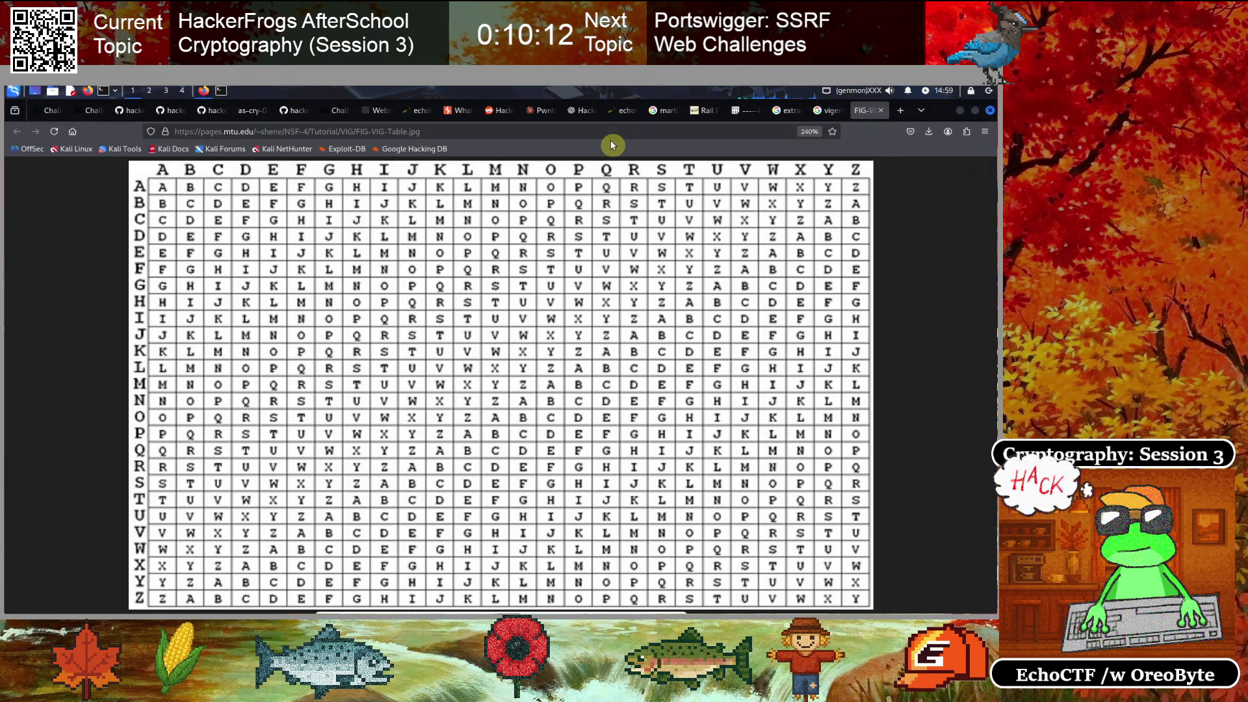
click(705, 111)
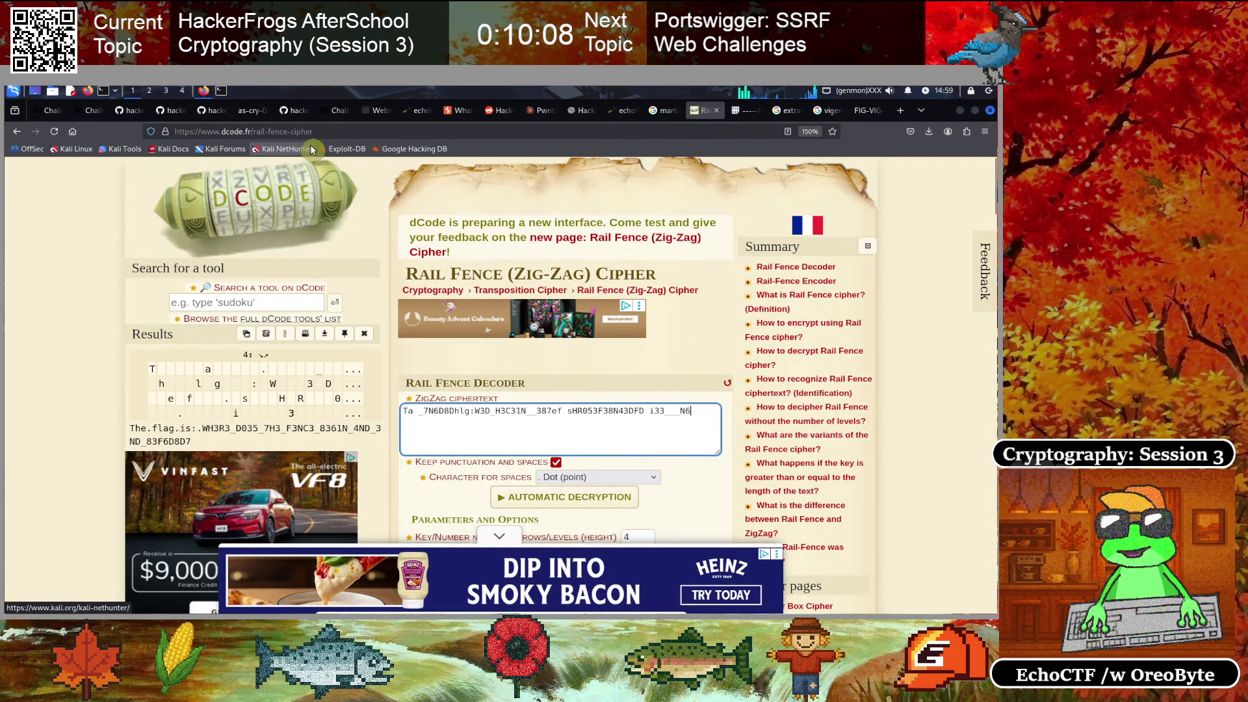
Load dCode's Vigenère cipher page by typing 'vigener' in the address bar.
click(327, 132)
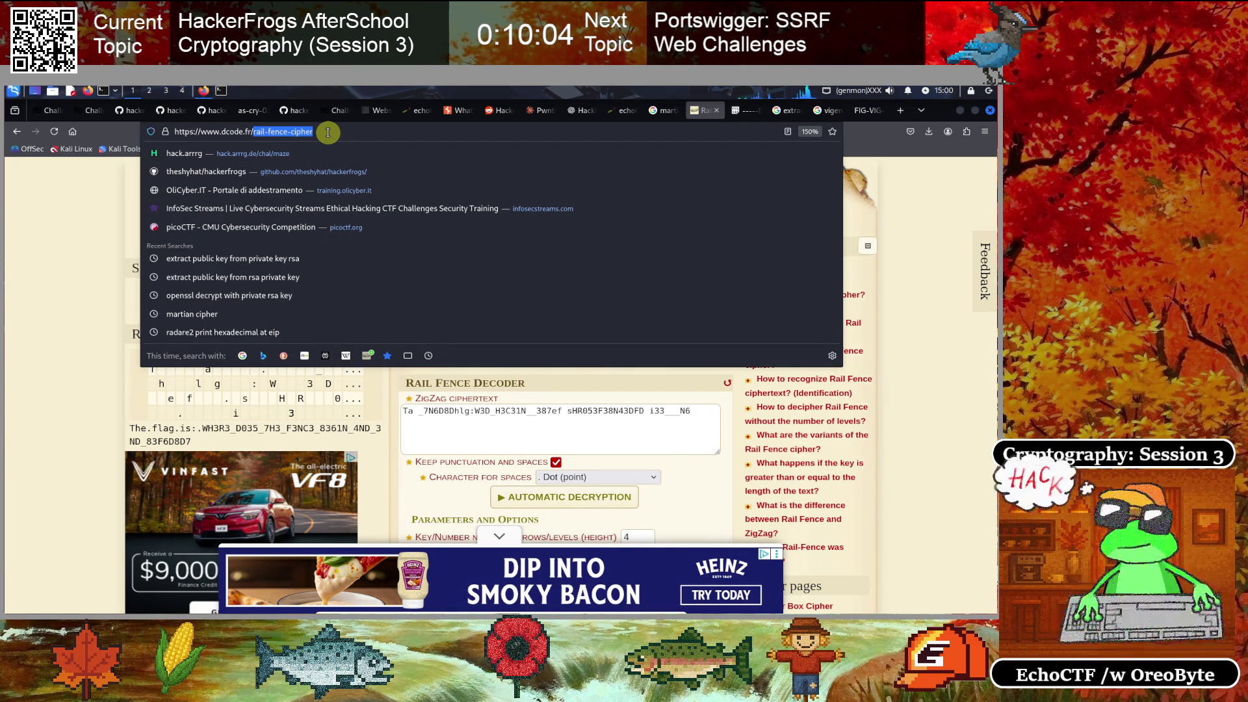
text(vigener)
key(Return)
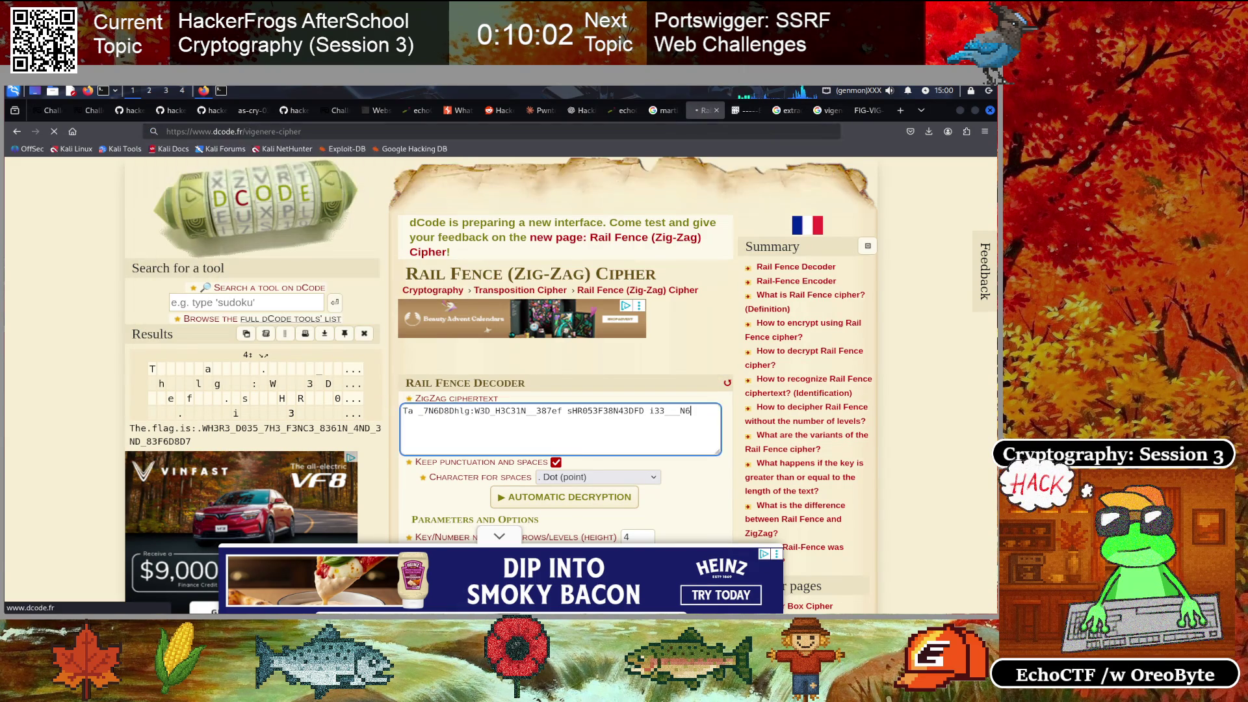
click(266, 133)
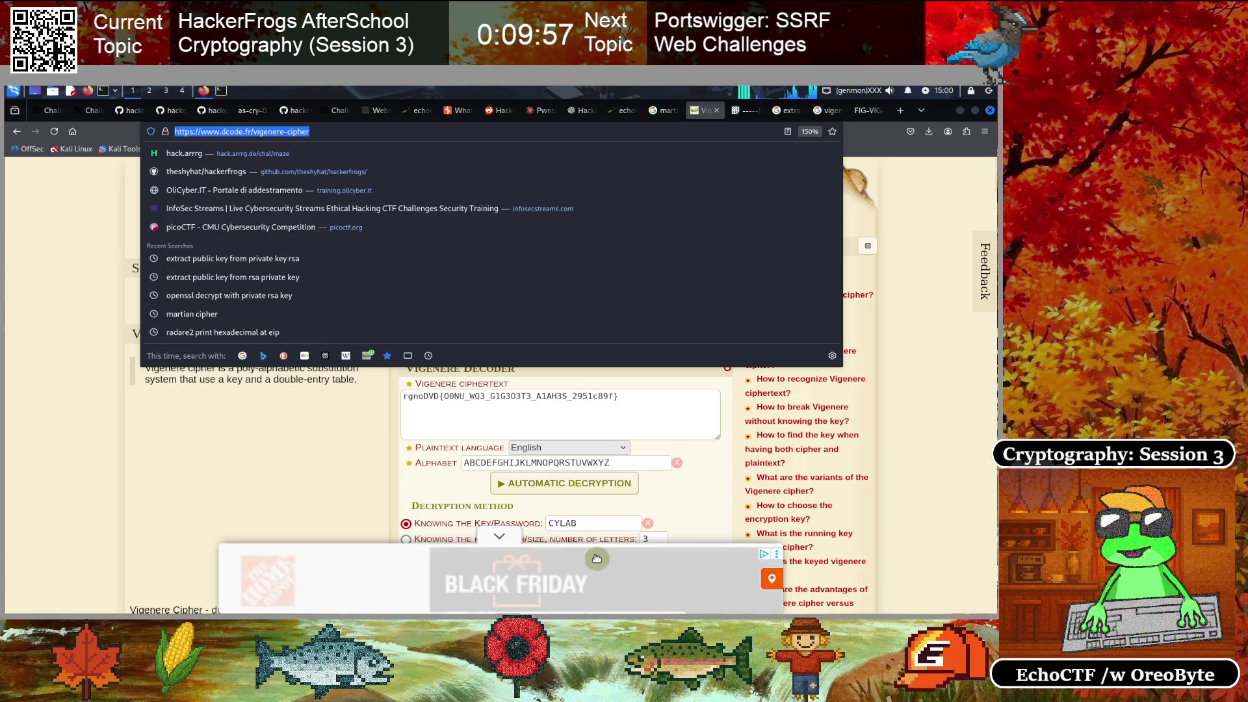
click(466, 434)
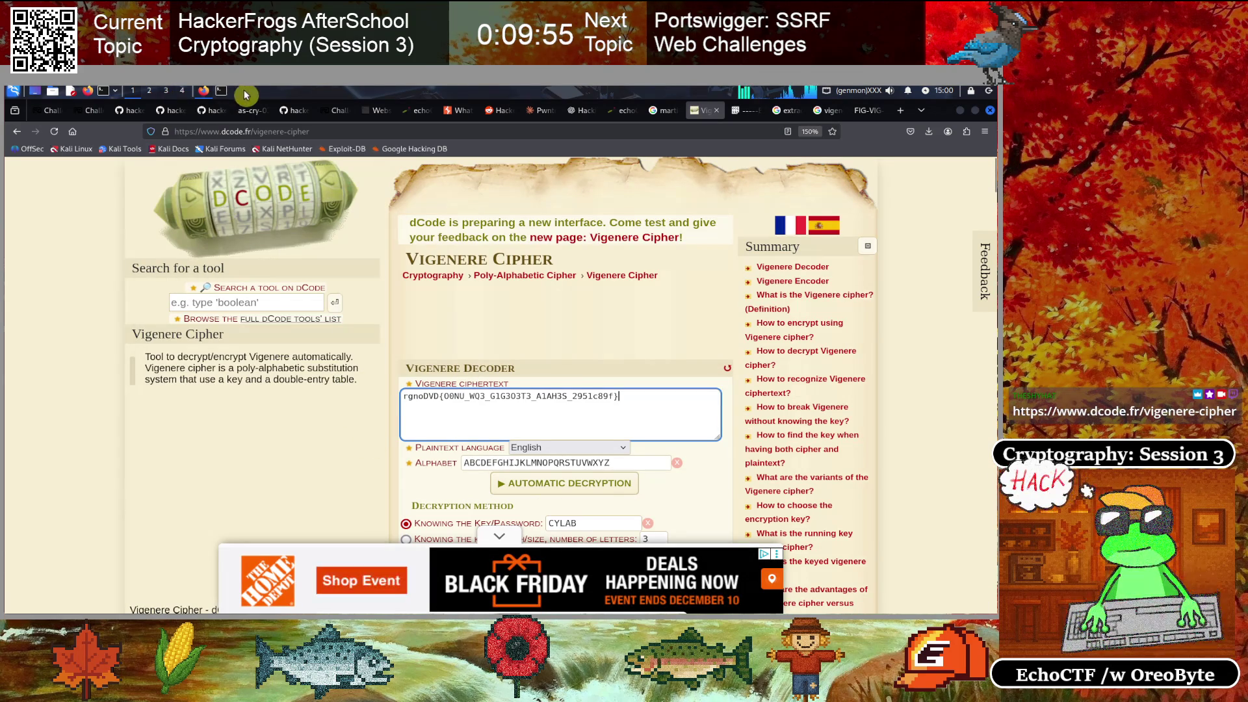
Replace the Vigenère ciphertext box contents with KDERE2UNX1W1H96GYQNUSQT1KPGB.
click(221, 91)
drag(189, 273, 446, 269)
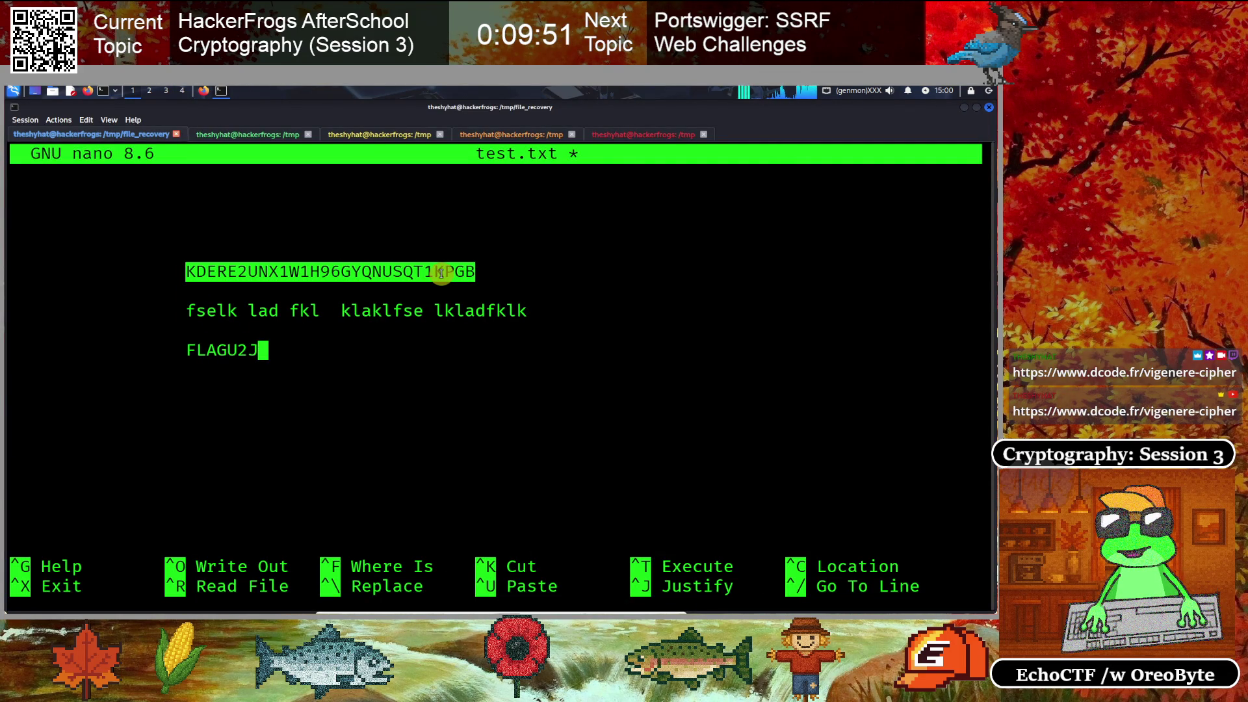
click(303, 248)
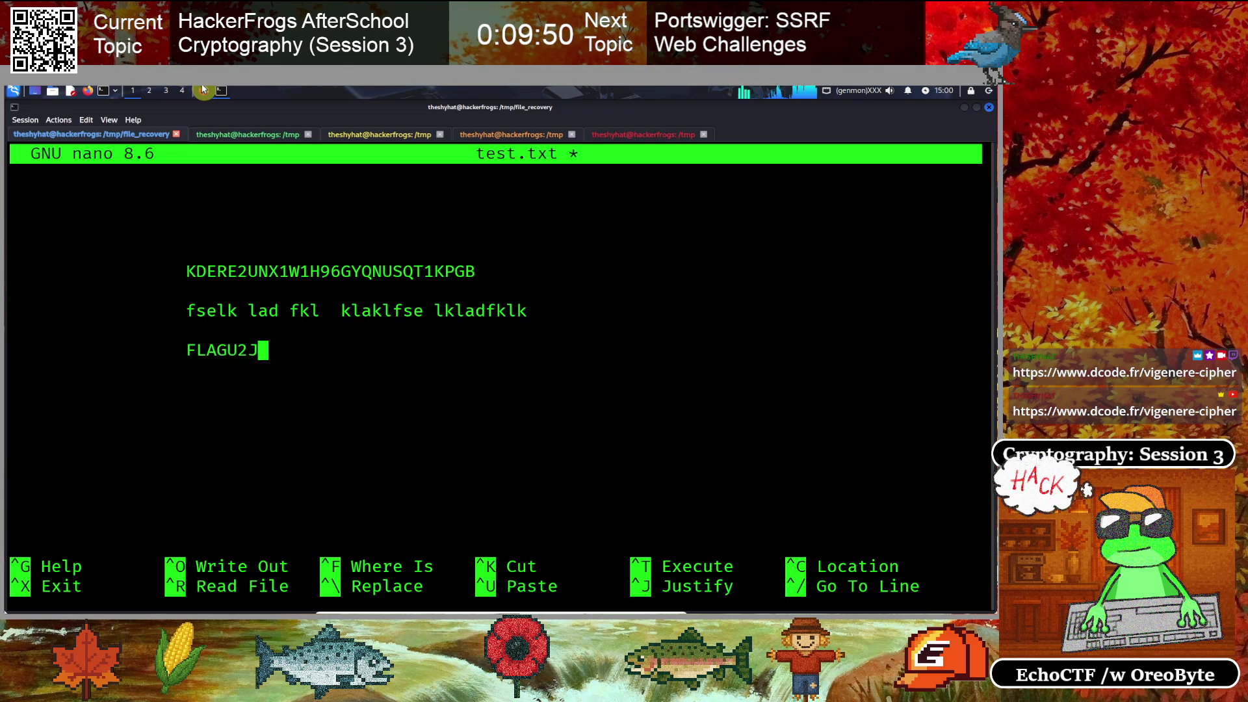
click(203, 90)
key(ctrl+a)
key(ctrl+v)
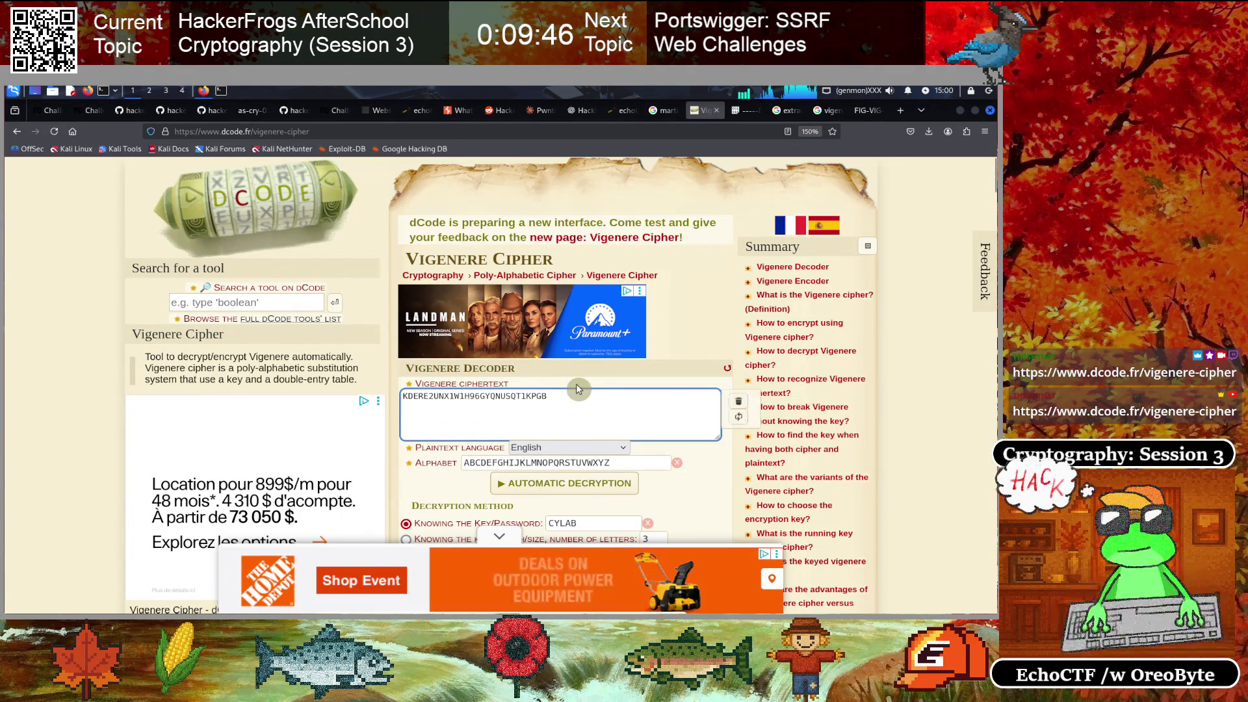
scroll(576, 403, down, 3)
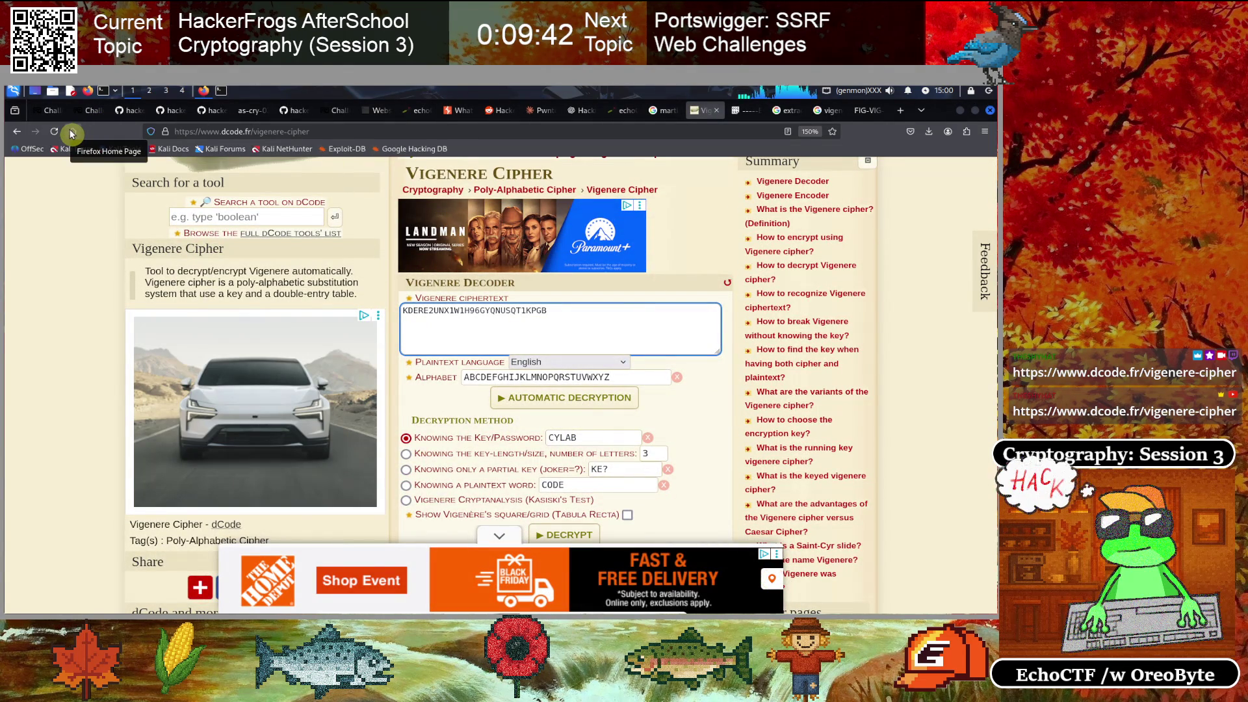
click(92, 110)
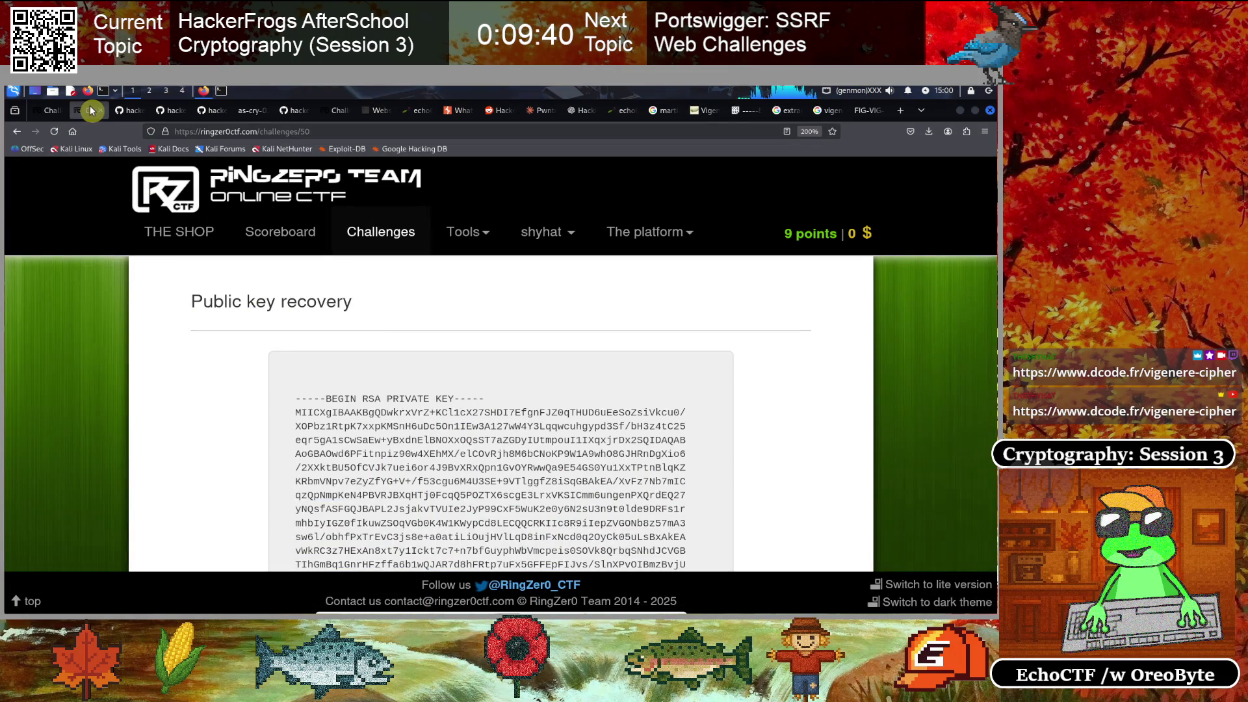
Go from the challenges overview to the Martian message part 2 tab and clear the key highlight.
click(49, 110)
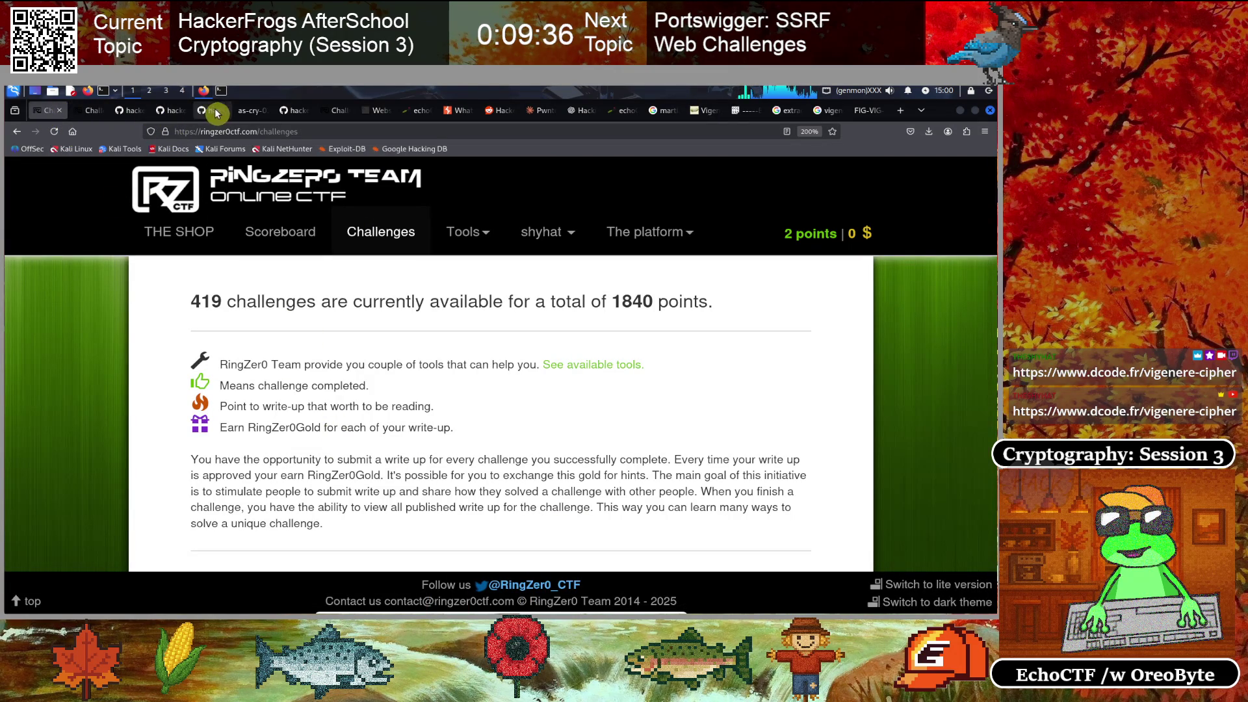
click(335, 111)
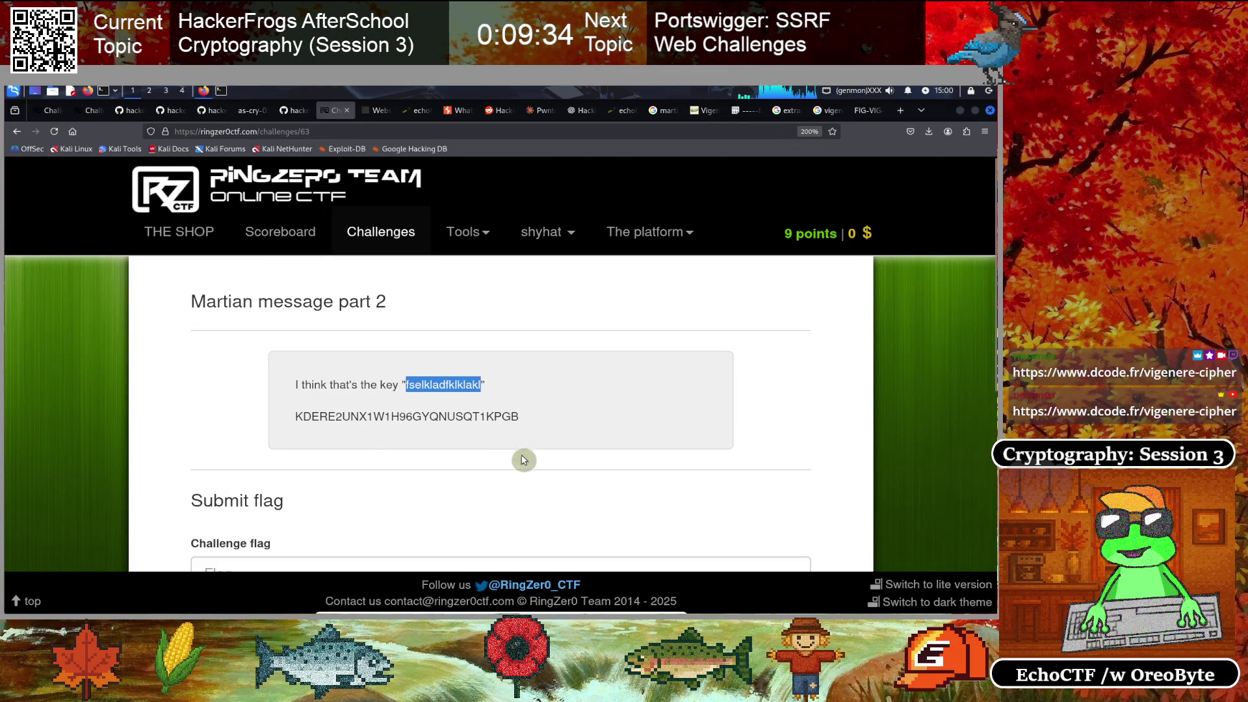
click(448, 429)
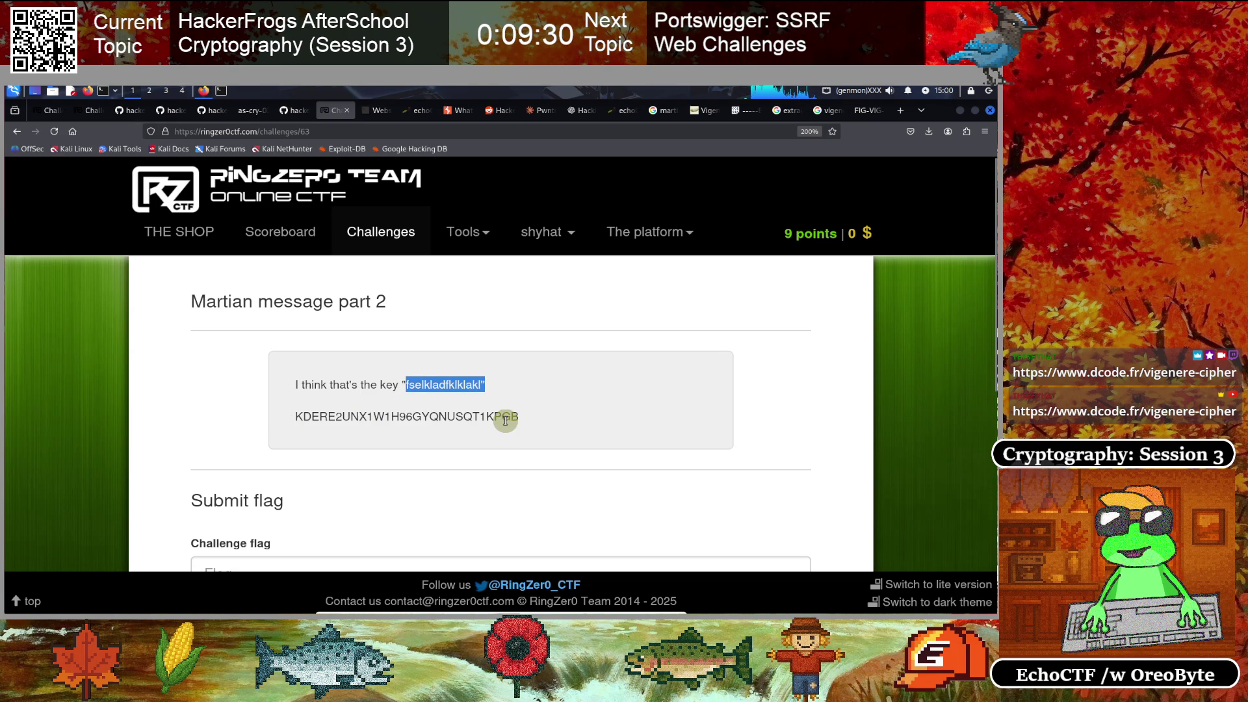
Replace the key CYLAB with FSELKLADFKLKLAKL and run the Vigenère decryption.
click(705, 112)
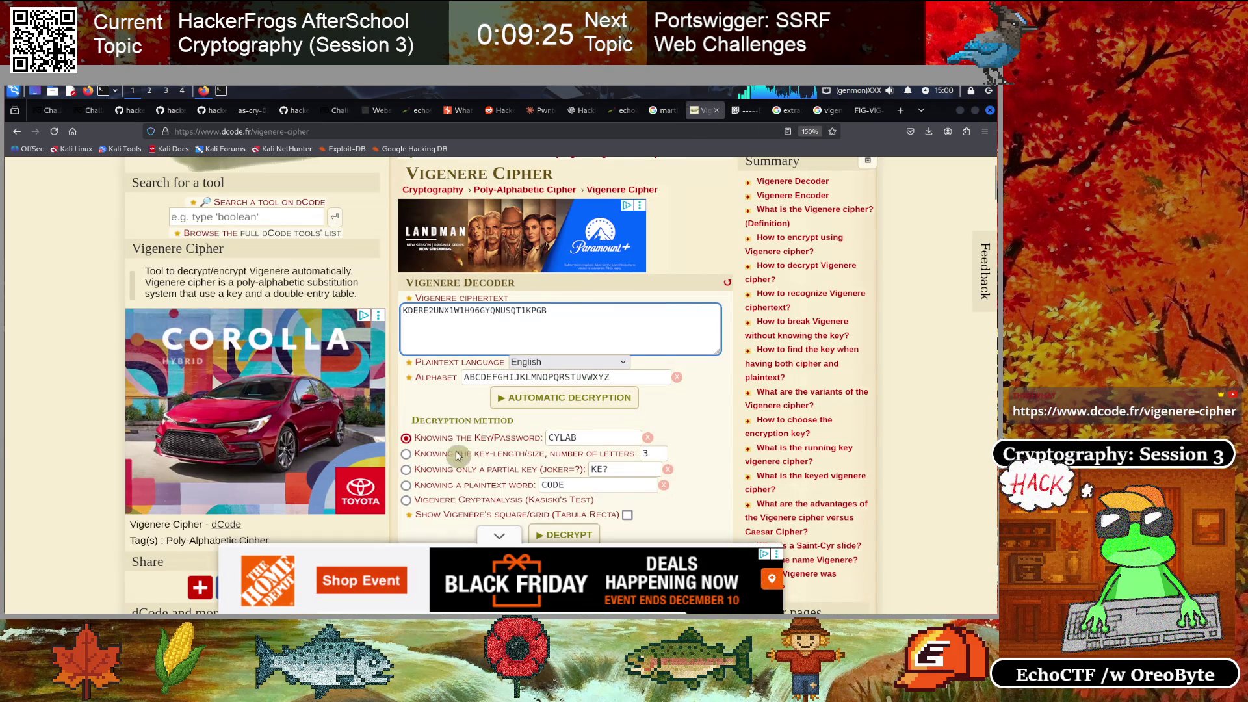
click(590, 440)
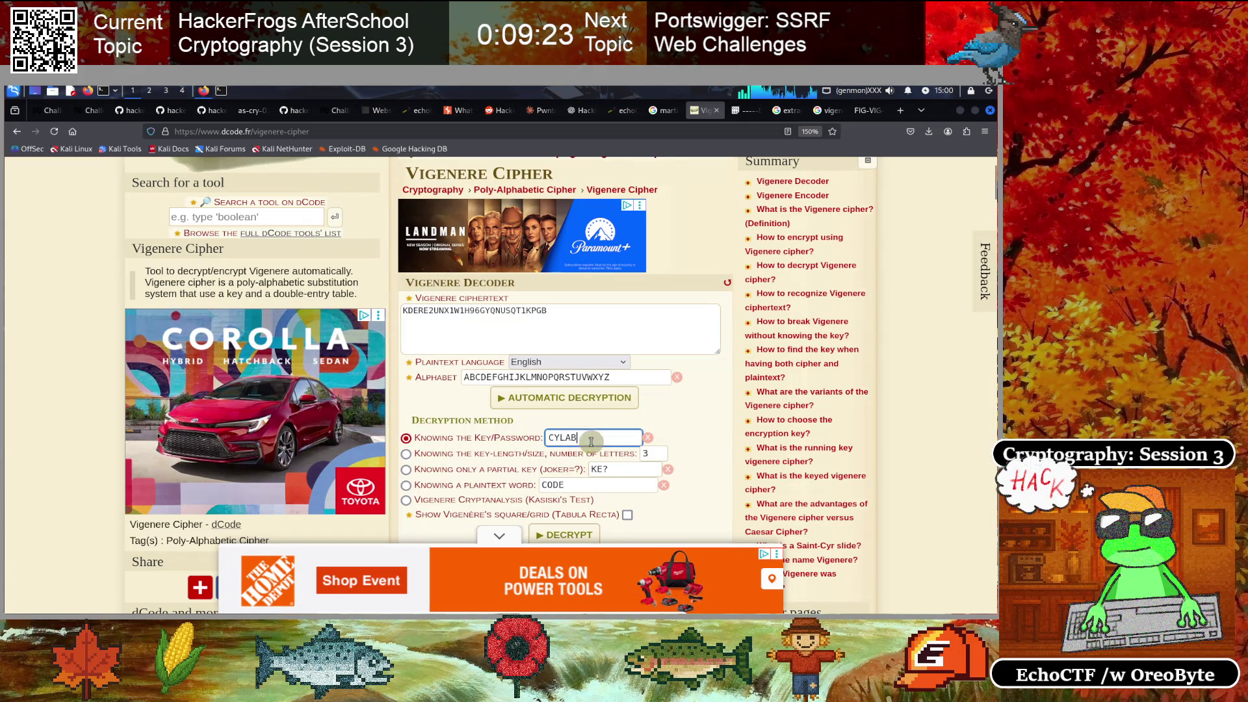
key(ctrl+a)
key(ctrl+v)
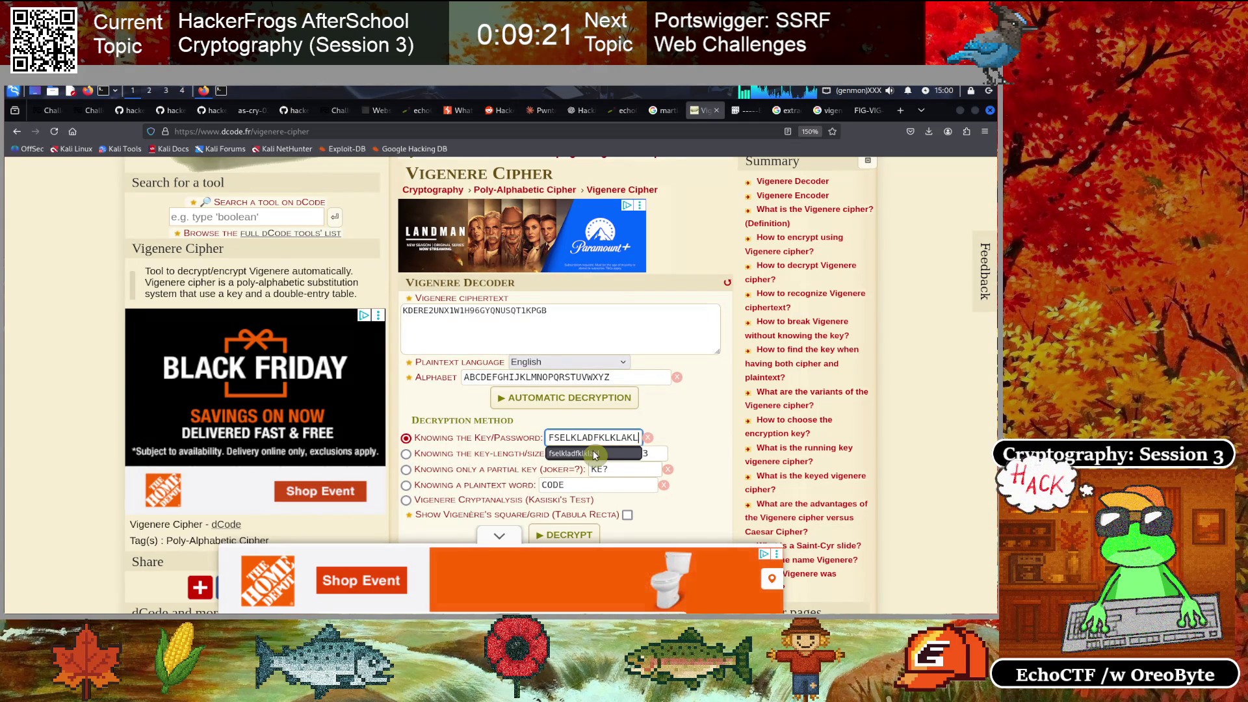
scroll(607, 472, down, 1)
key(Return)
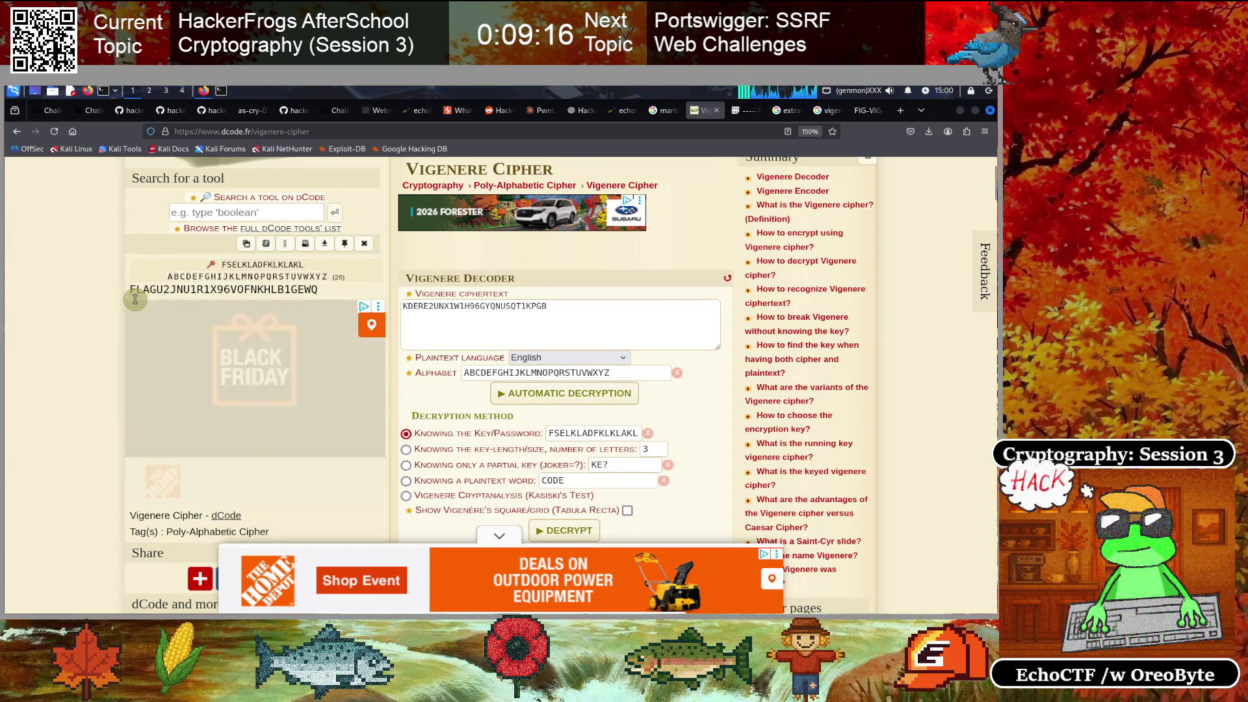
Copy the full decrypted flag string beginning FLAGU2J from the results.
drag(171, 289, 210, 289)
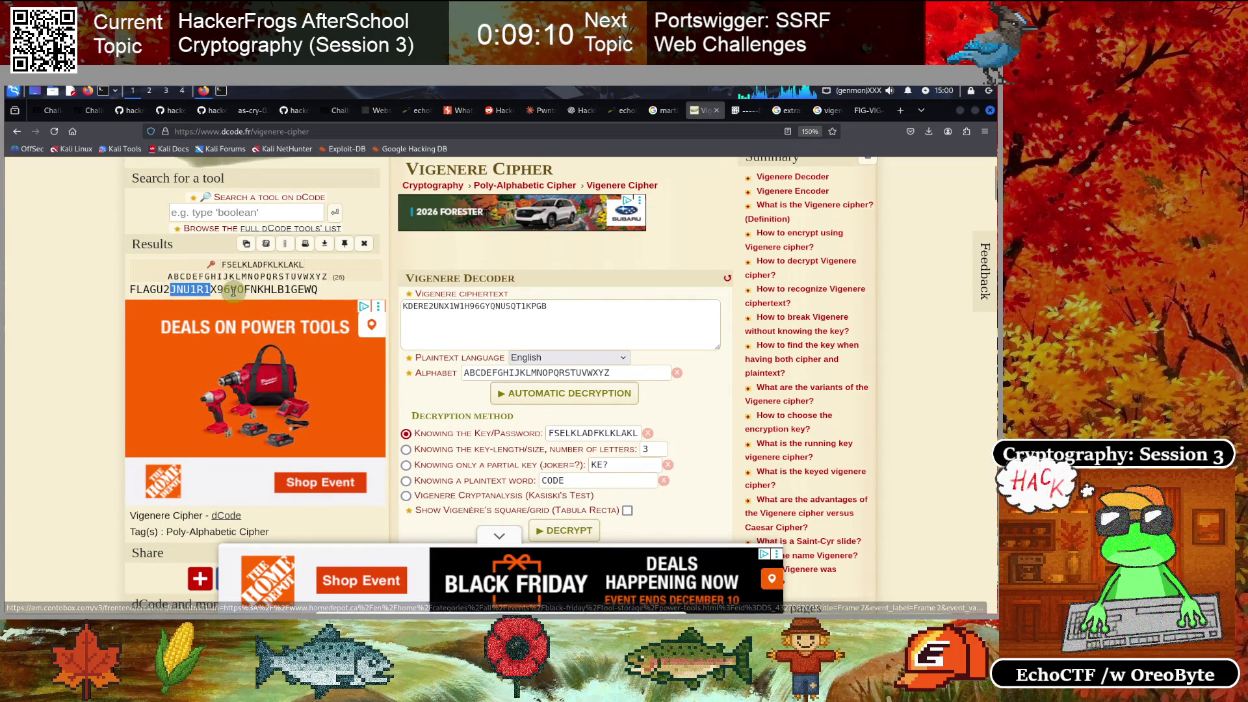
click(161, 291)
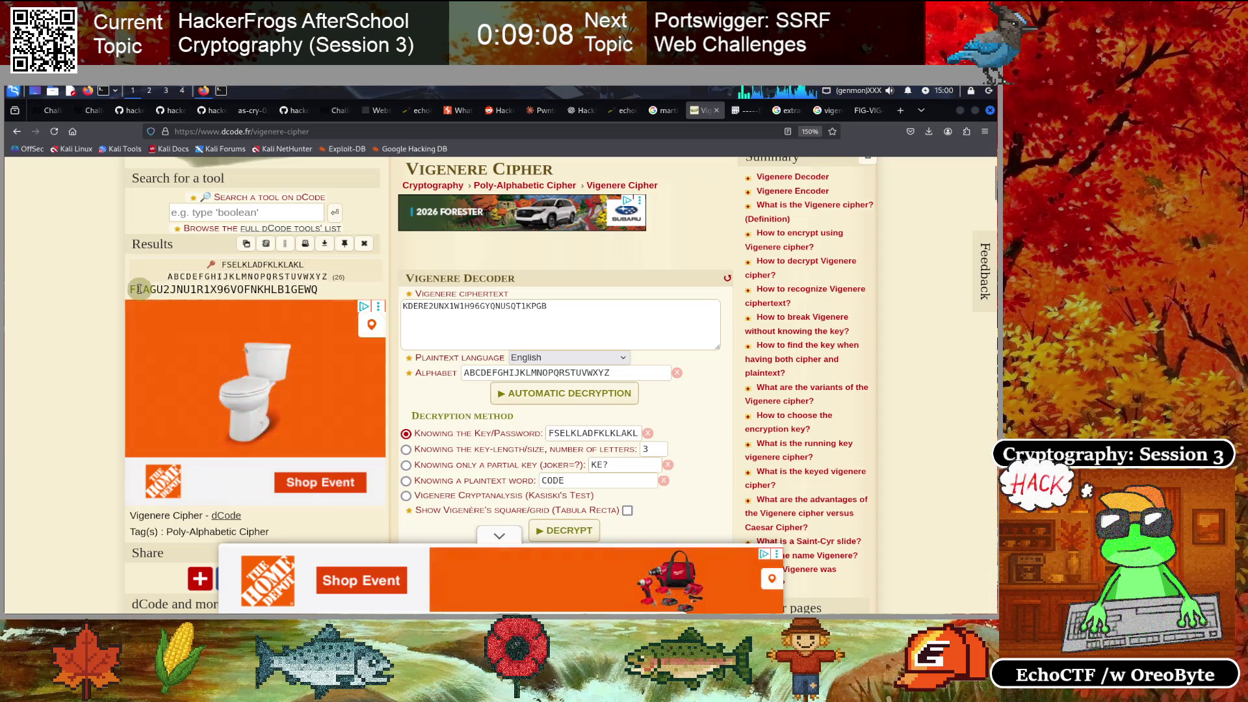
drag(157, 287, 318, 289)
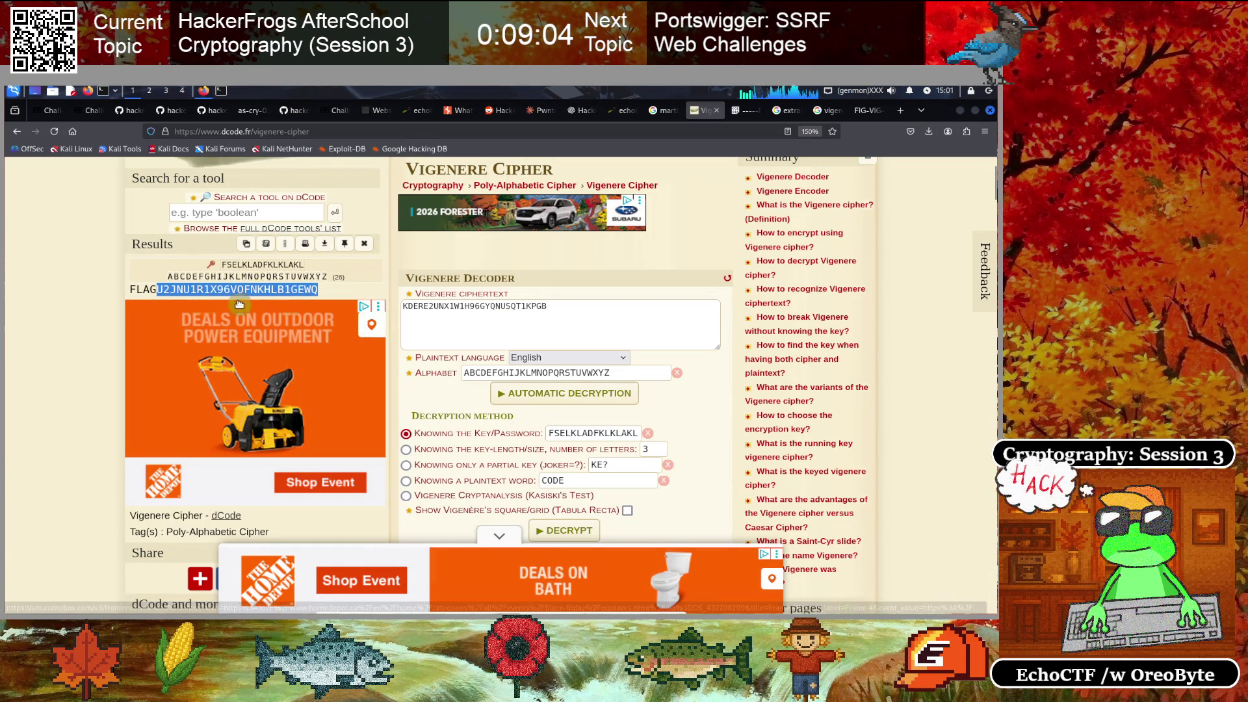
click(126, 292)
drag(133, 289, 314, 290)
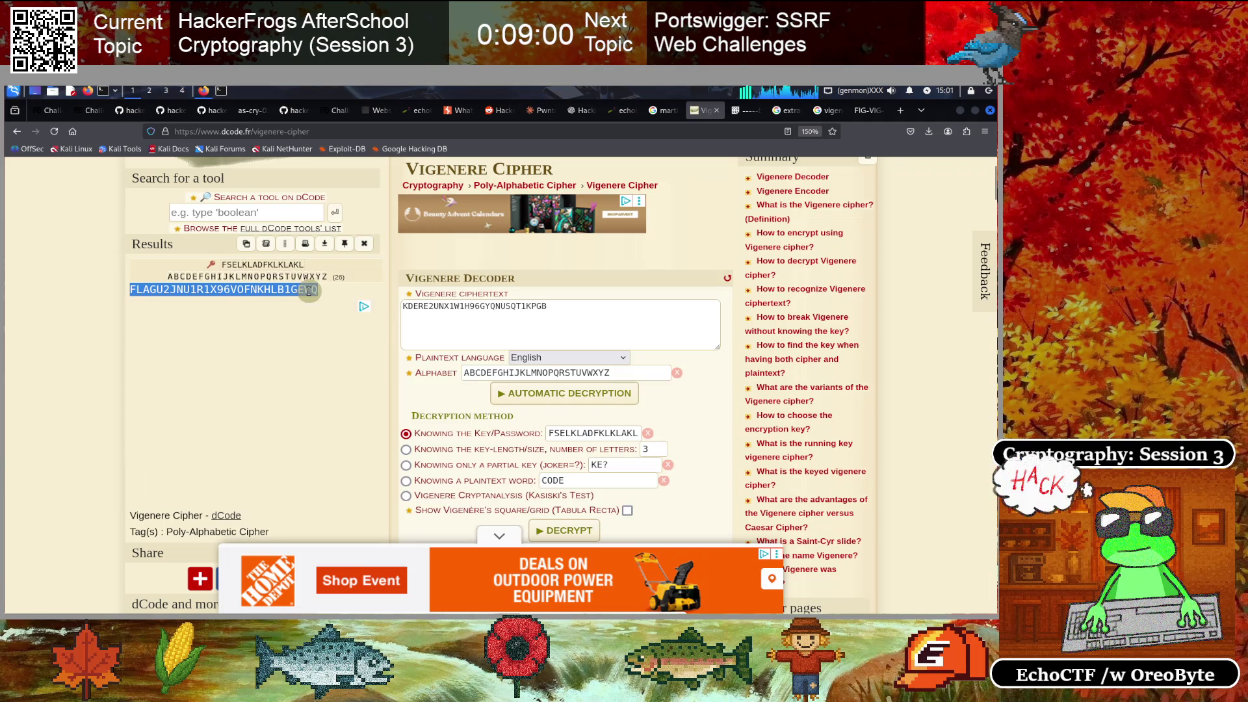
right_click(311, 291)
click(338, 304)
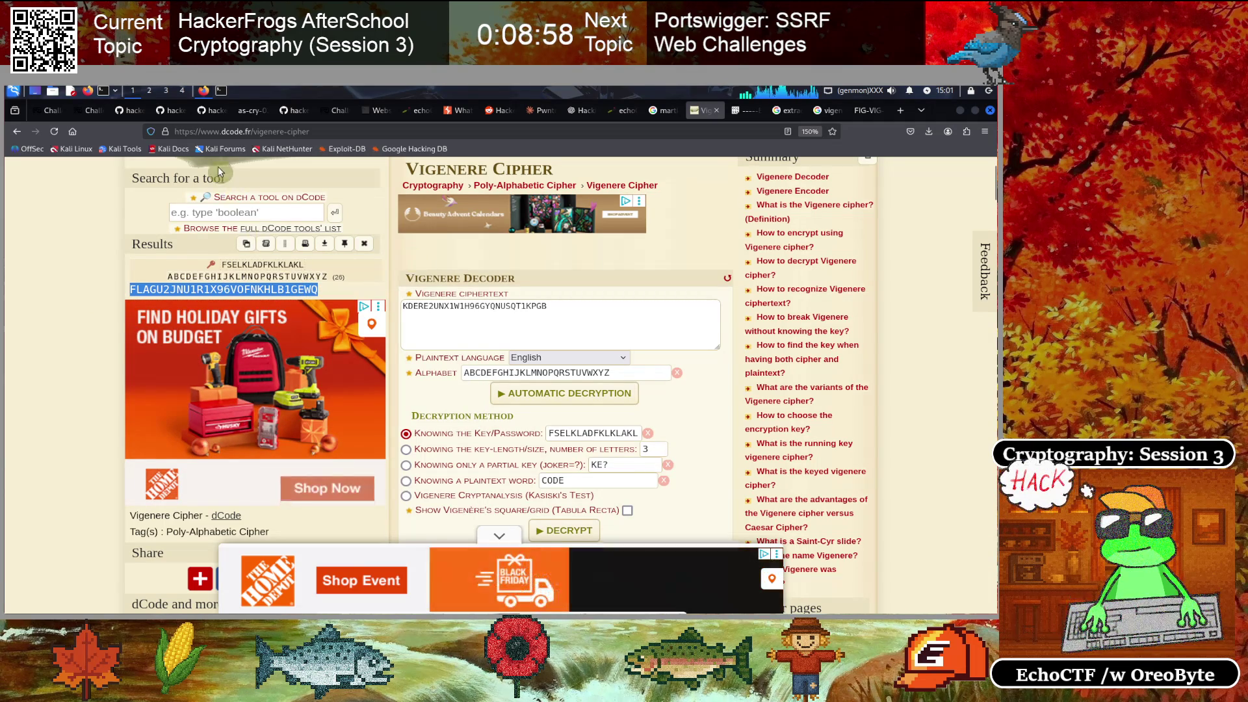
Paste the decrypted flag into Martian message part 2's Flag field, submit, and read the already-submitted notice.
click(339, 112)
scroll(311, 416, down, 3)
click(251, 349)
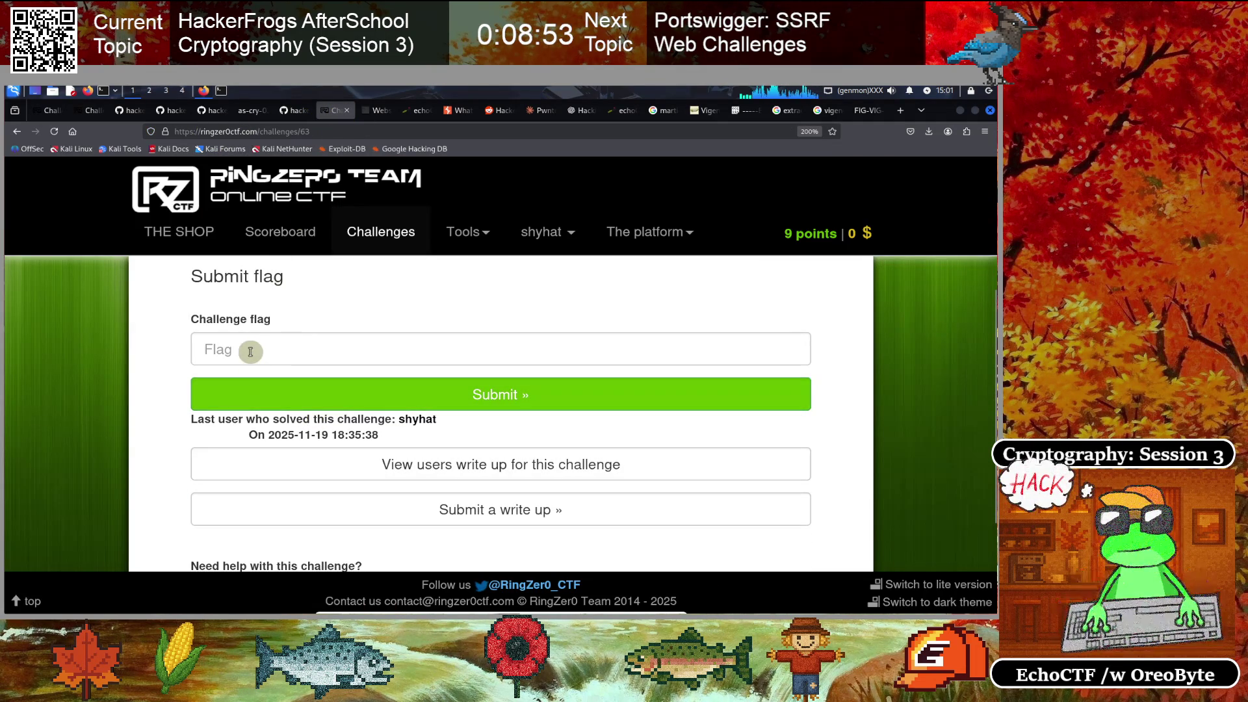
key(ctrl+v)
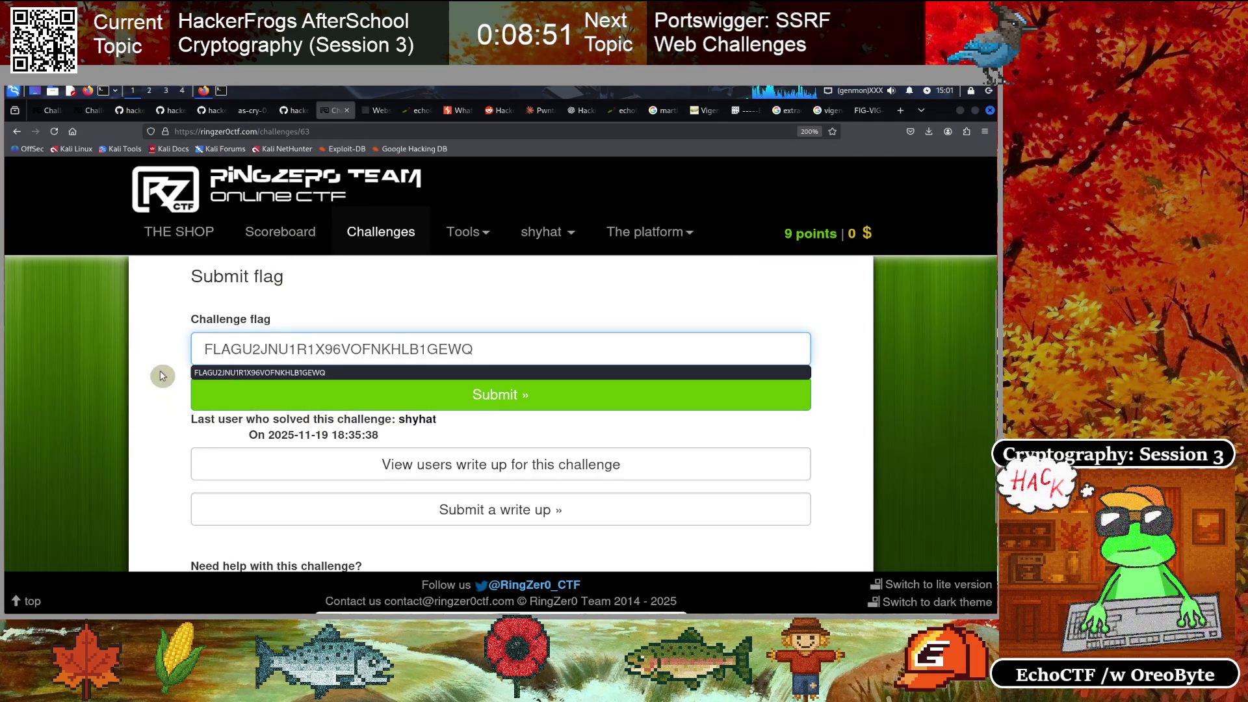
click(159, 387)
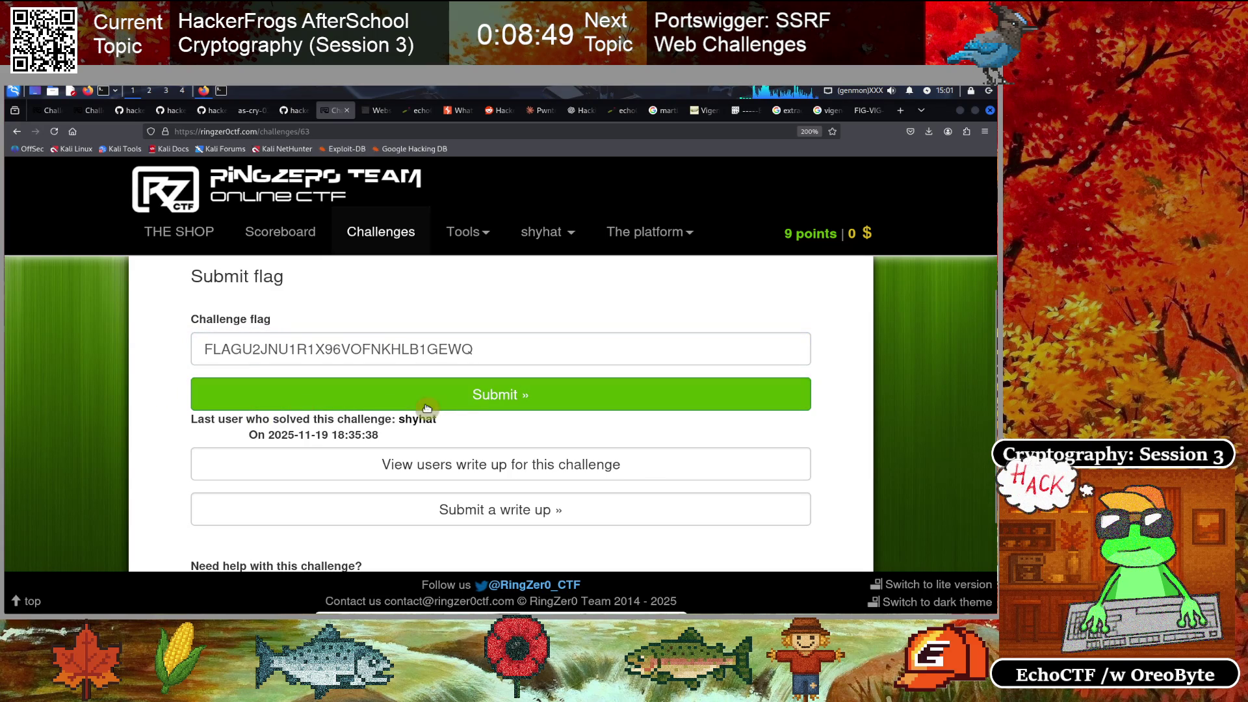
click(479, 395)
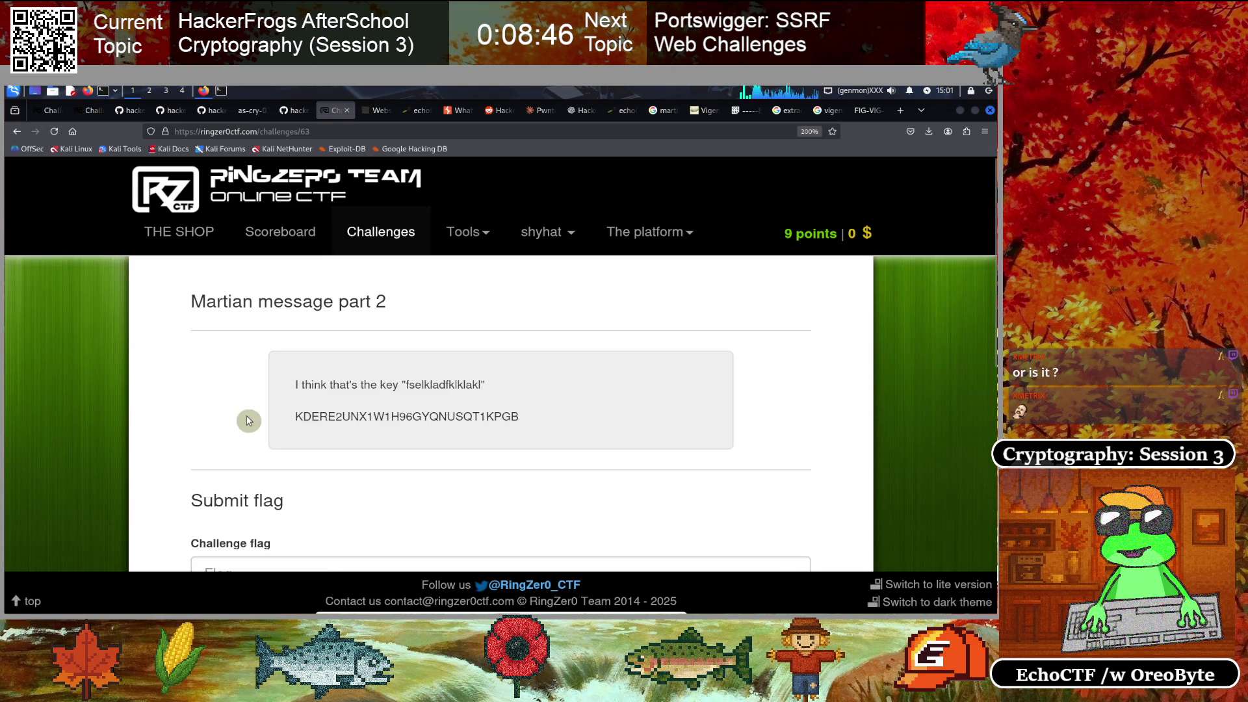
scroll(242, 425, down, 3)
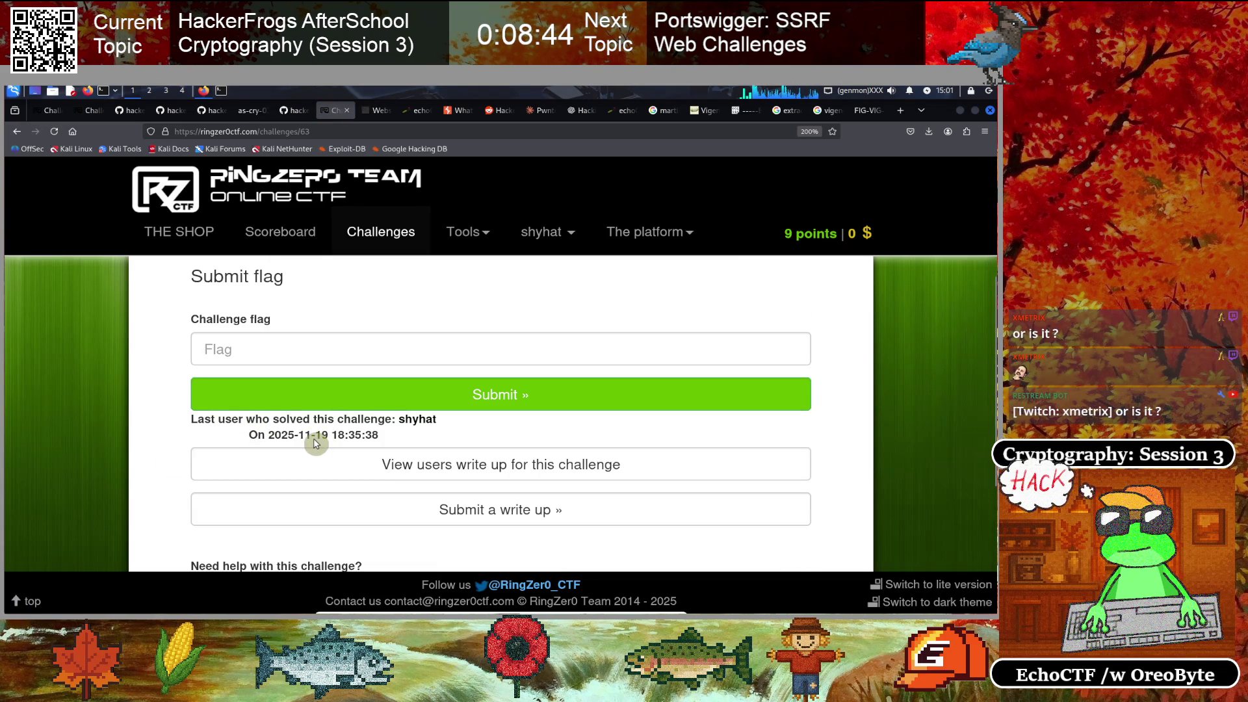
scroll(315, 440, down, 3)
scroll(340, 448, down, 3)
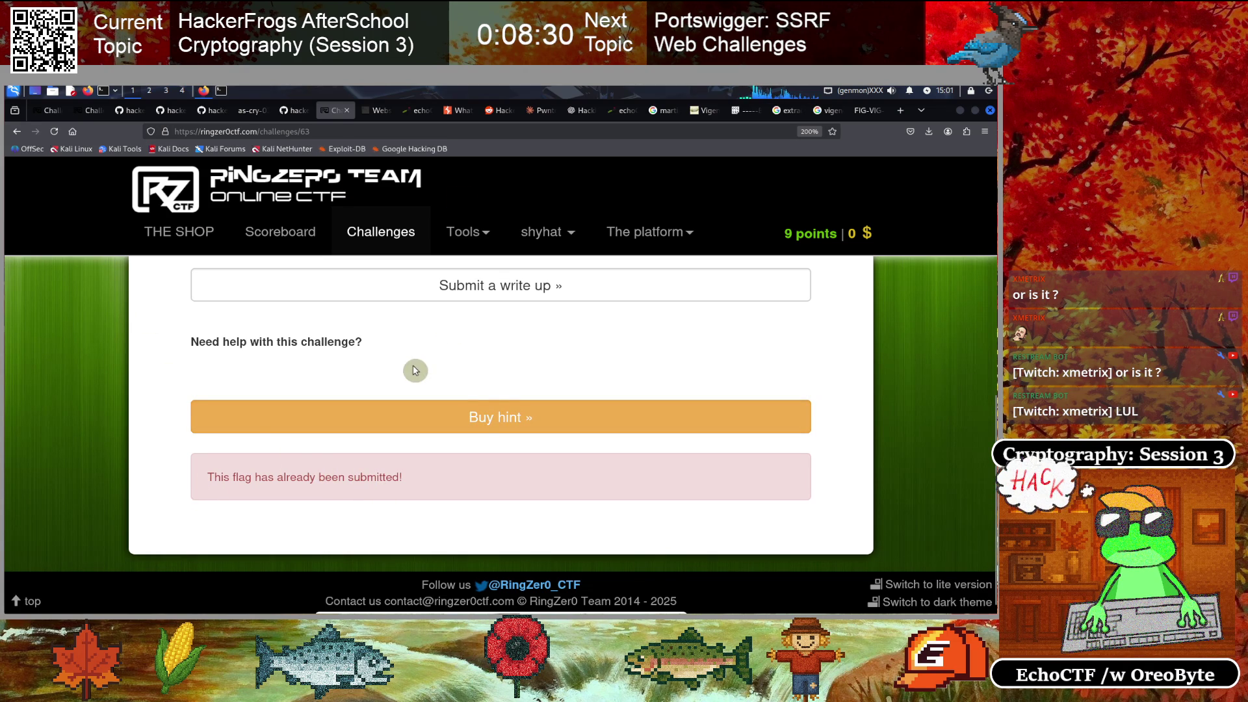
scroll(411, 377, up, 5)
scroll(411, 384, down, 3)
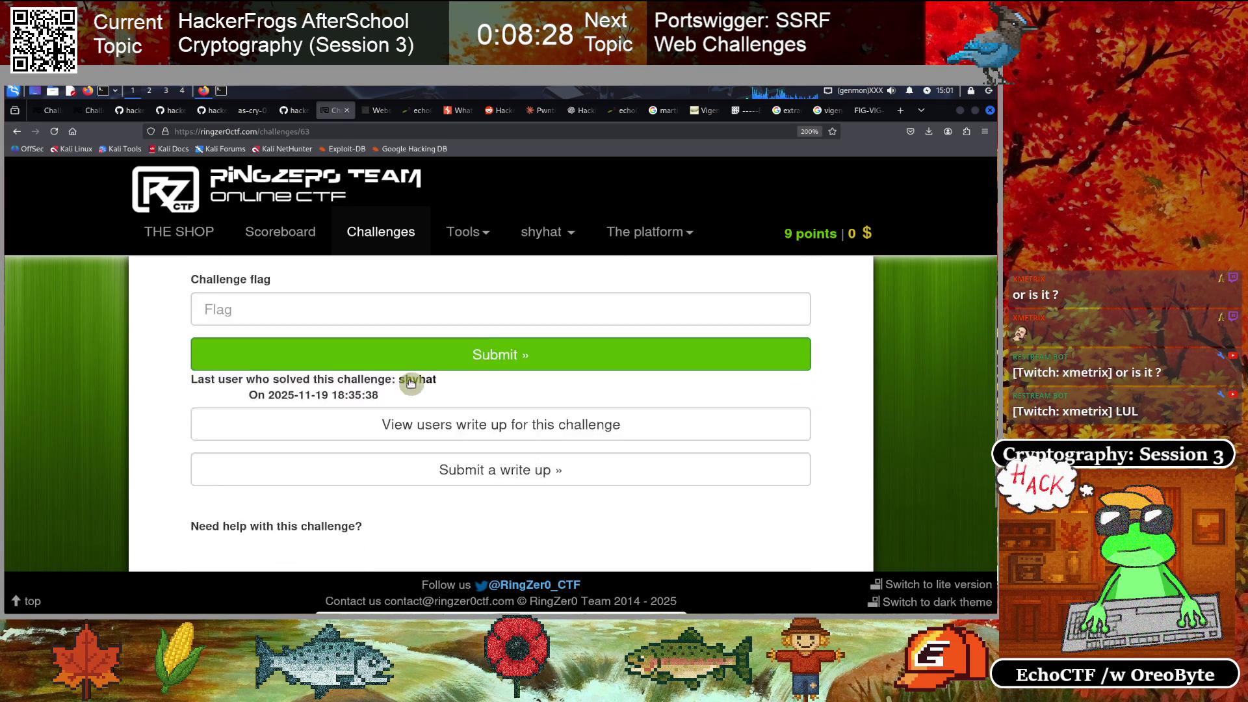
scroll(411, 384, up, 3)
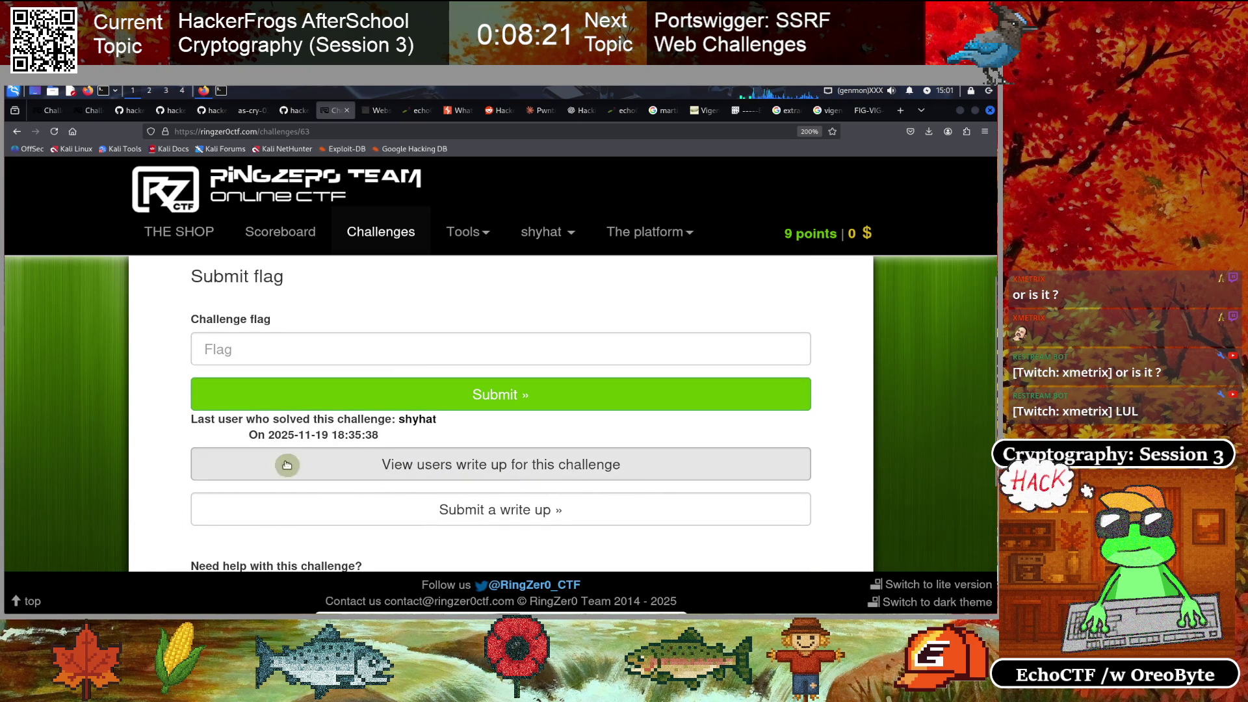
Open the submitted write-ups list for Martian message part 2 and browse it.
scroll(379, 466, up, 6)
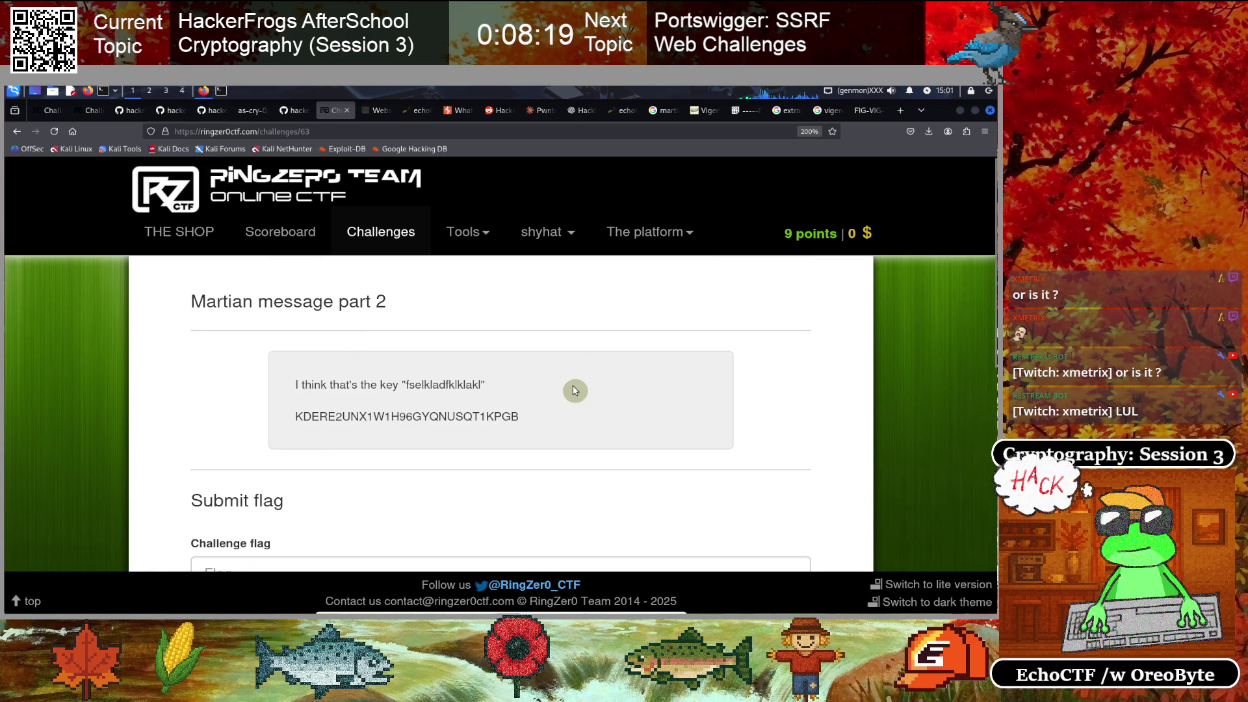
scroll(554, 400, down, 10)
click(440, 354)
scroll(524, 399, down, 5)
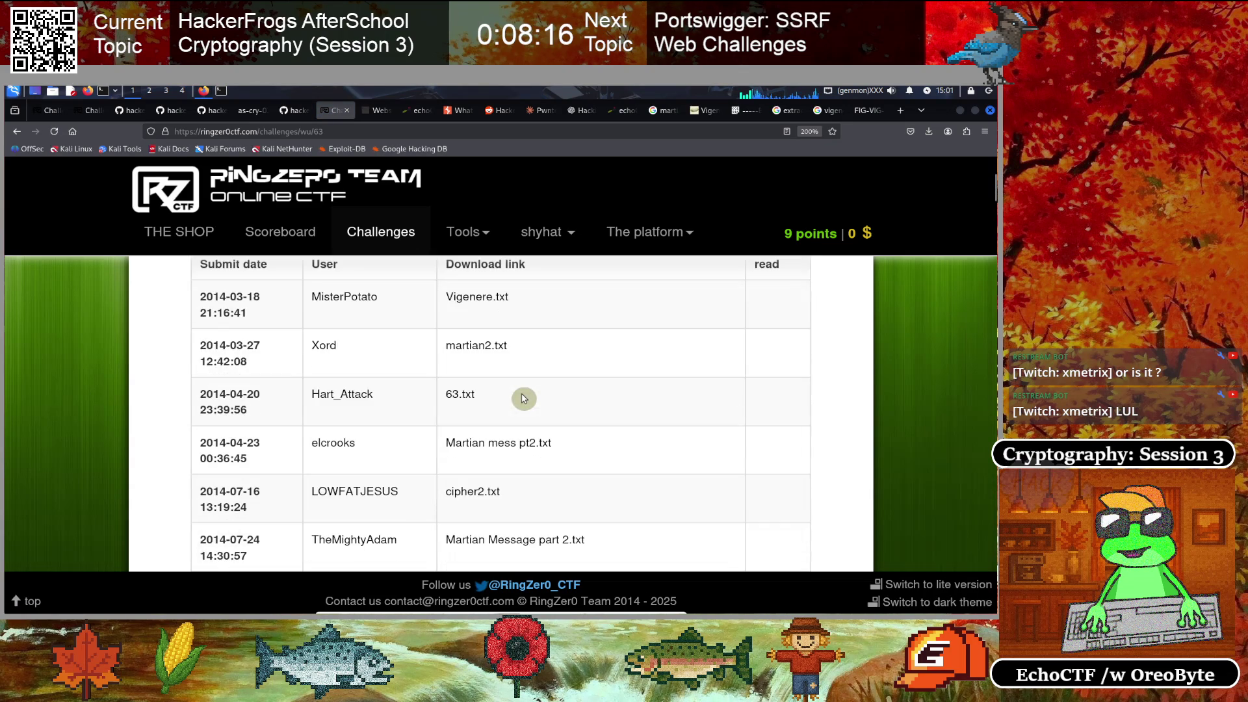
scroll(524, 401, up, 2)
scroll(524, 402, up, 1)
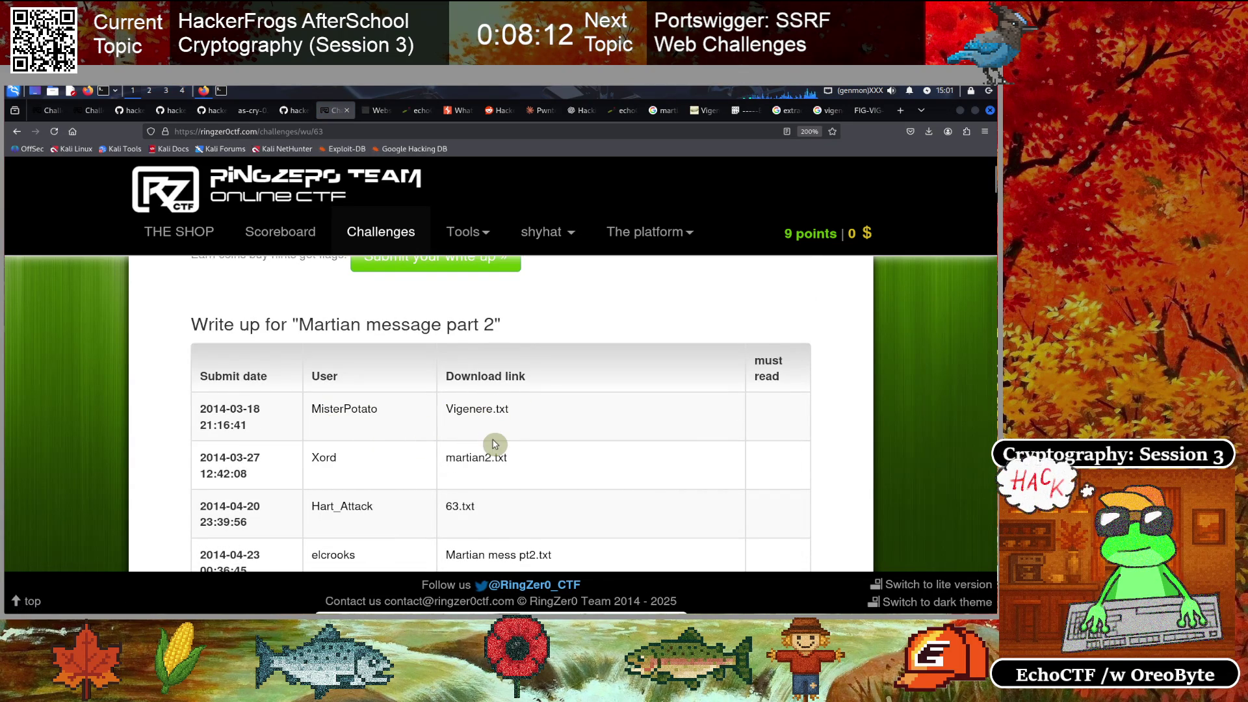
scroll(496, 442, down, 3)
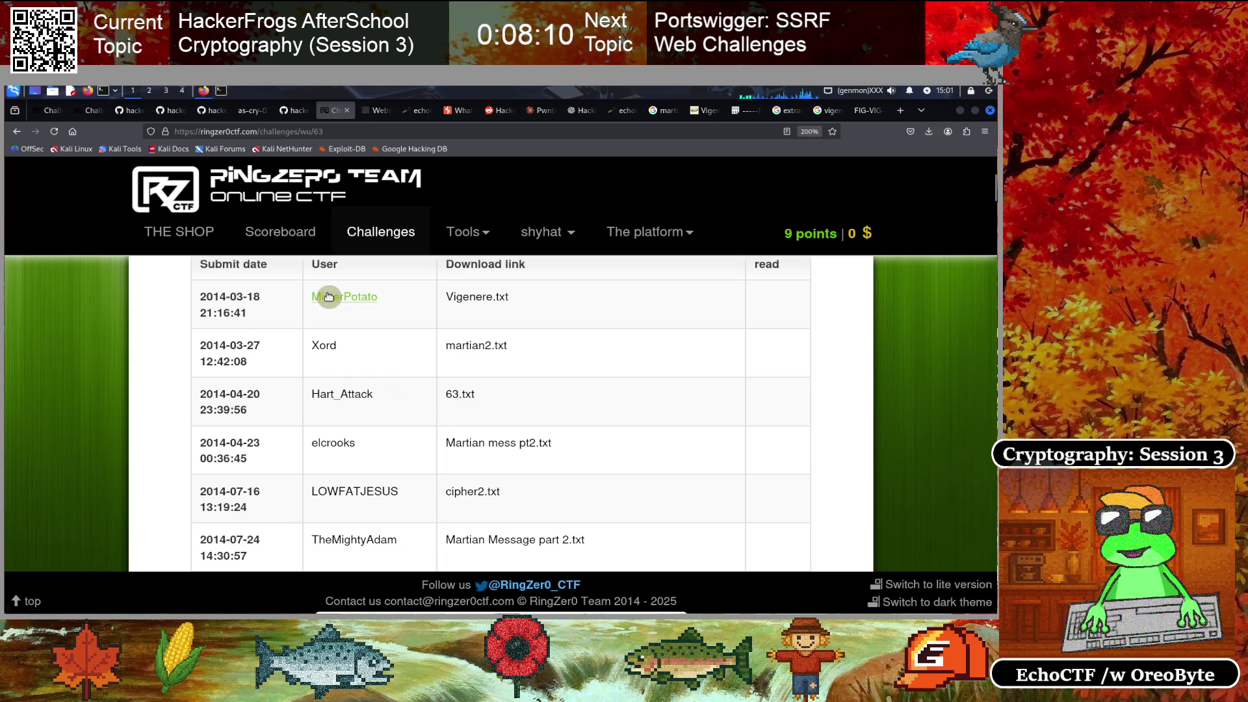
scroll(510, 340, up, 3)
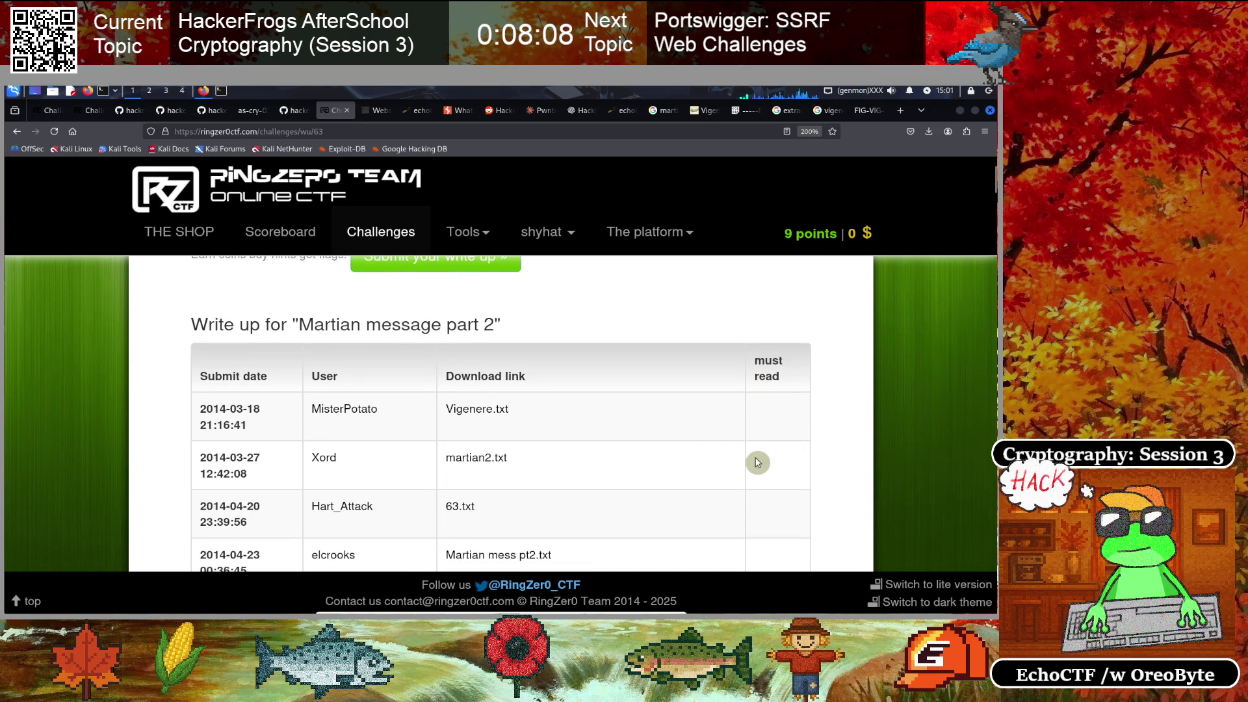
scroll(757, 462, down, 20)
scroll(754, 457, down, 8)
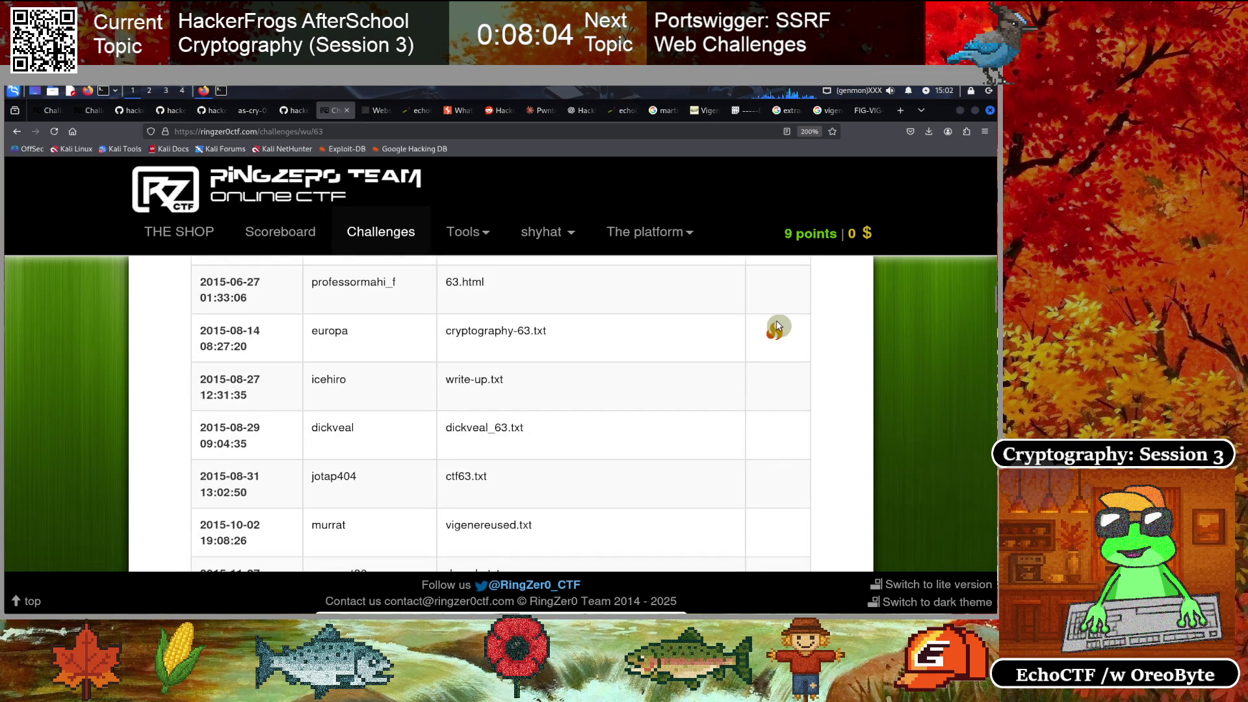
scroll(761, 369, up, 3)
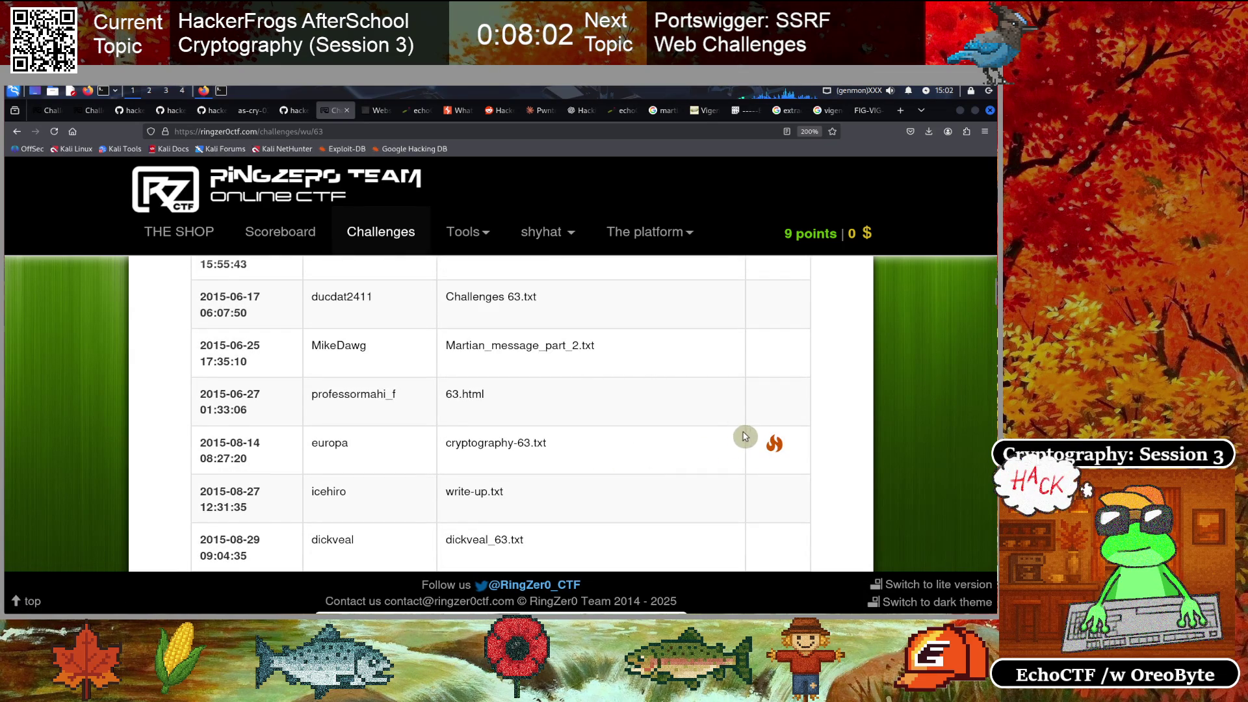
Download the cryptography-63.txt write-up and open it from the downloads panel.
triple_click(469, 457)
click(450, 469)
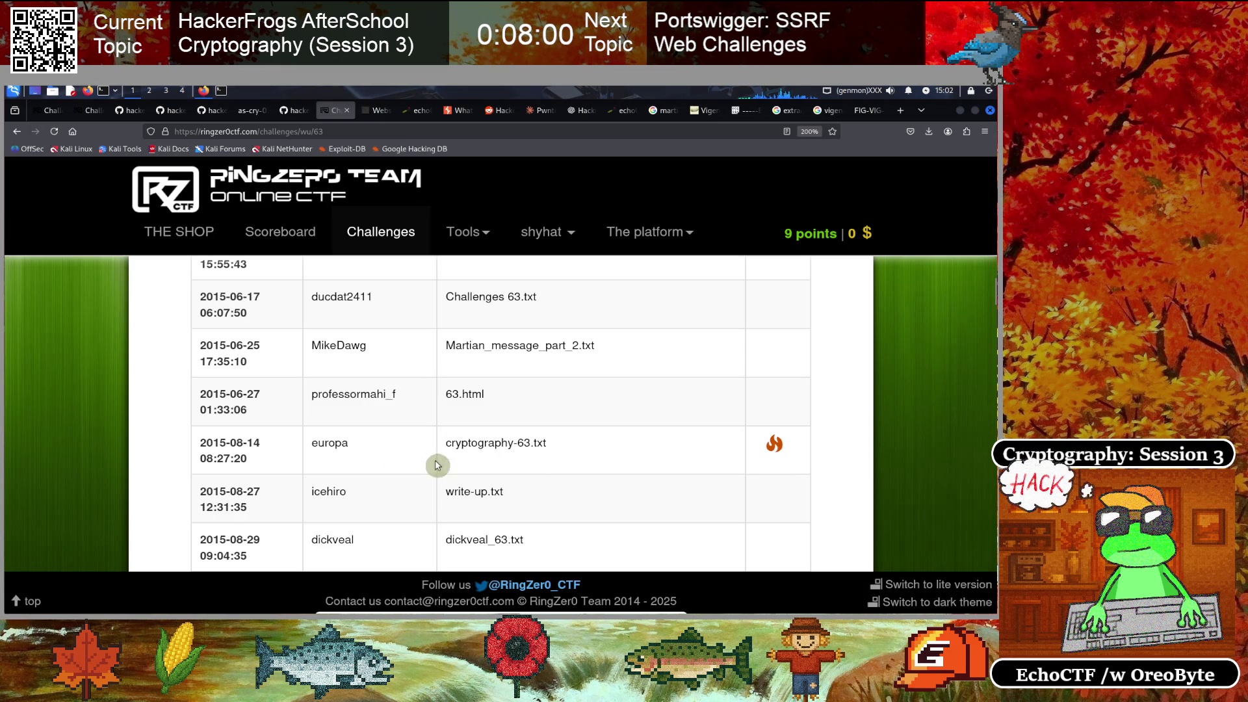
click(488, 444)
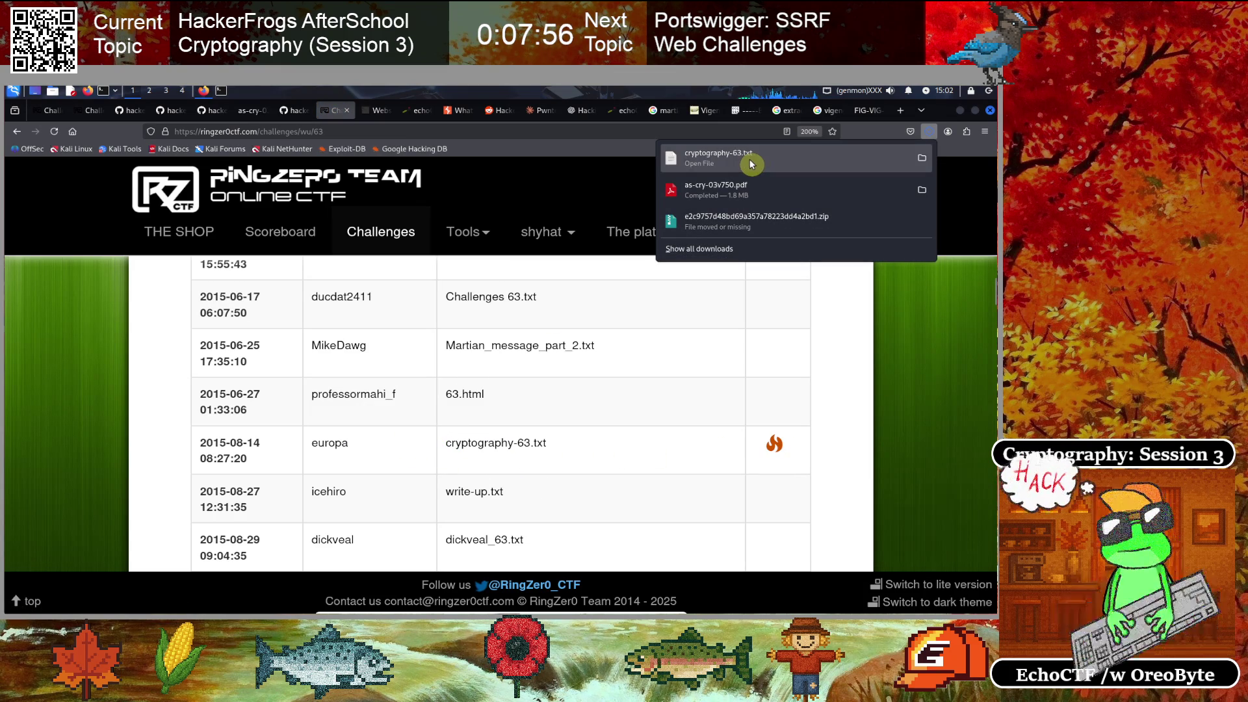
click(797, 158)
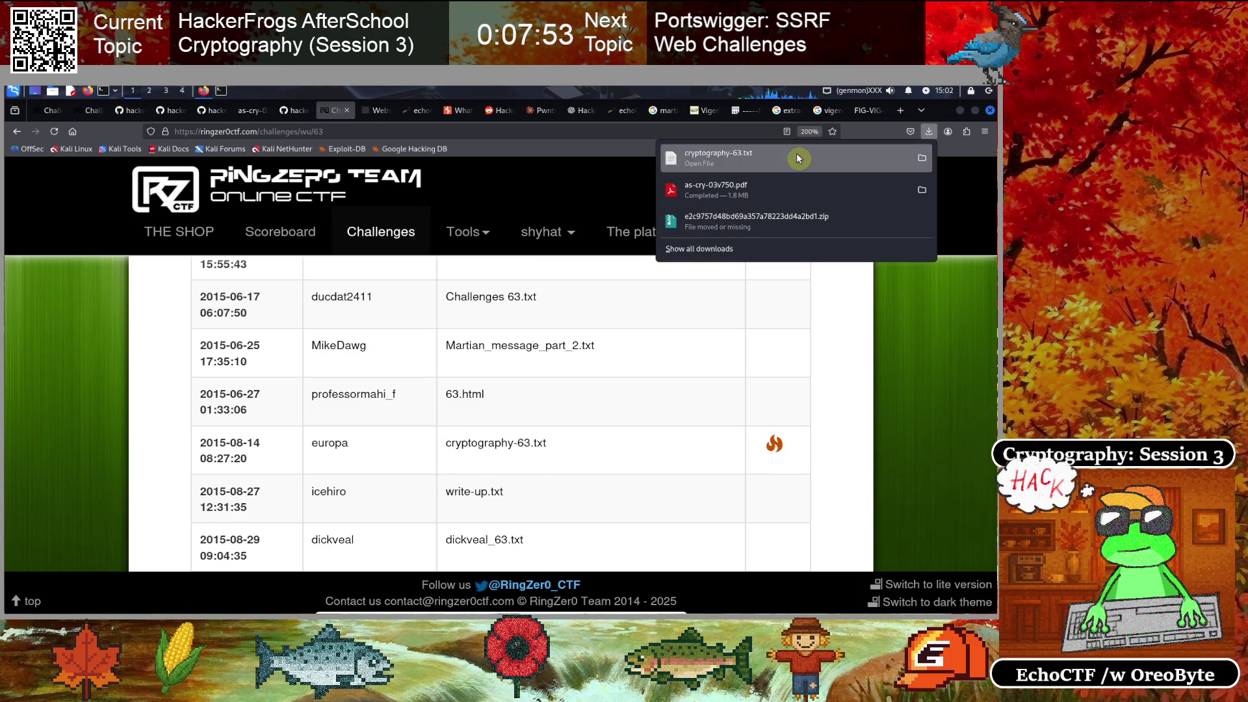
click(532, 323)
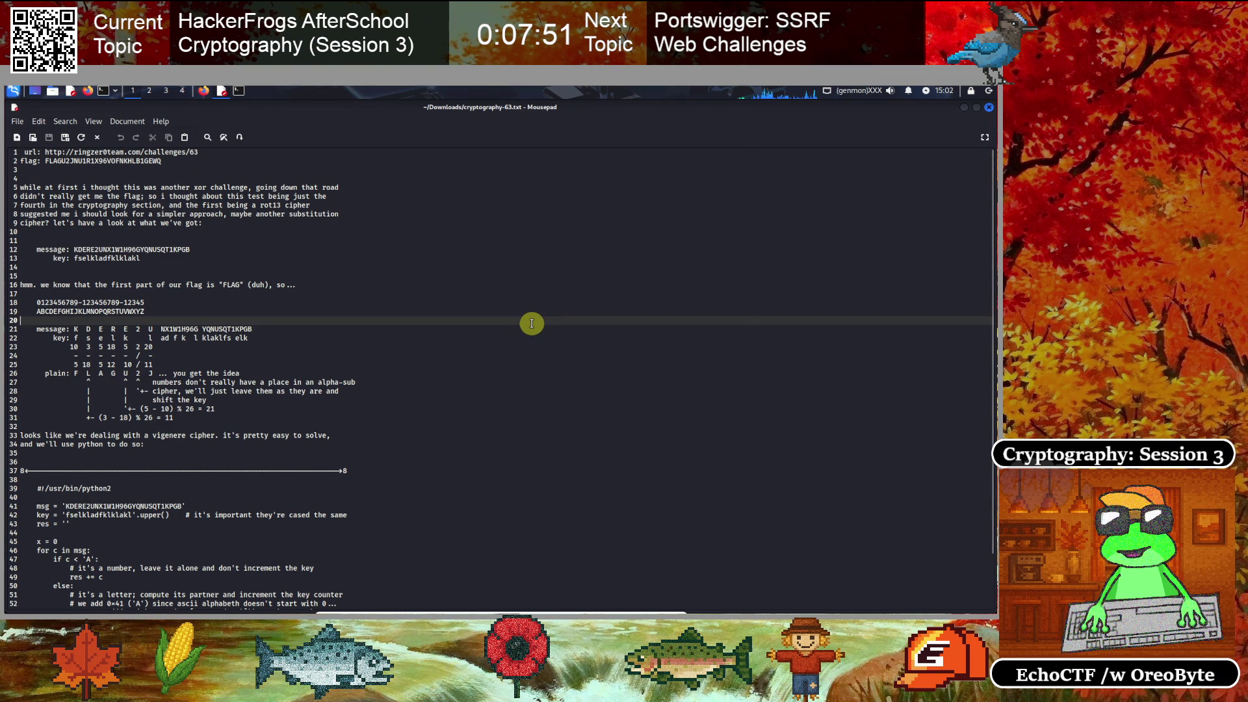
ctrl+scroll(531, 323, up, 5)
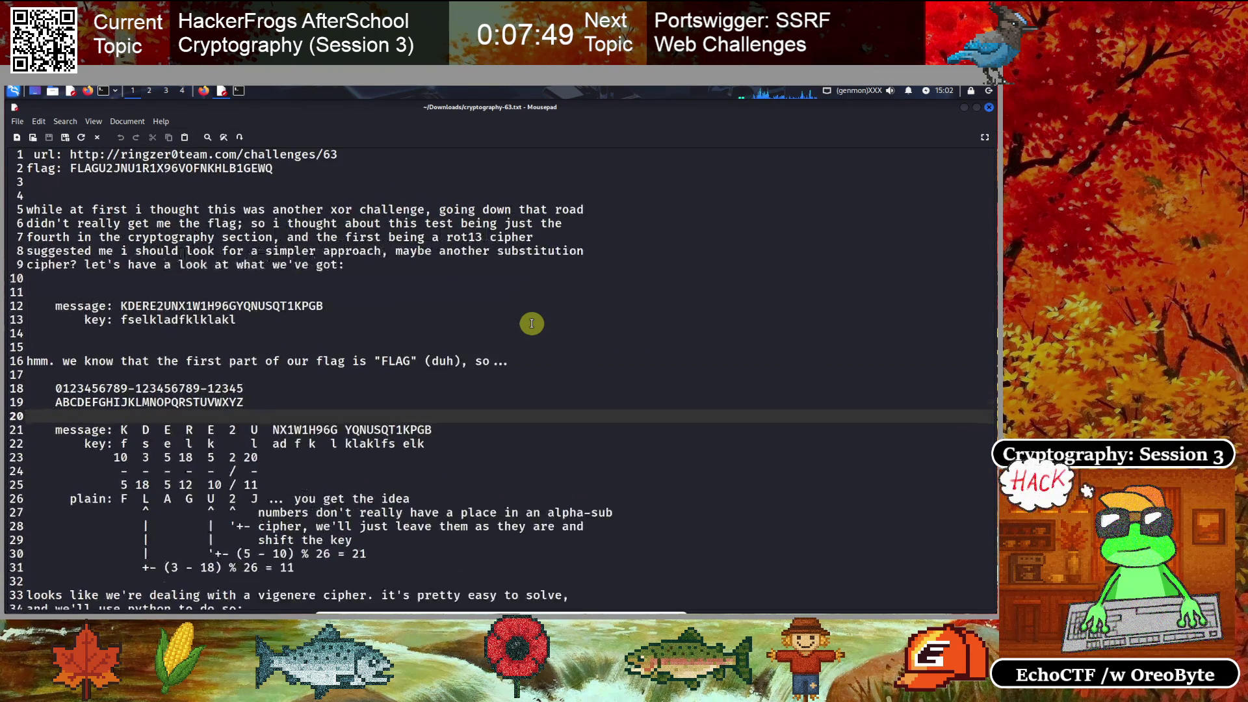
ctrl+scroll(532, 323, up, 1)
ctrl+scroll(532, 323, up, 1)
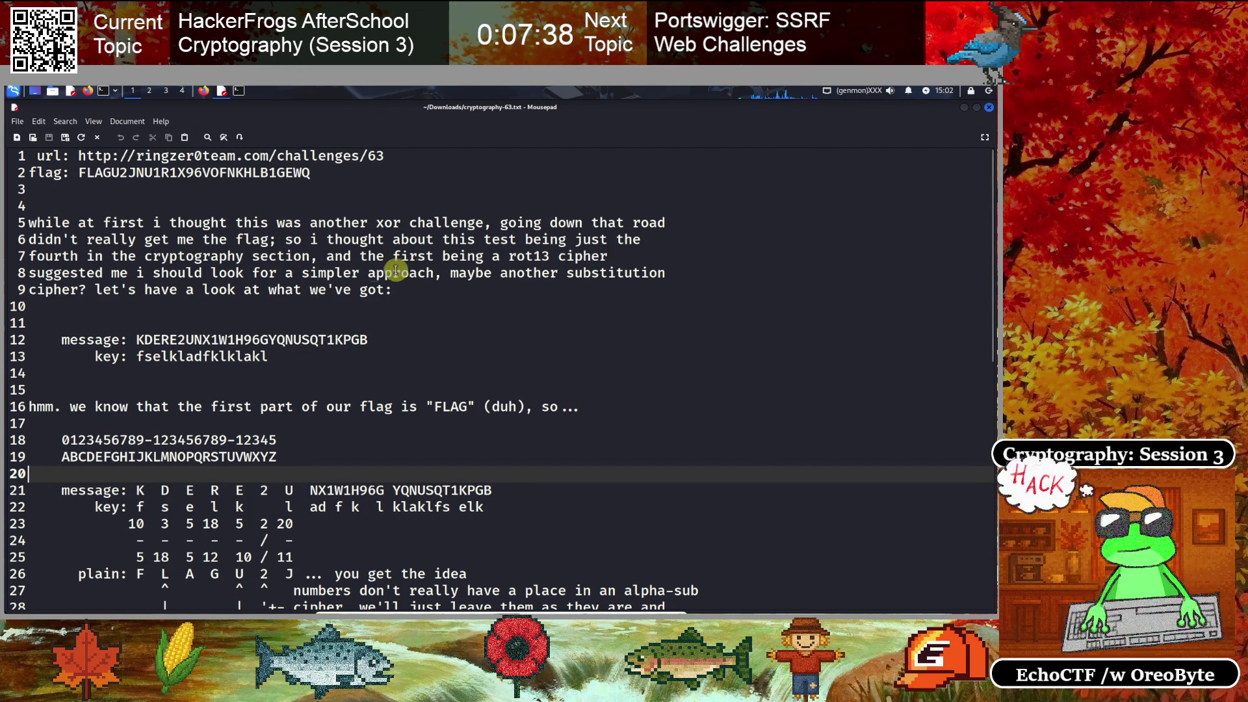
drag(95, 256, 554, 253)
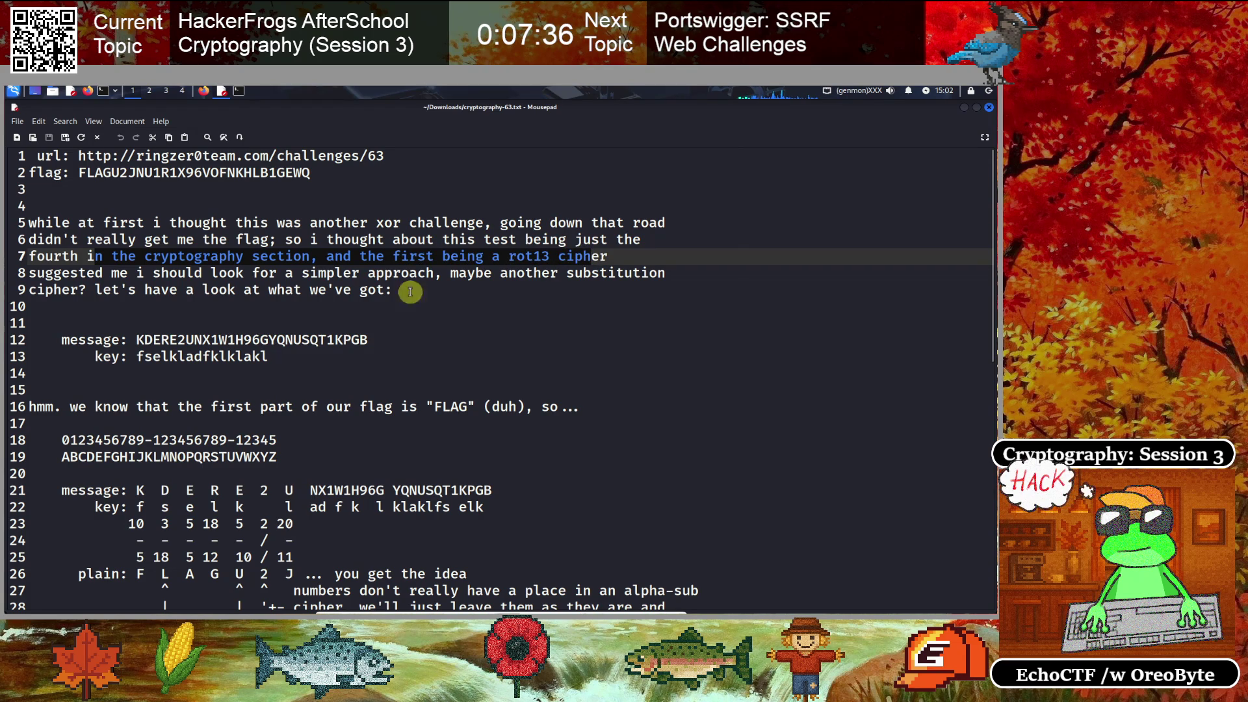
click(102, 286)
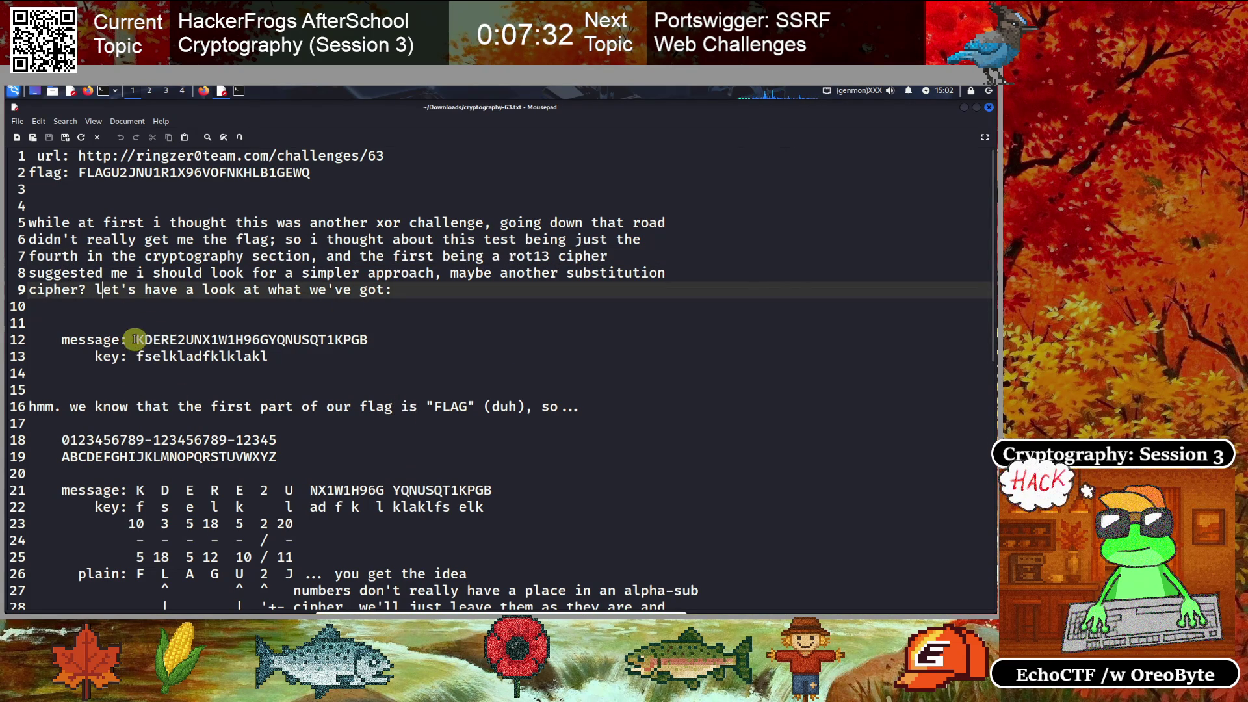
drag(144, 340, 360, 339)
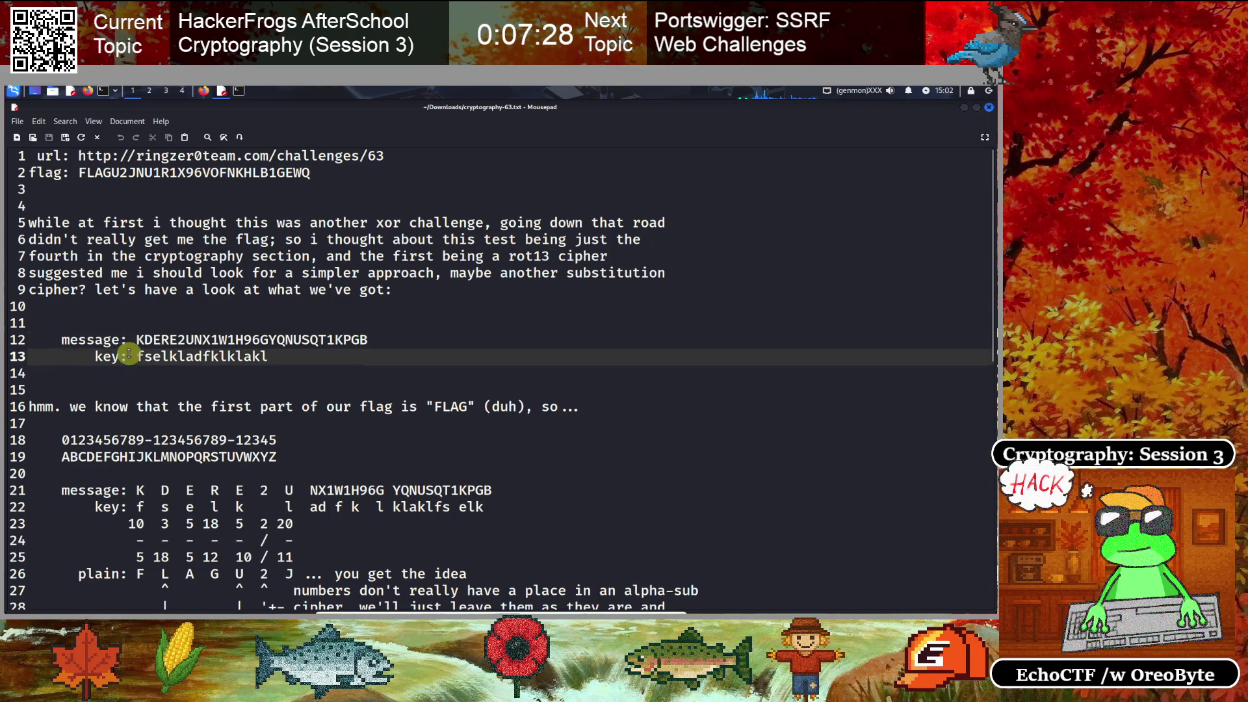
drag(144, 340, 326, 339)
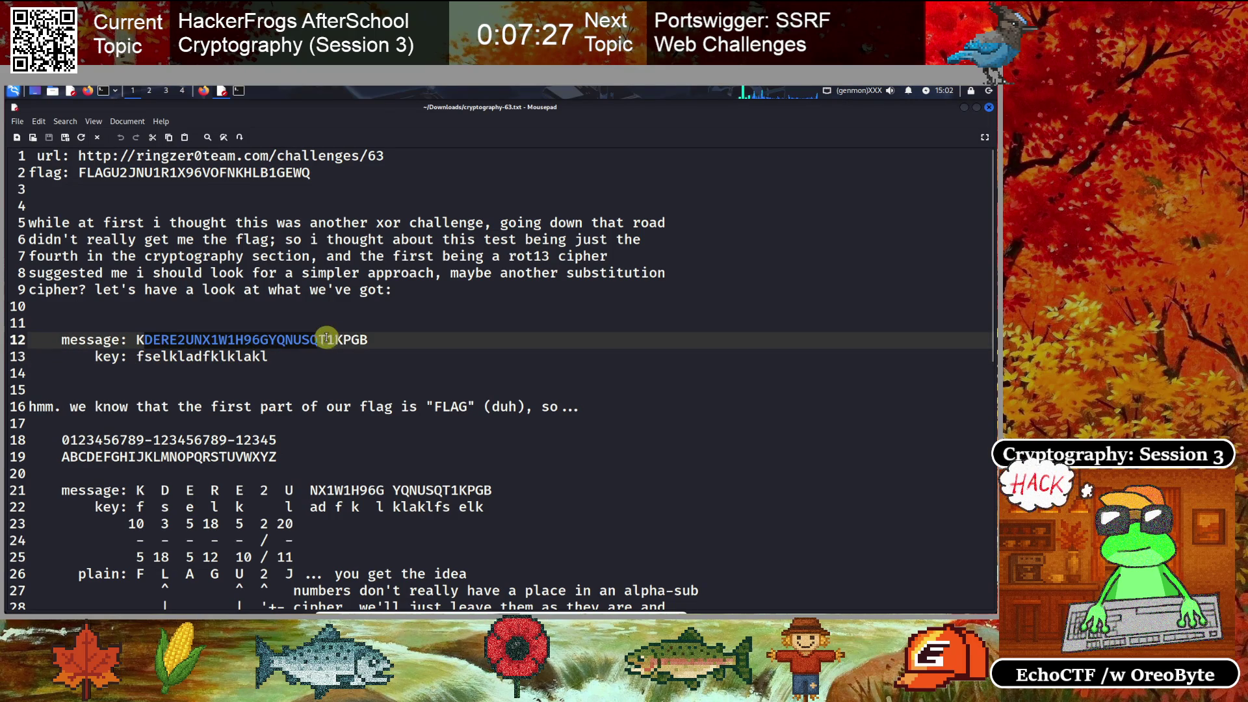
click(234, 356)
mouse_move(167, 356)
mouse_down()
mouse_move(137, 357)
mouse_move(272, 356)
mouse_up()
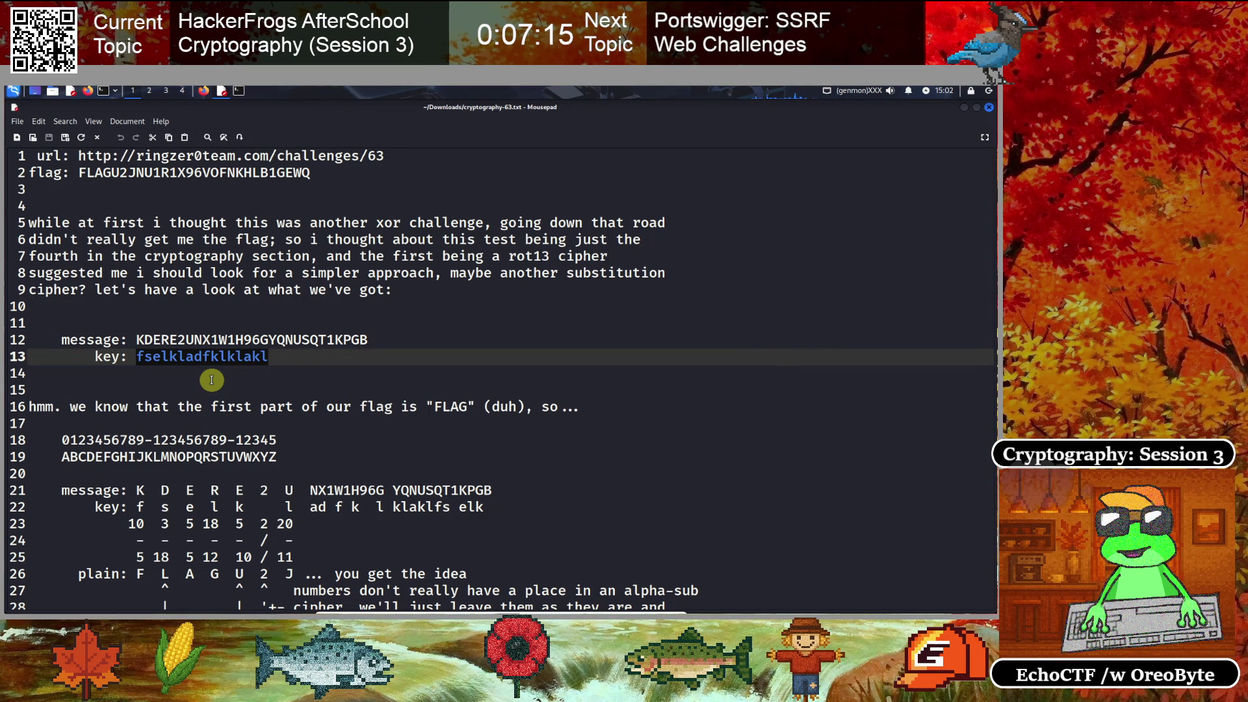
click(202, 407)
Copy the Python script from #!/usr/bin/python2 through print res.
key(Down)
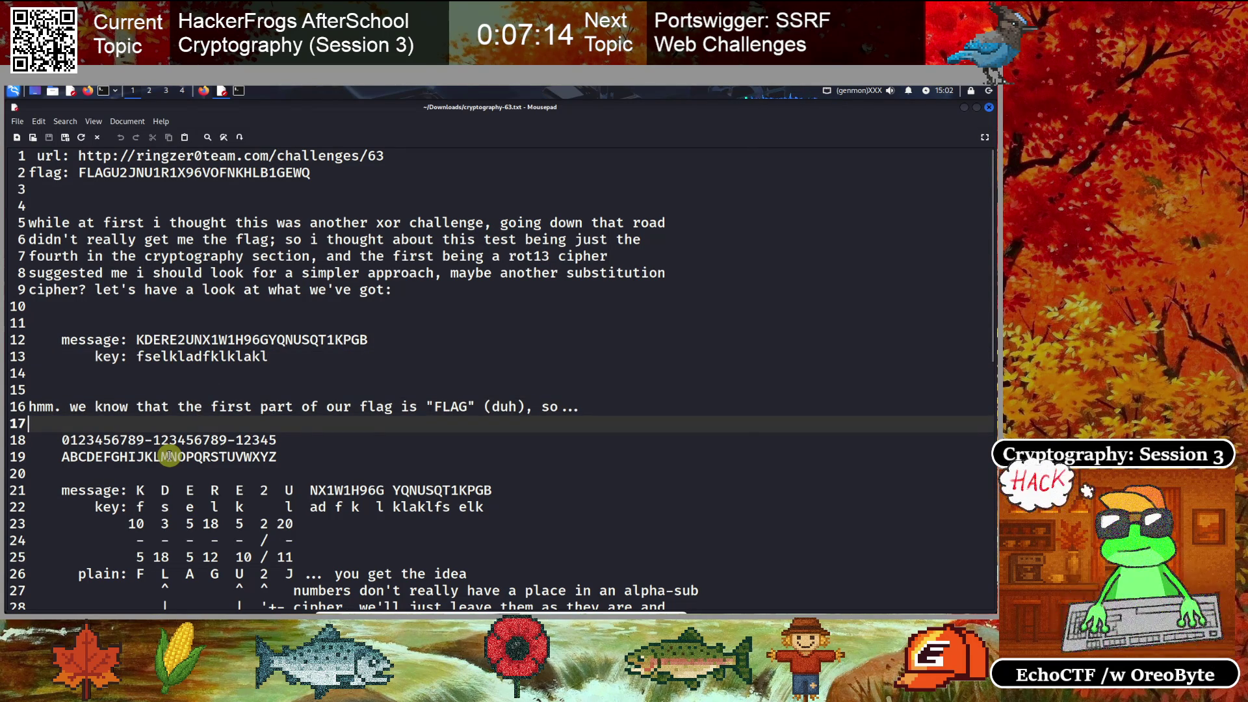
key(Down)
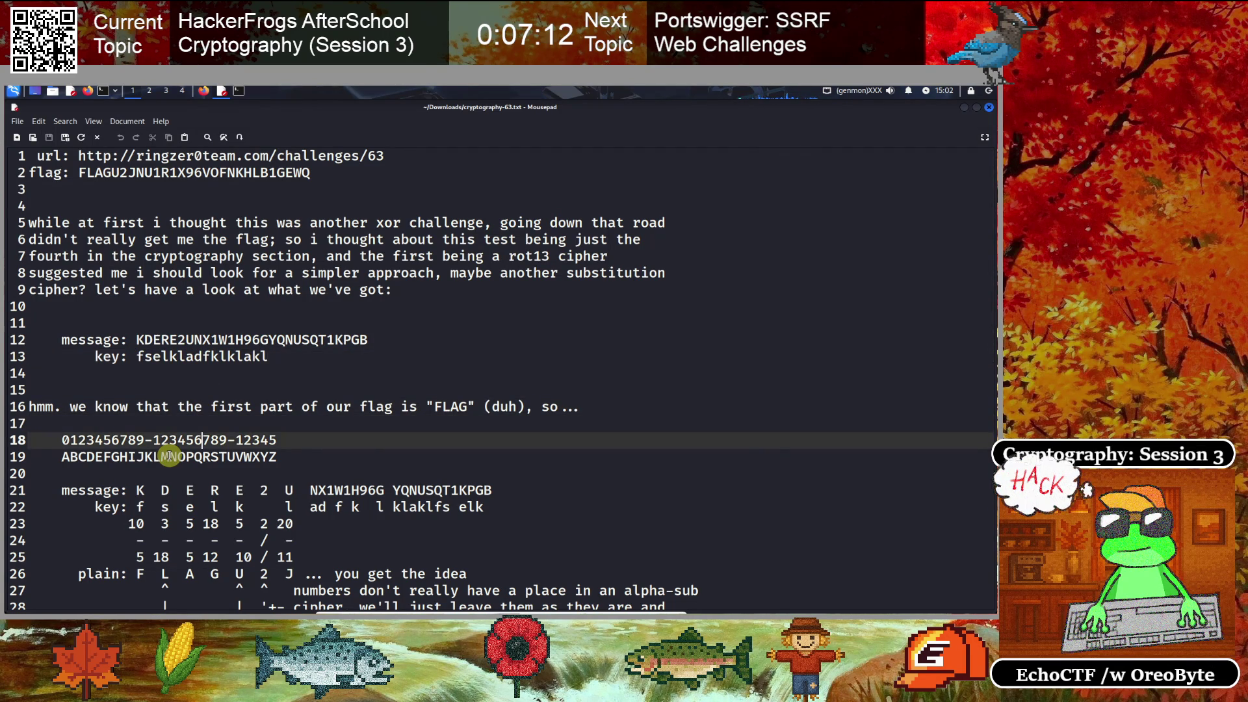
key(Down)
key(Down)
key(Down)
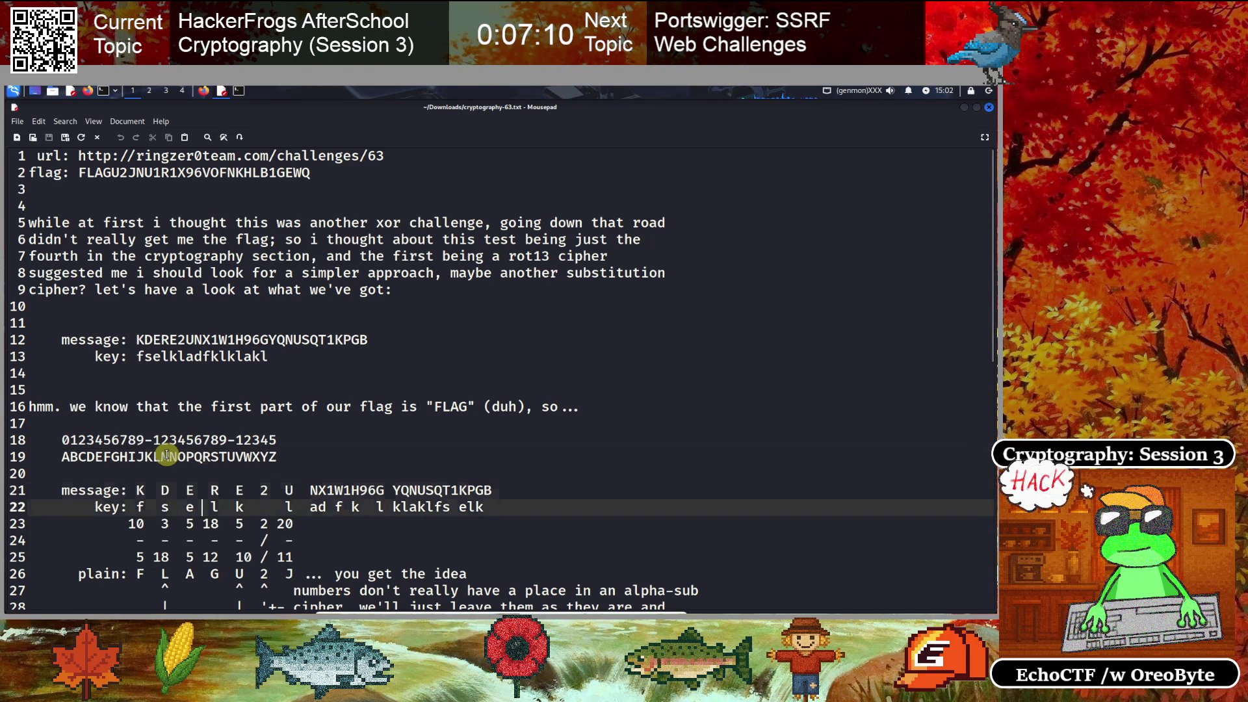
key(Down)
key(Down)
key(Down)
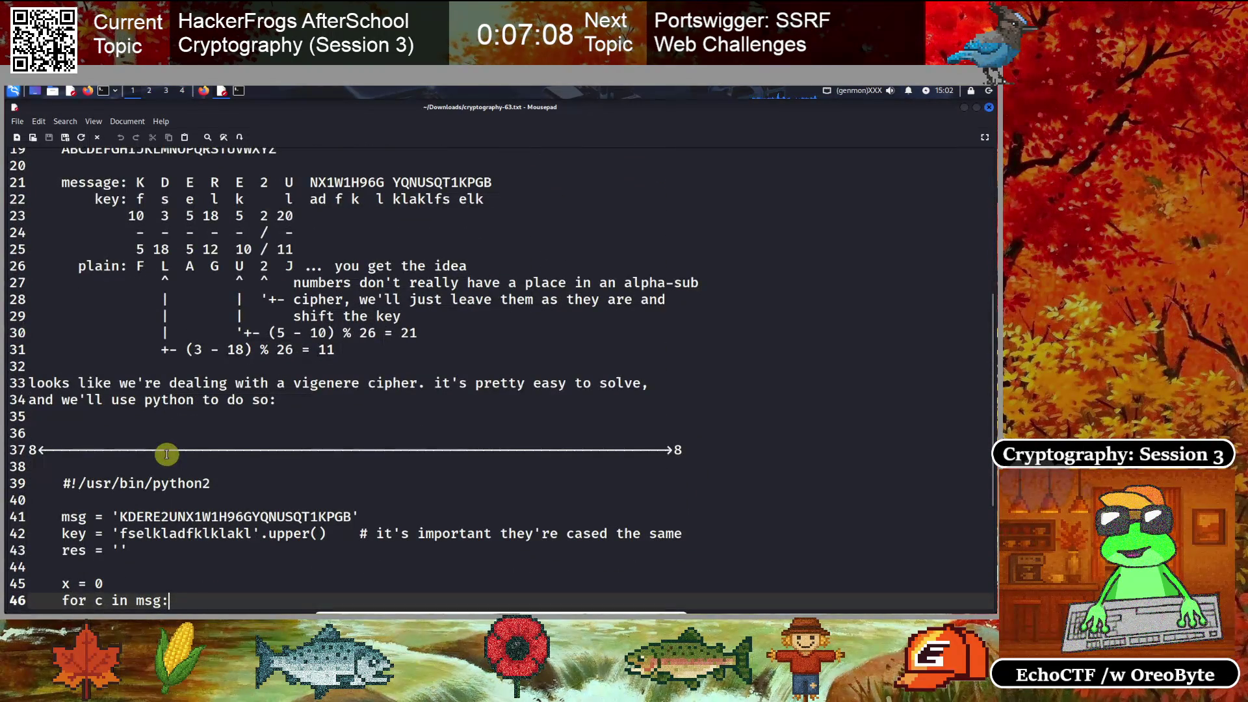
click(372, 416)
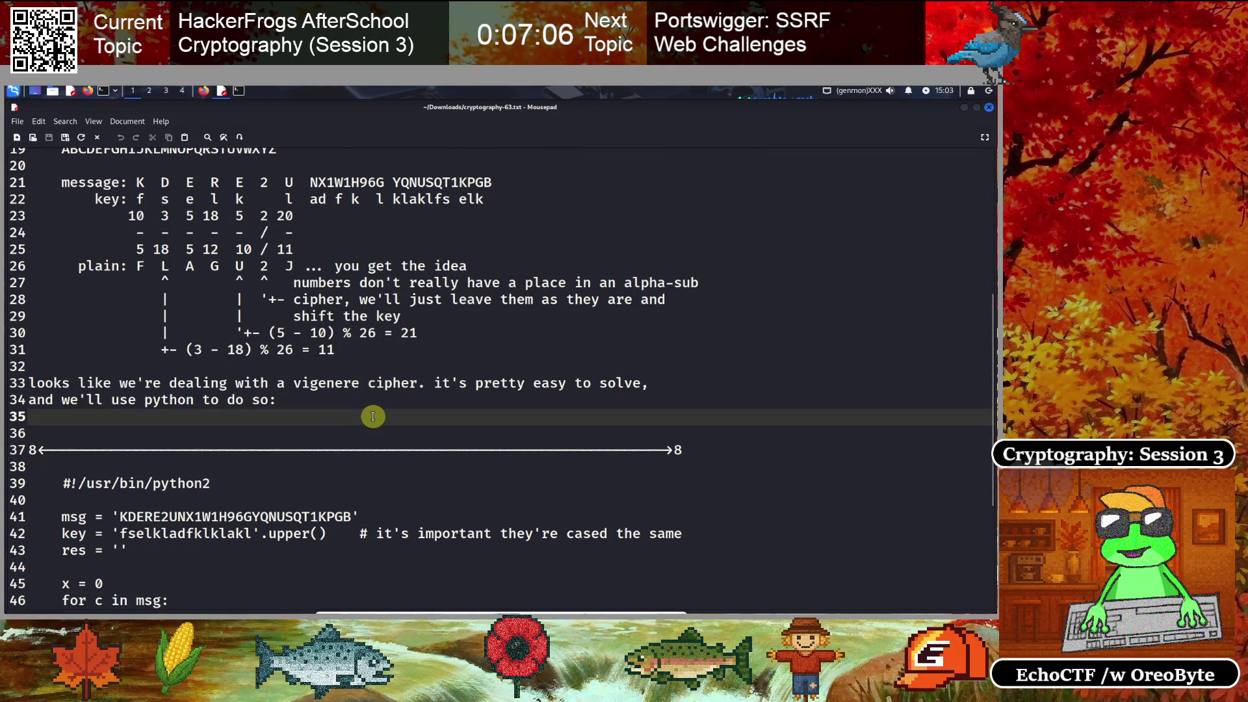
key(Down)
key(Down)
key(Down)
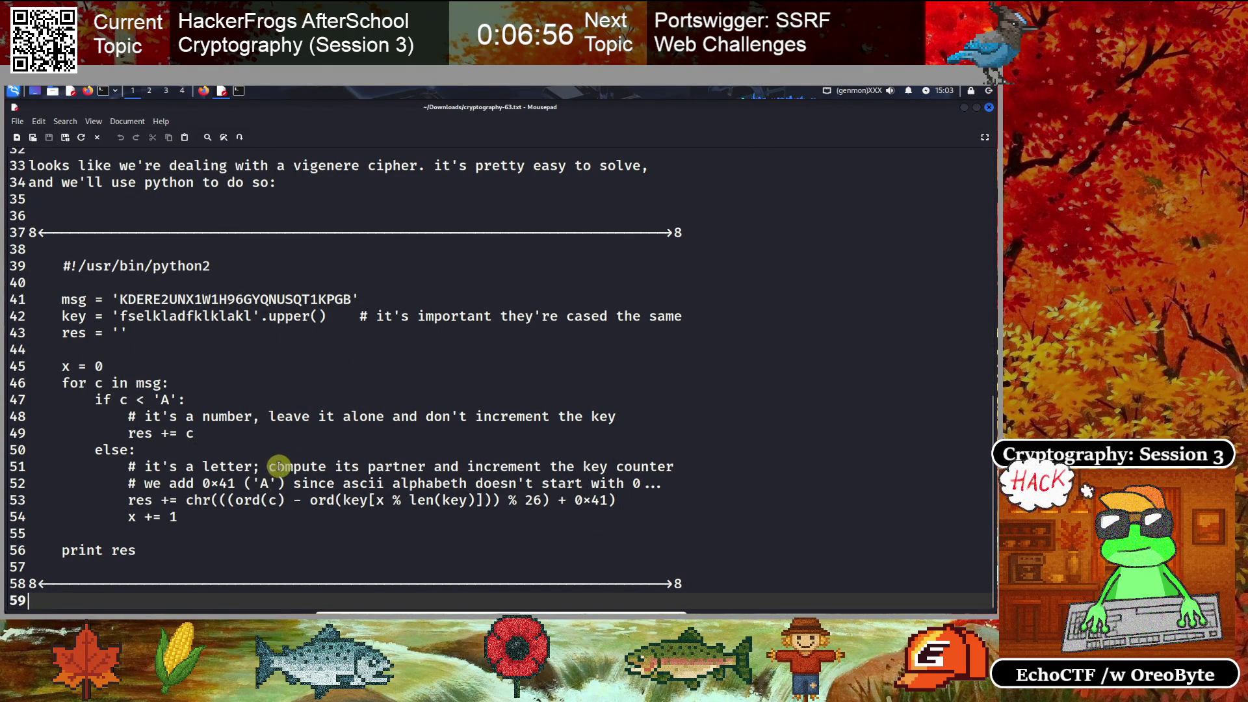
click(136, 549)
mouse_move(137, 550)
mouse_down()
mouse_move(104, 322)
mouse_move(68, 269)
mouse_up()
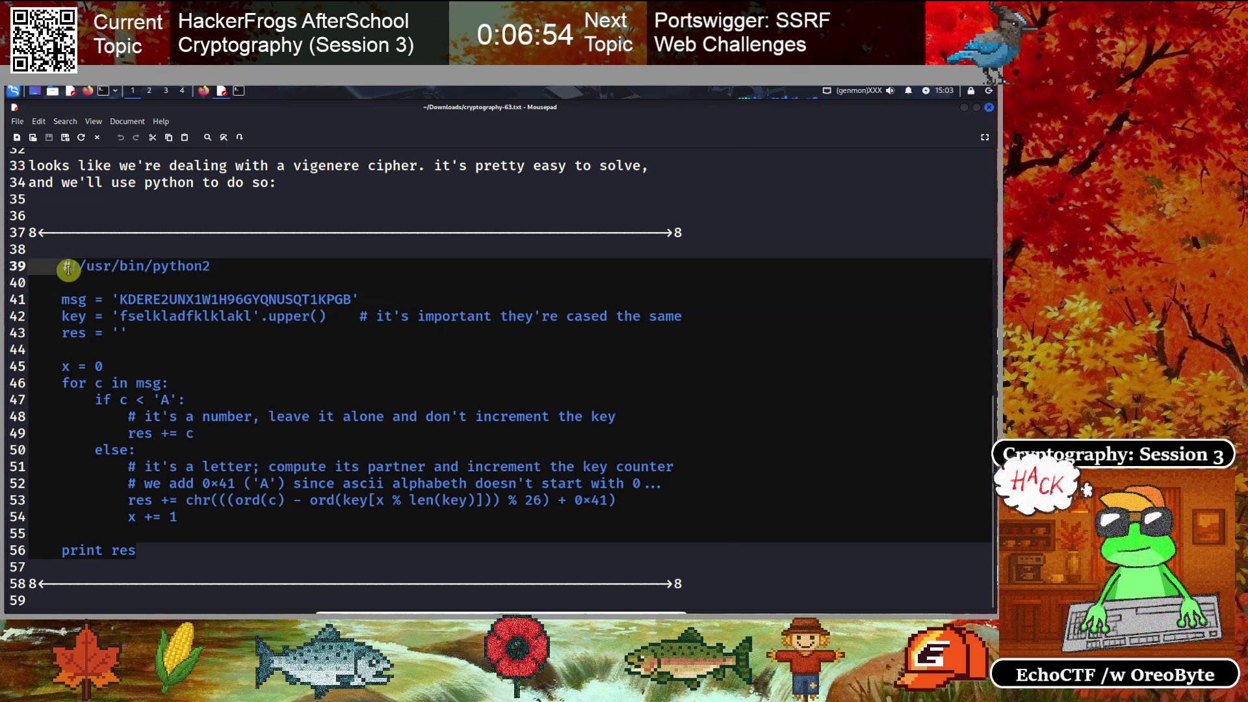
right_click(114, 299)
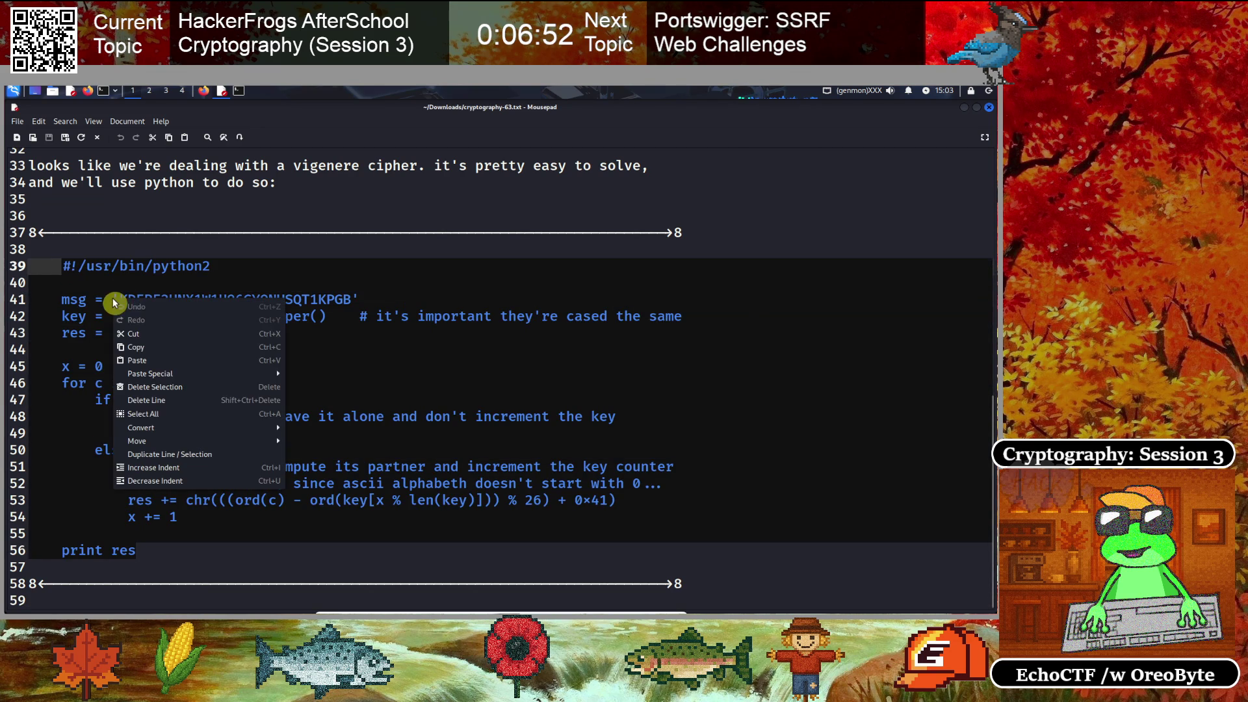
click(149, 348)
click(296, 348)
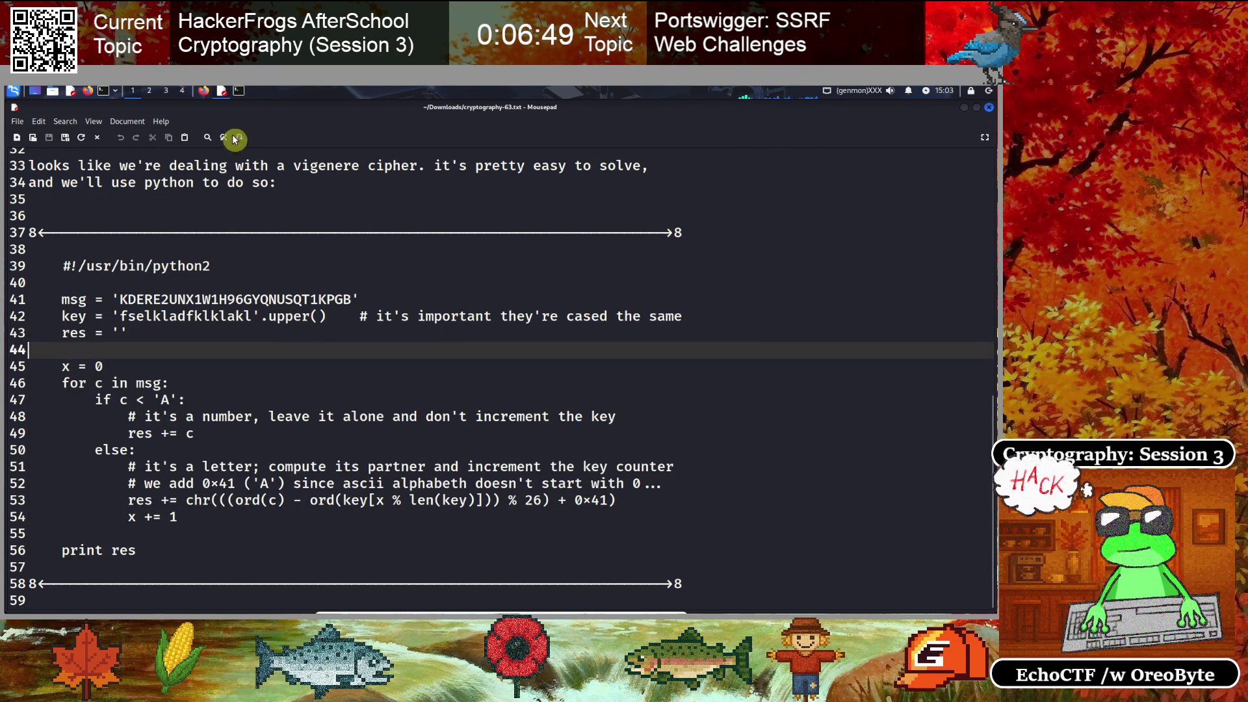
click(238, 92)
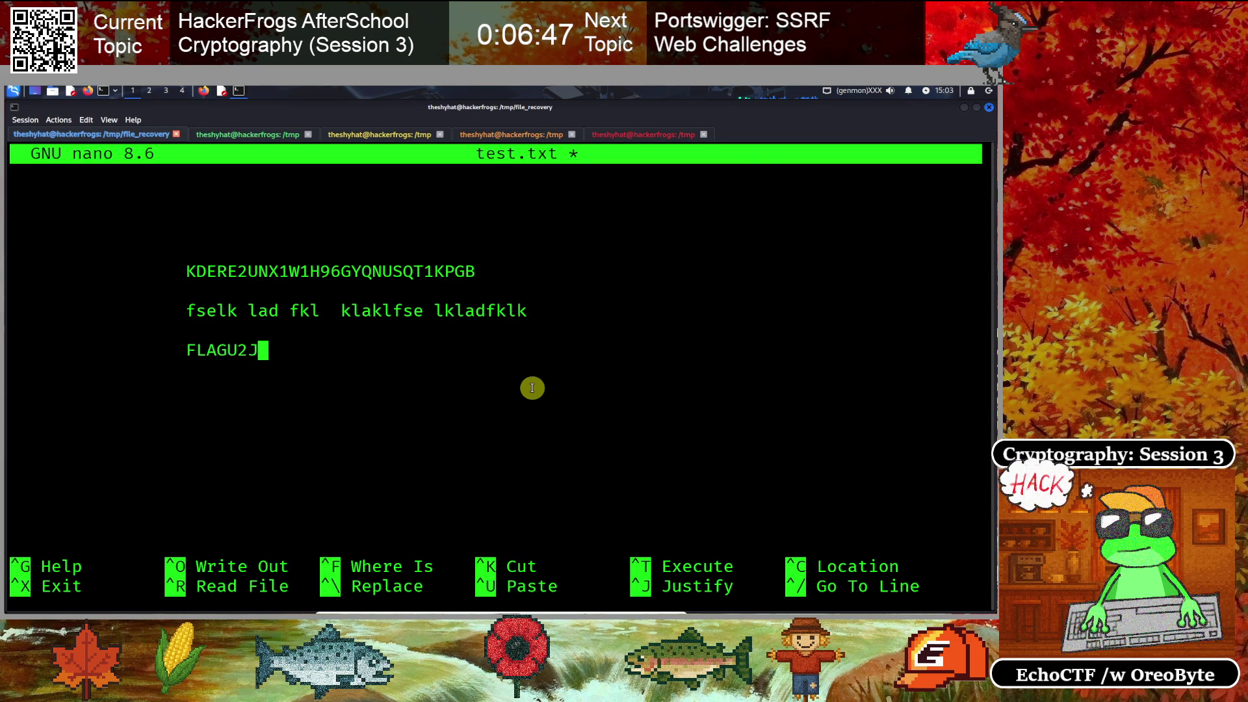
In the /tmp shell, create vig.py in nano and paste the Vigenère script into it.
click(267, 136)
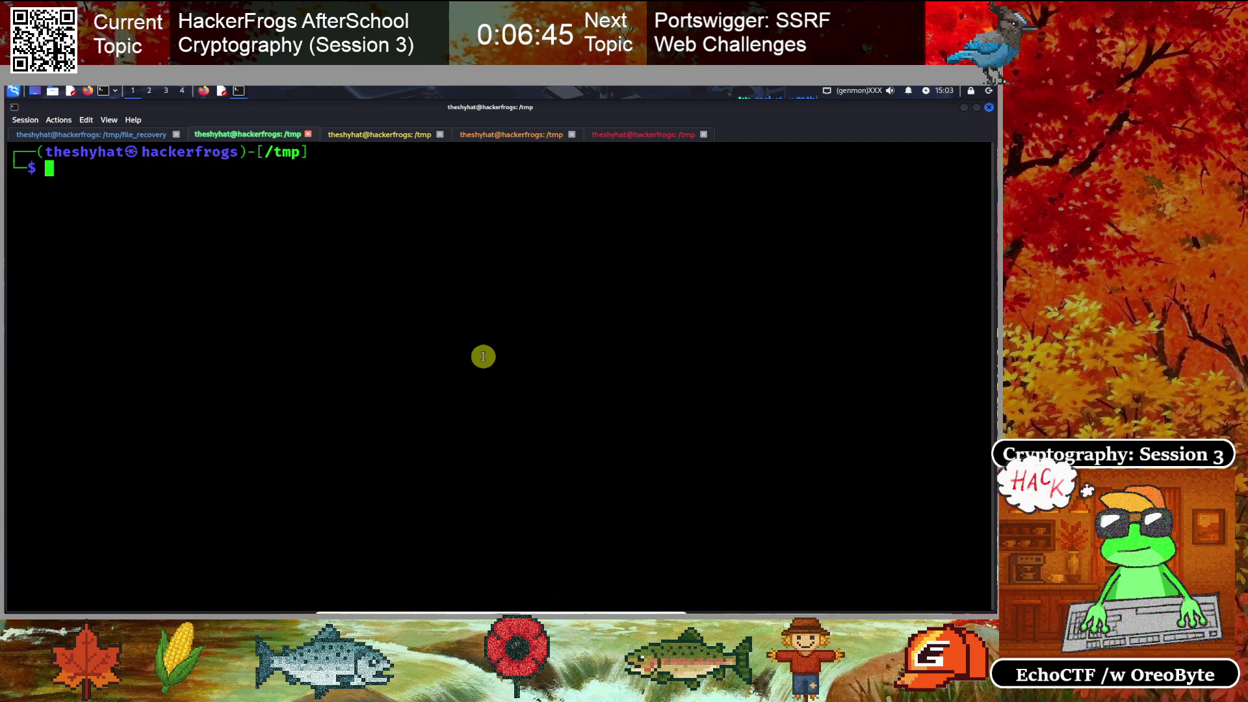
text(nano )
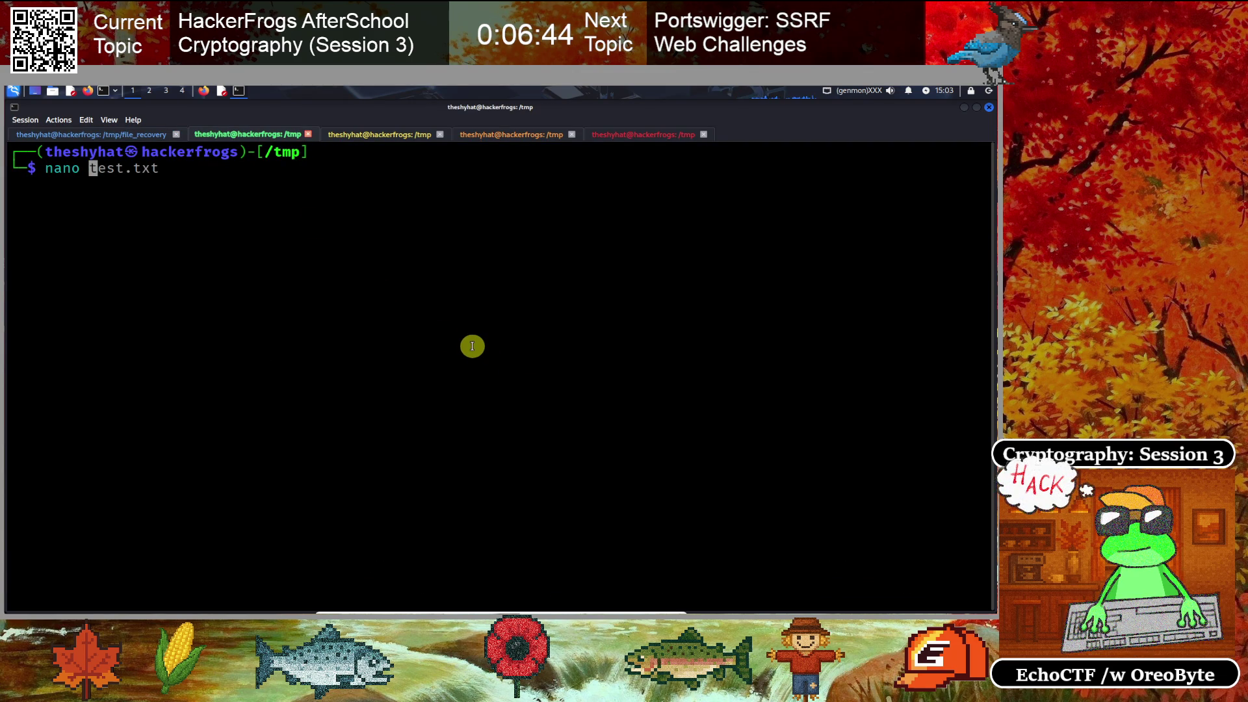
text(vig.)
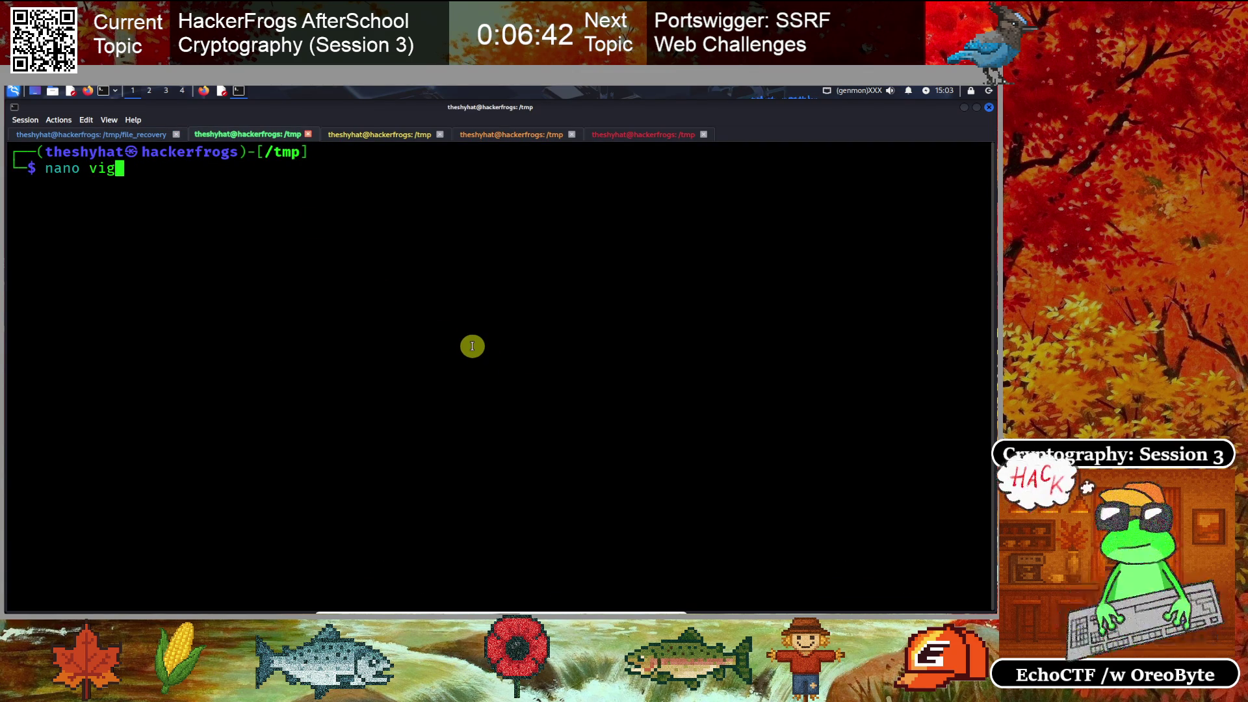
key(Return)
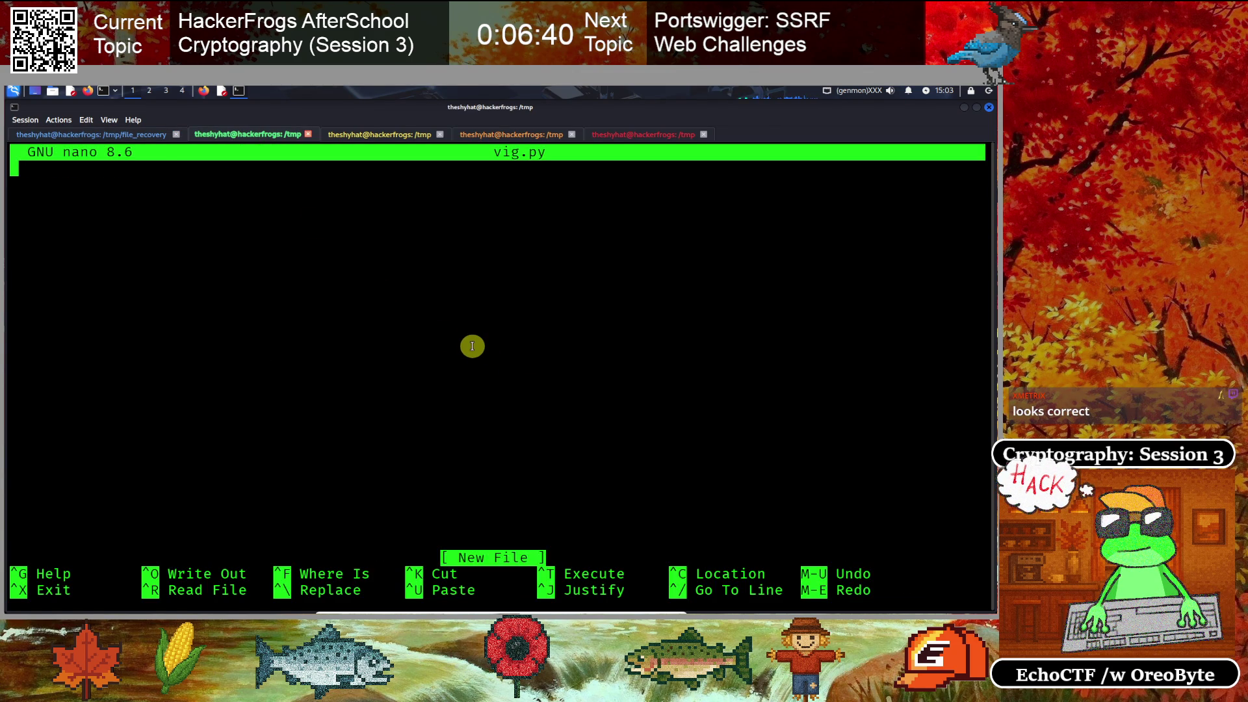
key(ctrl+shift+v)
key(Up)
key(Up)
key(Up)
key(Down)
key(Down)
key(Down)
key(Down)
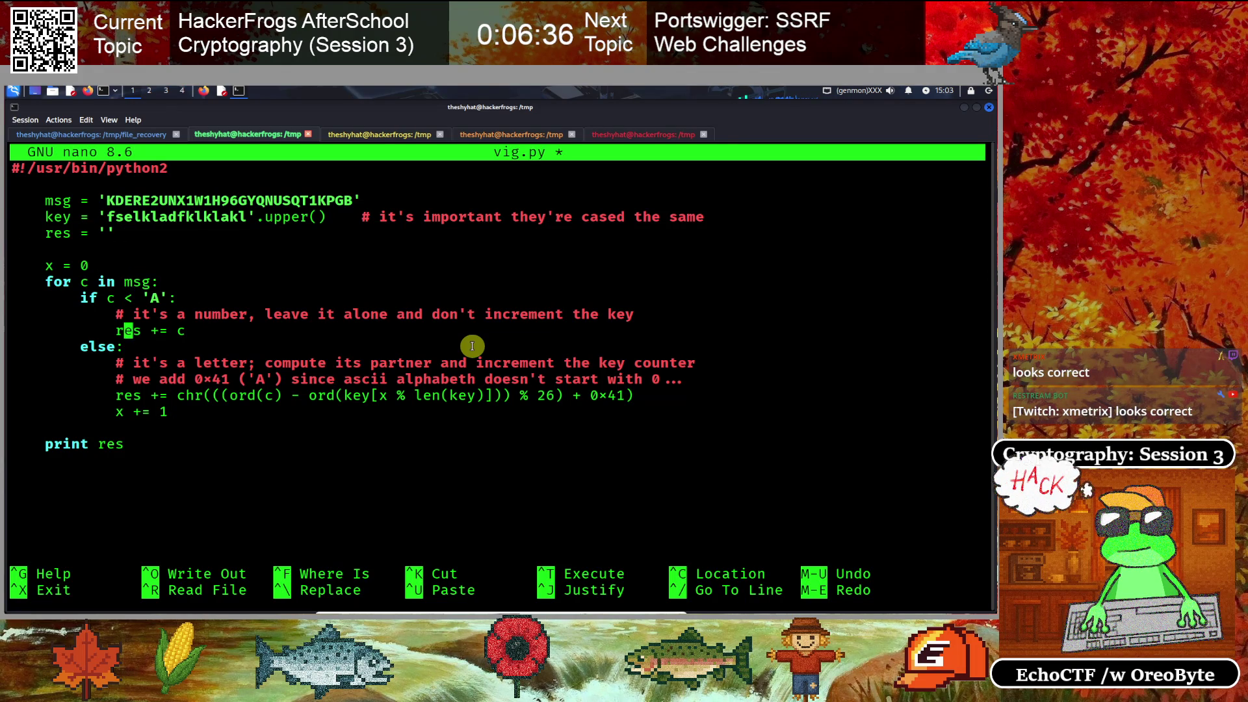
Save vig.py, run it with python2, and reopen it in nano after the IndentationError.
key(ctrl+x)
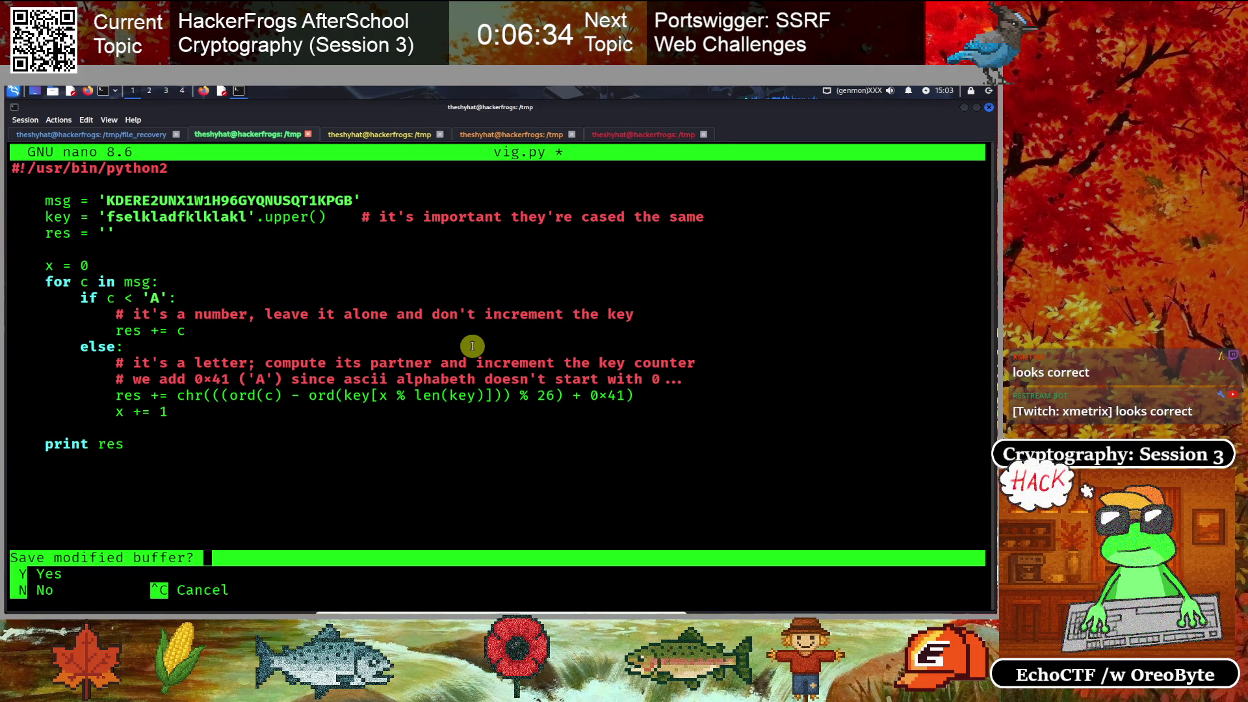
key(y)
key(Return)
text(clear)
key(Return)
text(ls)
key(Return)
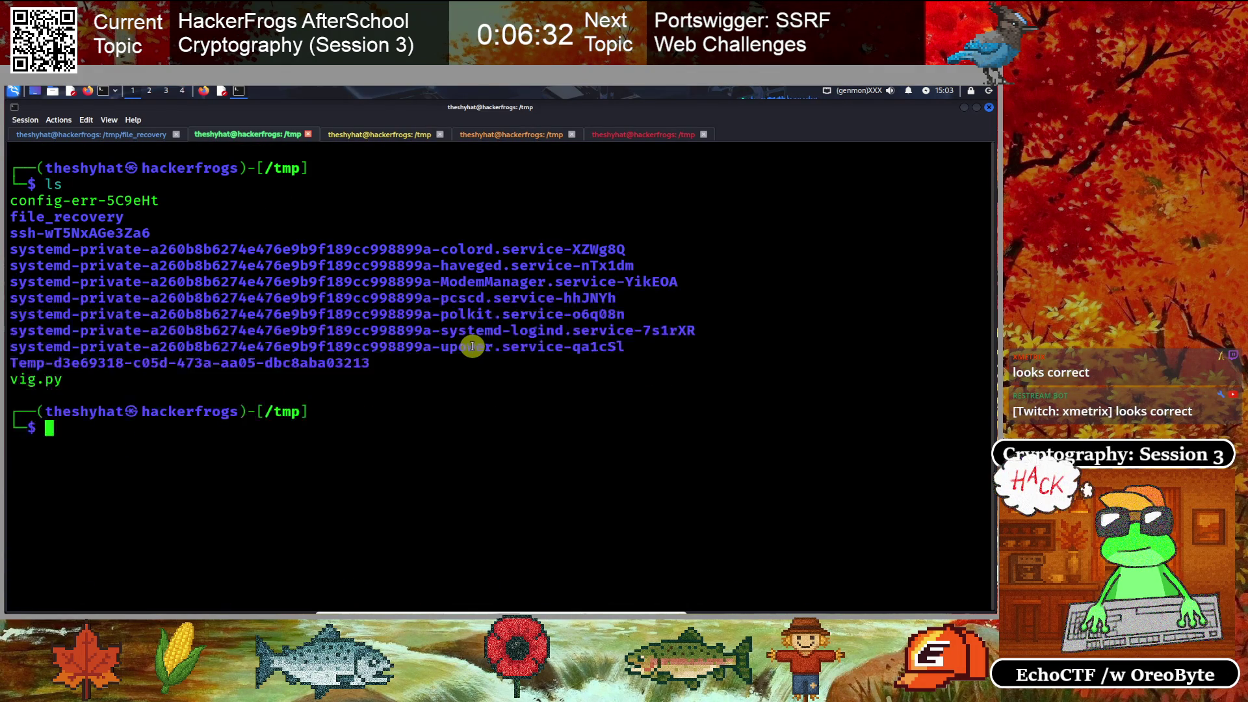
text(python32)
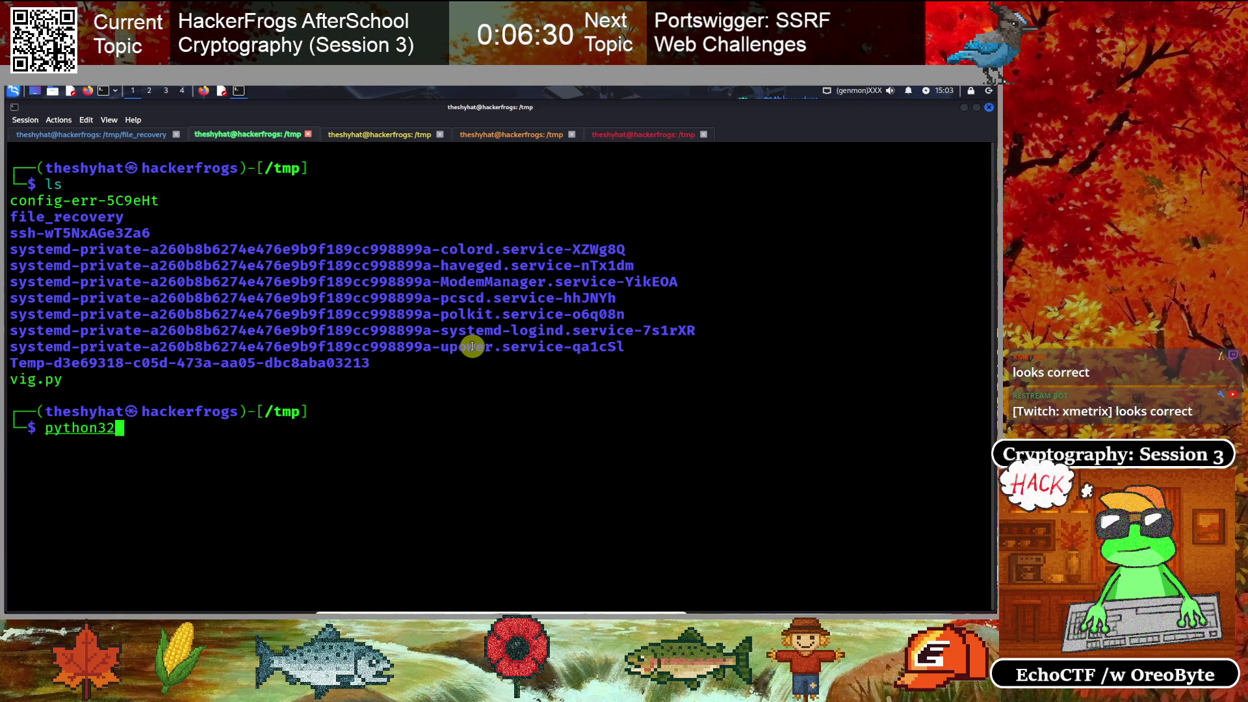
key(BackSpace)
text(2 vig.py)
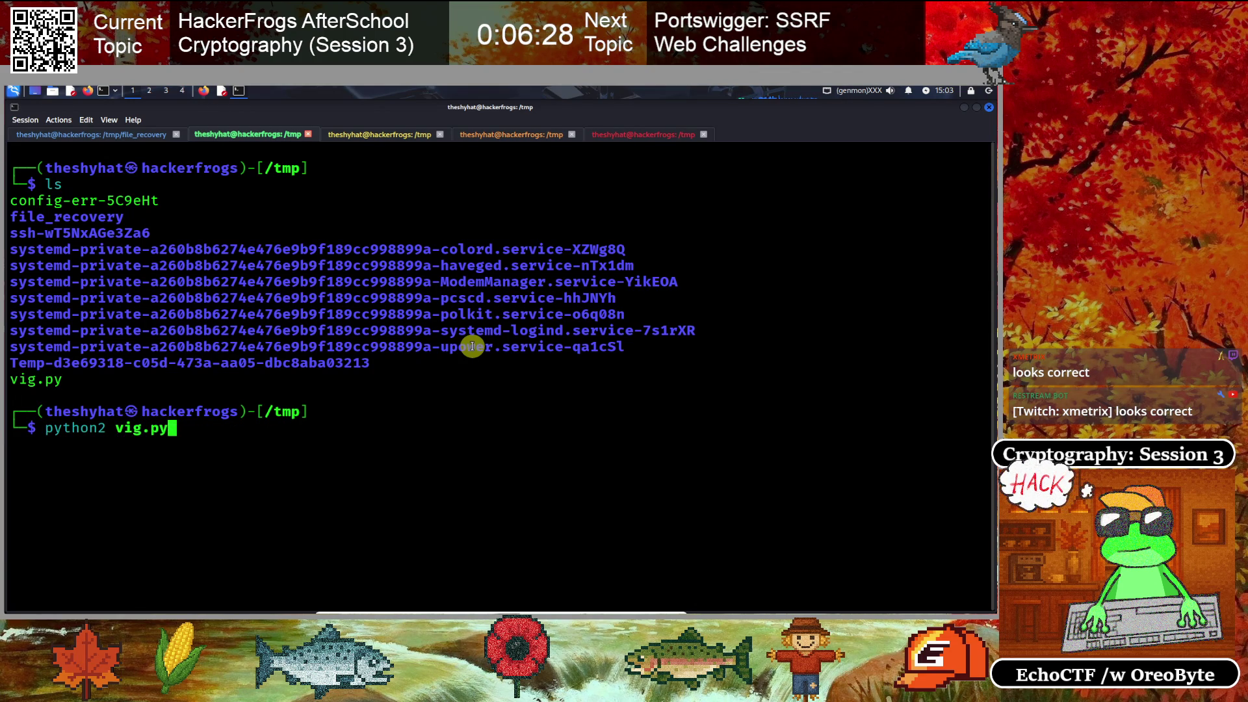
key(Return)
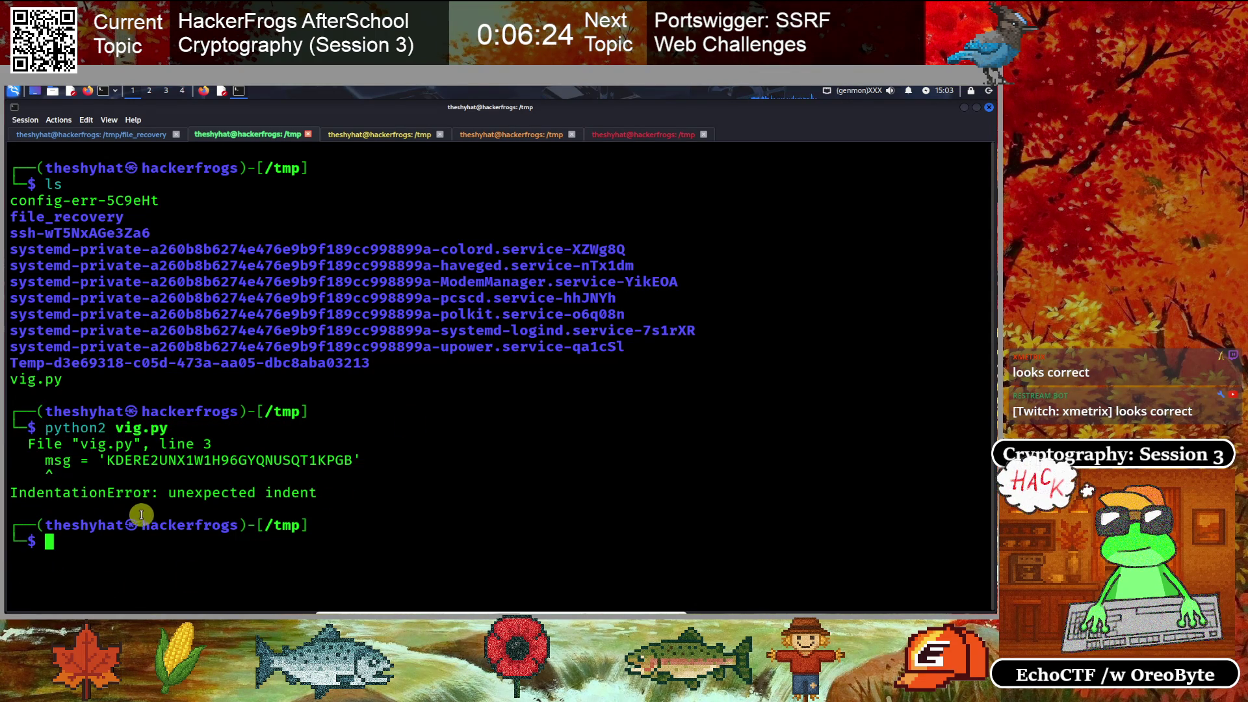
key(Up)
key(Up)
key(Up)
key(Up)
key(Return)
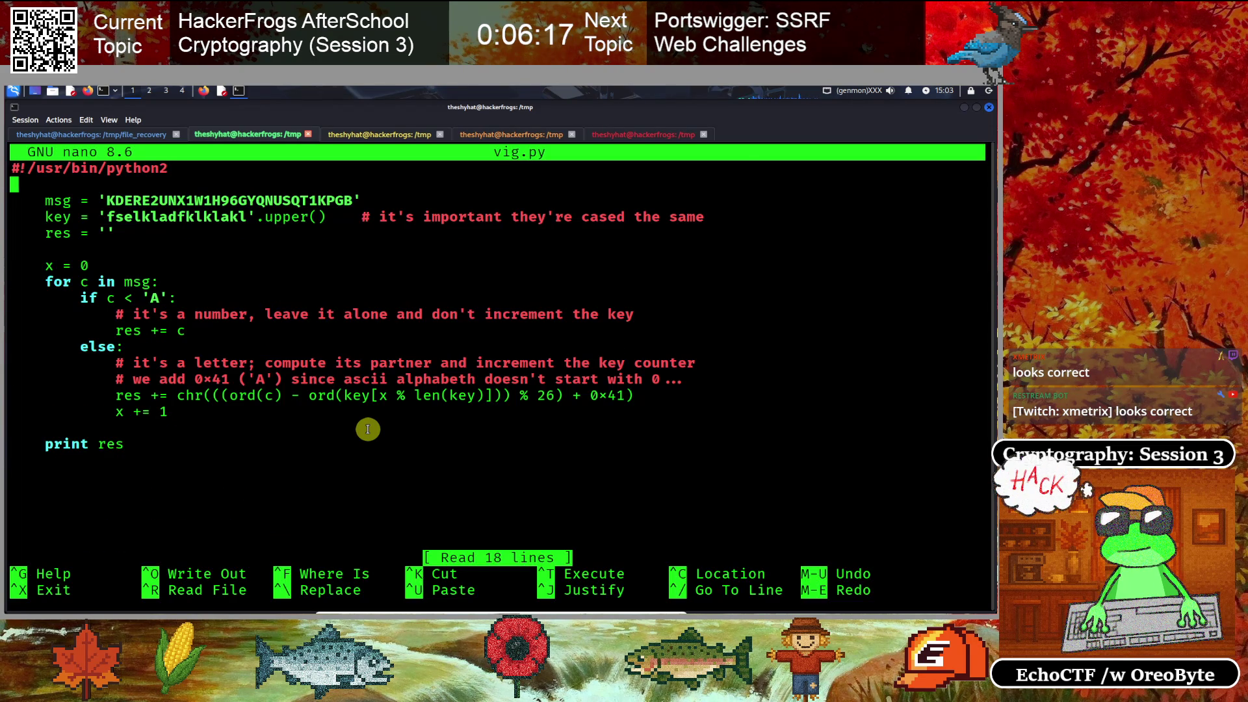
Remove the extra leading indentation from the msg, key, res and x = 0 lines.
key(Up)
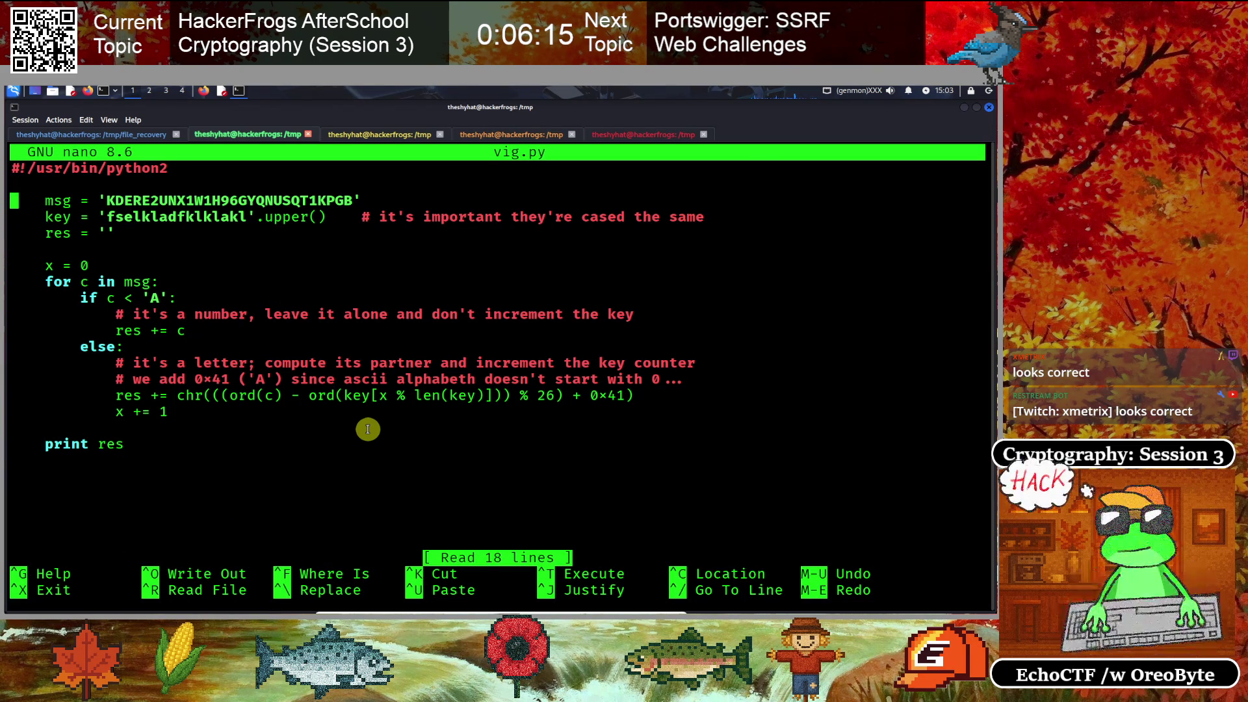
key(Delete)
key(Delete)
key(Delete)
key(Delete)
key(Down)
key(Delete)
key(Delete)
key(Delete)
key(Down)
key(Delete)
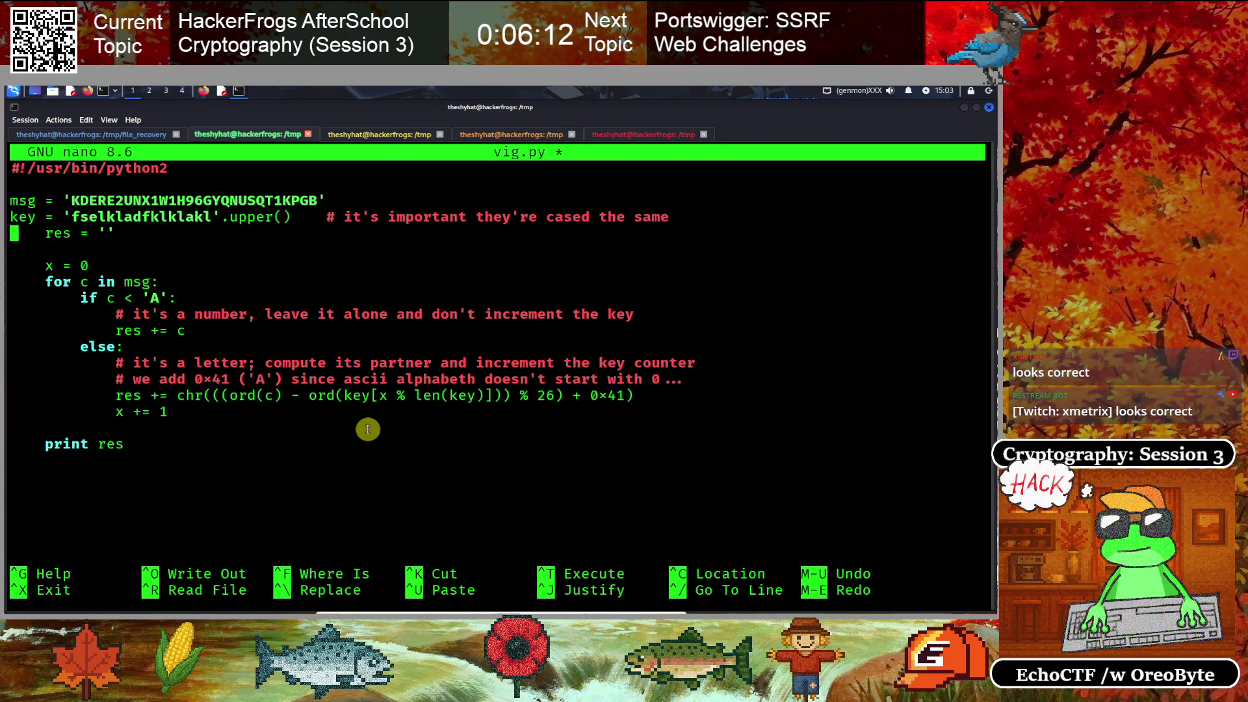
key(Down)
key(Down)
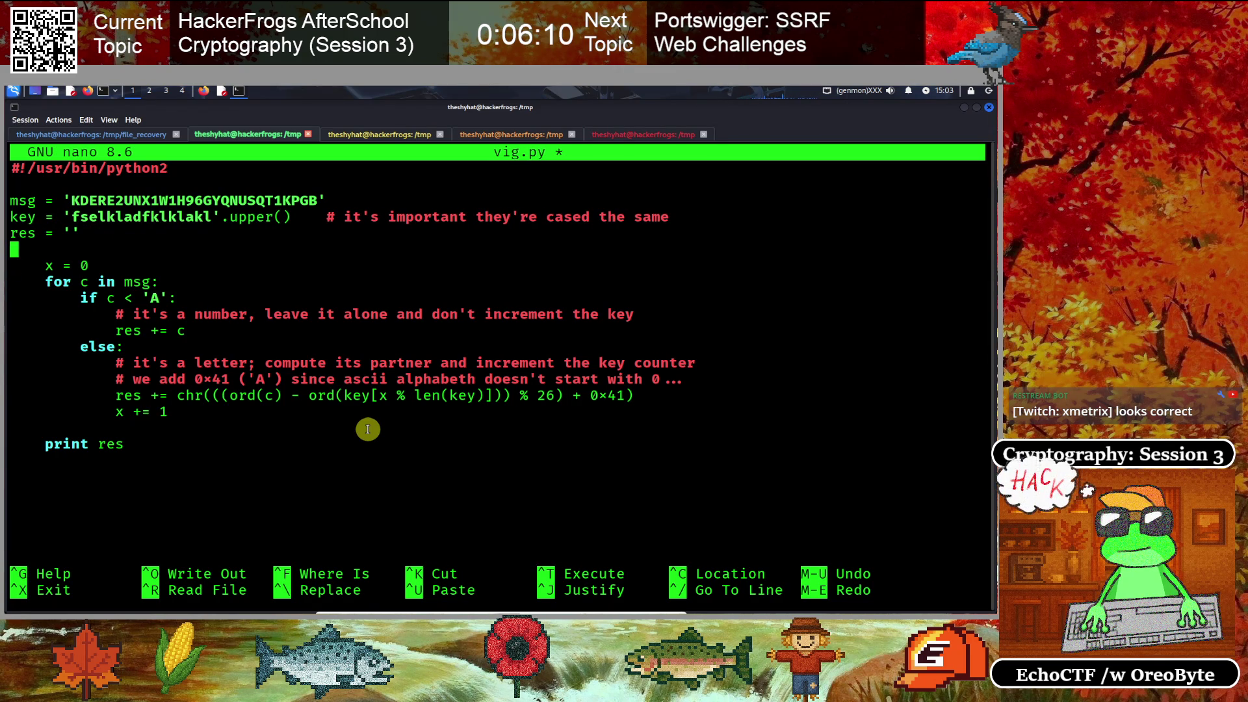
key(Delete)
key(Delete)
key(Return)
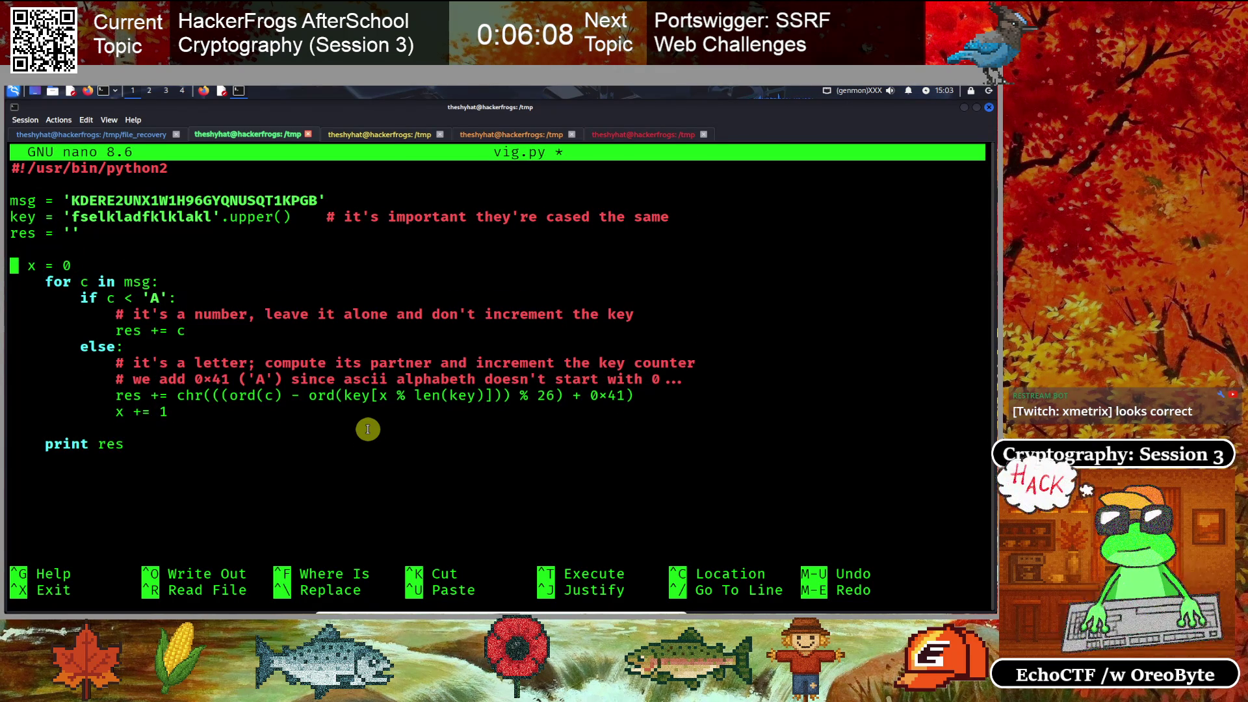
key(Delete)
key(Delete)
key(Delete)
Outdent the loop's for, if, else, res and x += 1 lines, its comments, and print res.
key(Delete)
key(Delete)
key(Delete)
key(Down)
key(Delete)
key(Delete)
key(Delete)
key(Delete)
key(Down)
key(Delete)
key(Delete)
key(Delete)
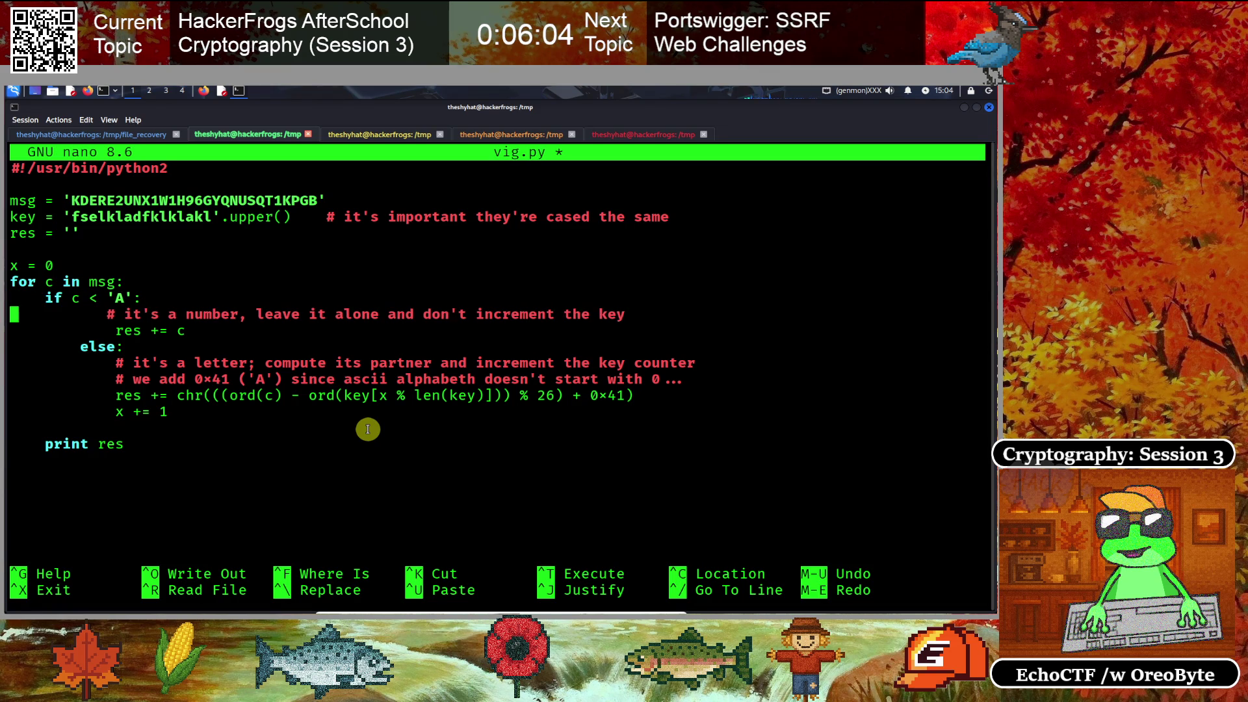
key(Down)
key(Delete)
key(Delete)
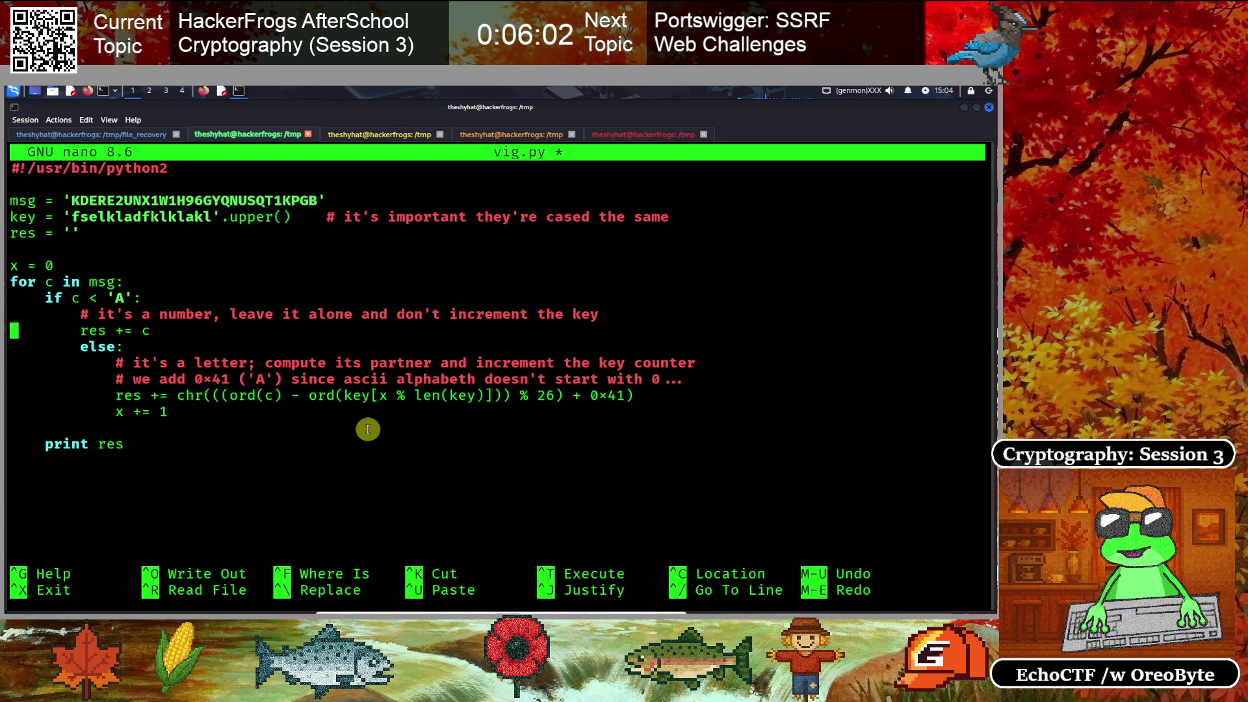
key(Down)
key(Delete)
key(Delete)
key(Delete)
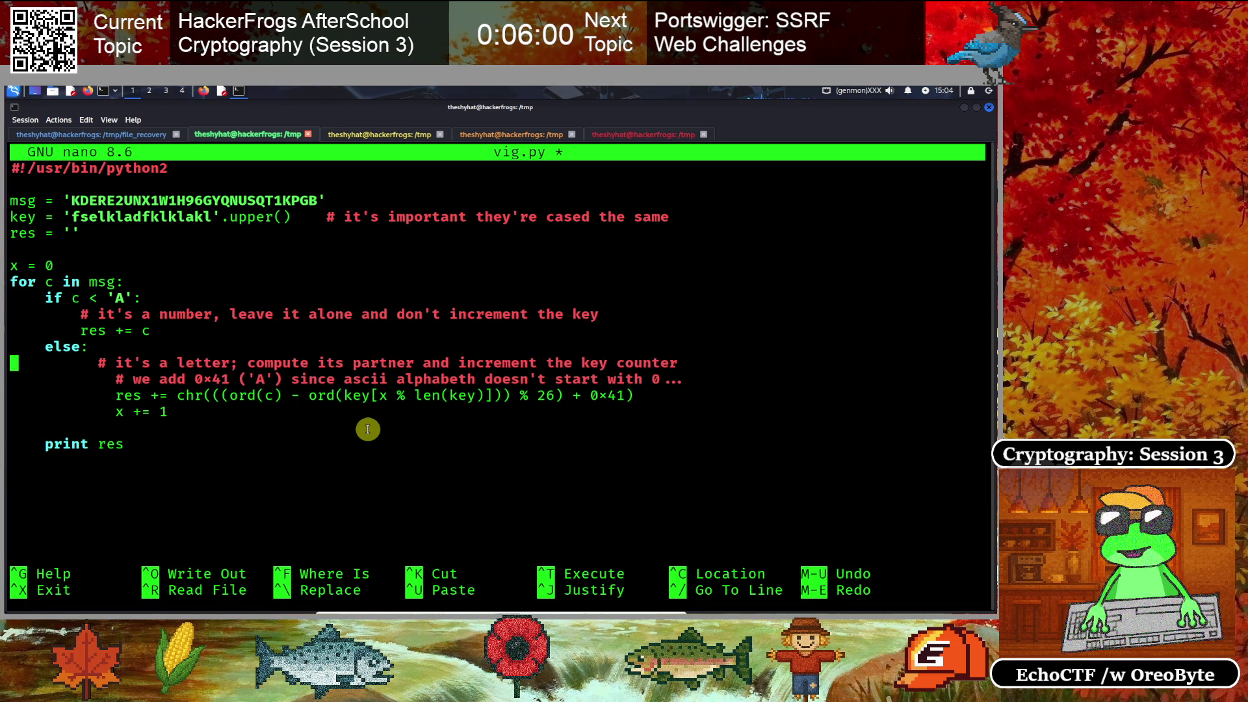
key(Down)
key(Delete)
key(Delete)
key(Delete)
key(Down)
key(Delete)
key(Delete)
key(Delete)
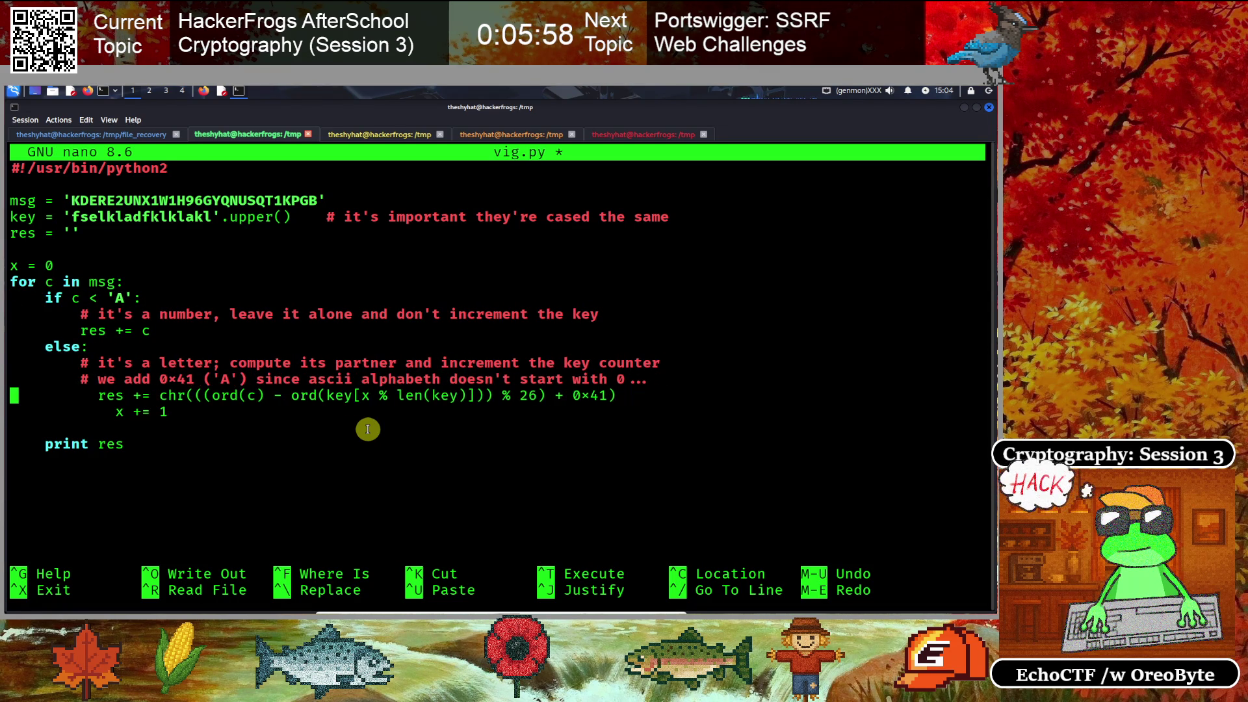
key(Down)
key(Delete)
key(Delete)
key(Delete)
key(Down)
key(Down)
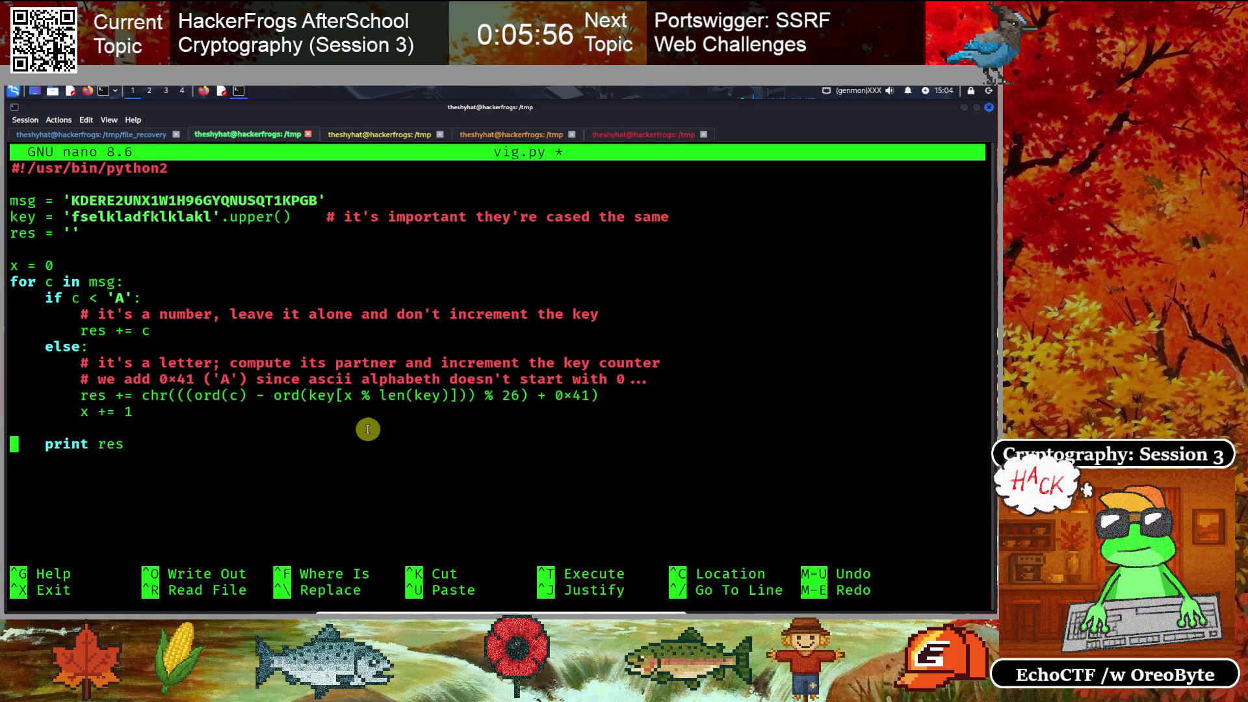
key(Delete)
key(Delete)
key(Delete)
key(Up)
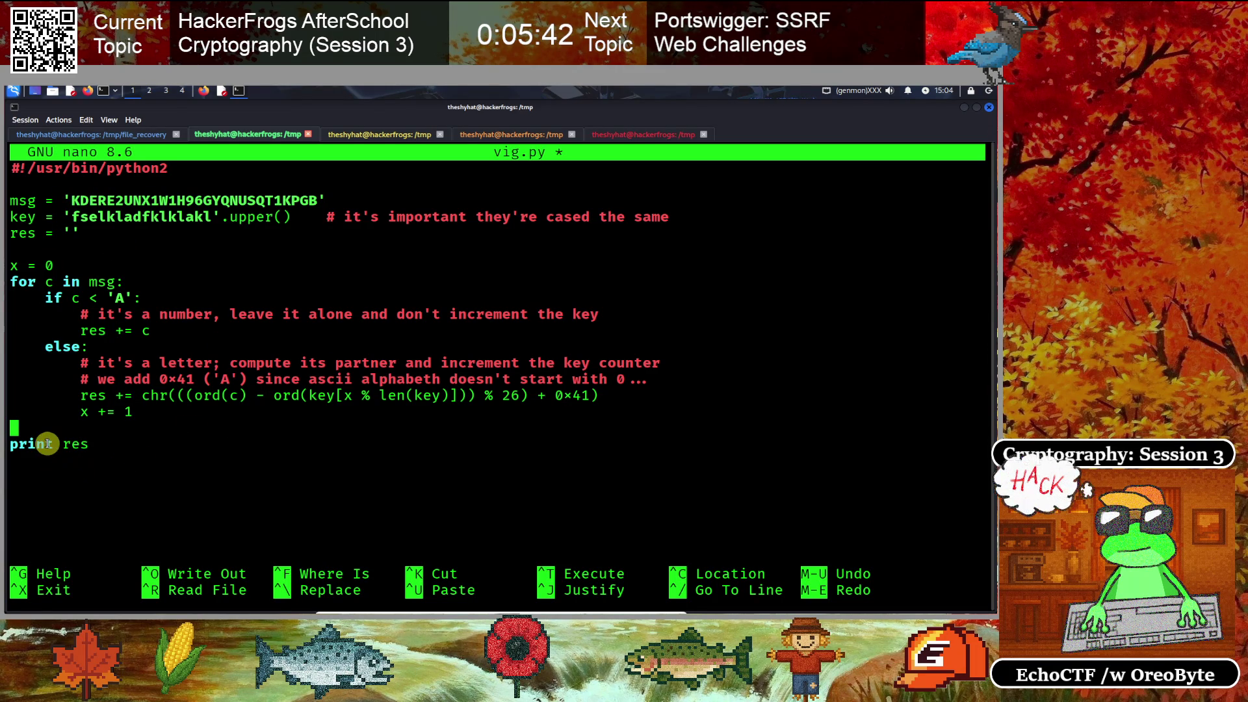
Save the fixed vig.py and rerun it with python2, printing the flag.
drag(61, 443, 146, 443)
click(130, 473)
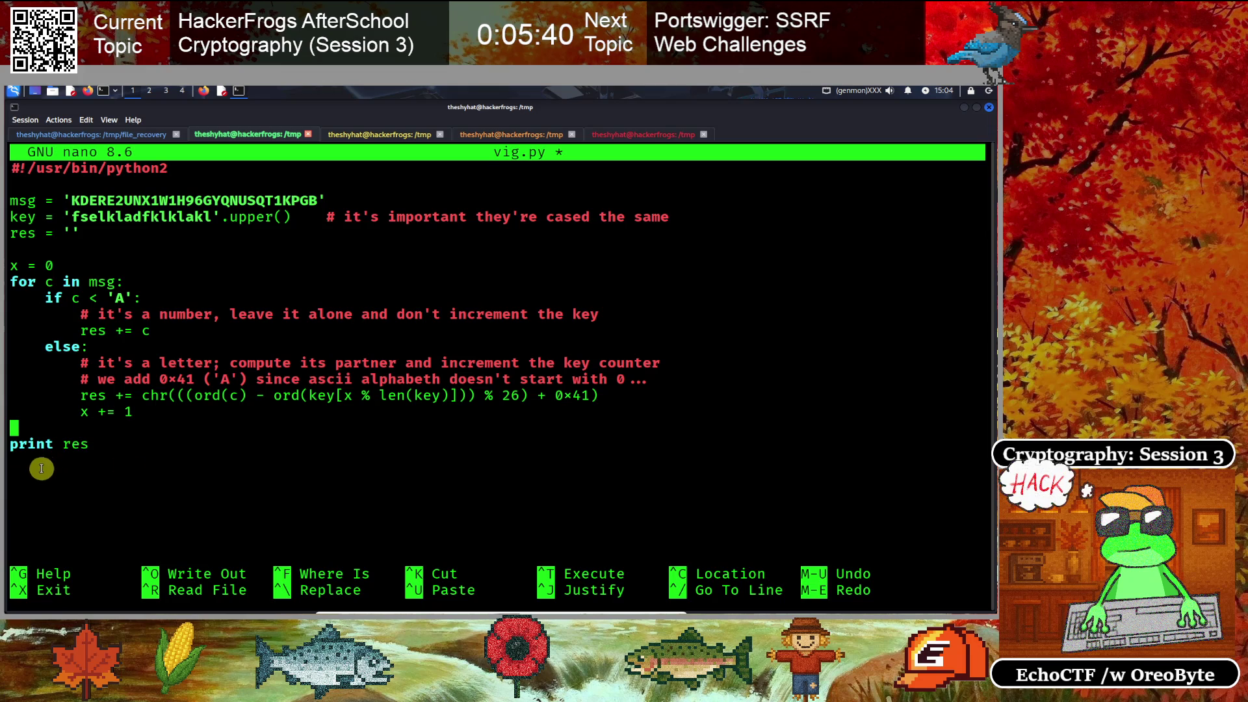
key(ctrl+x)
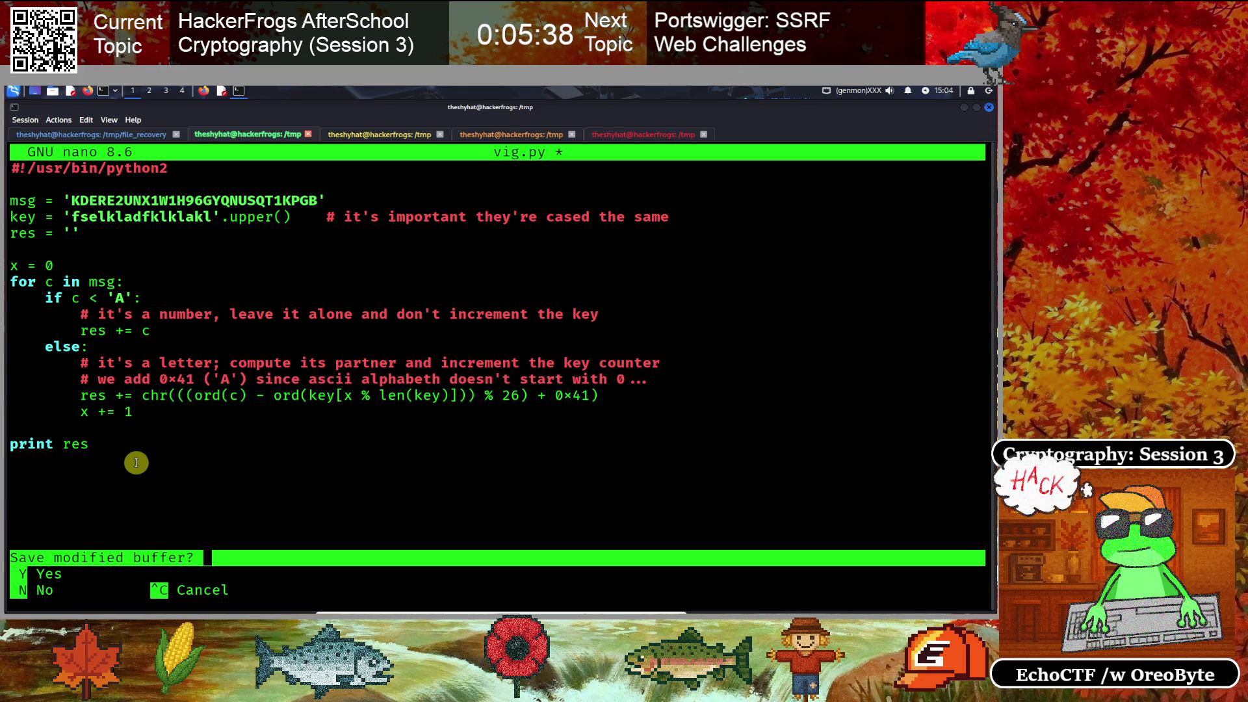
key(y)
key(Return)
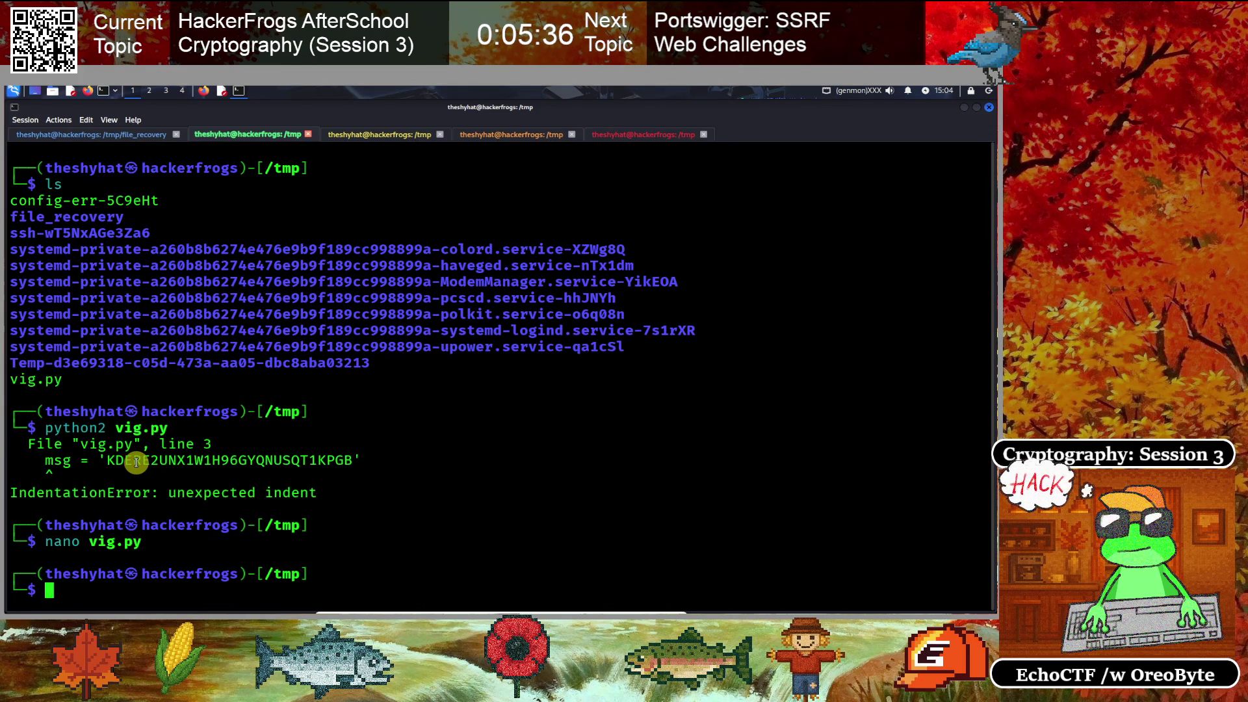
text(pytho)
key(Right)
key(Return)
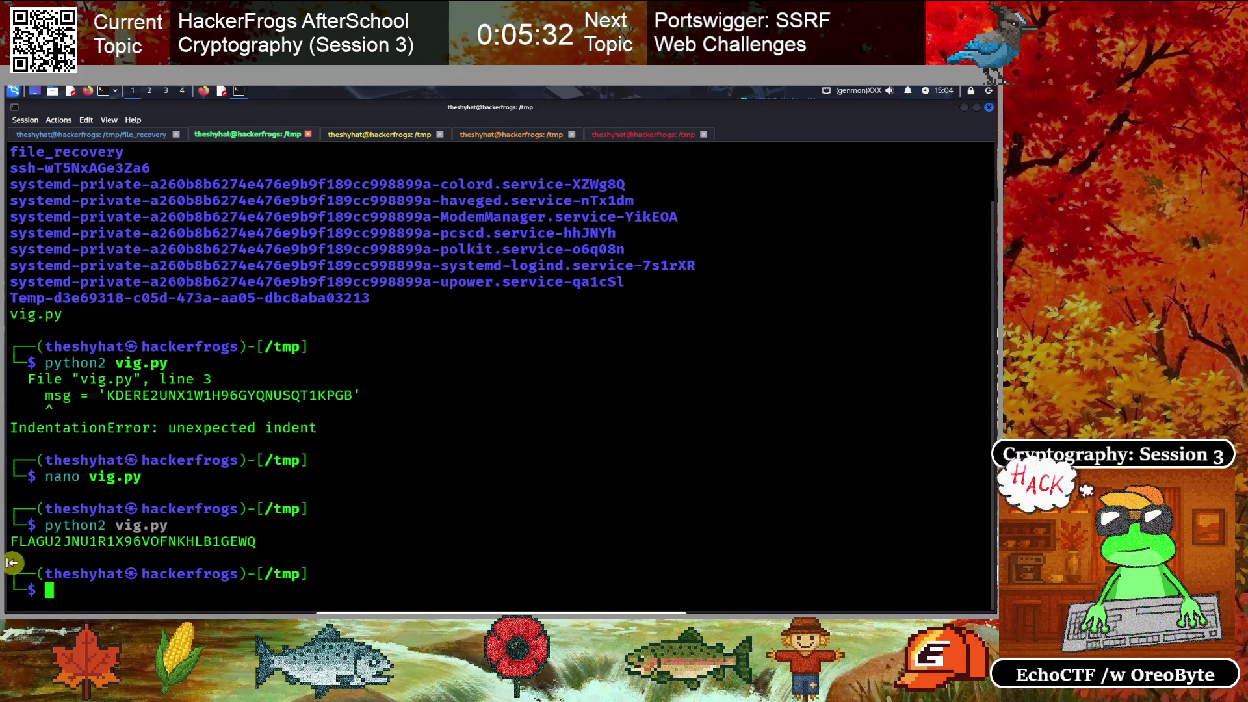
Highlight the printed flag FLAGU2JNU1R1X96VOFNKHLB1GEWQ in the terminal.
drag(256, 542, 10, 543)
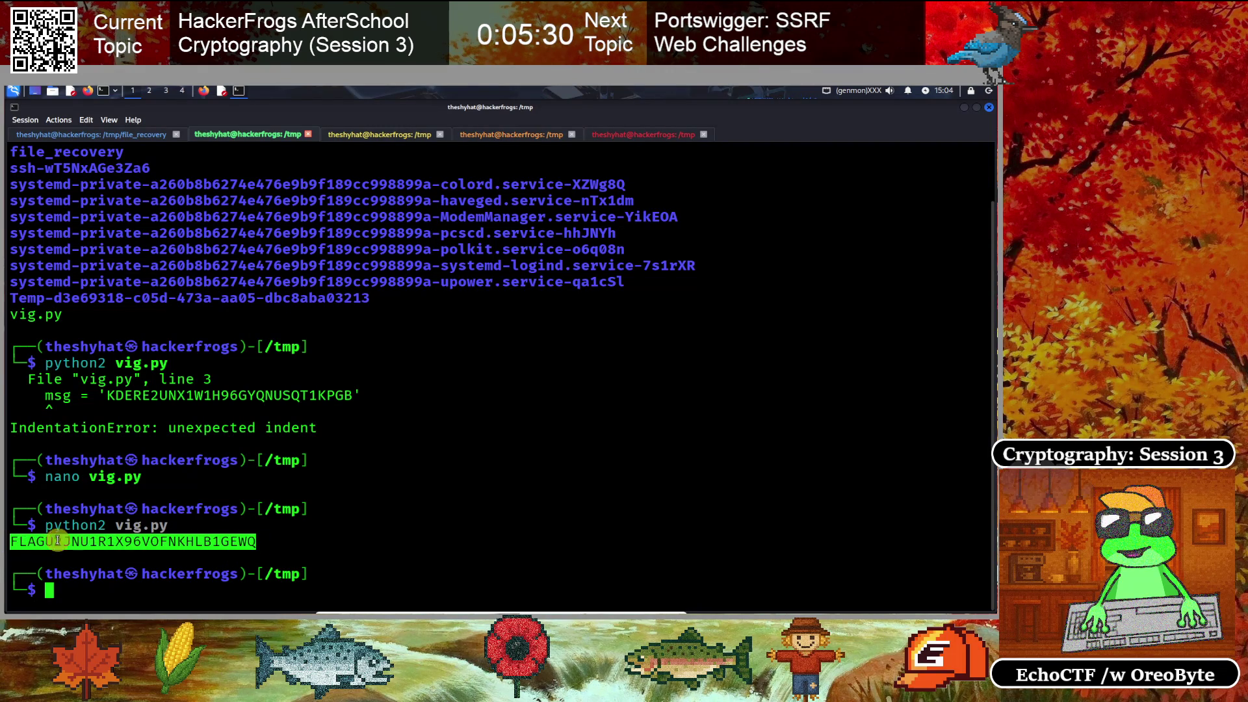
click(384, 419)
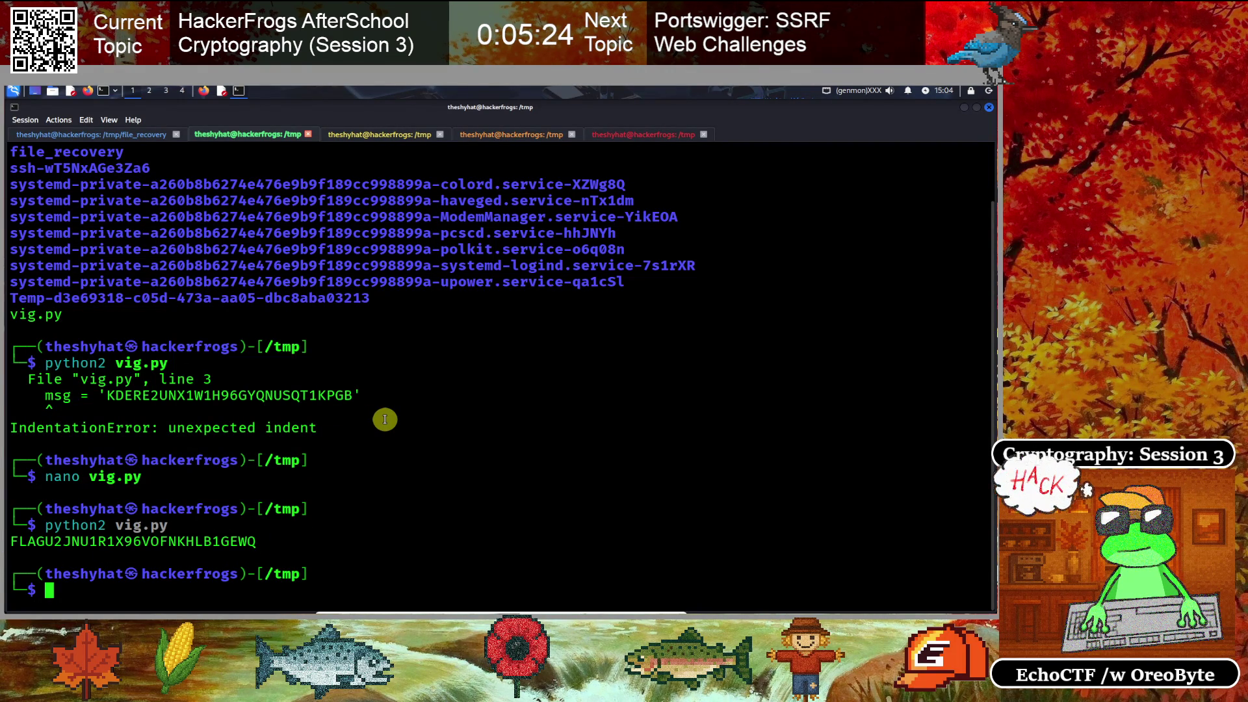
click(205, 97)
Return to the as-cry-03v750.pdf slides and advance to page 34, The Rail-Fence Cipher.
scroll(463, 421, up, 10)
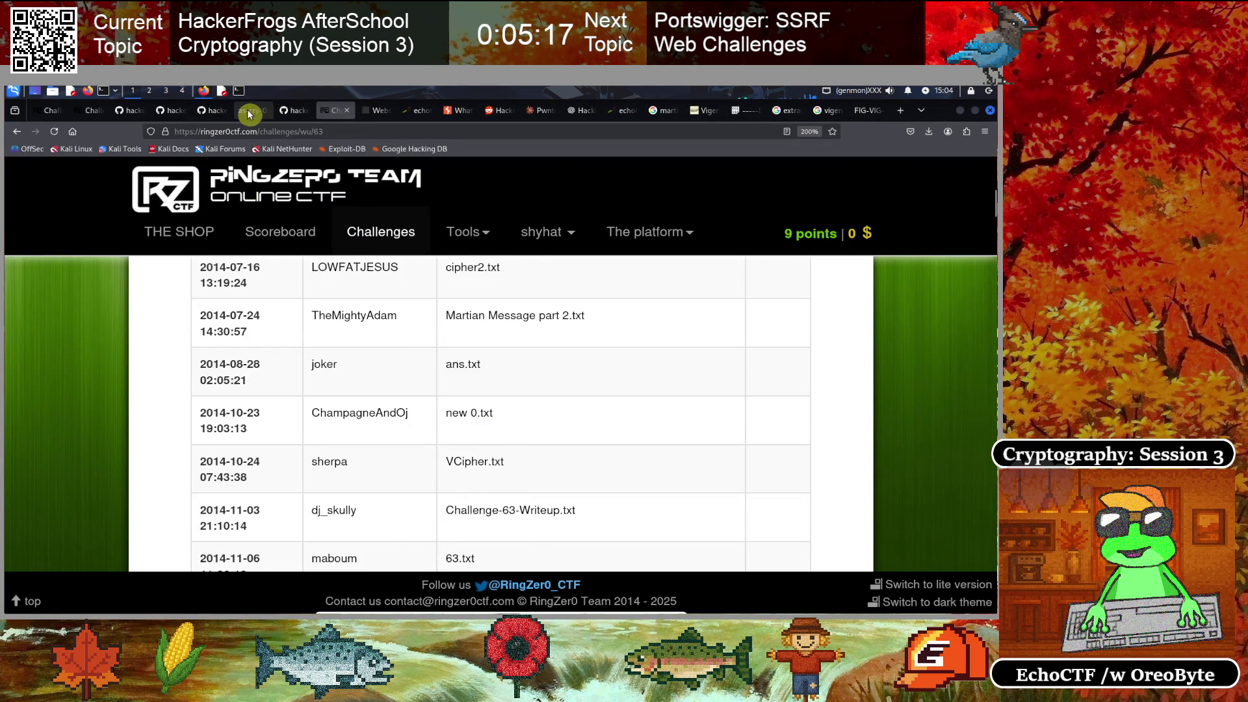
click(250, 112)
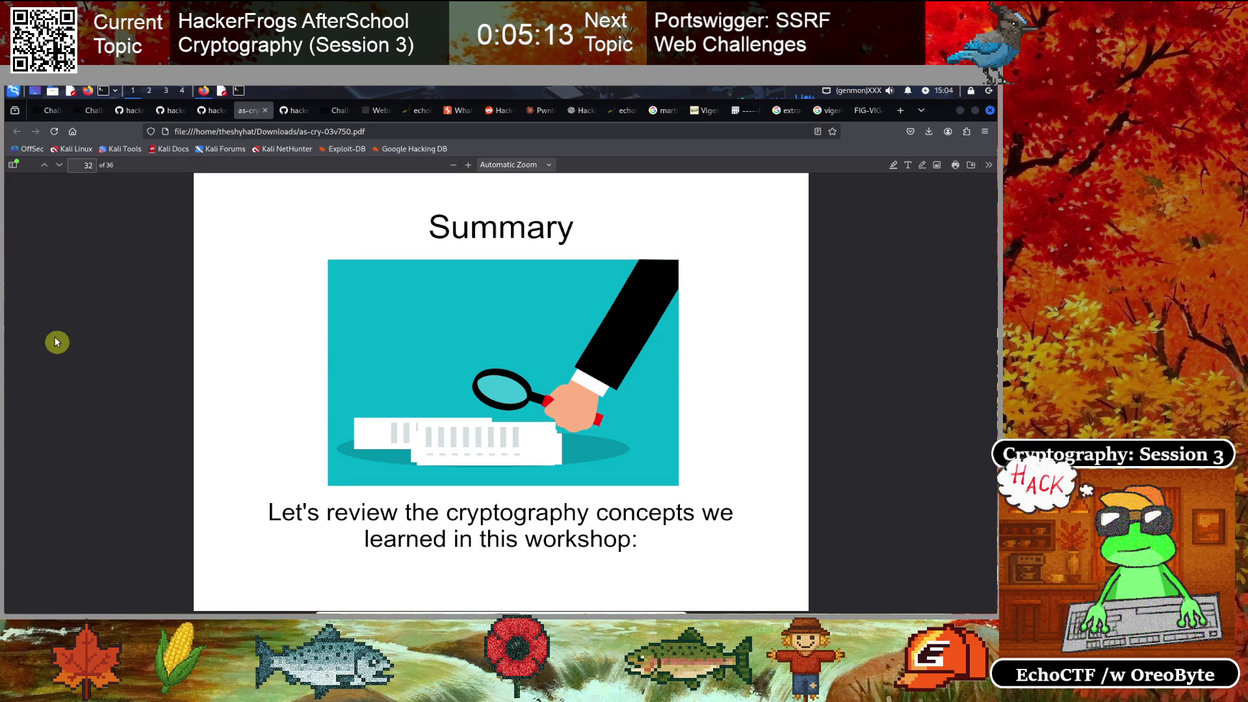
key(Right)
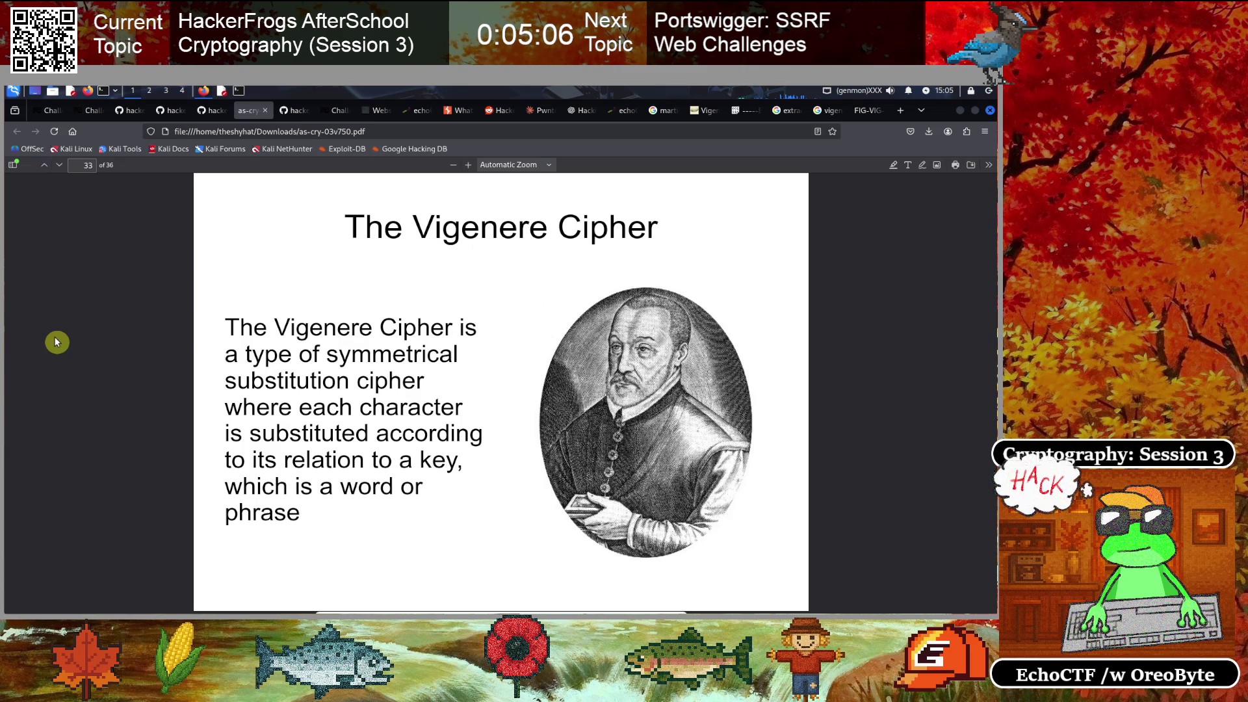
key(Right)
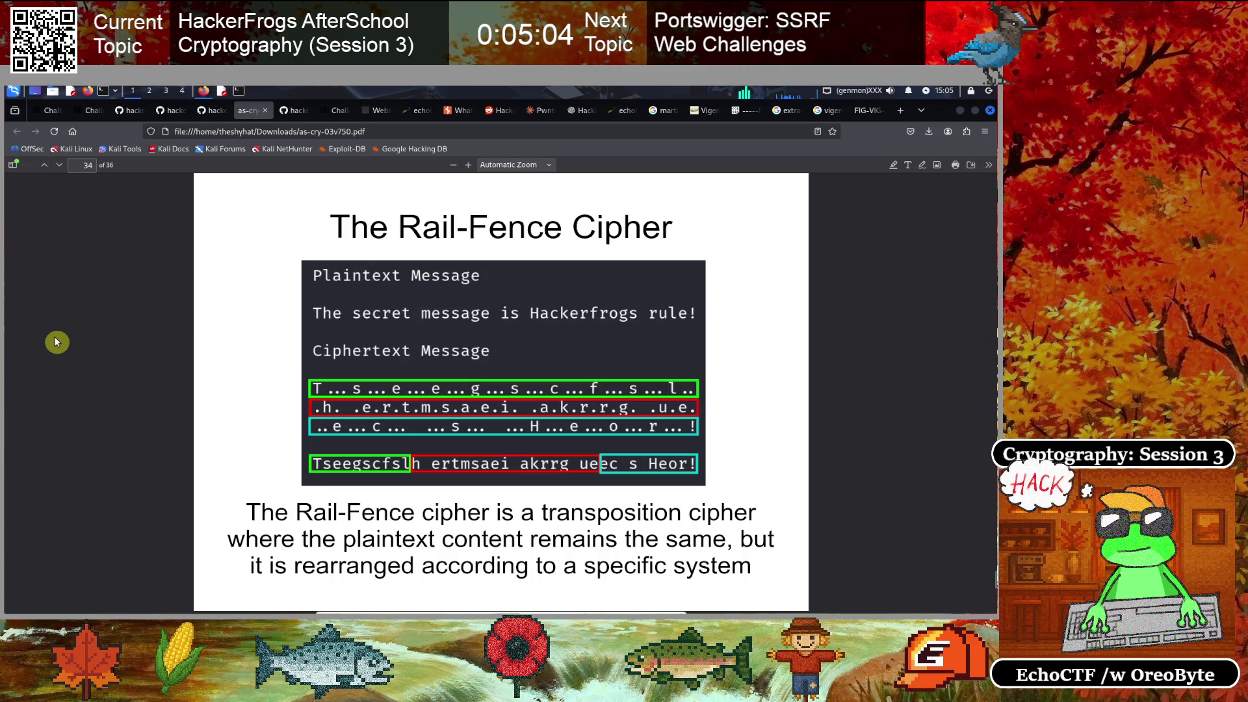